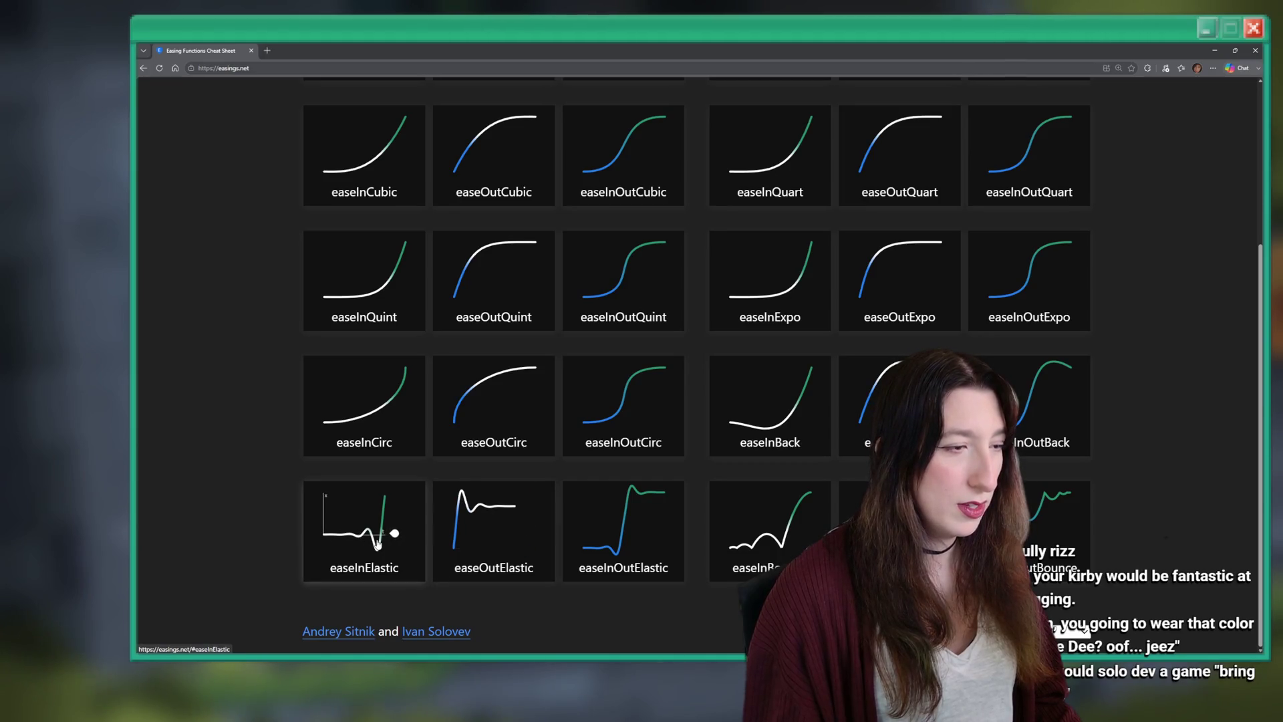
Copy the easeOutElastic Math function code from Easings.net and switch back to GameMaker.
click(513, 516)
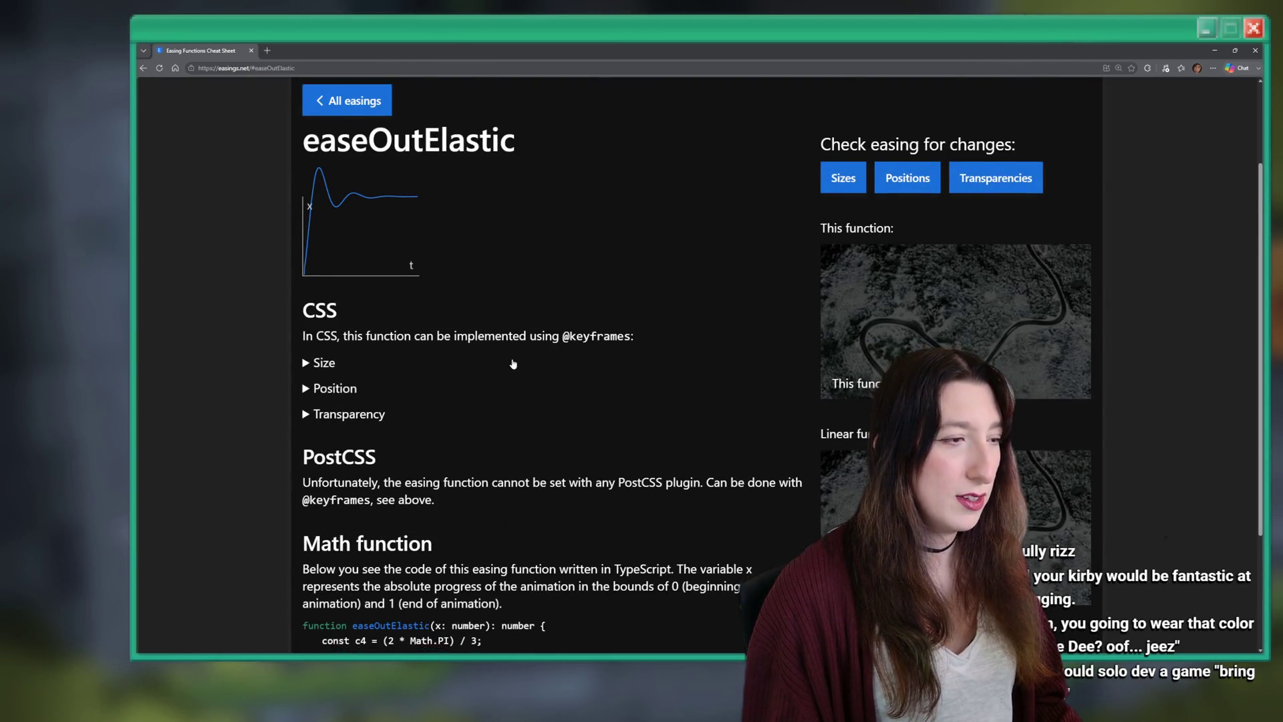
scroll(493, 382, down, 3)
drag(346, 584, 289, 461)
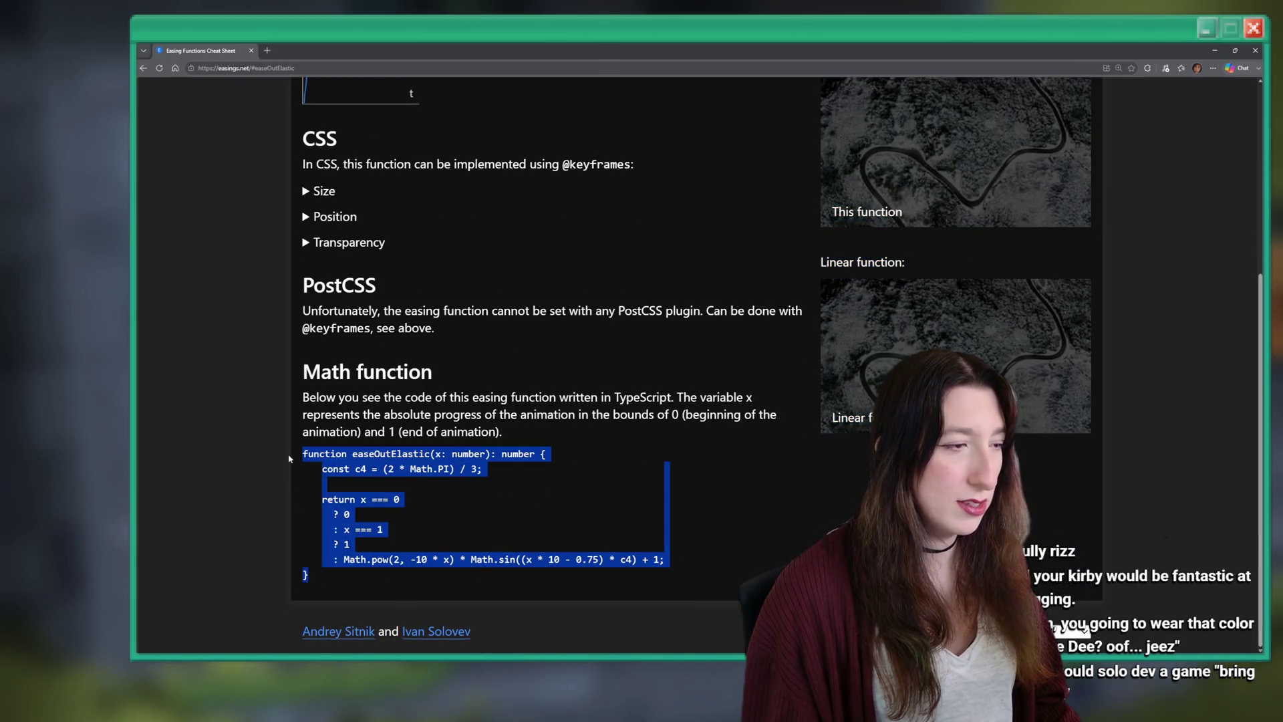
click(415, 520)
click(780, 468)
key(alt+Tab)
key(alt+Tab)
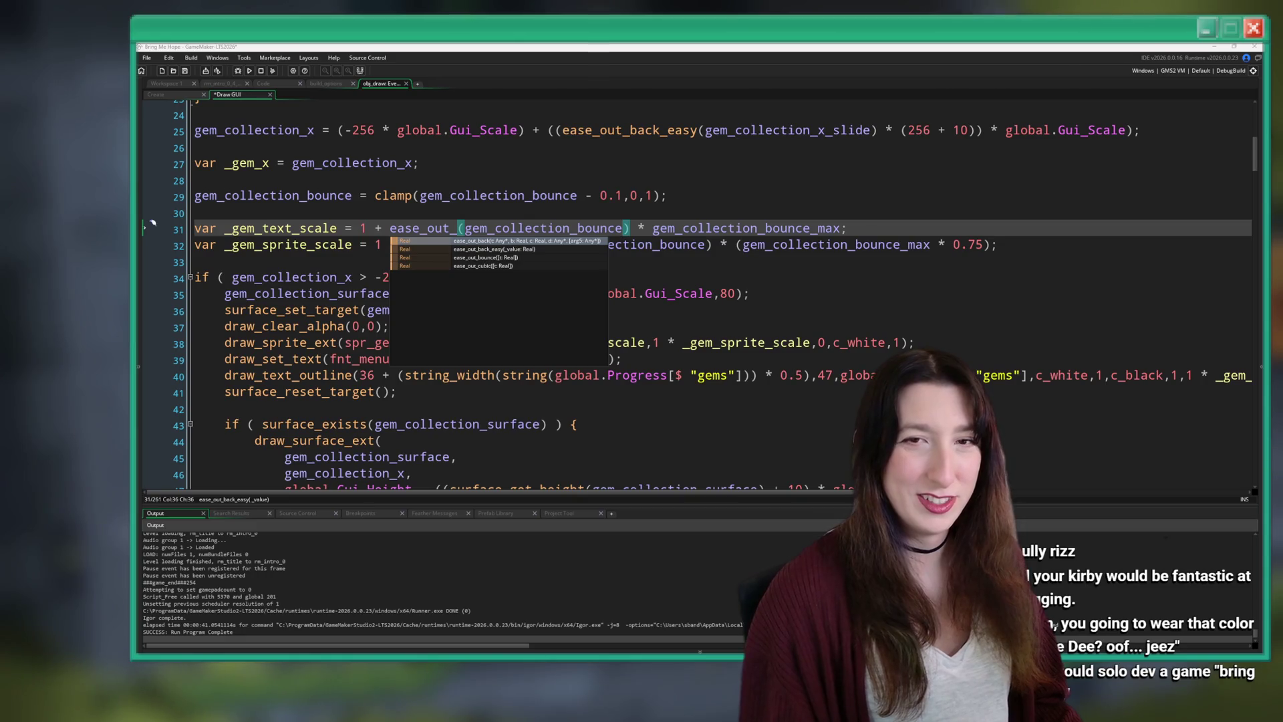
Open scr_transitions.gml from the gem_collection_bounce easing call and select the whole ease_in_out_elastic function.
click(543, 197)
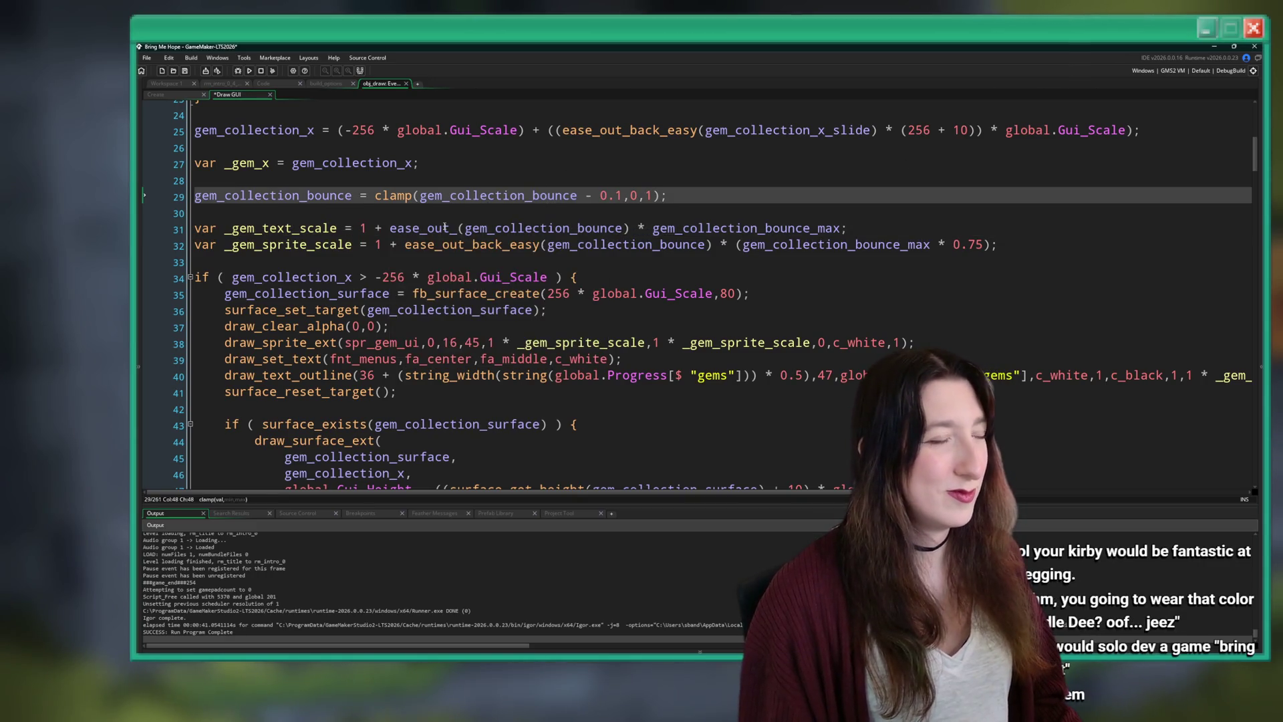
middle_click(445, 228)
scroll(362, 183, down, 3)
scroll(361, 182, up, 1)
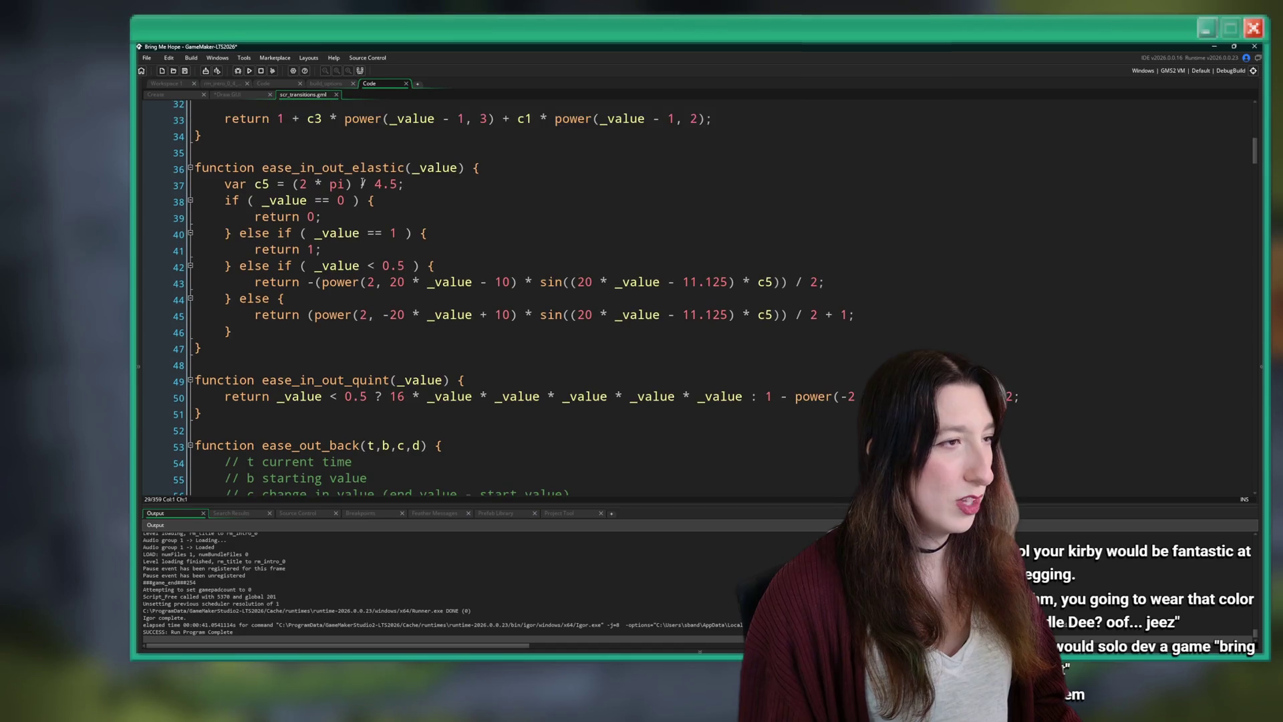
click(314, 168)
click(202, 347)
shift+click(234, 179)
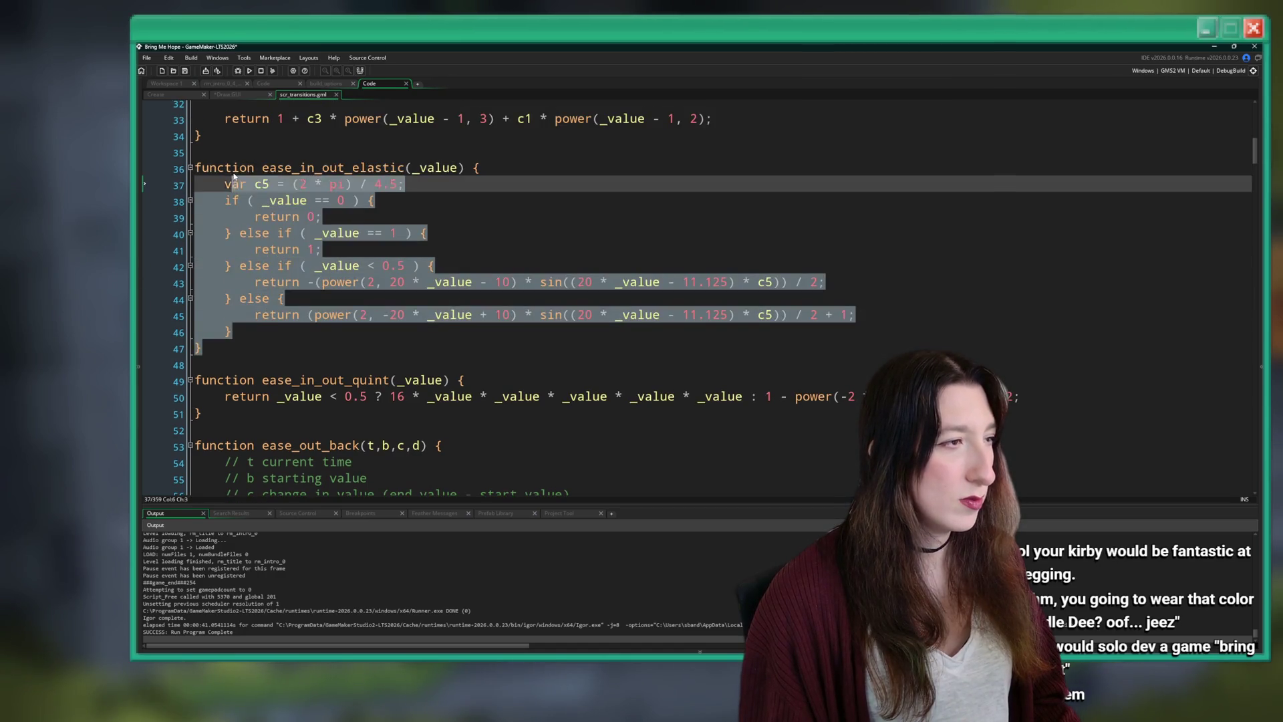
Paste a copy above ease_out_back, rename it ease_out_elastic, and paste the easeOutElastic code as its body.
scroll(234, 177, down, 4)
click(283, 238)
key(ctrl+v)
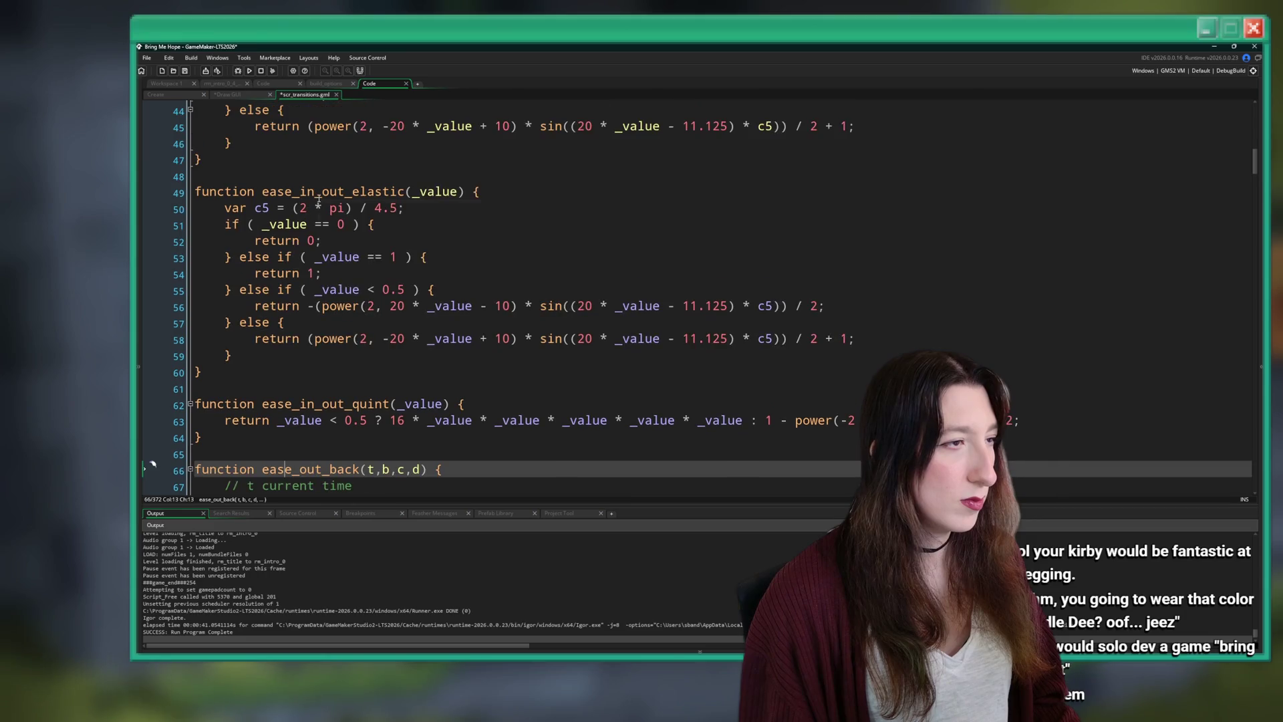
click(321, 195)
key(BackSpace)
key(BackSpace)
key(BackSpace)
drag(232, 355, 225, 209)
key(ctrl+v)
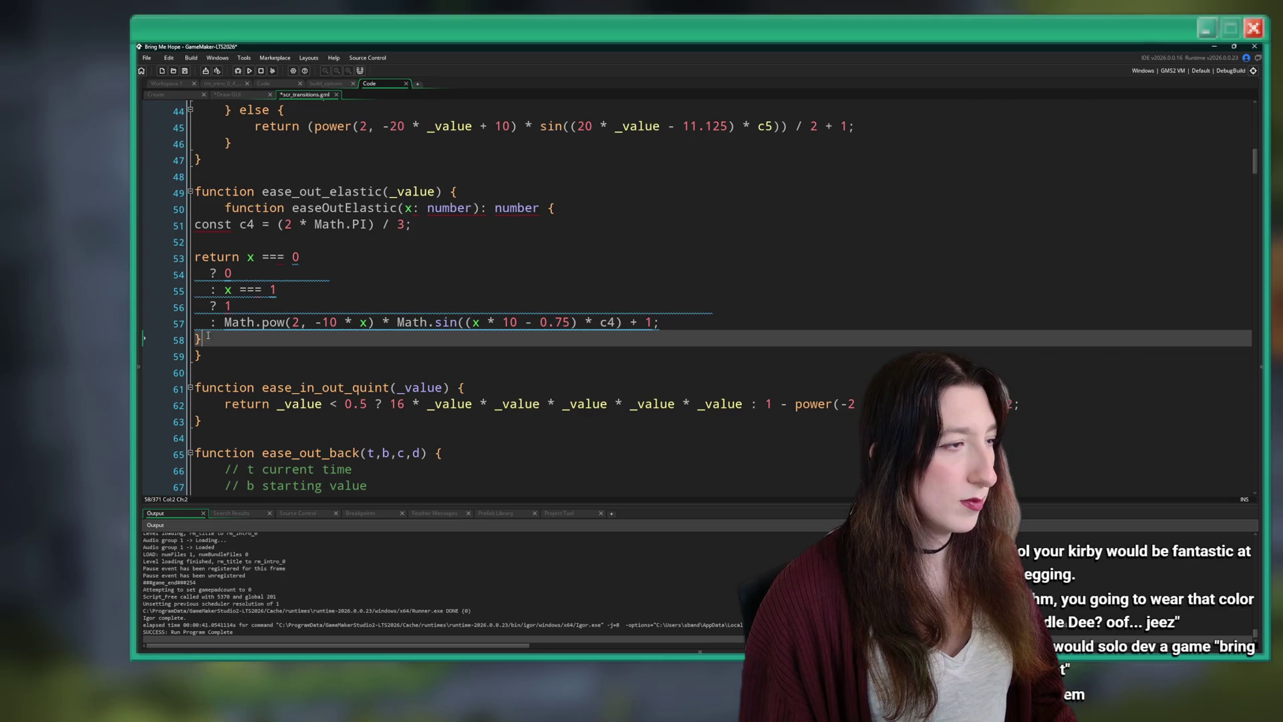
Remove the pasted TypeScript signature line and change const c4 to var.
key(BackSpace)
key(BackSpace)
drag(554, 207, 226, 209)
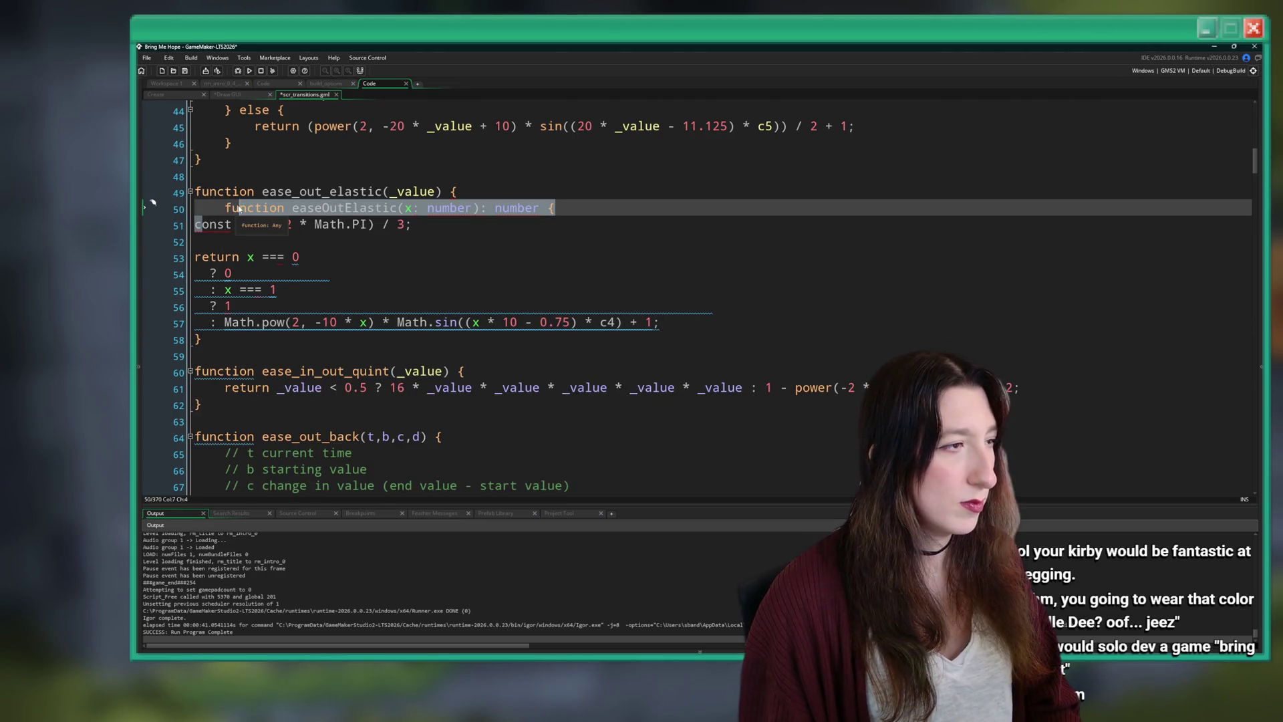
key(Delete)
key(Down)
key(Down)
key(Down)
key(Up)
key(Up)
key(Up)
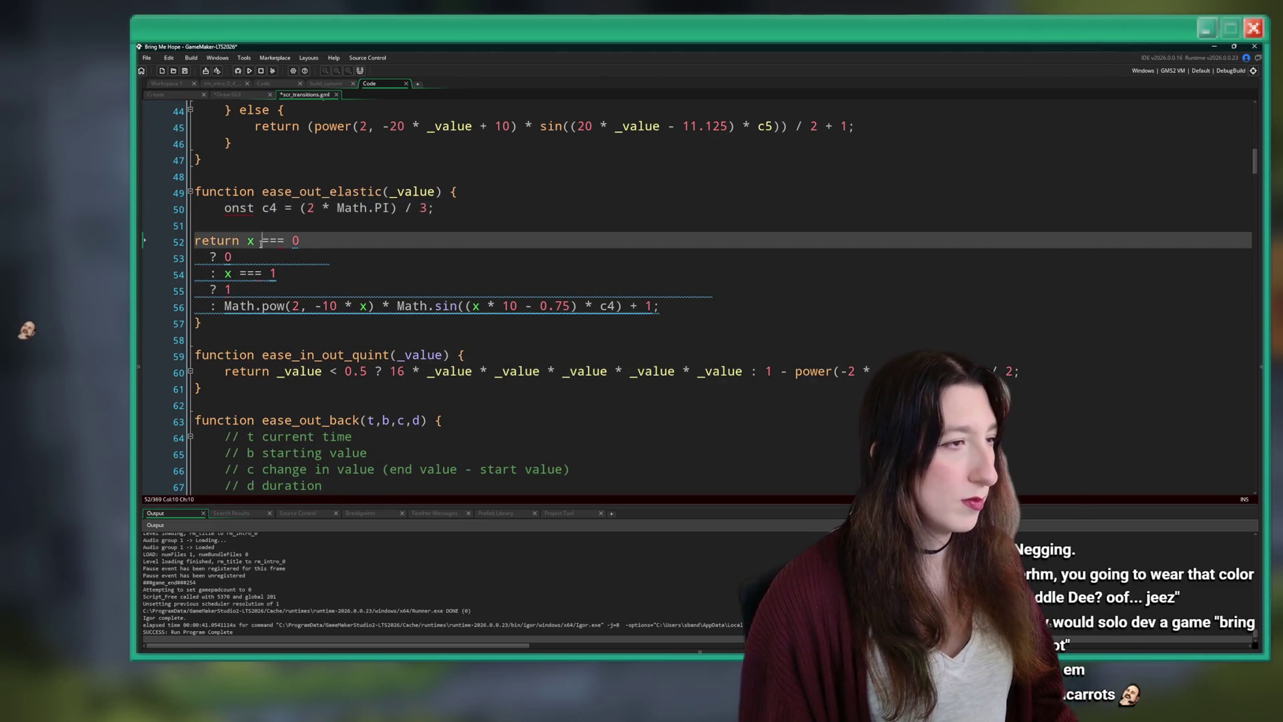
key(ctrl+z)
click(199, 228)
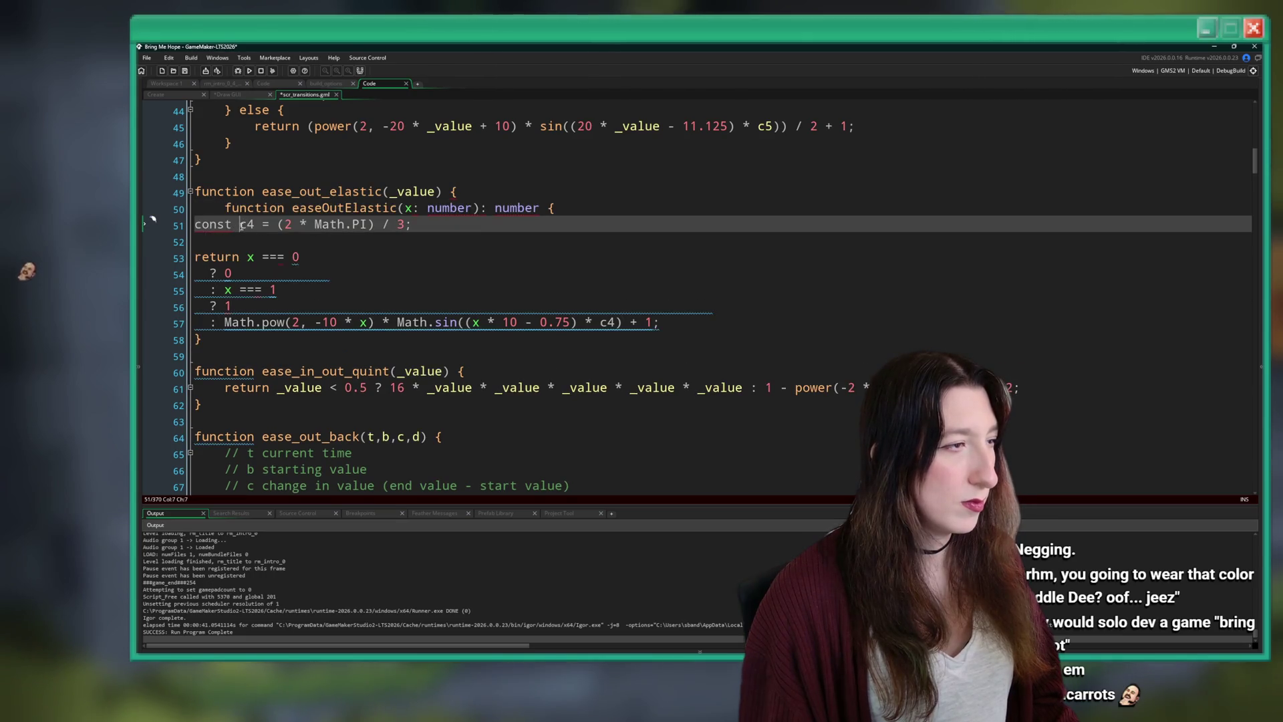
text(var)
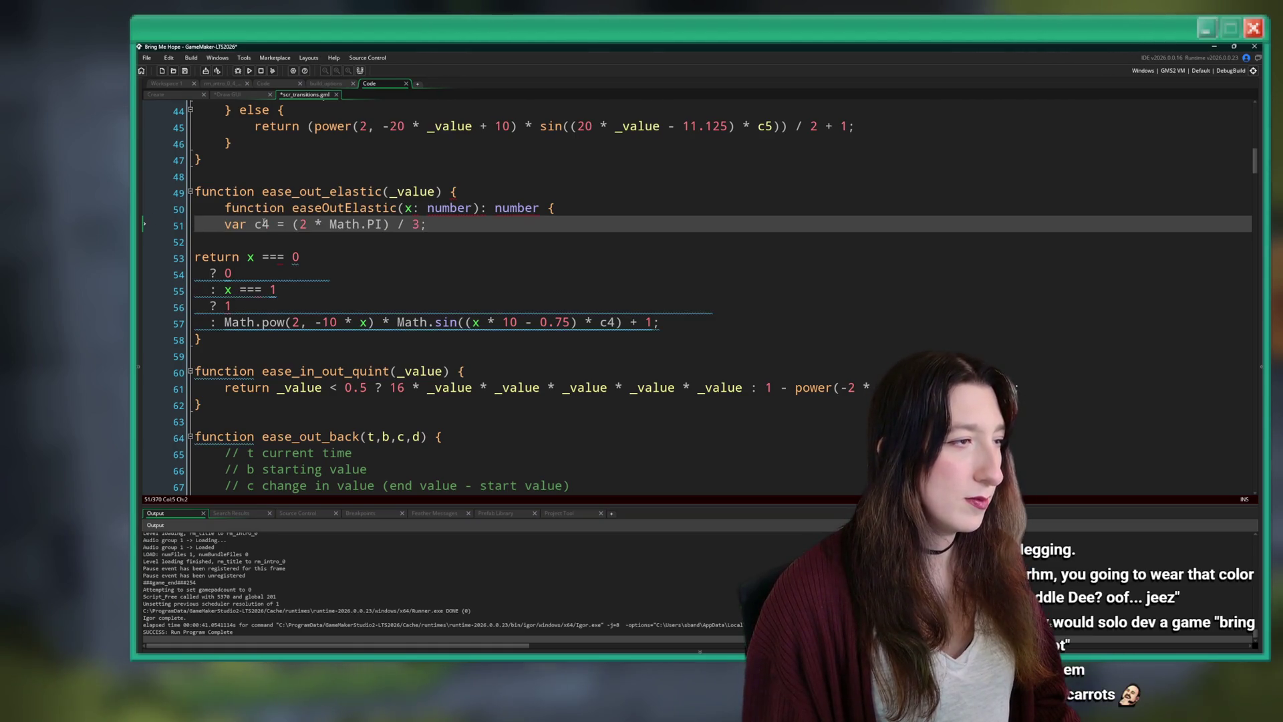
drag(588, 209, 595, 199)
key(BackSpace)
Indent the return expression, replace Math.pow with power and Math.sin with sin, and use == on line 54.
drag(268, 306, 217, 241)
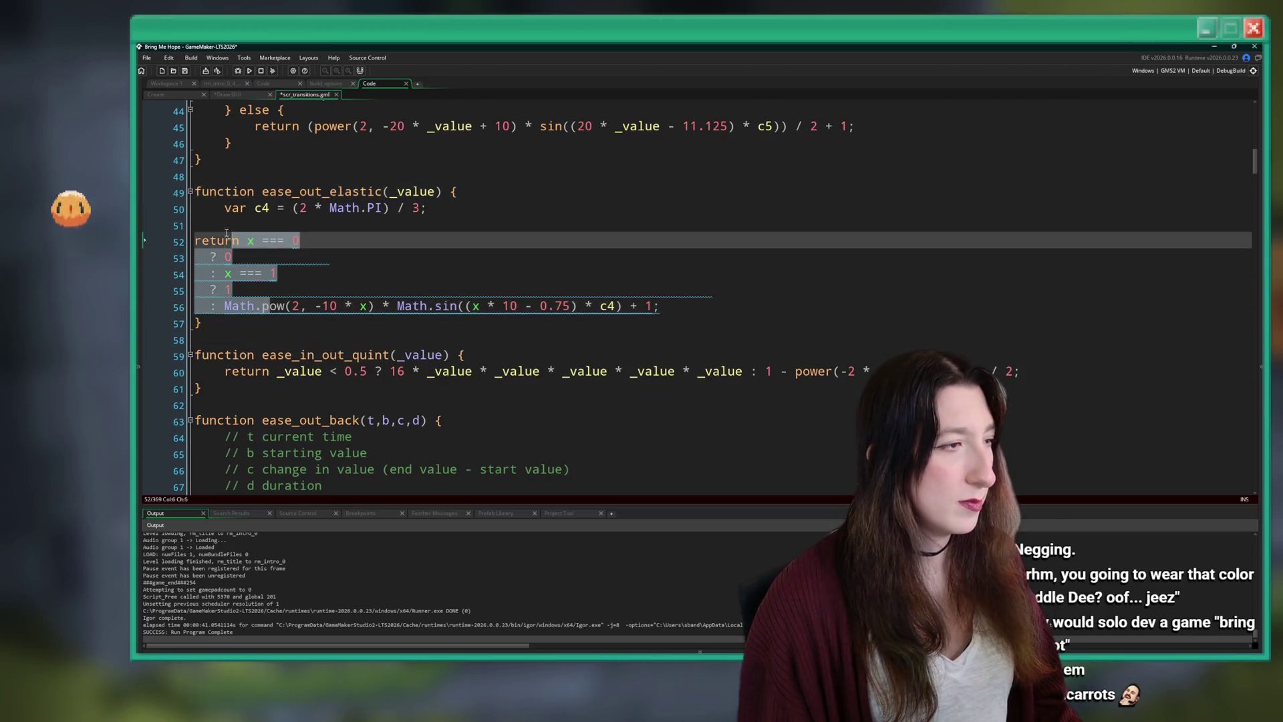
key(Tab)
click(292, 273)
drag(314, 306, 257, 307)
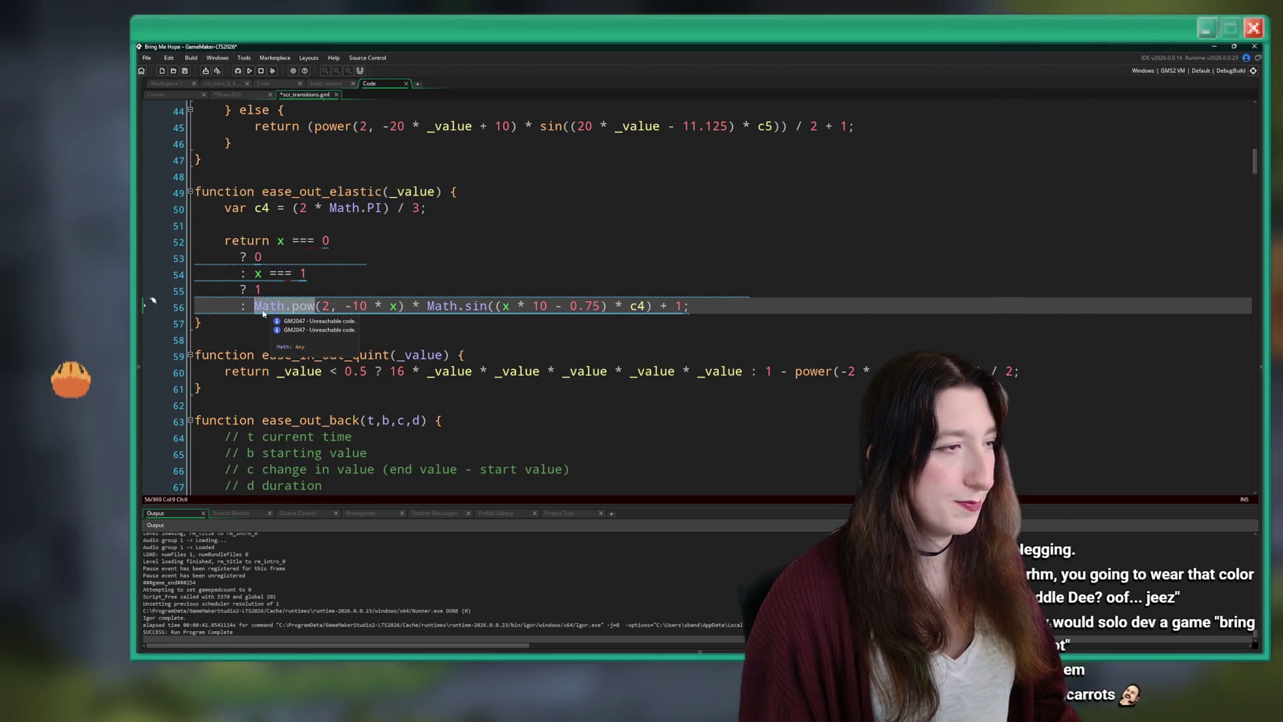
text(power)
click(287, 274)
key(BackSpace)
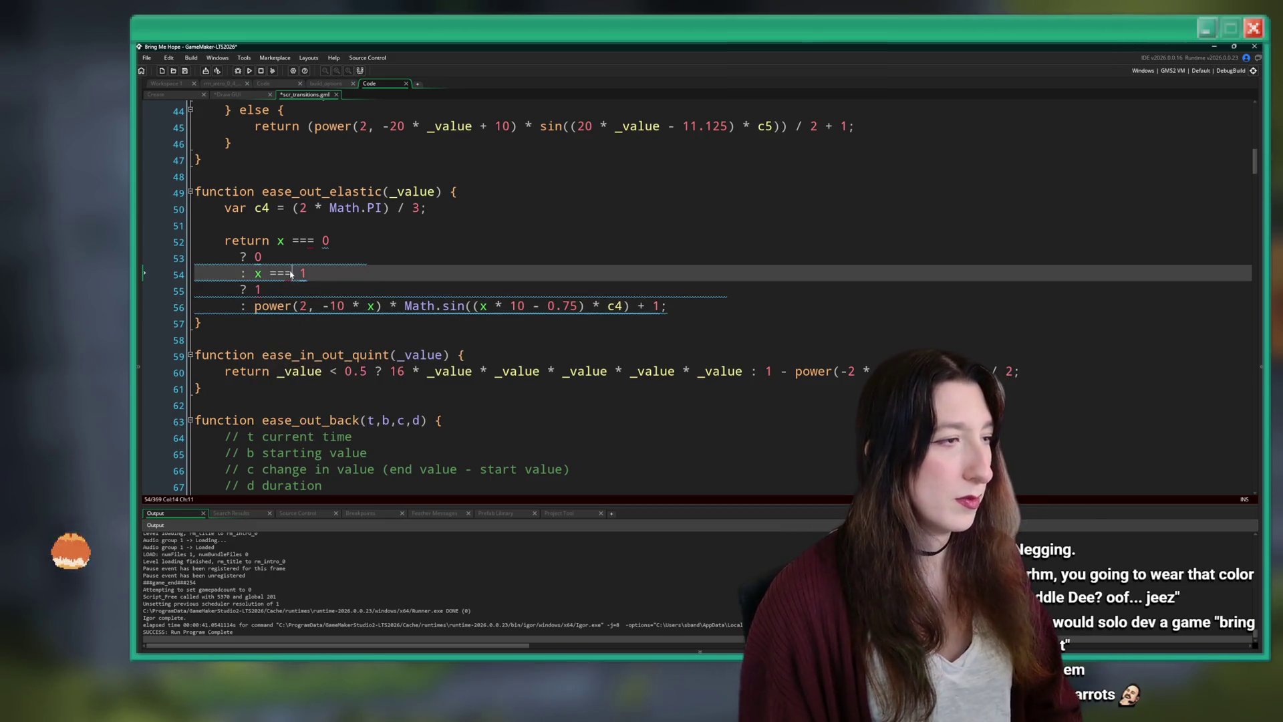
drag(464, 306, 405, 306)
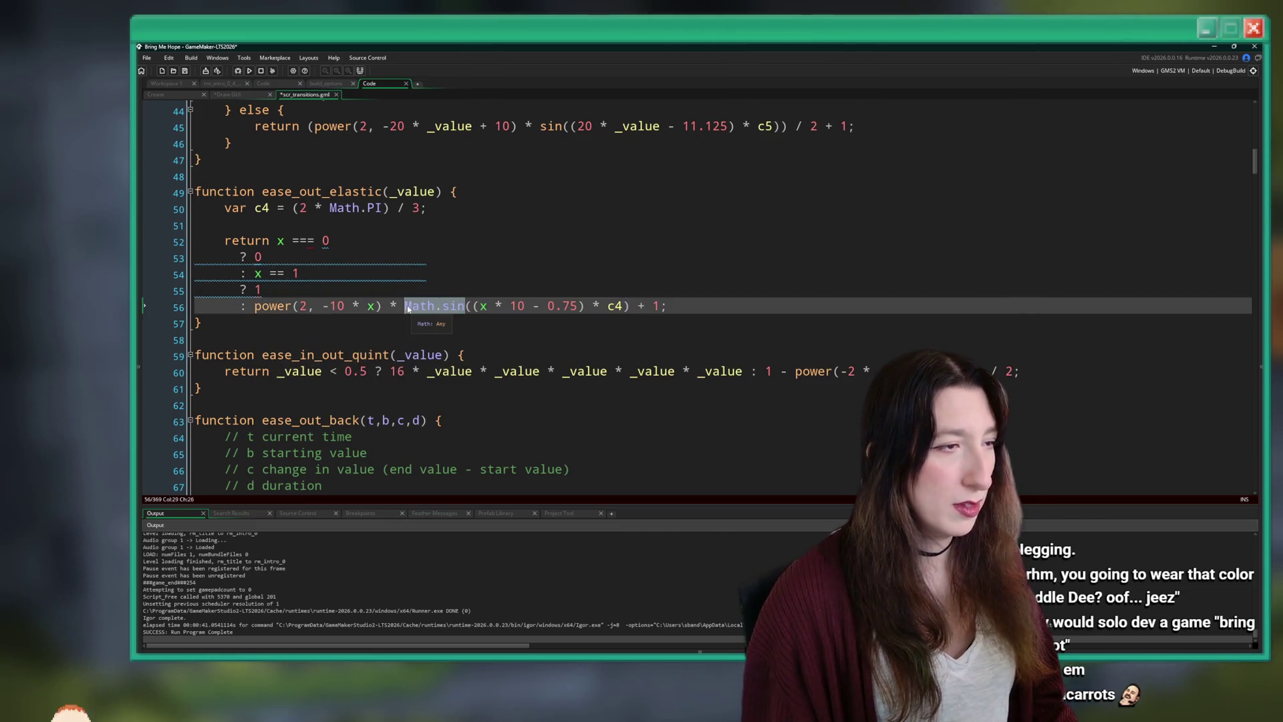
text(sin)
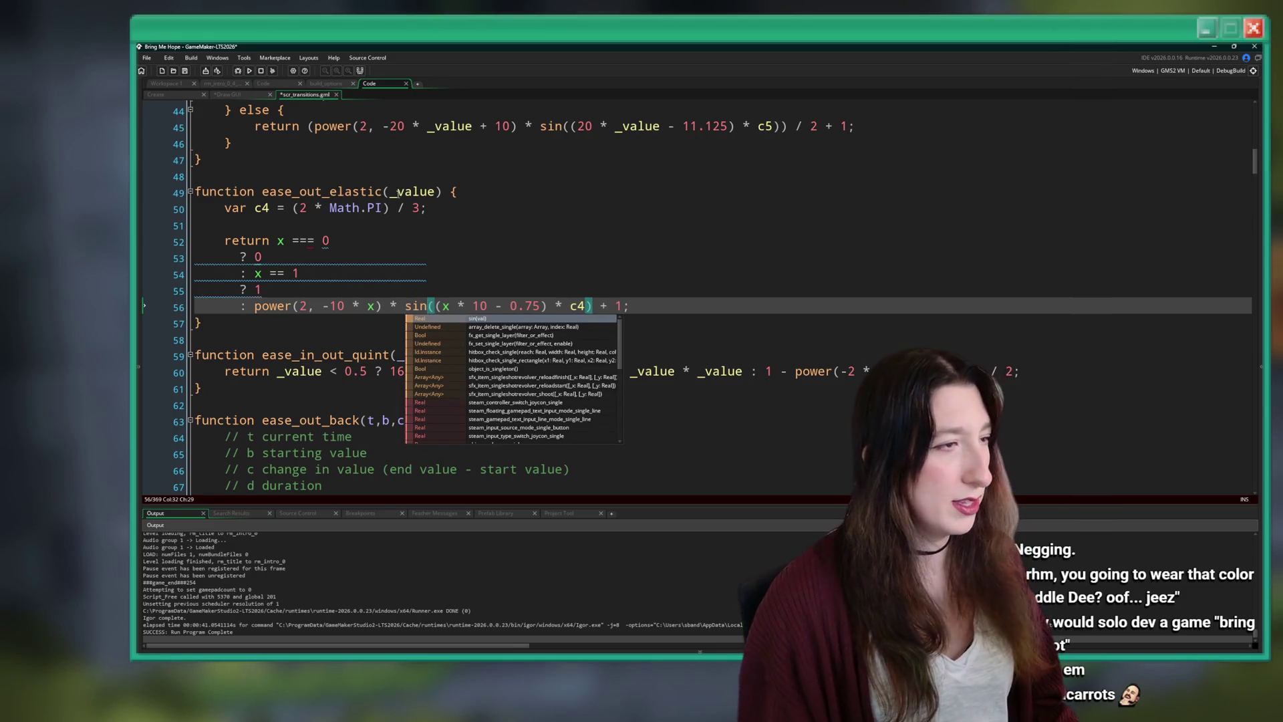
Replace every x with _value on lines 52, 54 and 56, and use == on line 52.
click(399, 192)
double_click(403, 192)
key(ctrl+c)
double_click(280, 241)
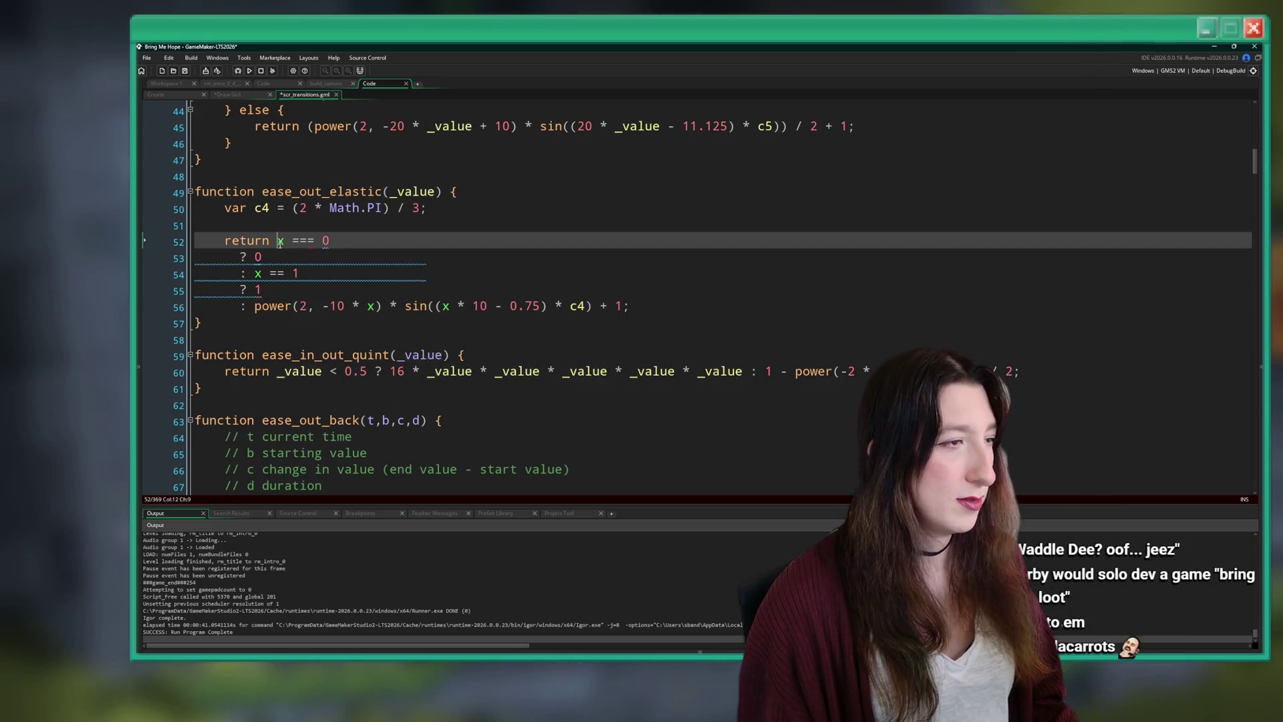
key(ctrl+v)
key(Delete)
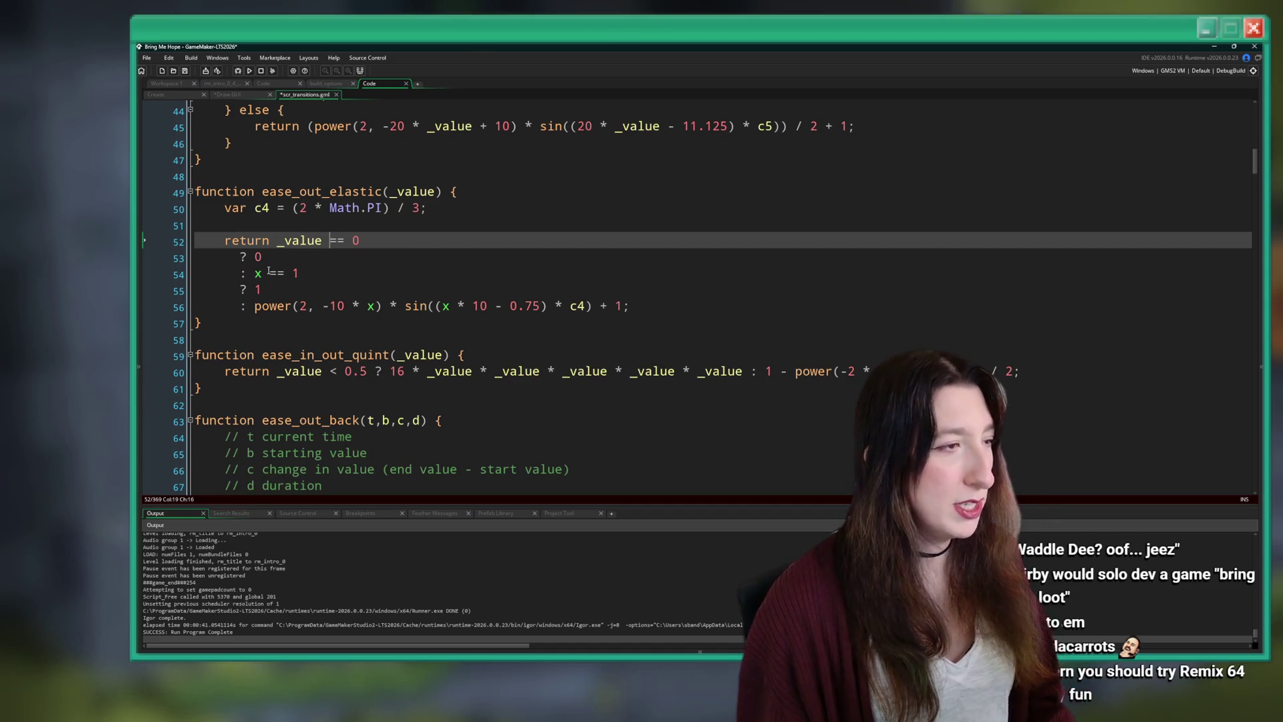
click(256, 274)
key(ctrl+v)
double_click(374, 307)
key(ctrl+v)
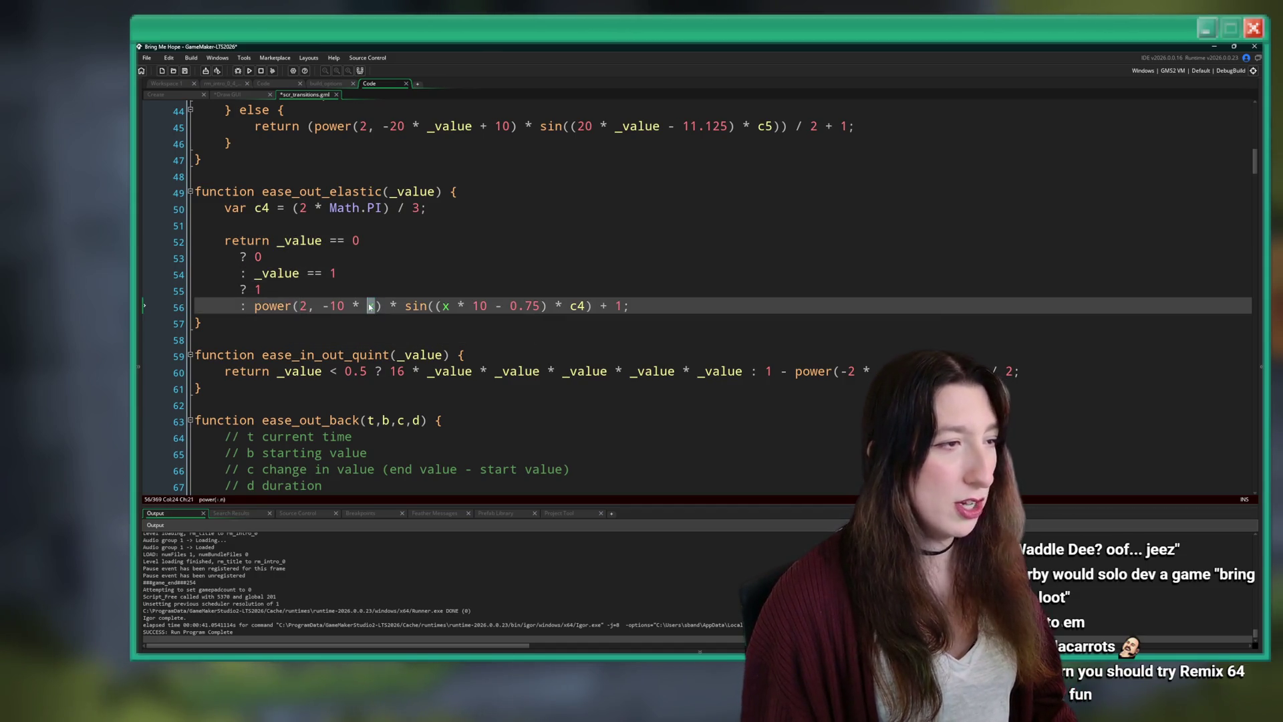
double_click(484, 306)
key(ctrl+v)
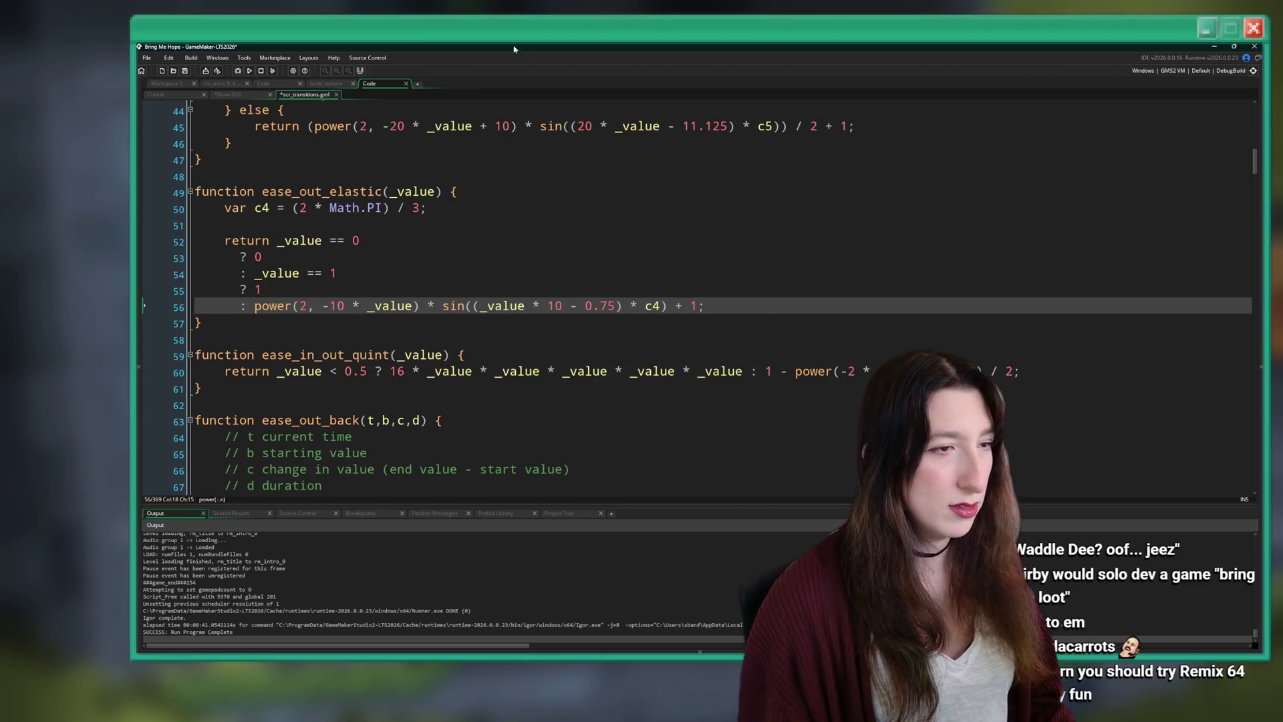
Change Math.PI to pi and rename the function to ease_out_elastic_out.
drag(382, 208, 323, 209)
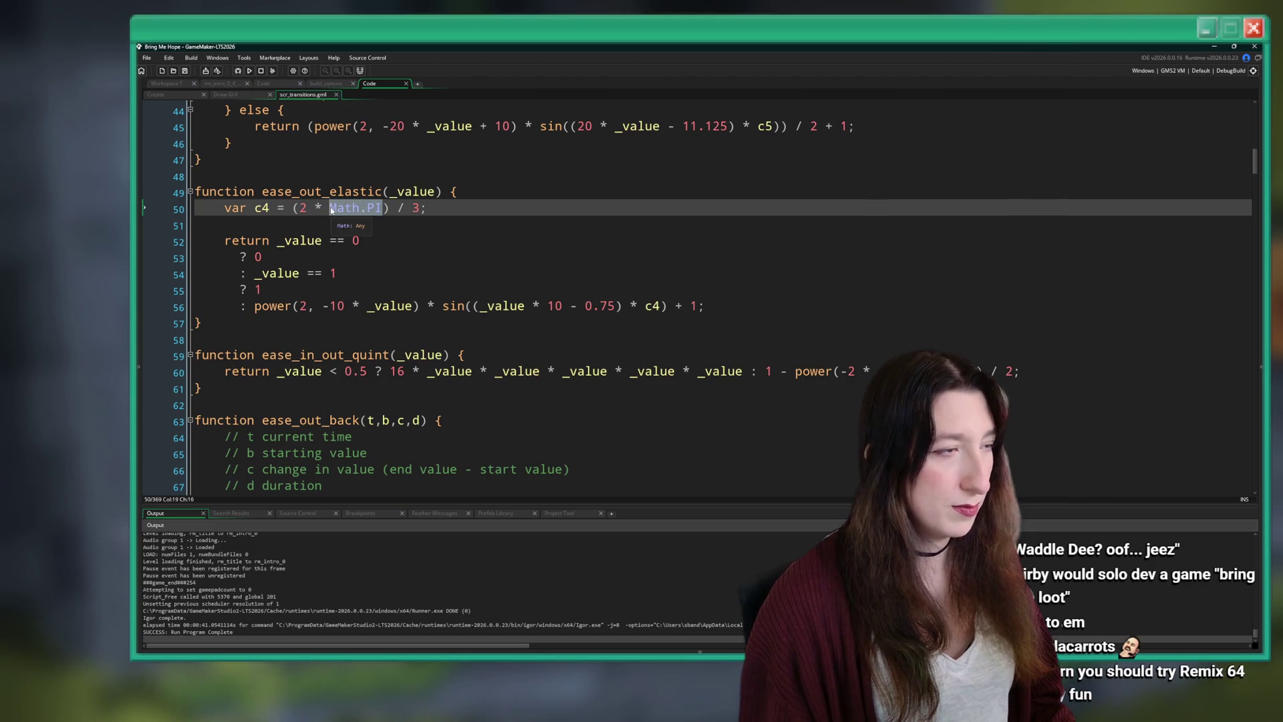
text(pi)
double_click(340, 192)
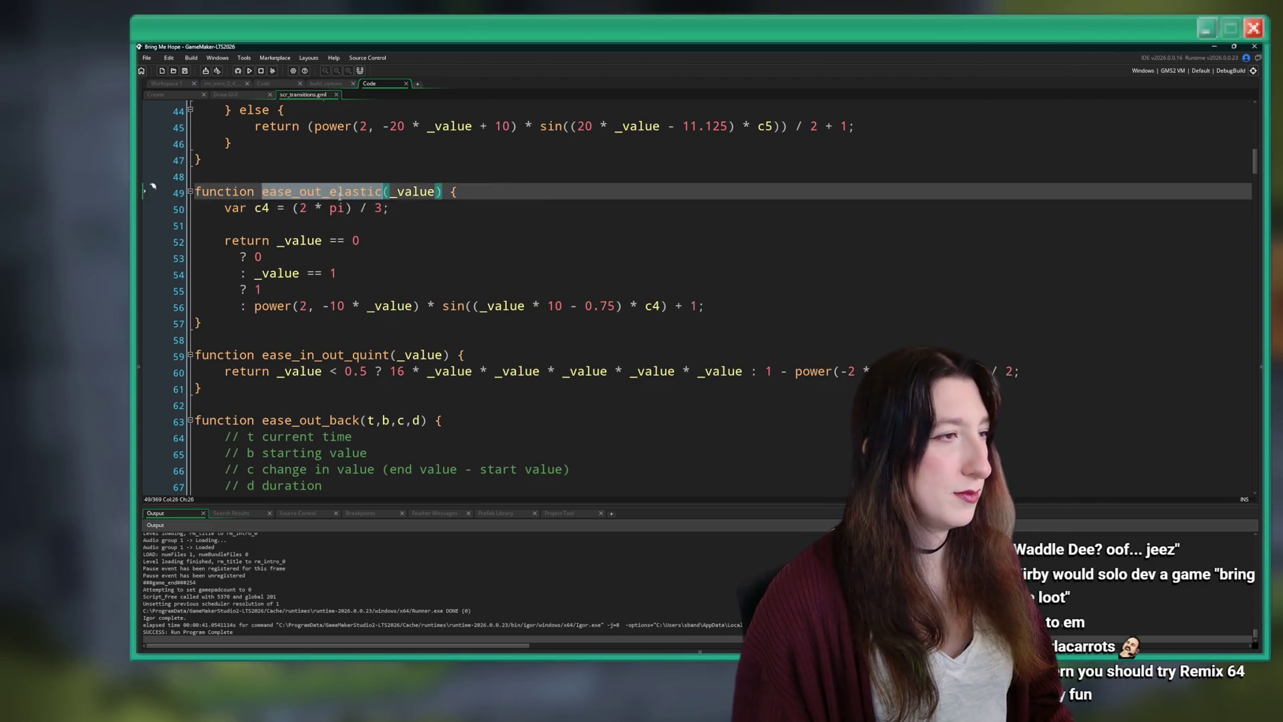
click(386, 190)
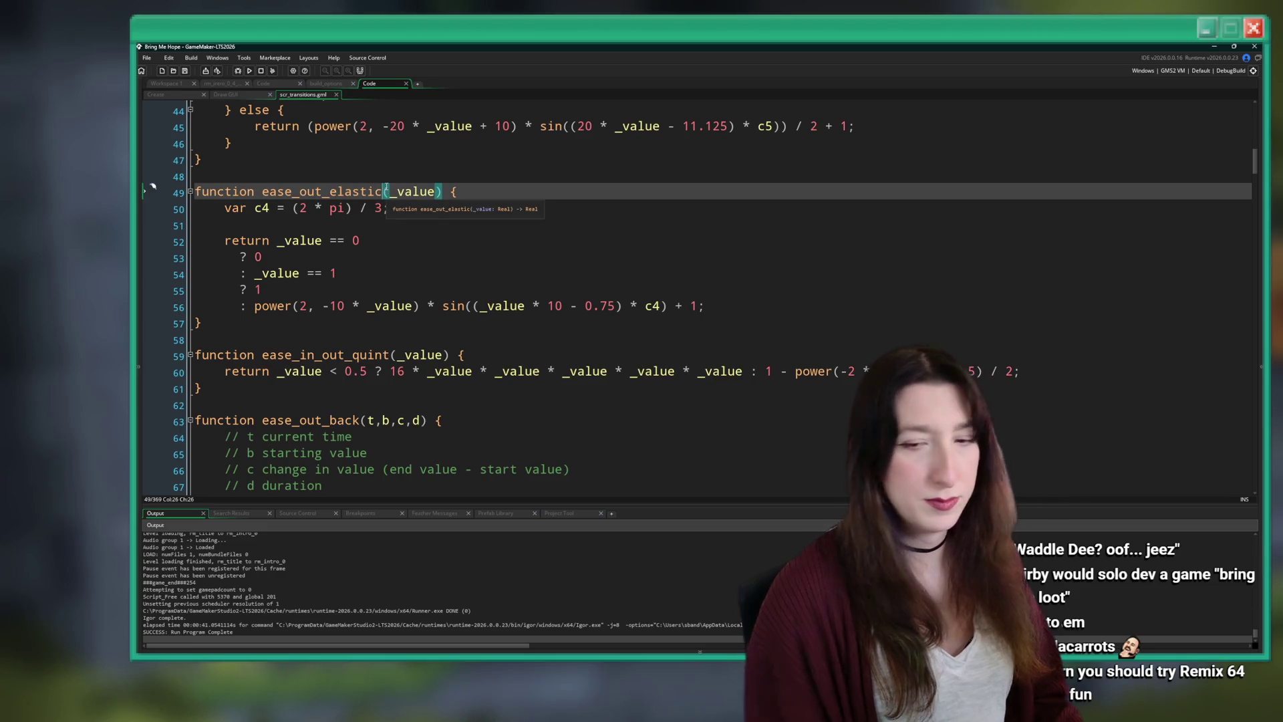
text(_out)
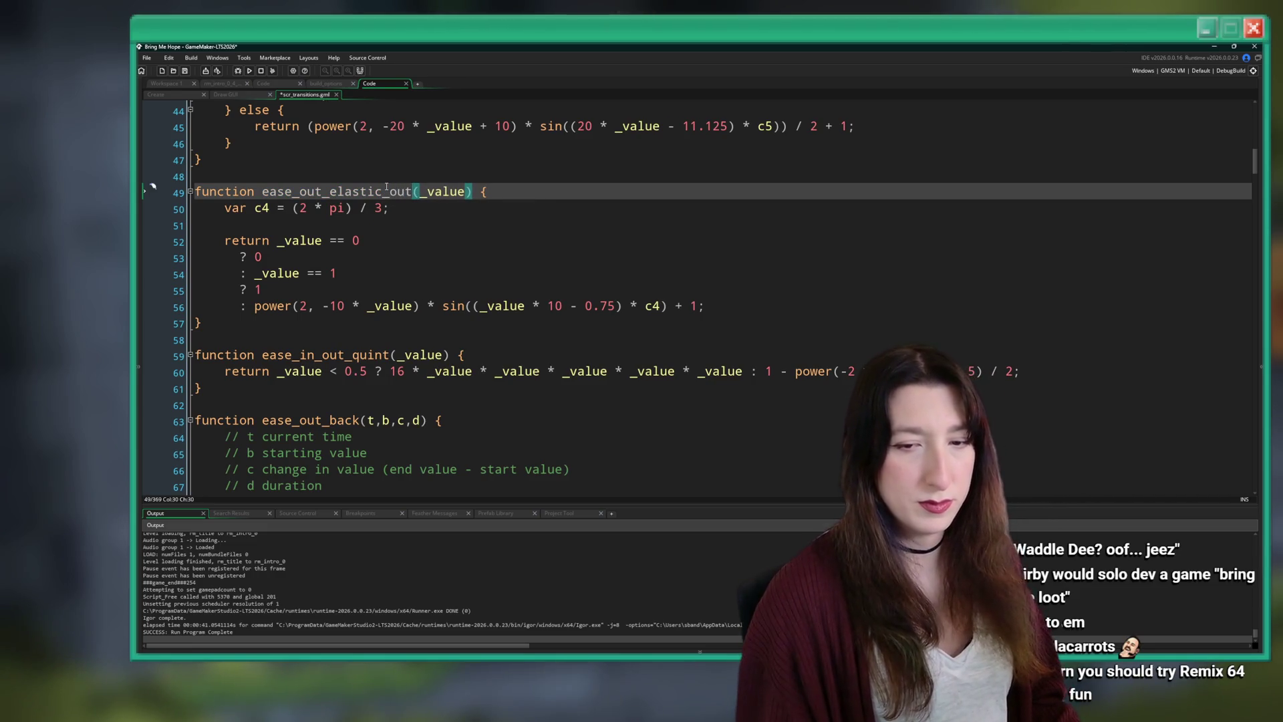
double_click(375, 191)
key(ctrl+c)
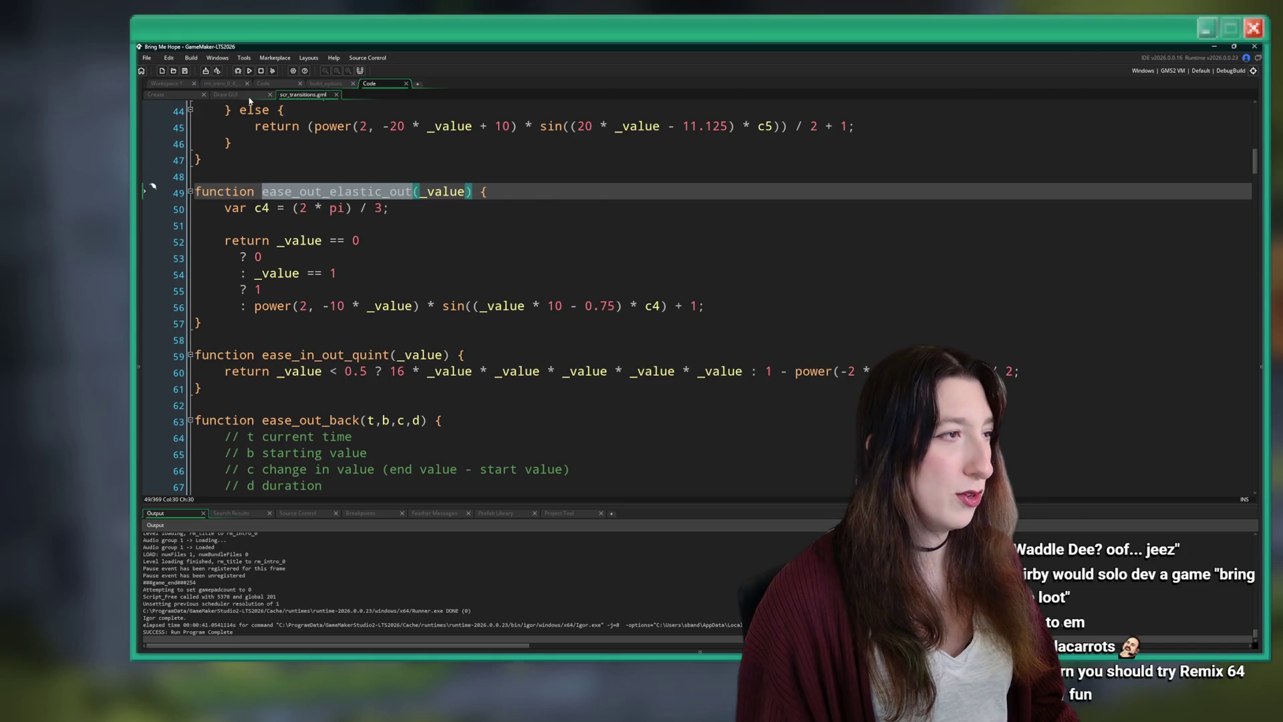
click(250, 97)
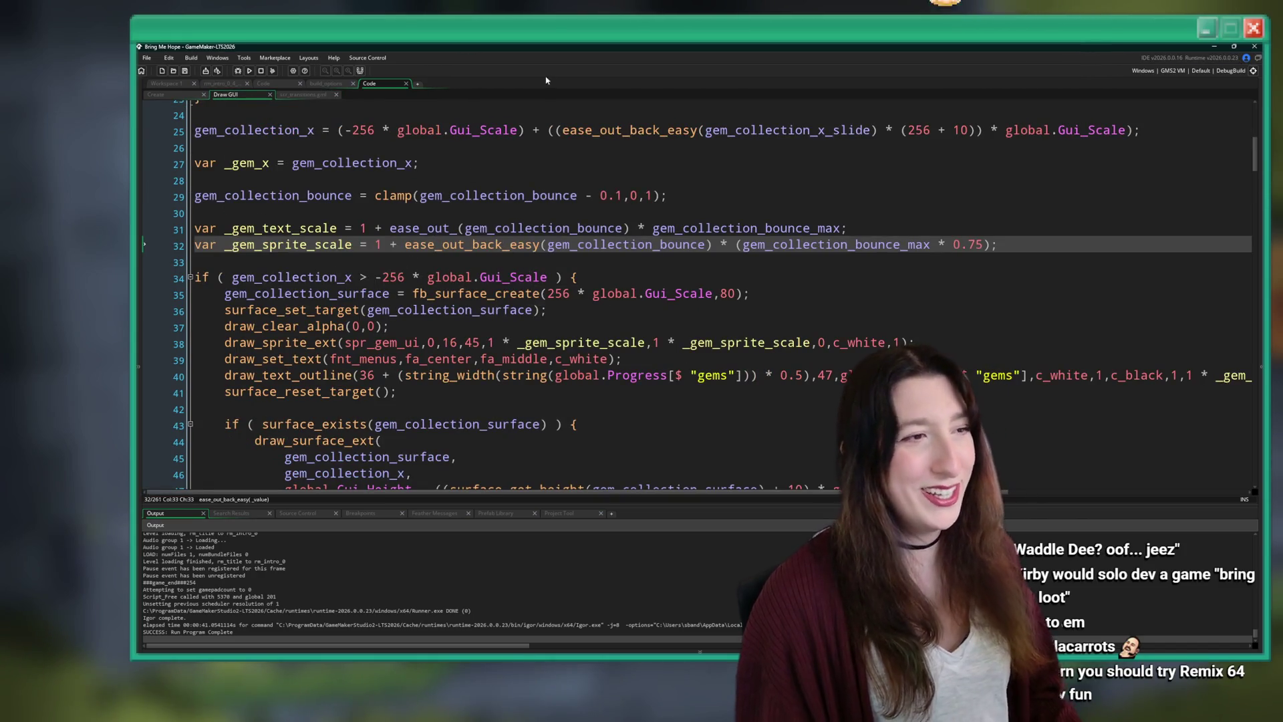
Replace the easing calls on lines 25, 31 and 32 with ease_out_elastic_out and save the Draw GUI code.
scroll(586, 329, up, 1)
double_click(628, 147)
key(ctrl+v)
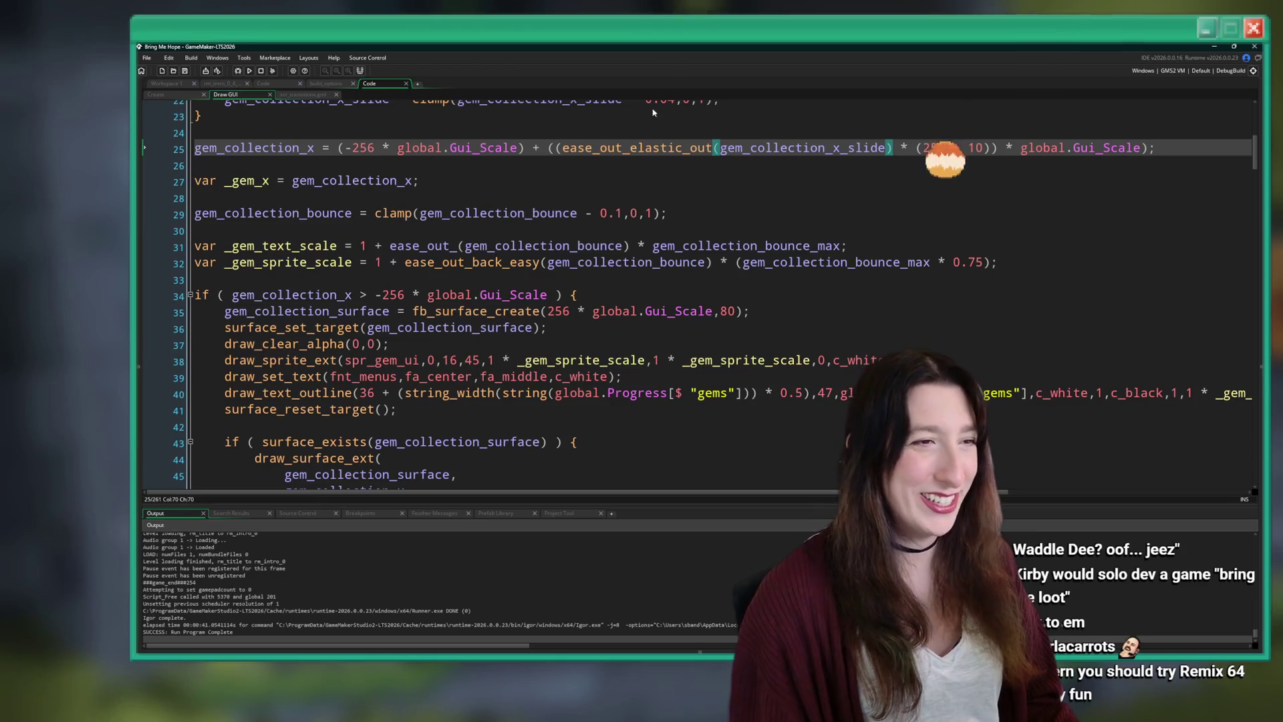
double_click(436, 262)
key(ctrl+v)
double_click(421, 246)
key(ctrl+v)
key(ctrl+s)
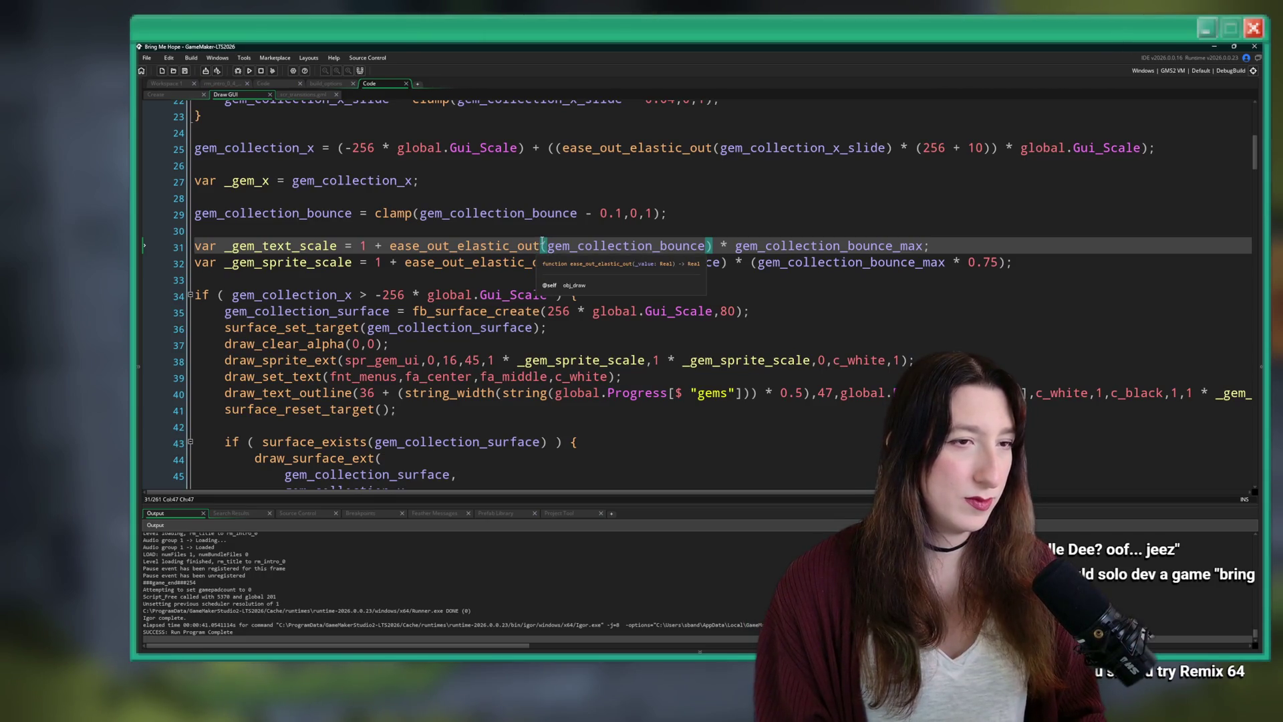
Build and run the game with F5, then stop it.
click(515, 246)
key(F5)
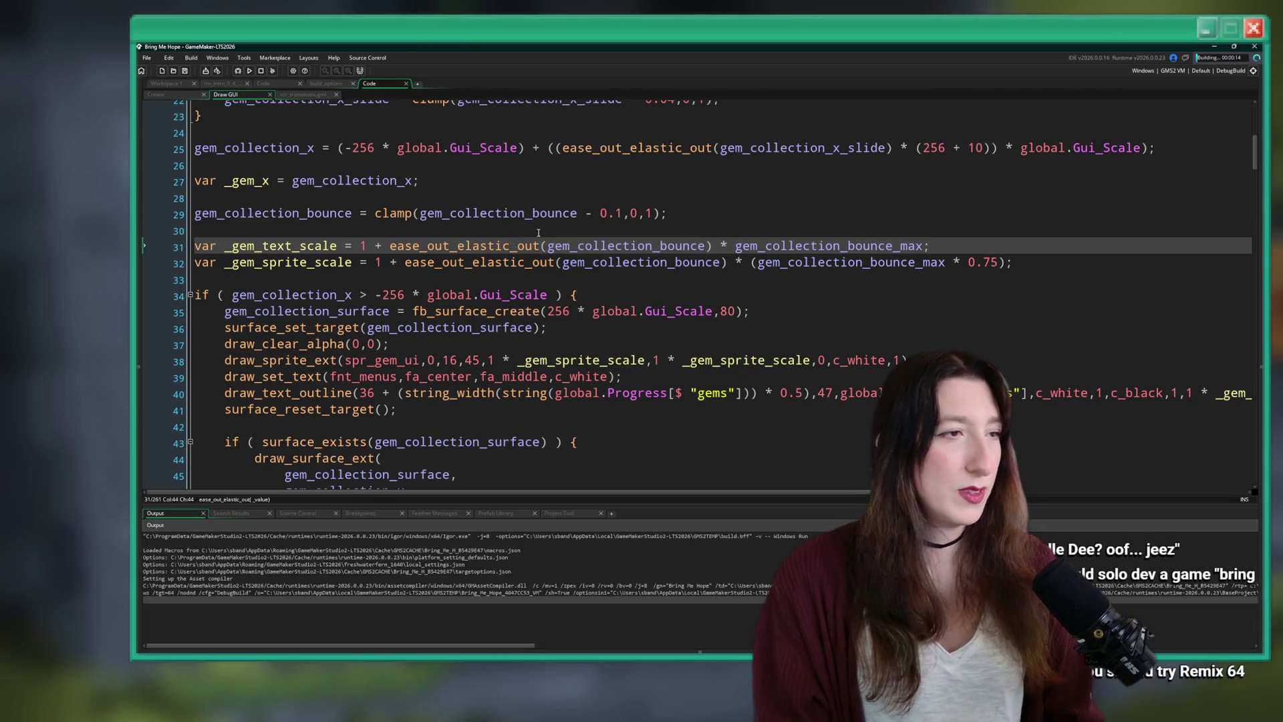
click(693, 212)
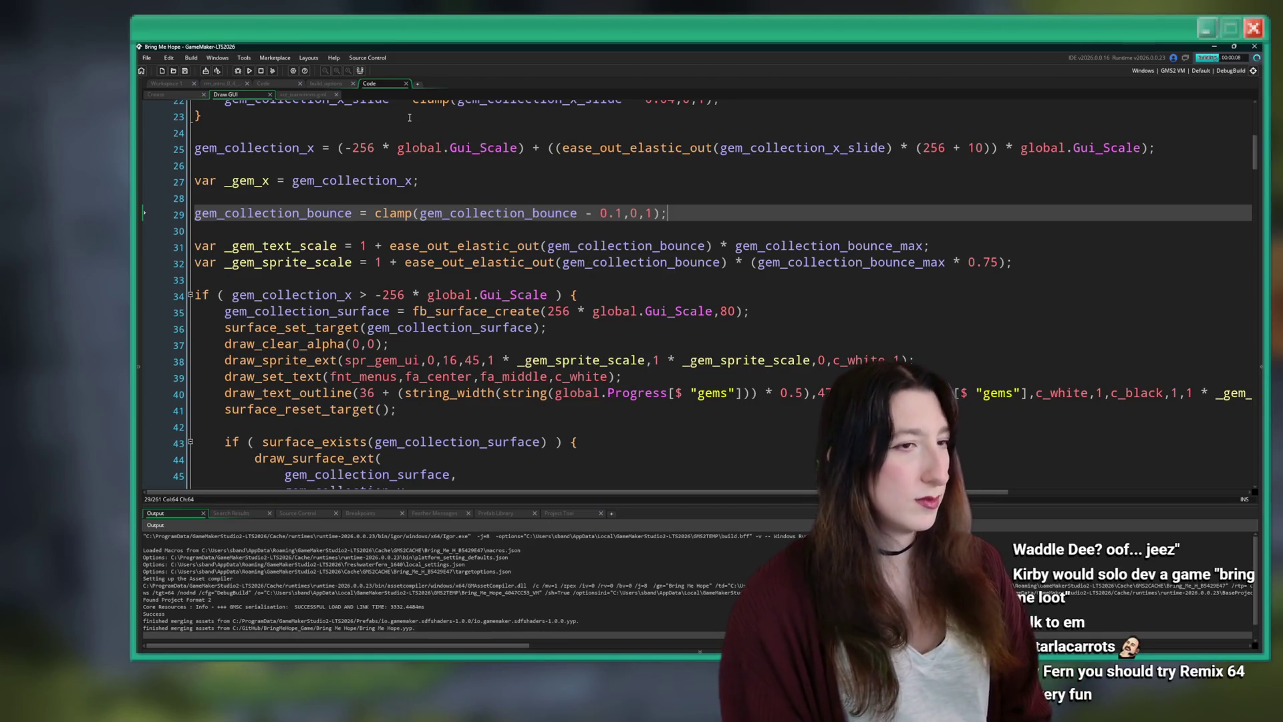
click(261, 71)
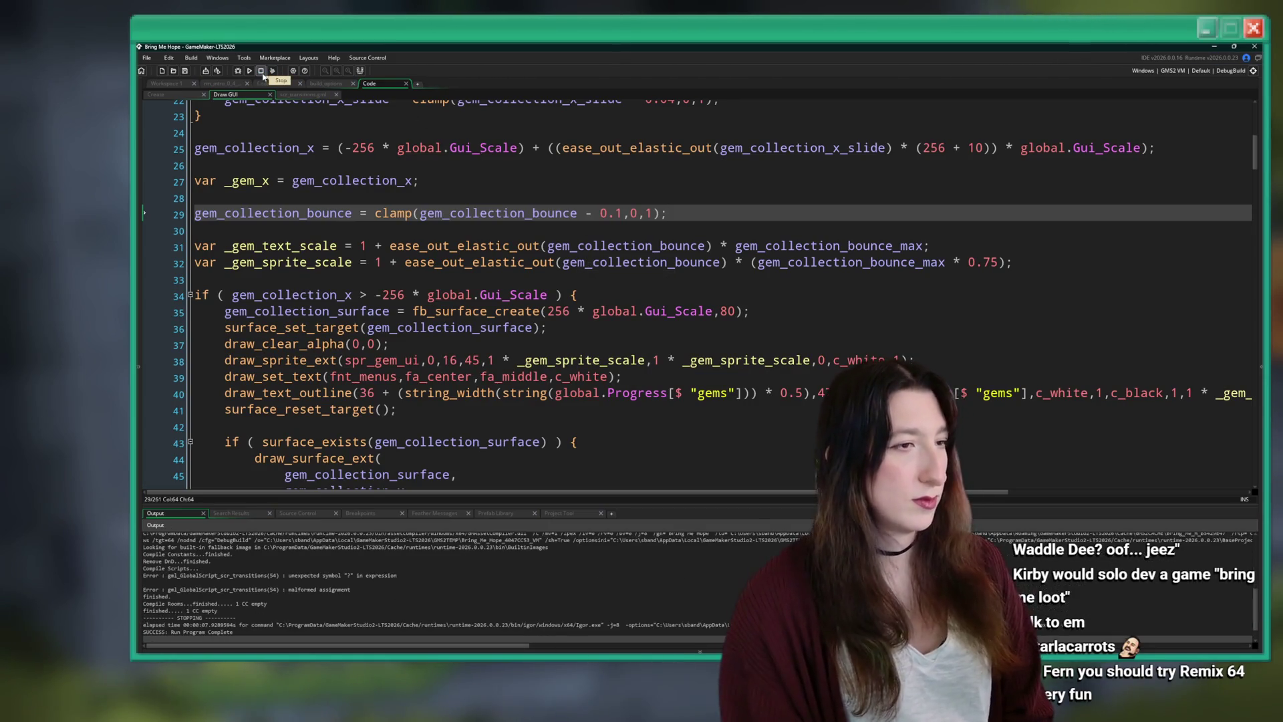
Check the global Progress setup code, then rebuild and run from Draw GUI; the build exits with errors.
click(193, 95)
click(227, 94)
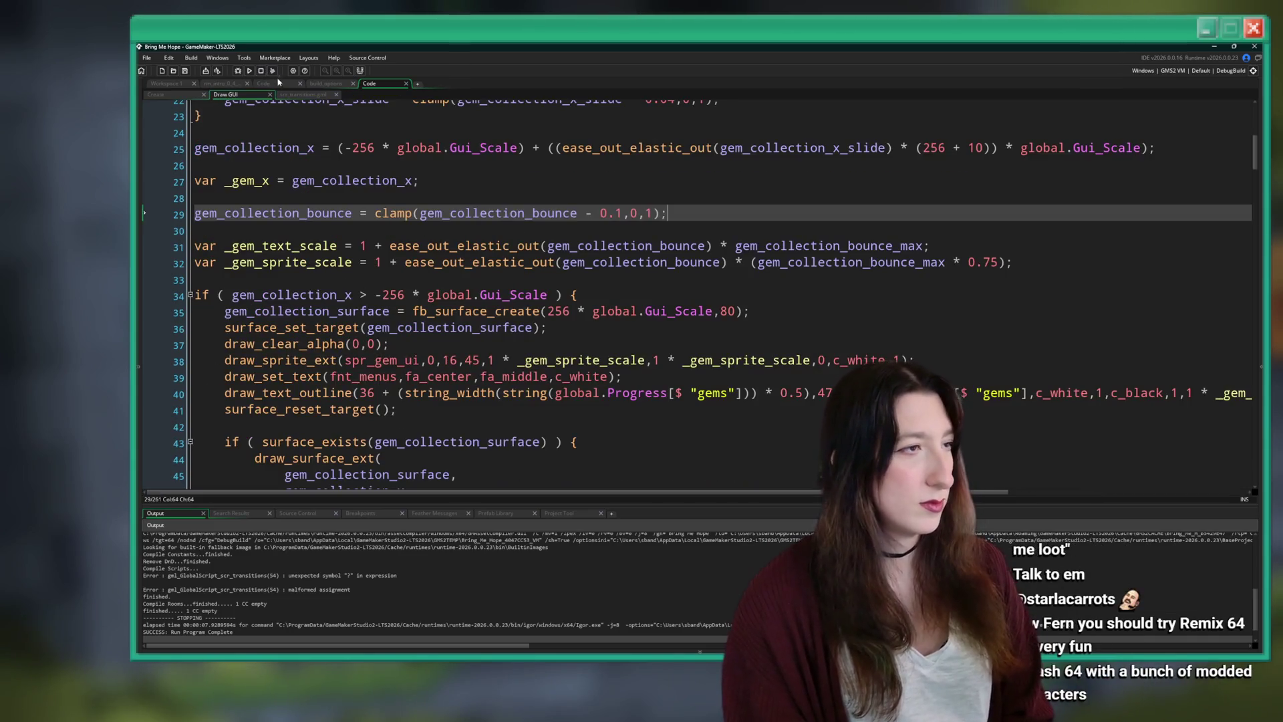
click(249, 72)
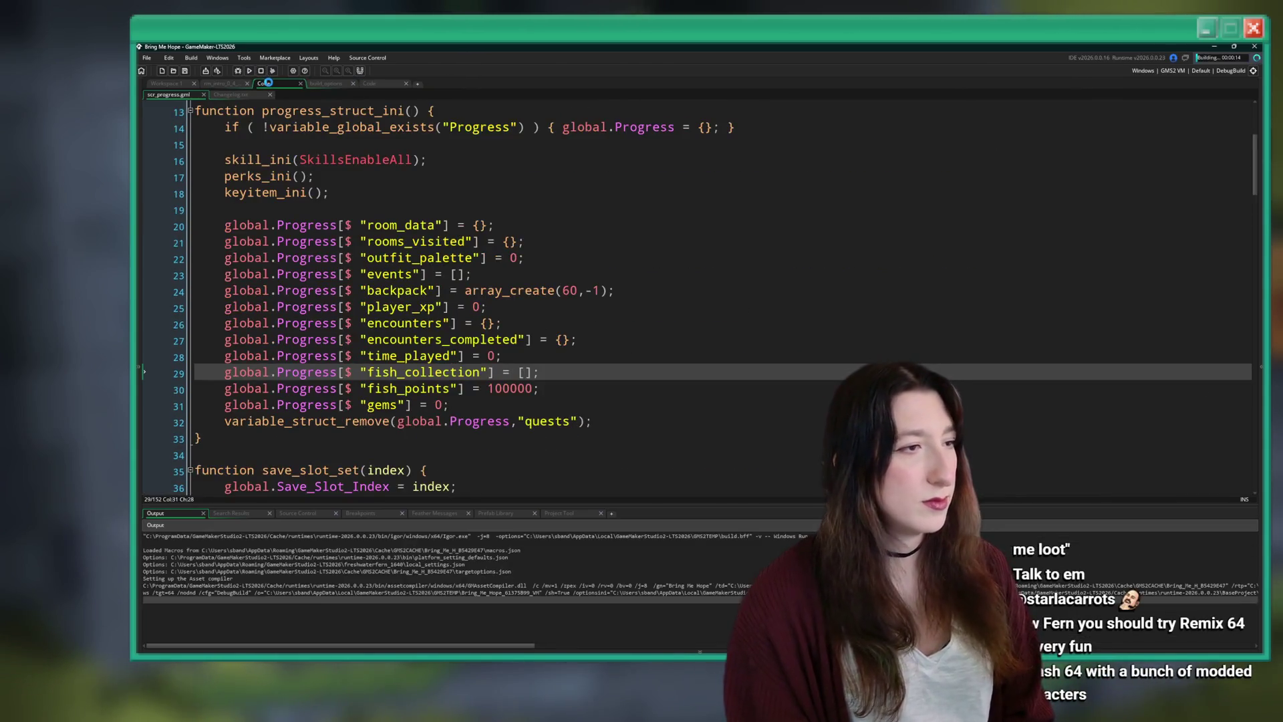
click(956, 249)
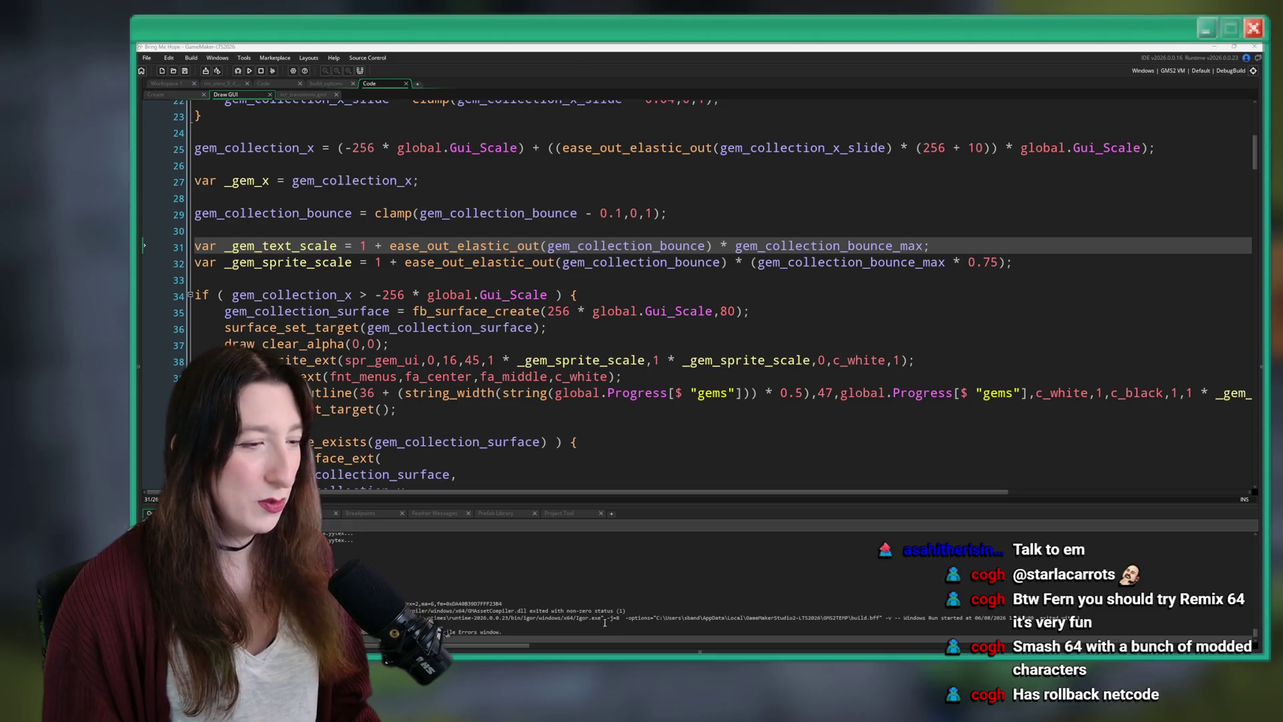
click(587, 349)
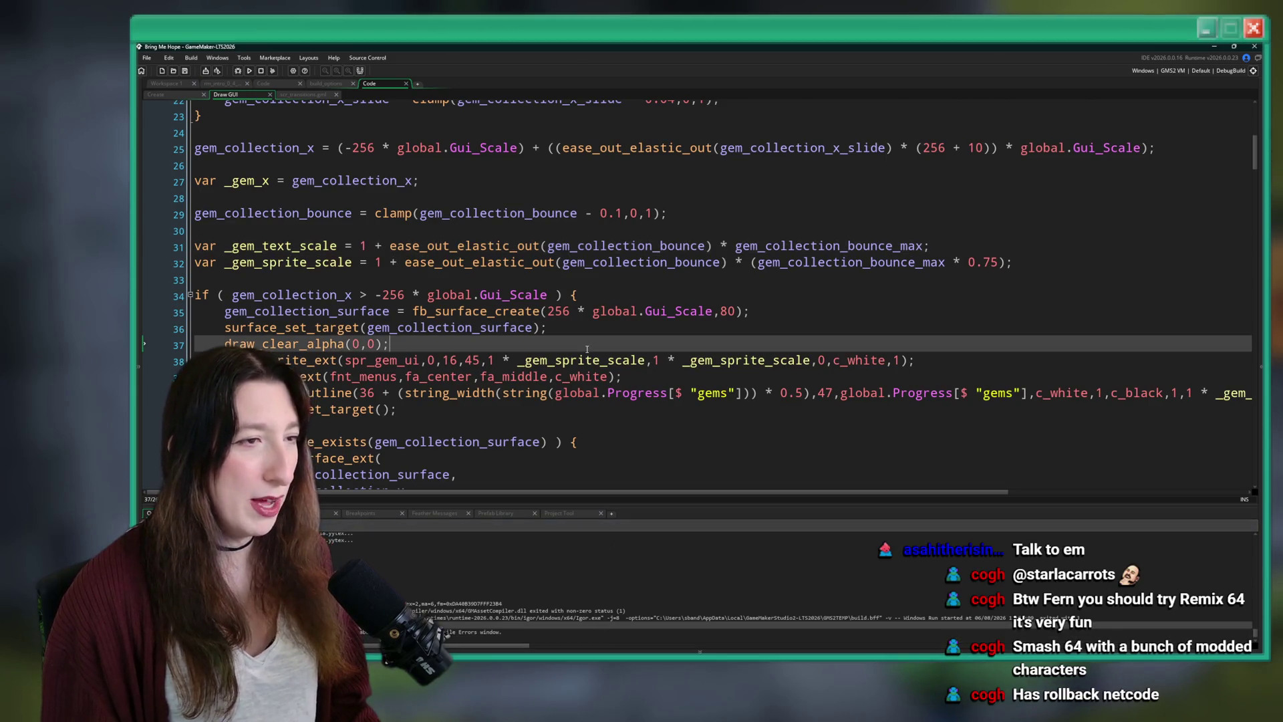
click(431, 245)
key(F12)
key(Up)
key(Up)
key(Down)
key(Down)
key(Down)
key(Down)
key(Down)
key(Down)
key(Down)
key(Up)
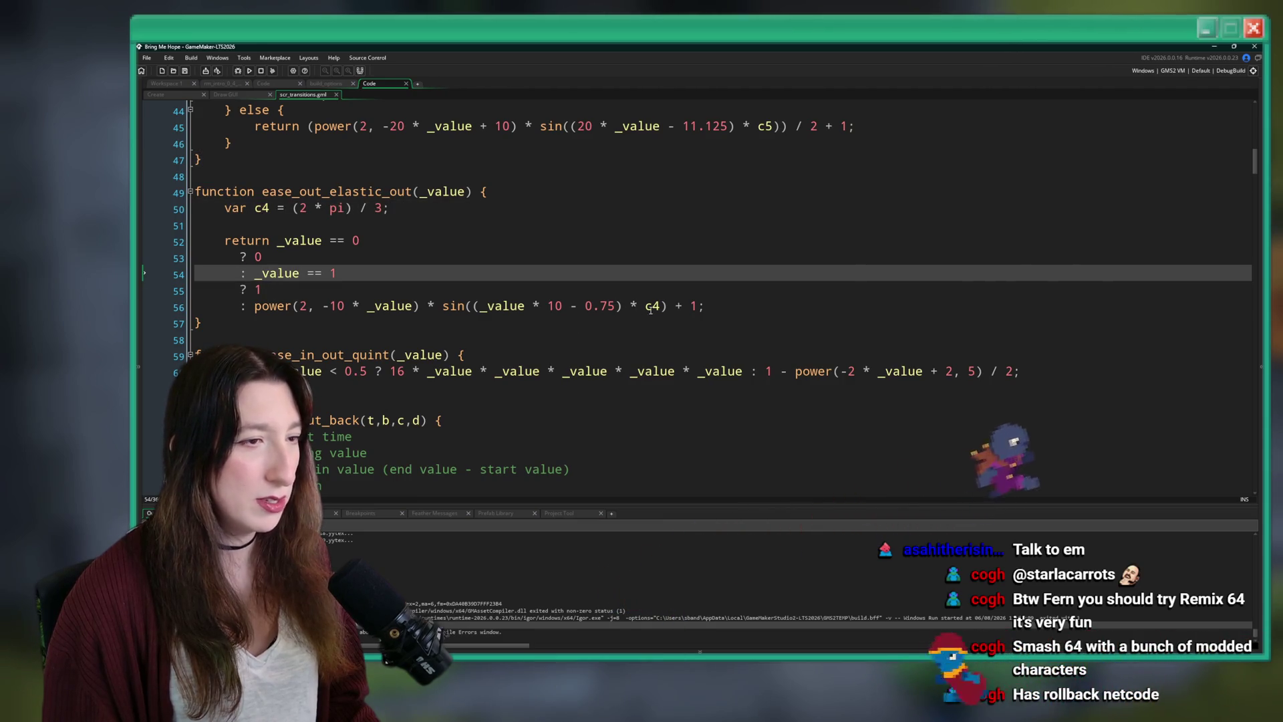
click(651, 307)
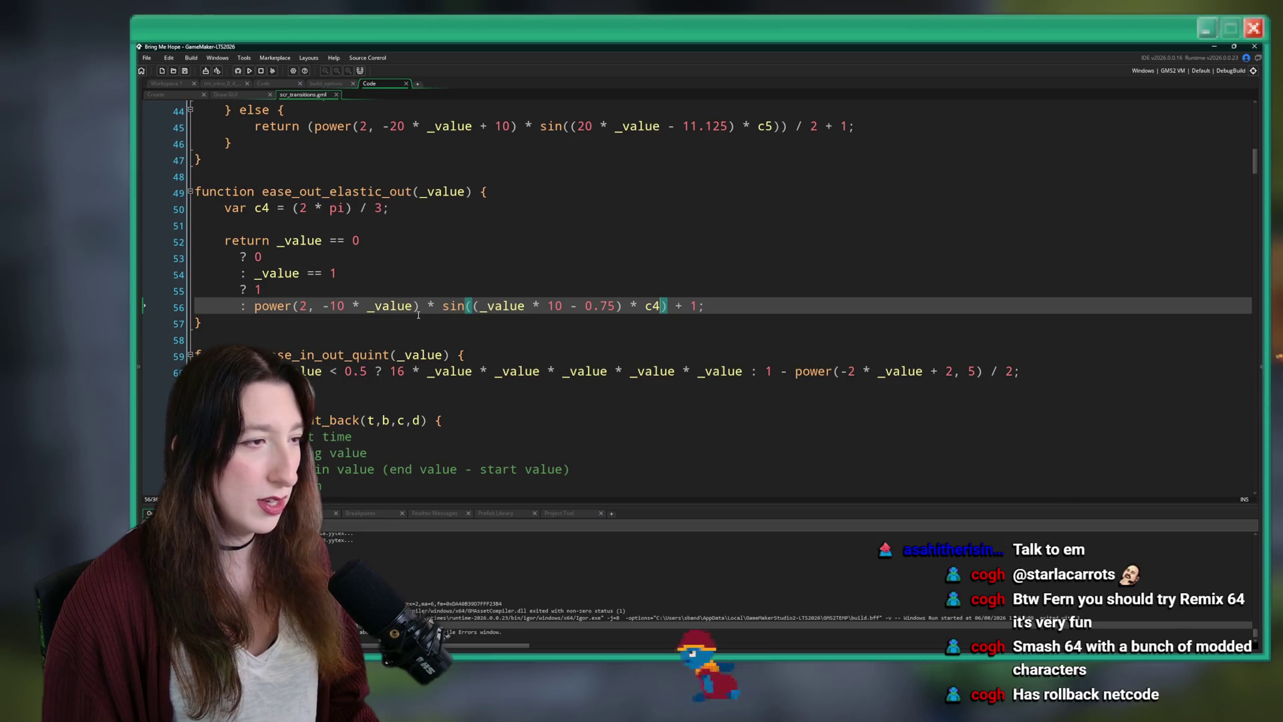
click(493, 193)
key(Left)
click(261, 257)
click(314, 241)
click(262, 257)
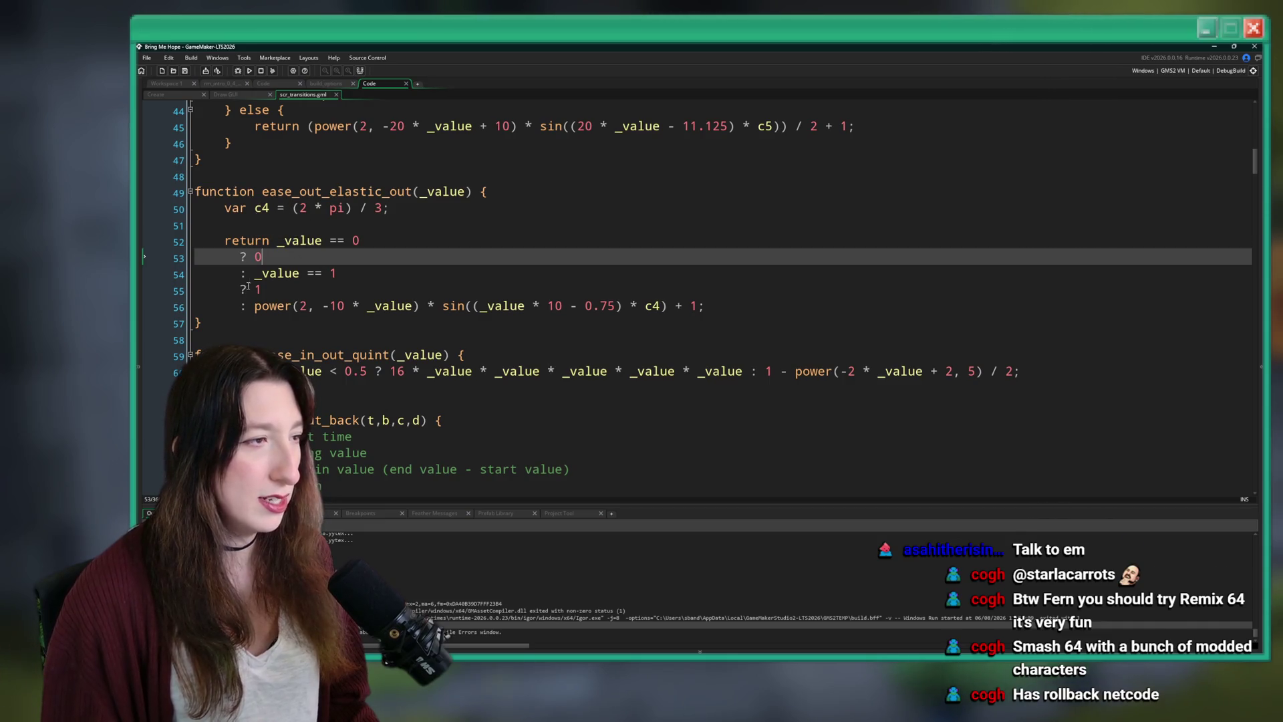
click(258, 208)
click(249, 274)
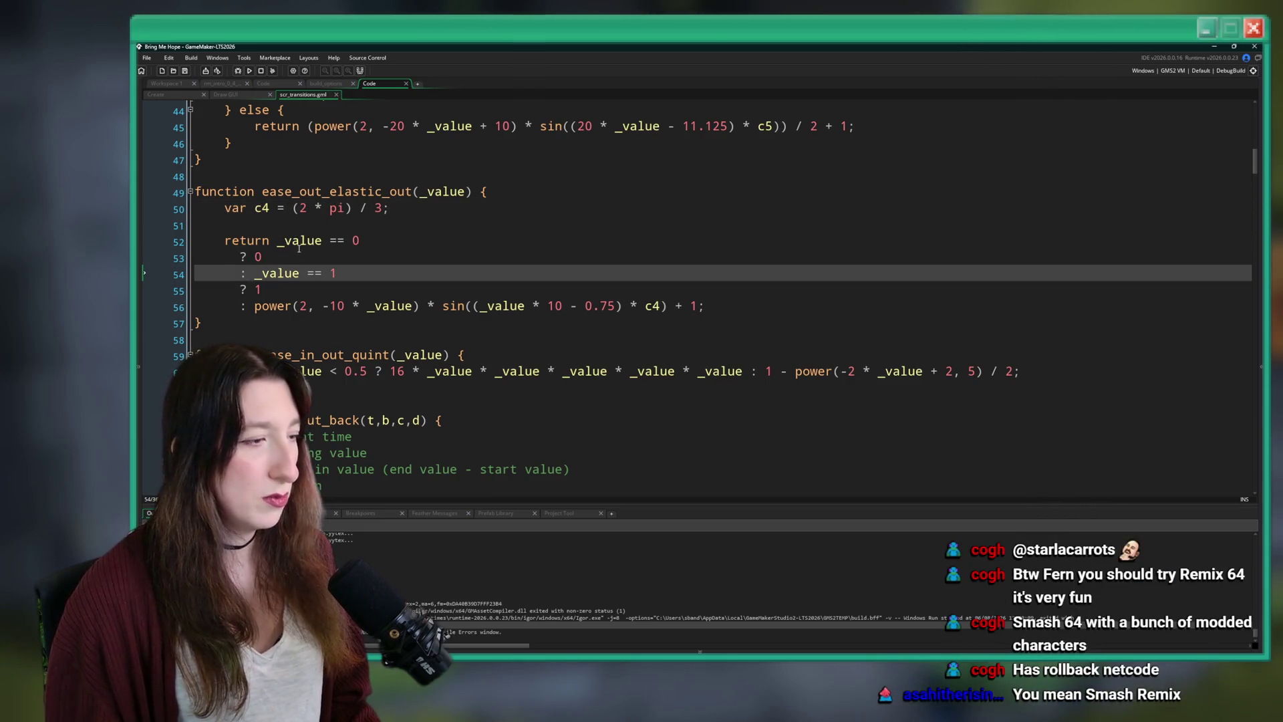
key(Up)
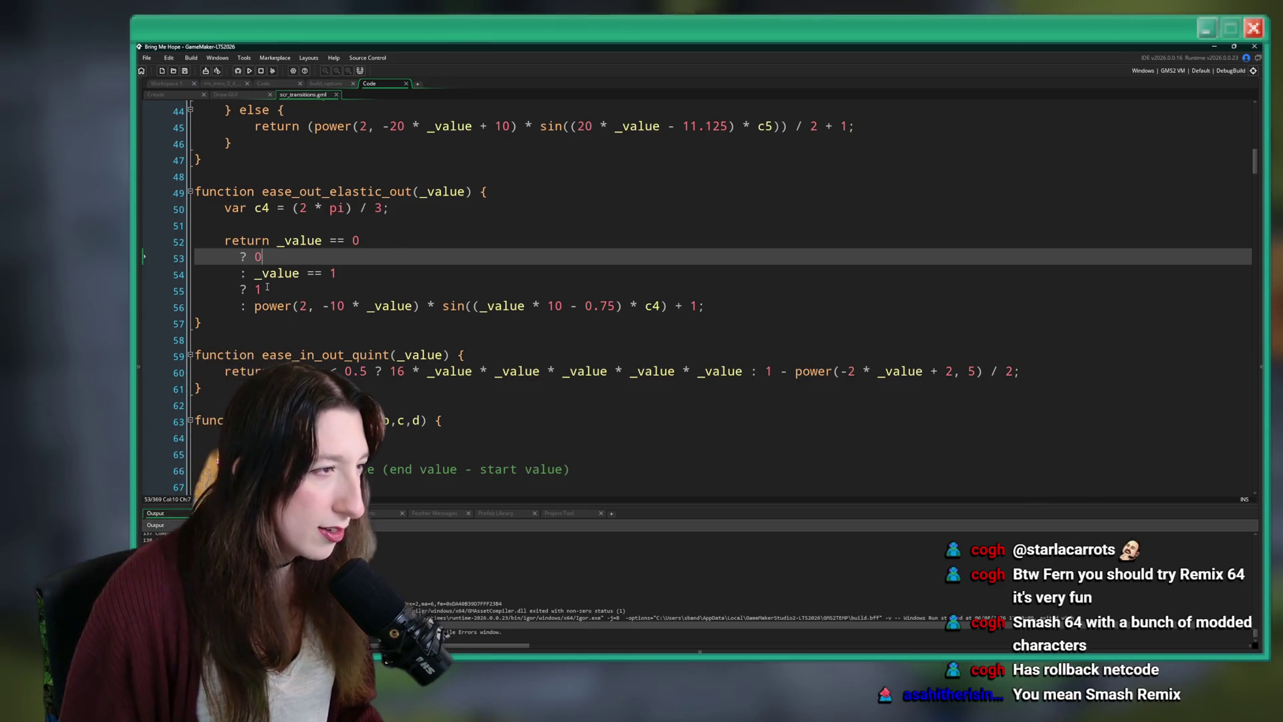
click(254, 258)
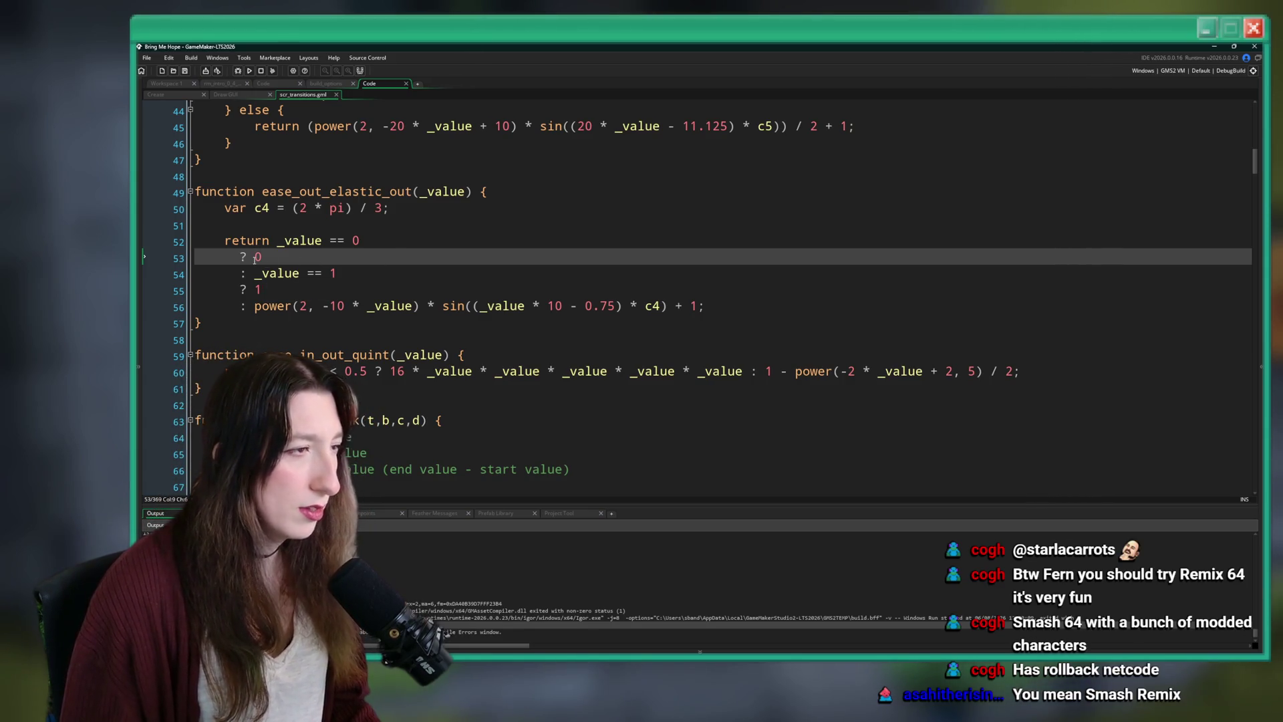
click(390, 306)
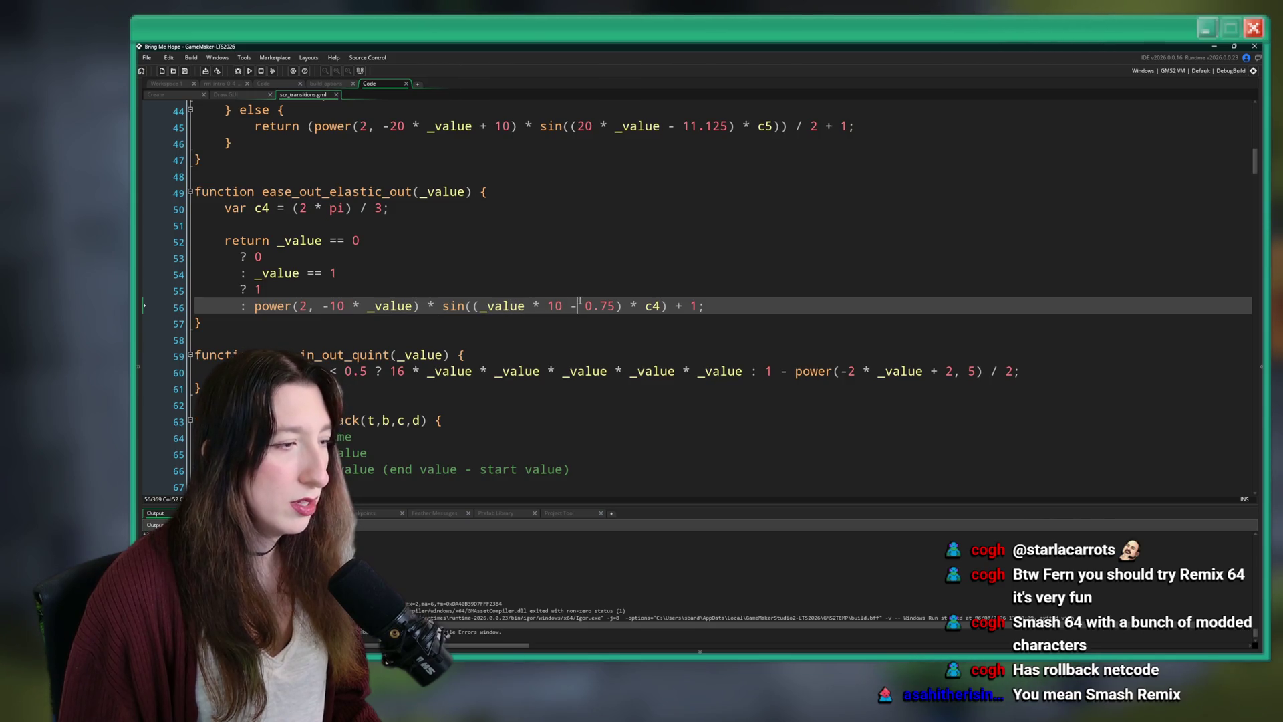
scroll(627, 269, up, 1)
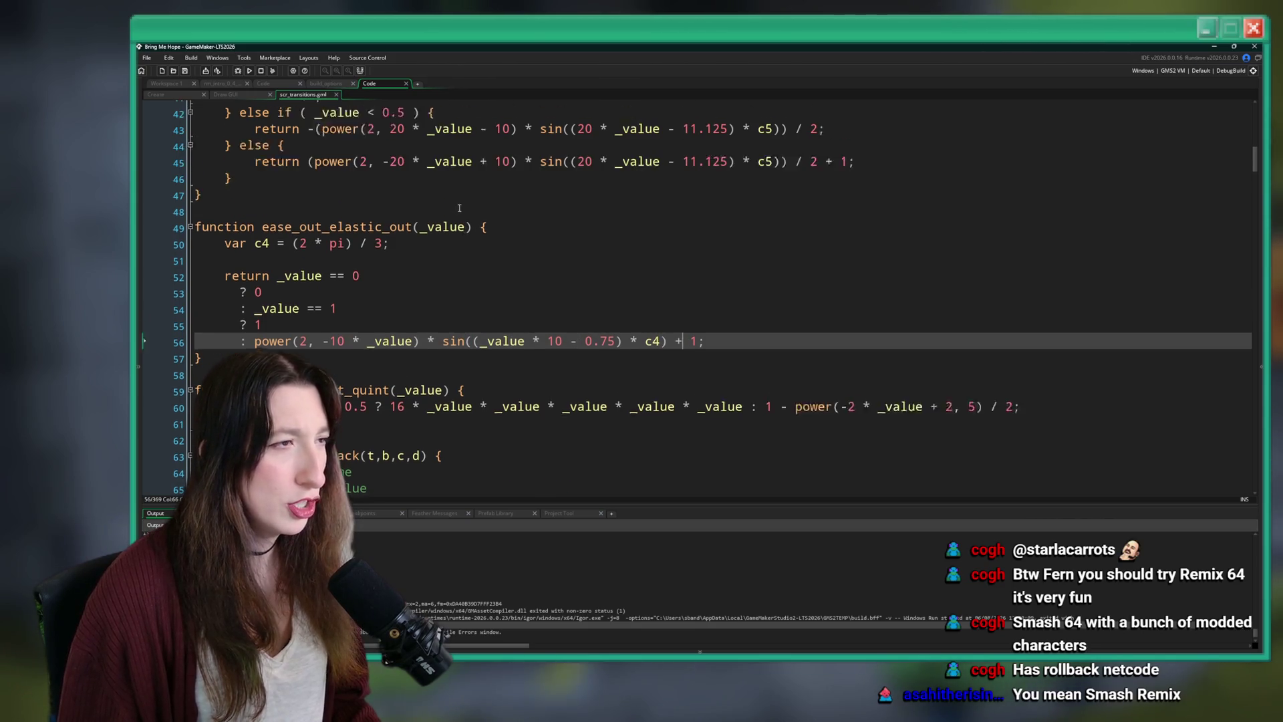
click(227, 95)
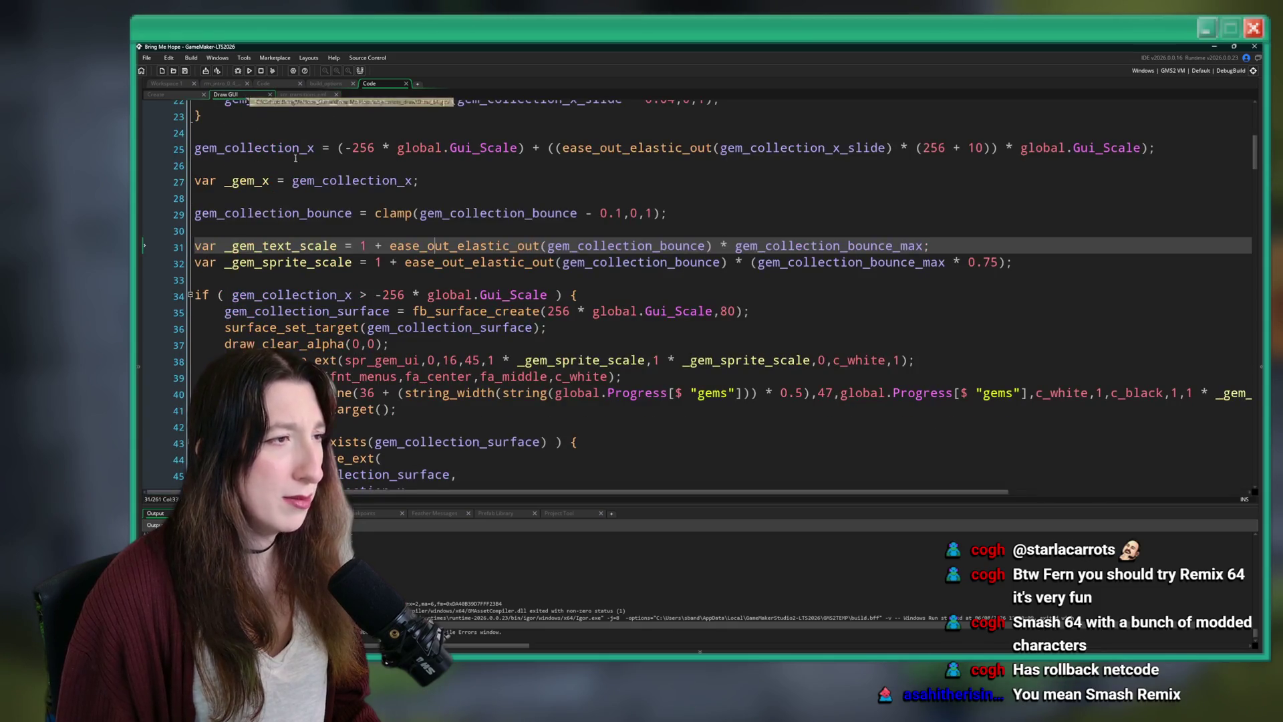
Jump with F12 from the line 31 call to the ease_out_elastic_out definition and select the whole function.
click(384, 212)
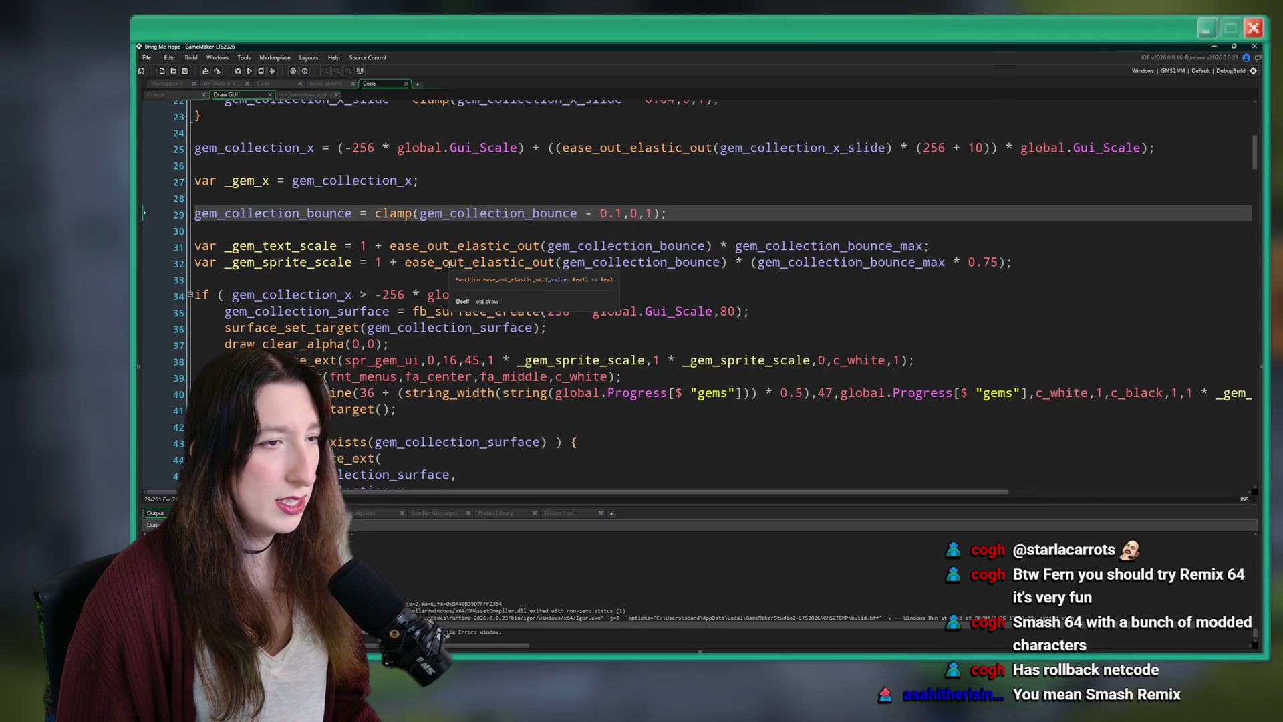
click(457, 248)
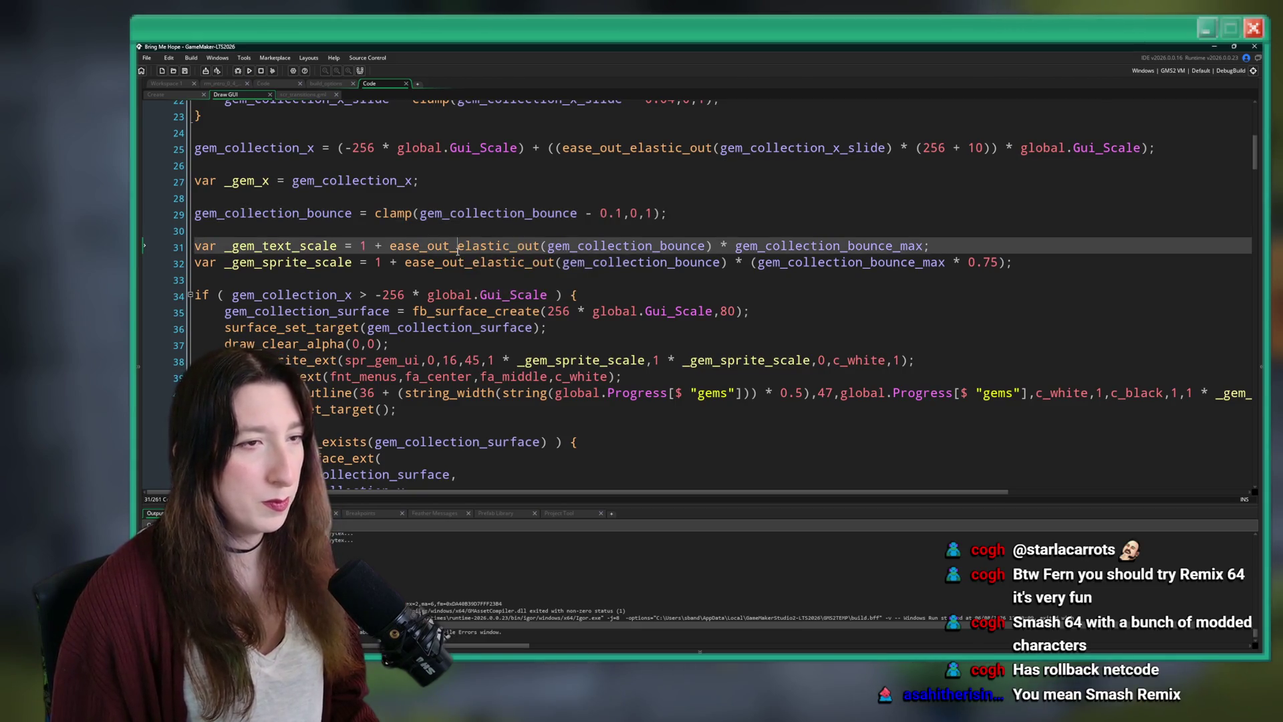
scroll(494, 201, down, 1)
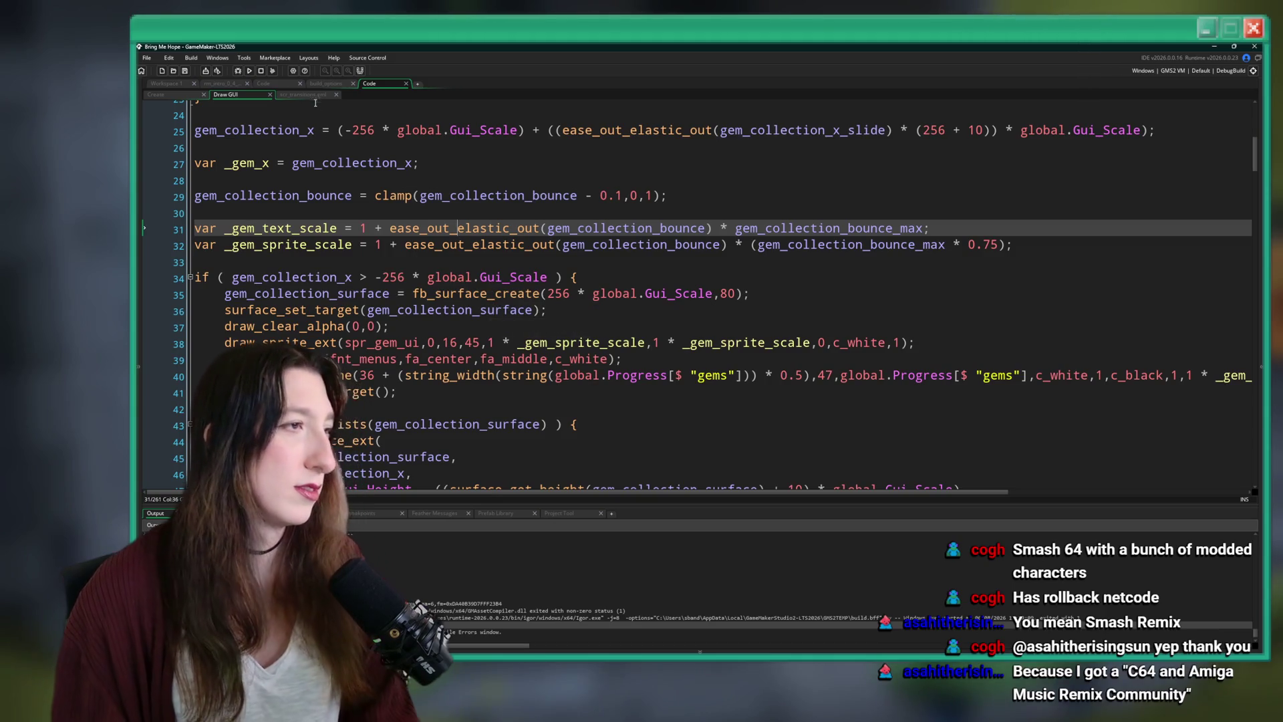
key(F12)
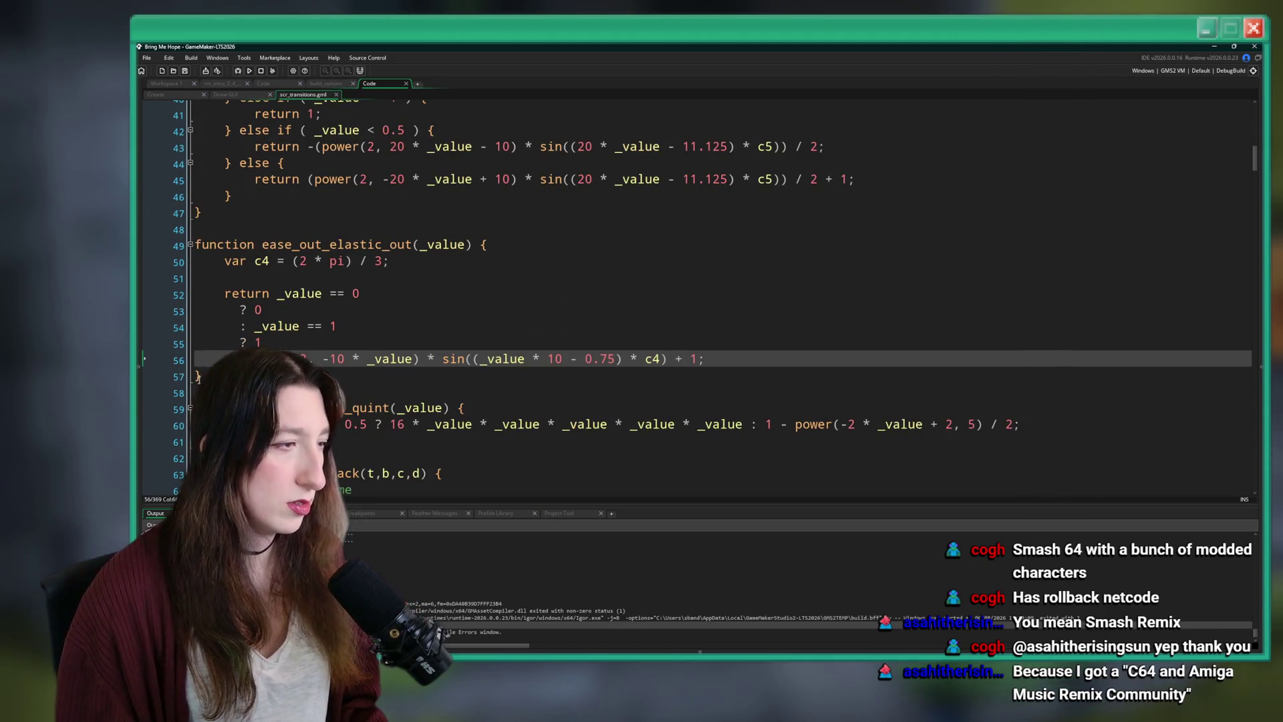
drag(199, 378, 152, 239)
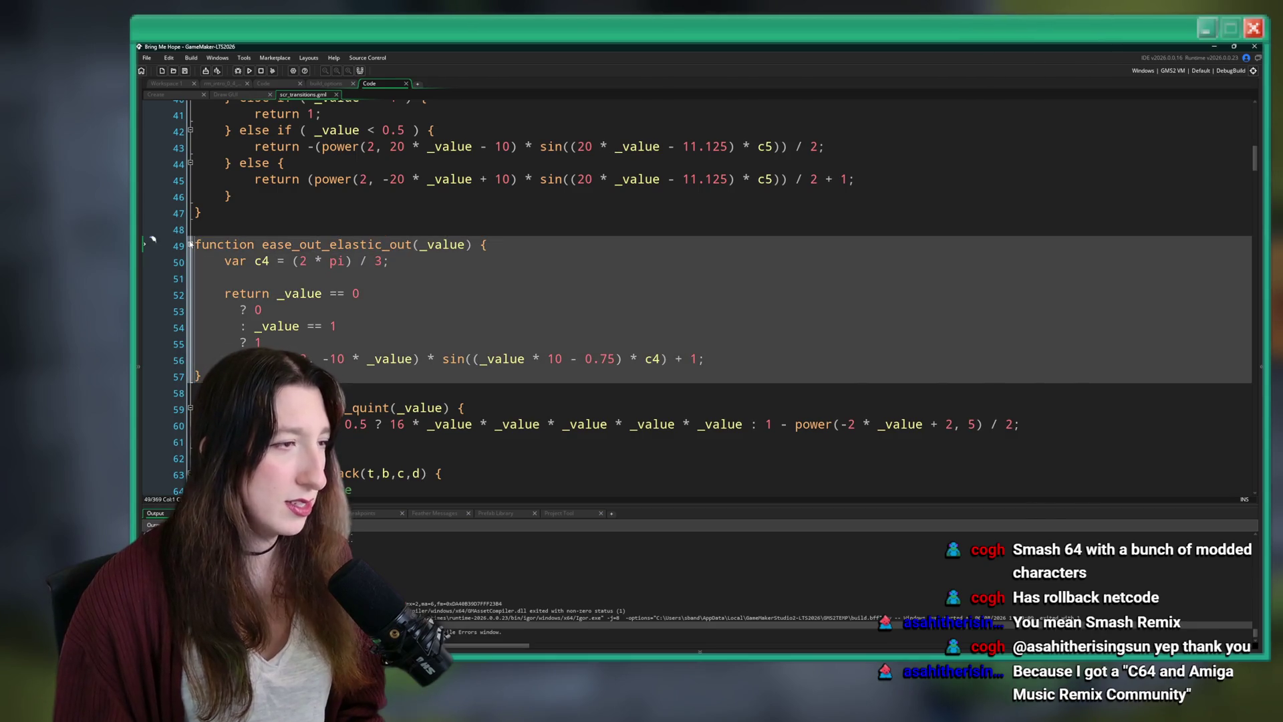
Comment out lines 49–57 with Ctrl+K, run the game, and abort at the code error.
key(ctrl+k)
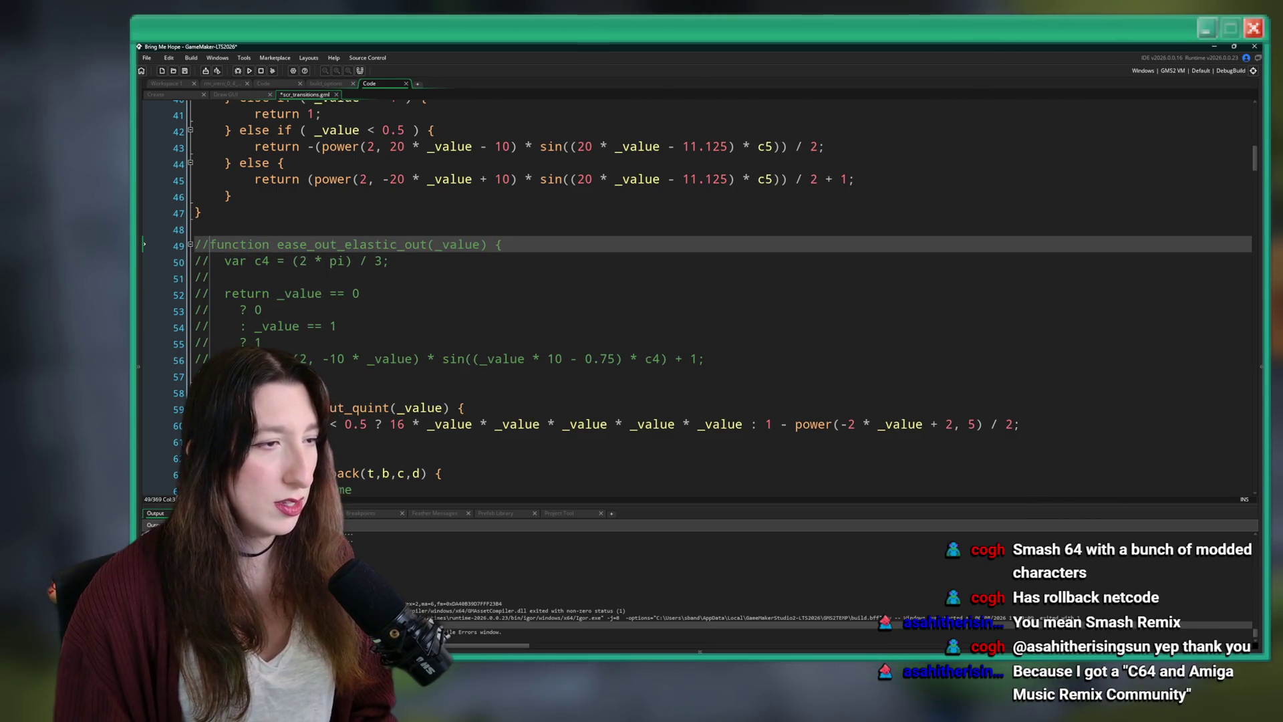
key(F5)
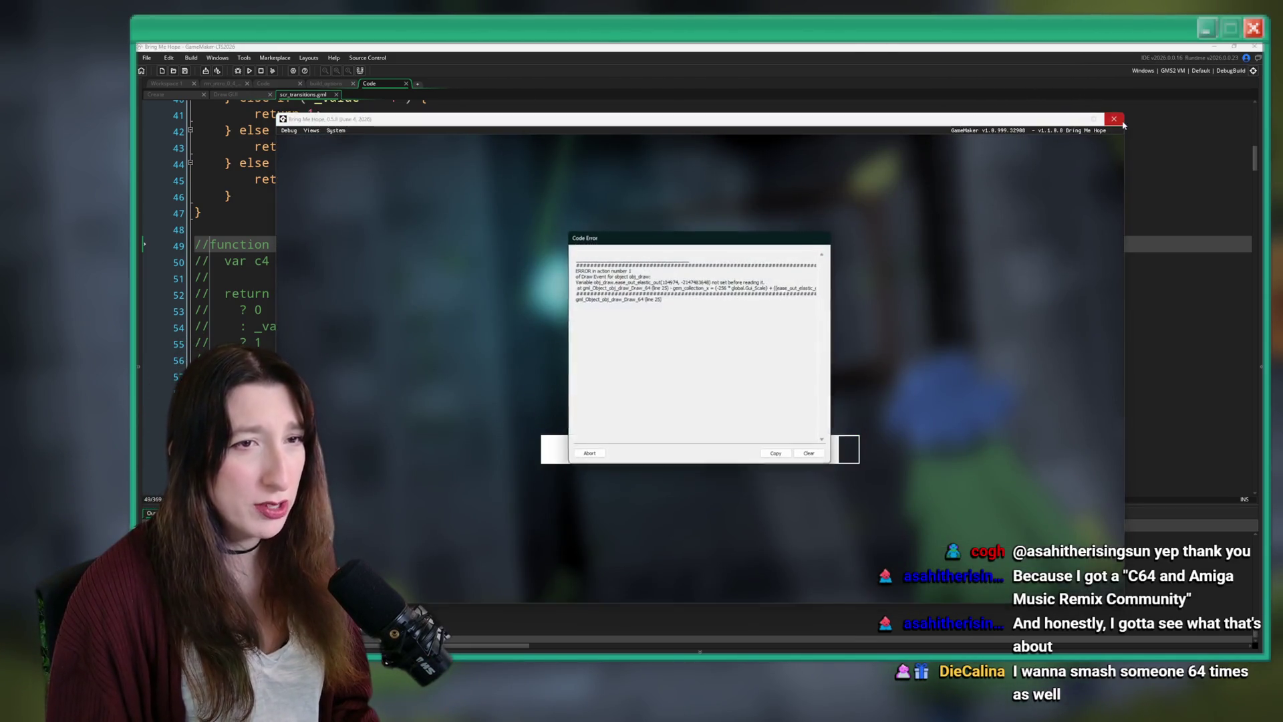
click(595, 454)
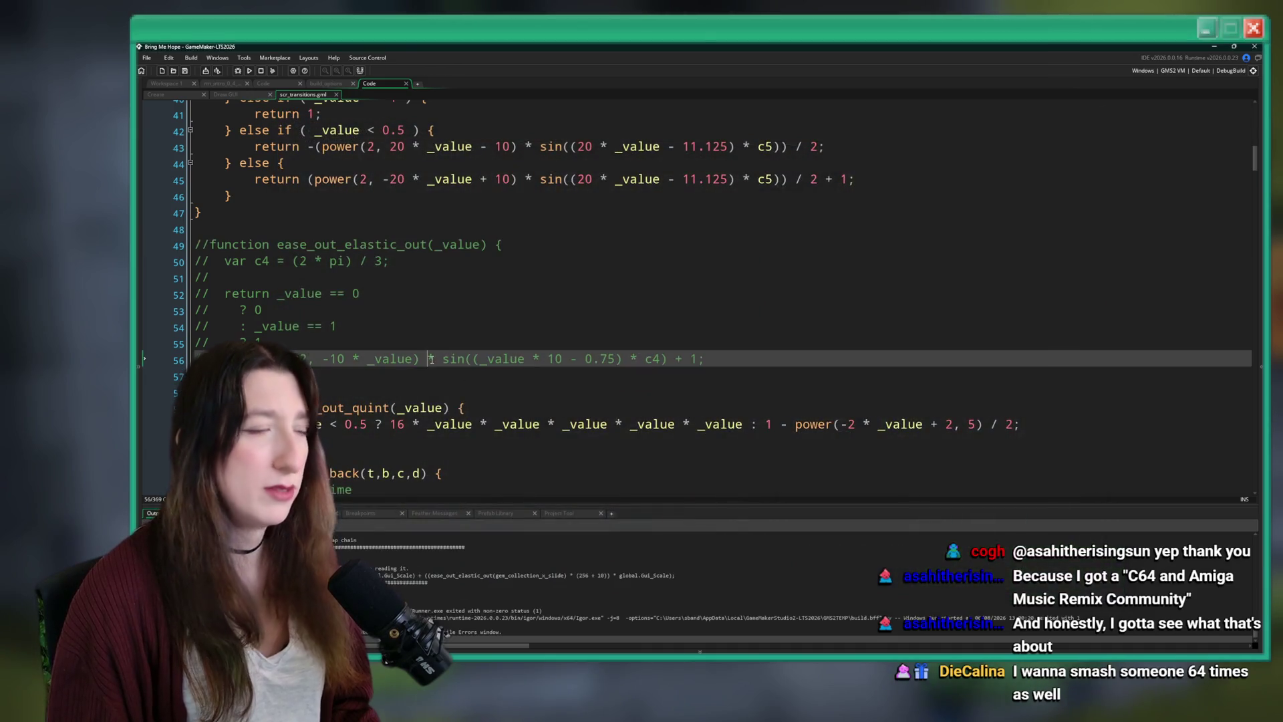
Undo the comment slashes on ease_out_elastic_out and try an extra parenthesis on the ternary lines, then undo it.
key(ctrl+z)
click(390, 298)
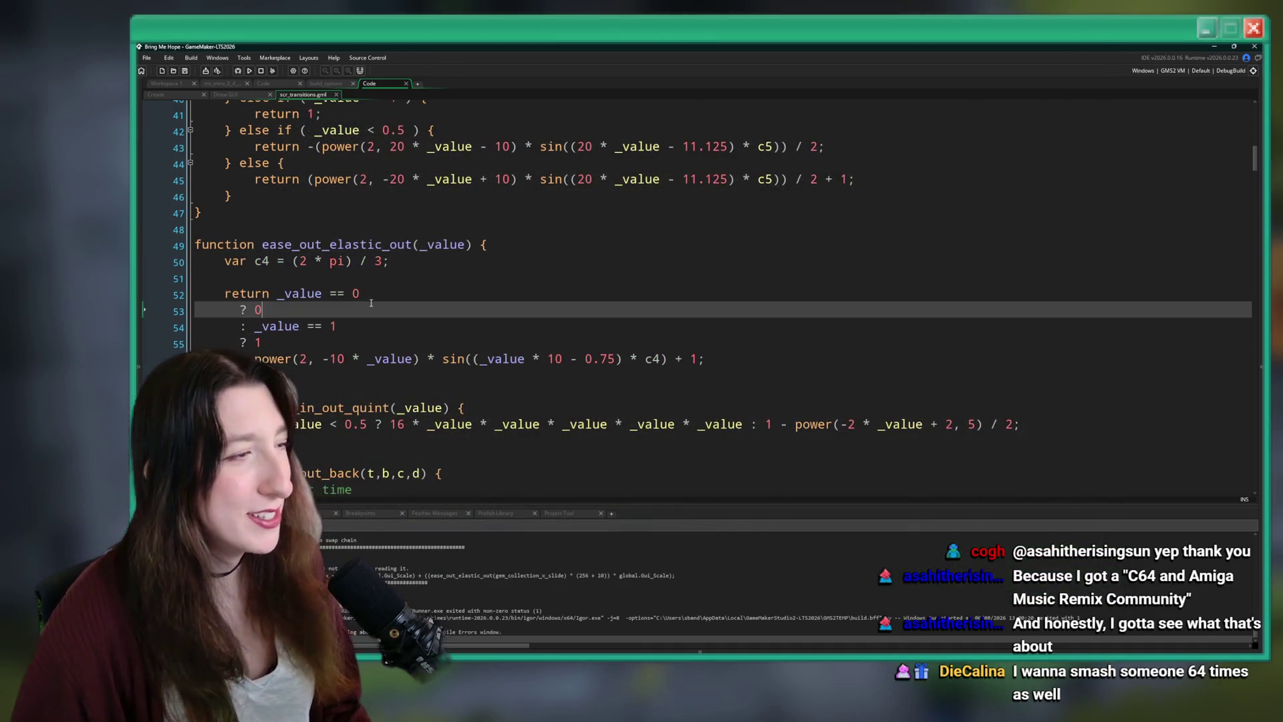
click(277, 325)
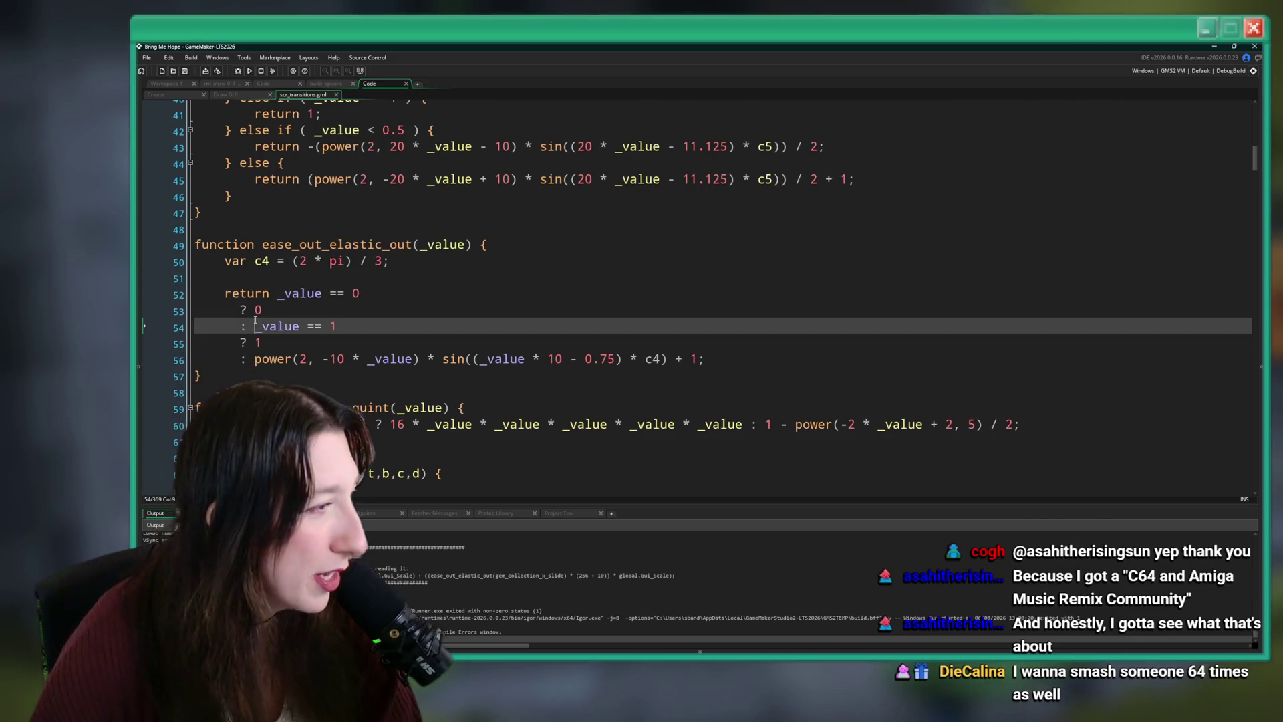
click(277, 302)
click(277, 298)
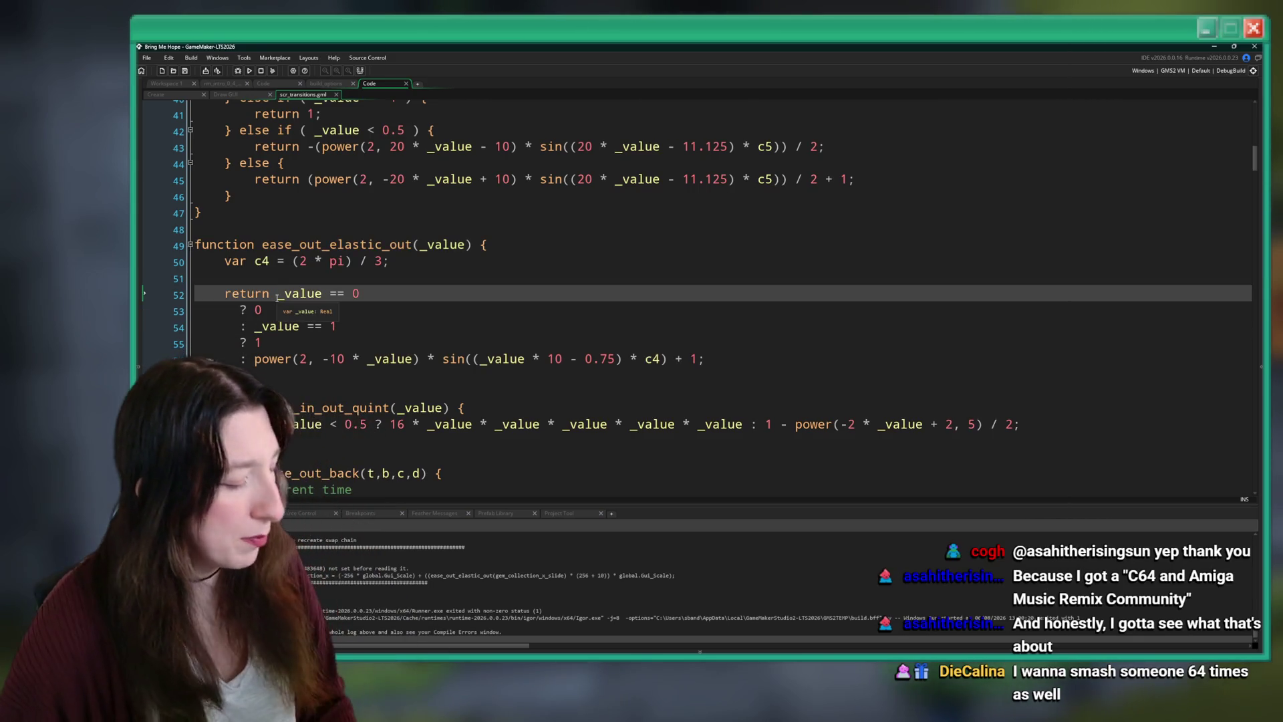
text(()
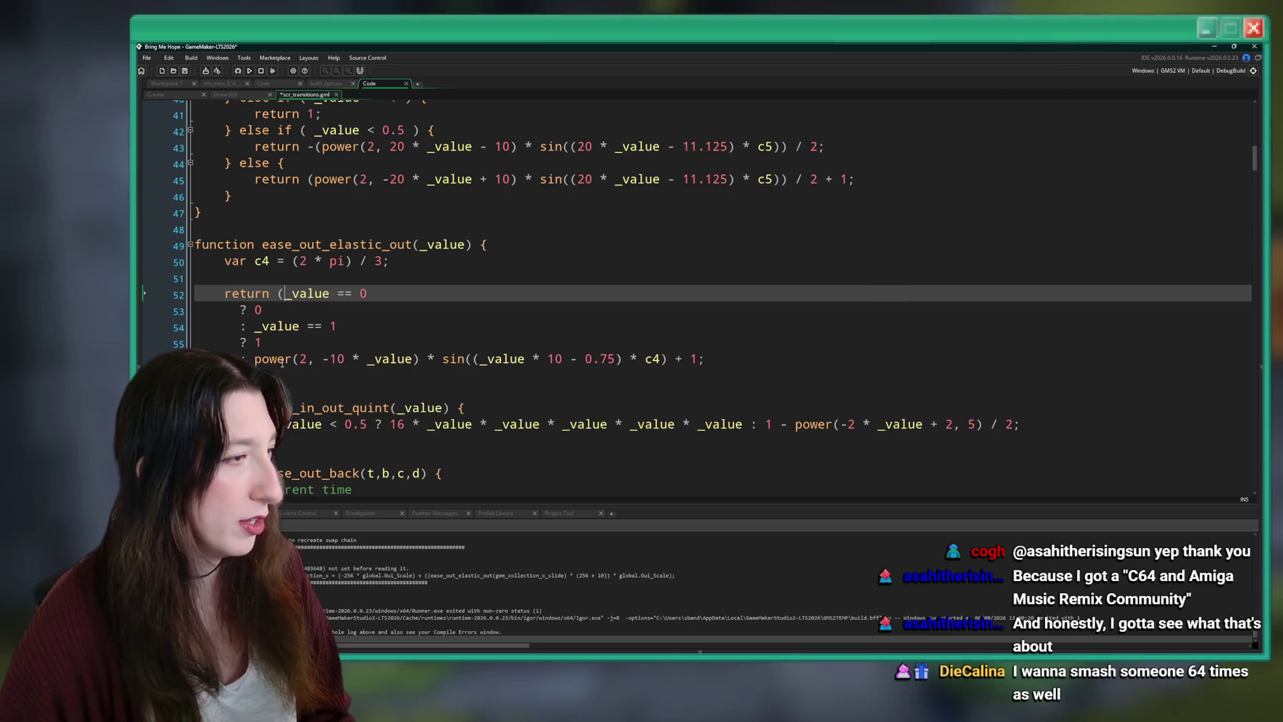
click(244, 309)
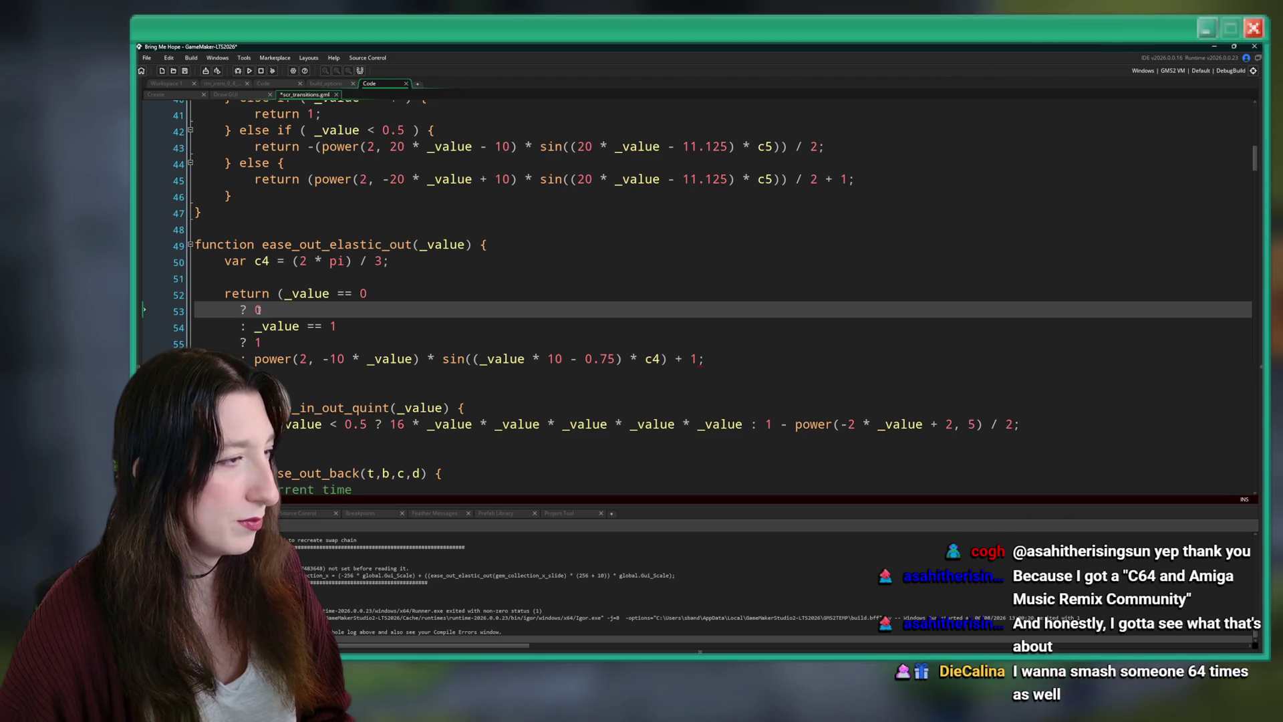
key(ctrl+z)
click(267, 318)
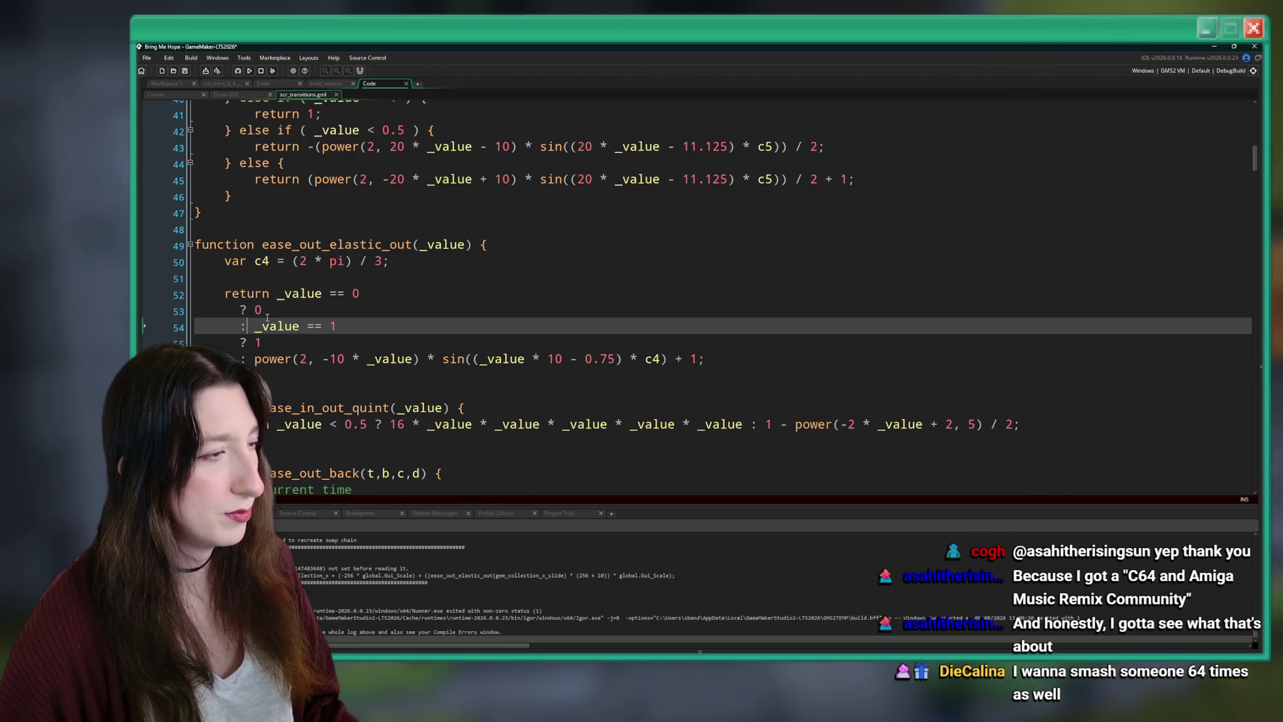
drag(243, 326, 333, 327)
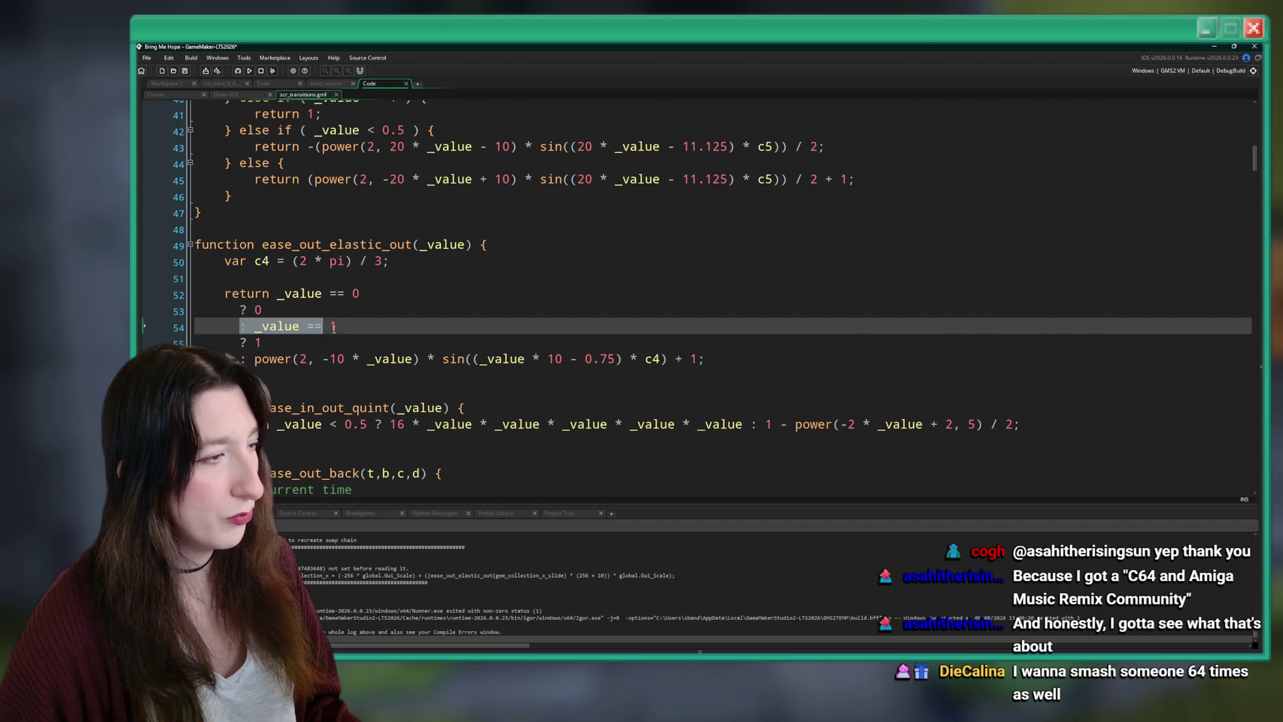
click(243, 310)
click(249, 326)
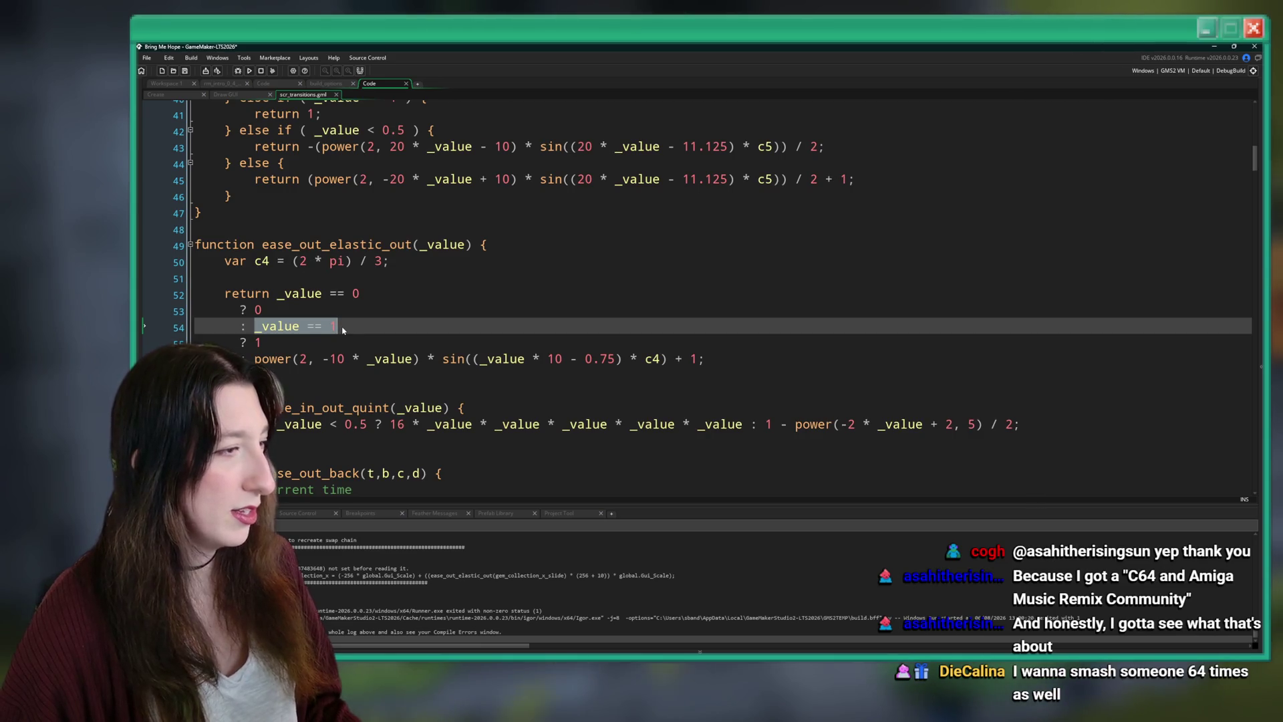
Check the power and sin brackets, re-indent lines 53–56 with a multi-line caret, and save the script.
mouse_move(254, 358)
mouse_down()
mouse_move(601, 359)
mouse_move(421, 361)
mouse_up()
click(432, 359)
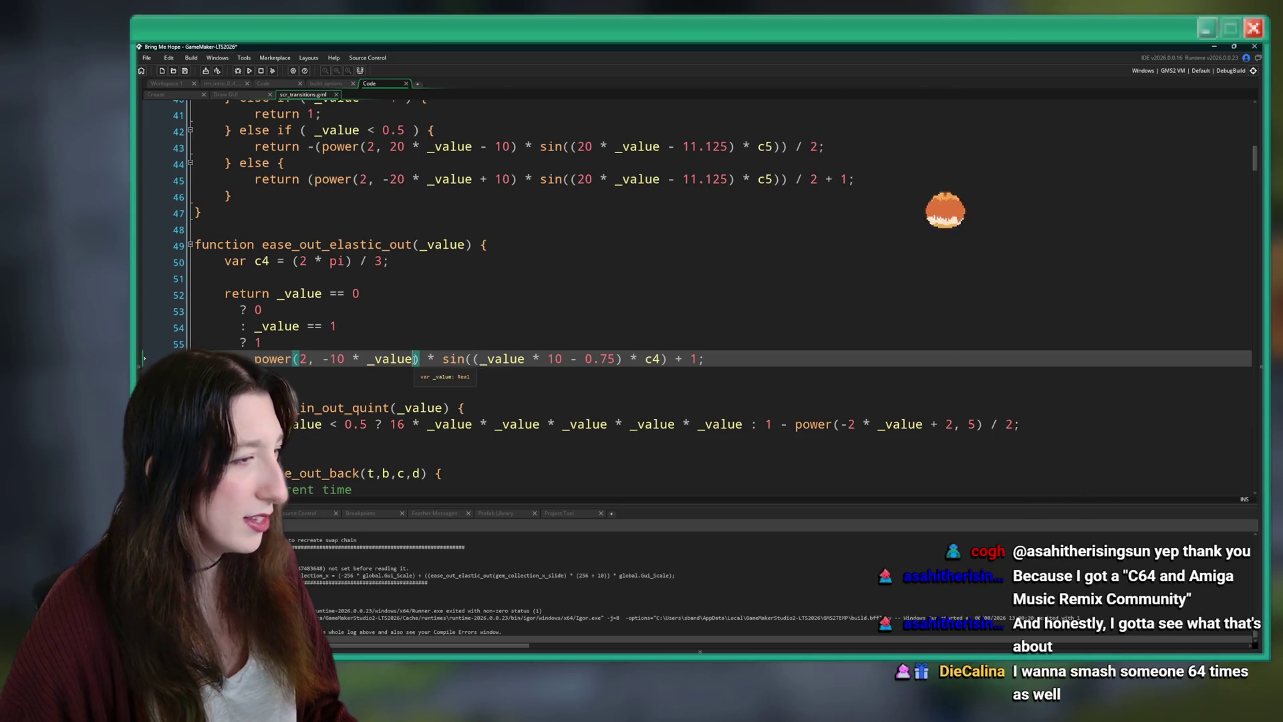
click(470, 359)
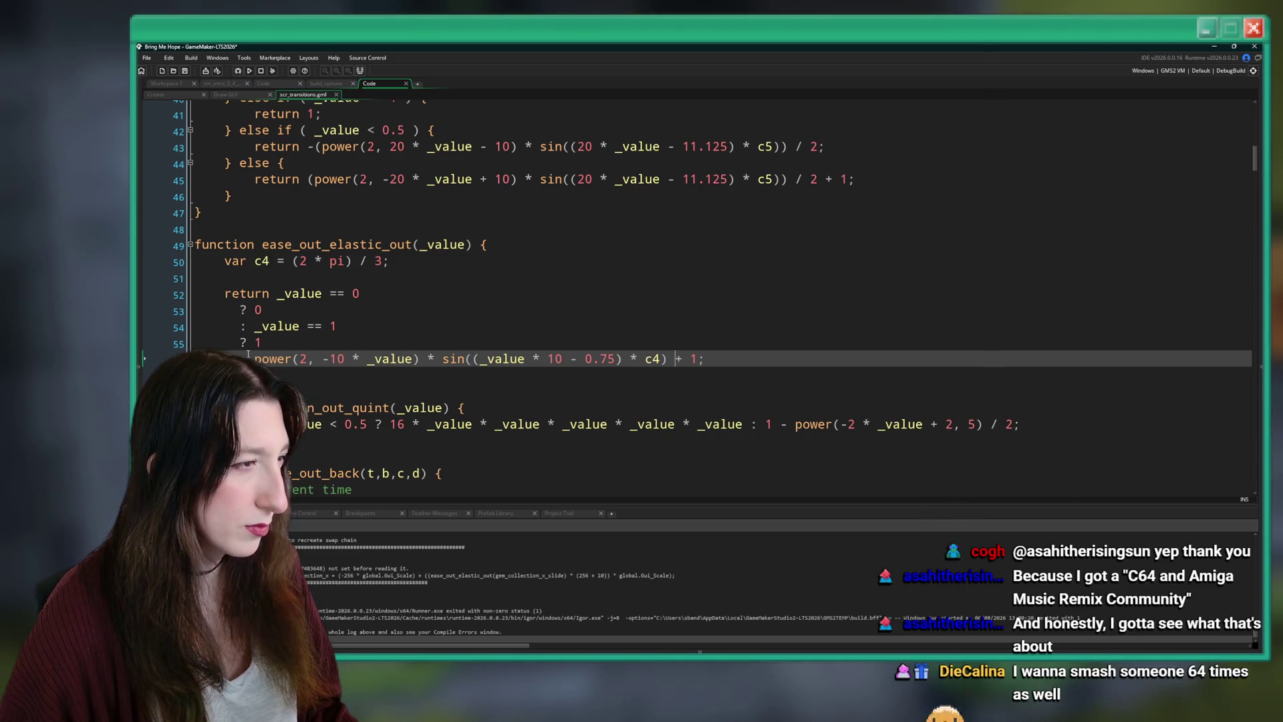
click(242, 309)
drag(243, 311, 235, 359)
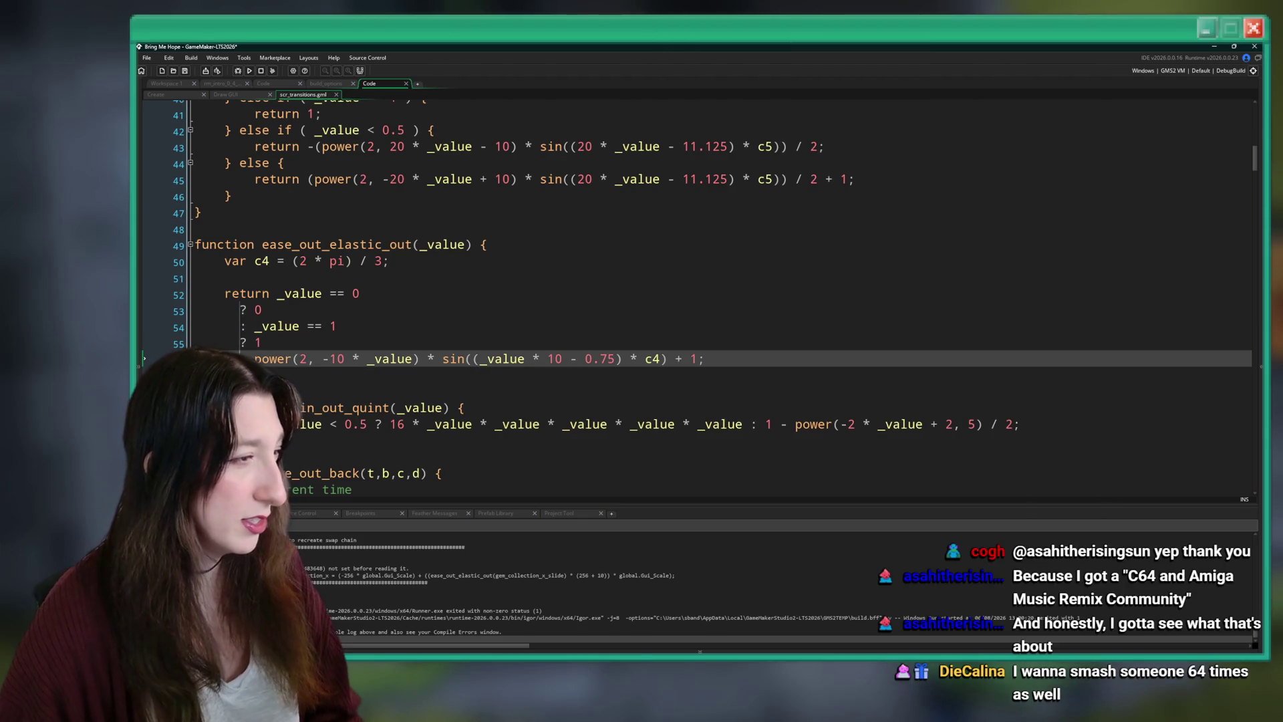
key(BackSpace)
key(BackSpace)
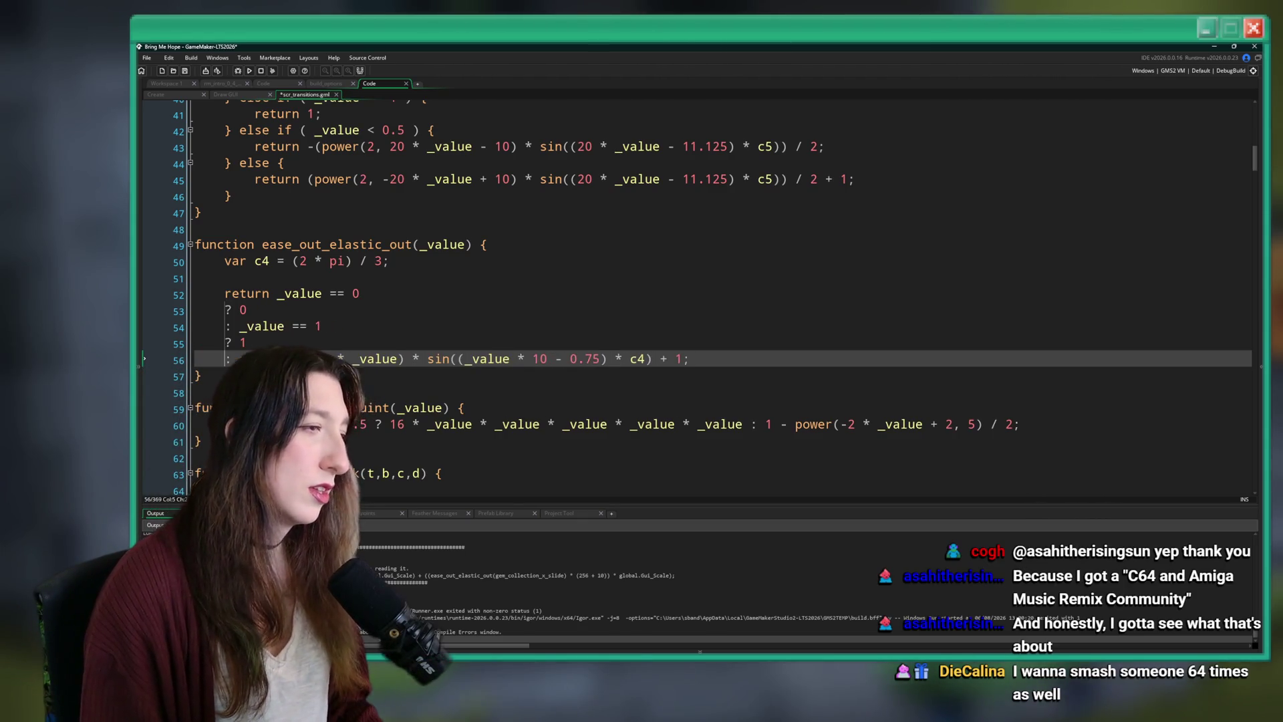
key(Tab)
click(416, 343)
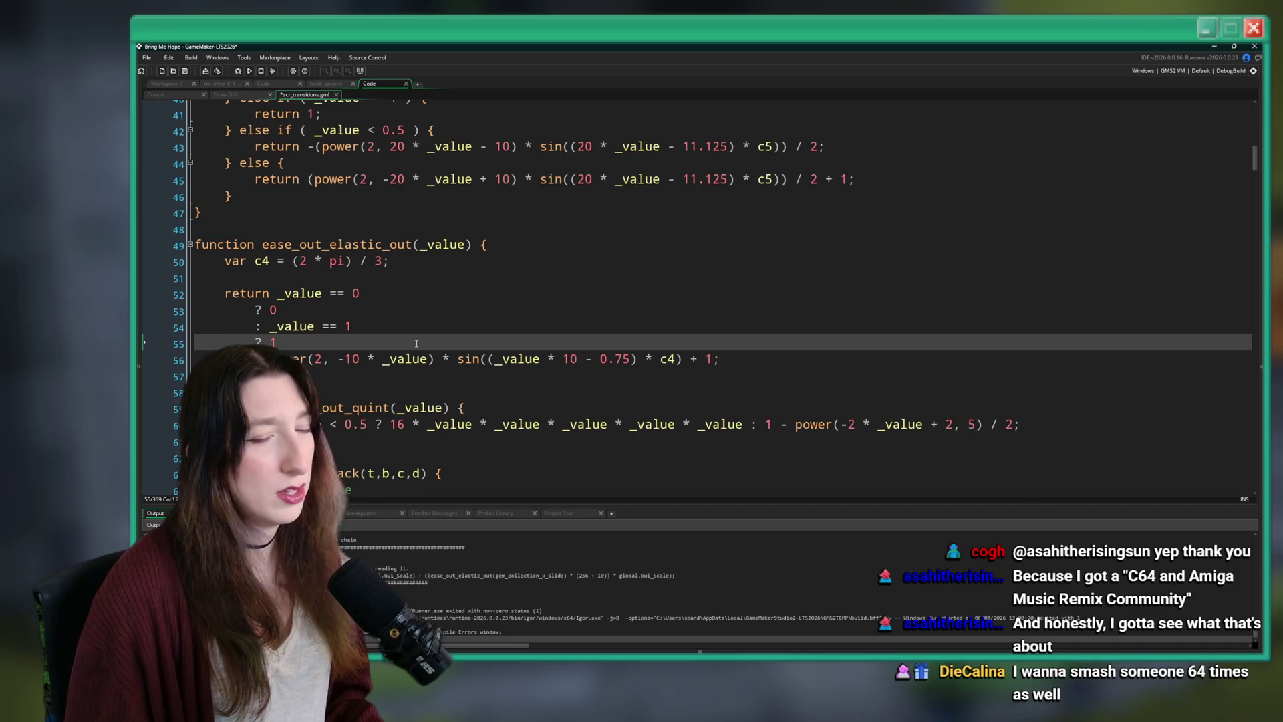
key(ctrl+s)
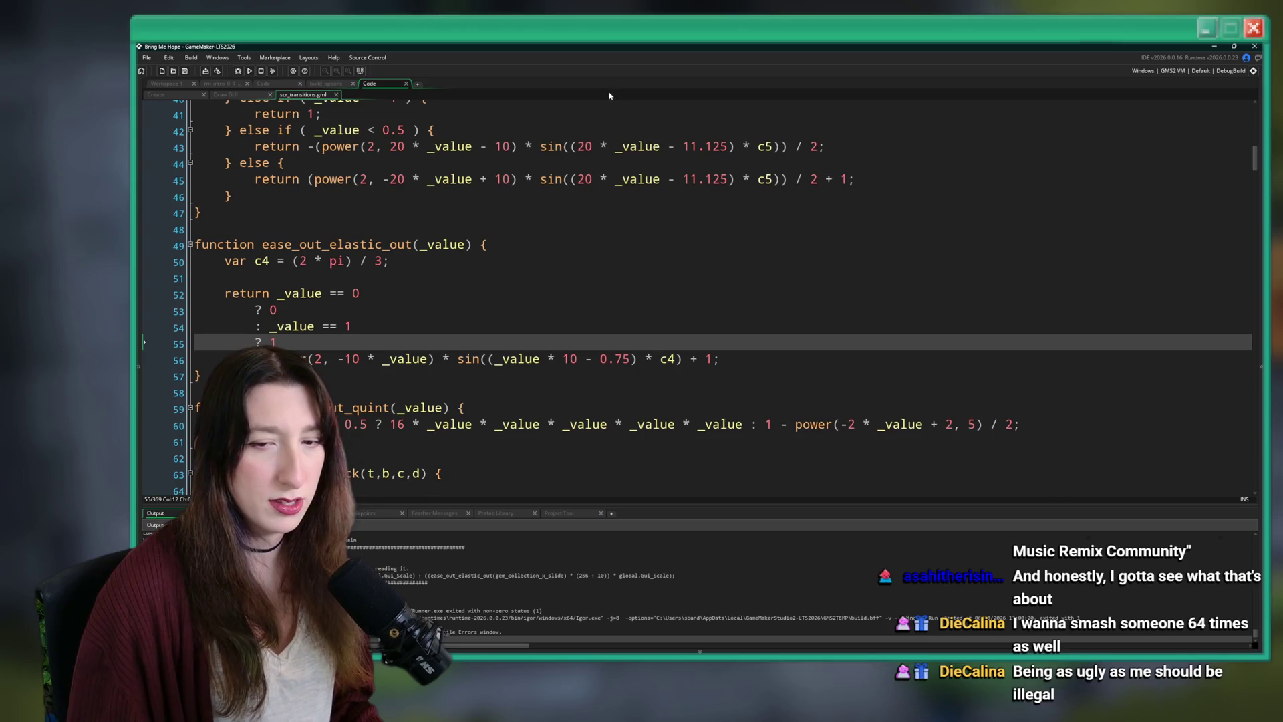
click(307, 294)
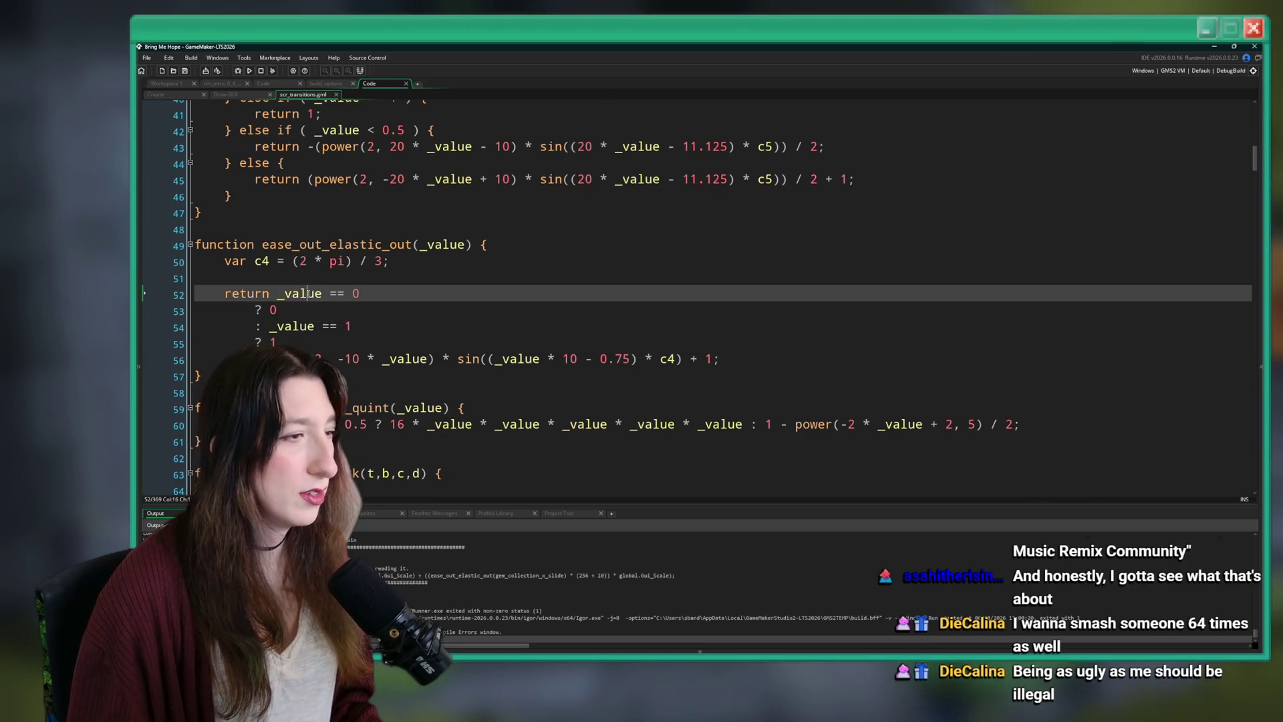
click(386, 260)
click(386, 276)
Add an if block that returns 0 when _value == 0, above the return statement.
key(Return)
text(if ( dk)
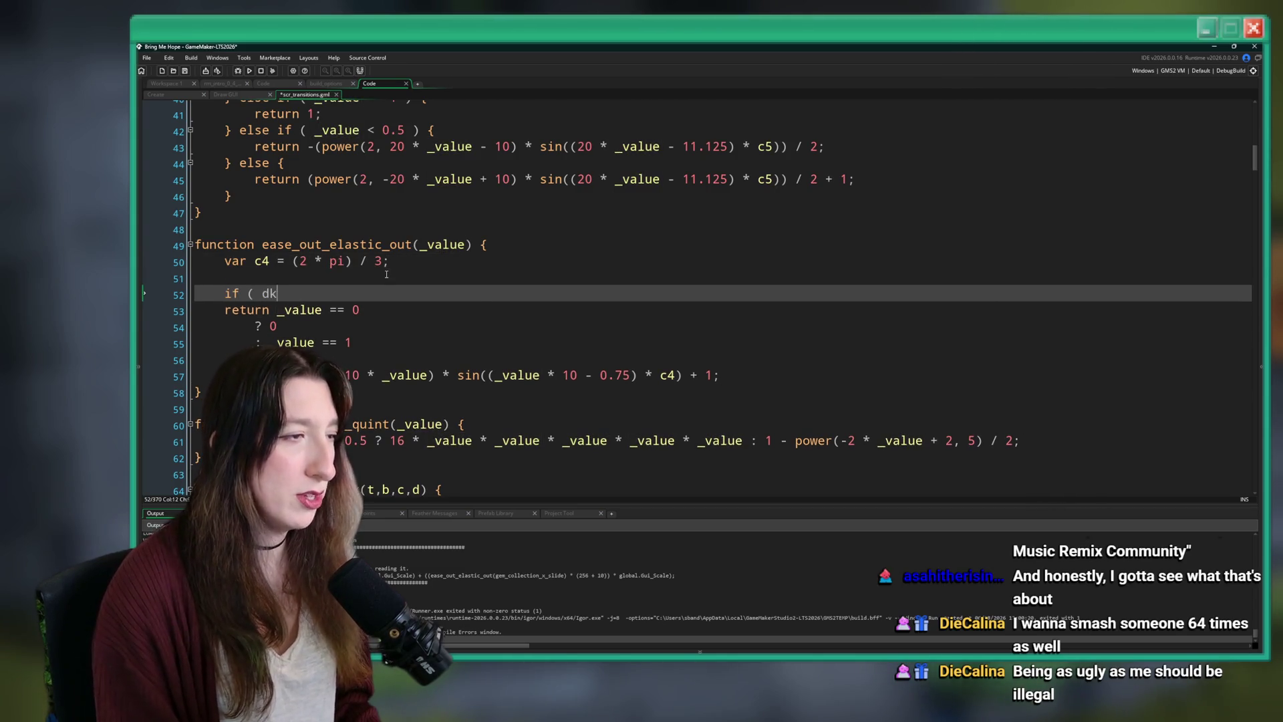
key(BackSpace)
key(BackSpace)
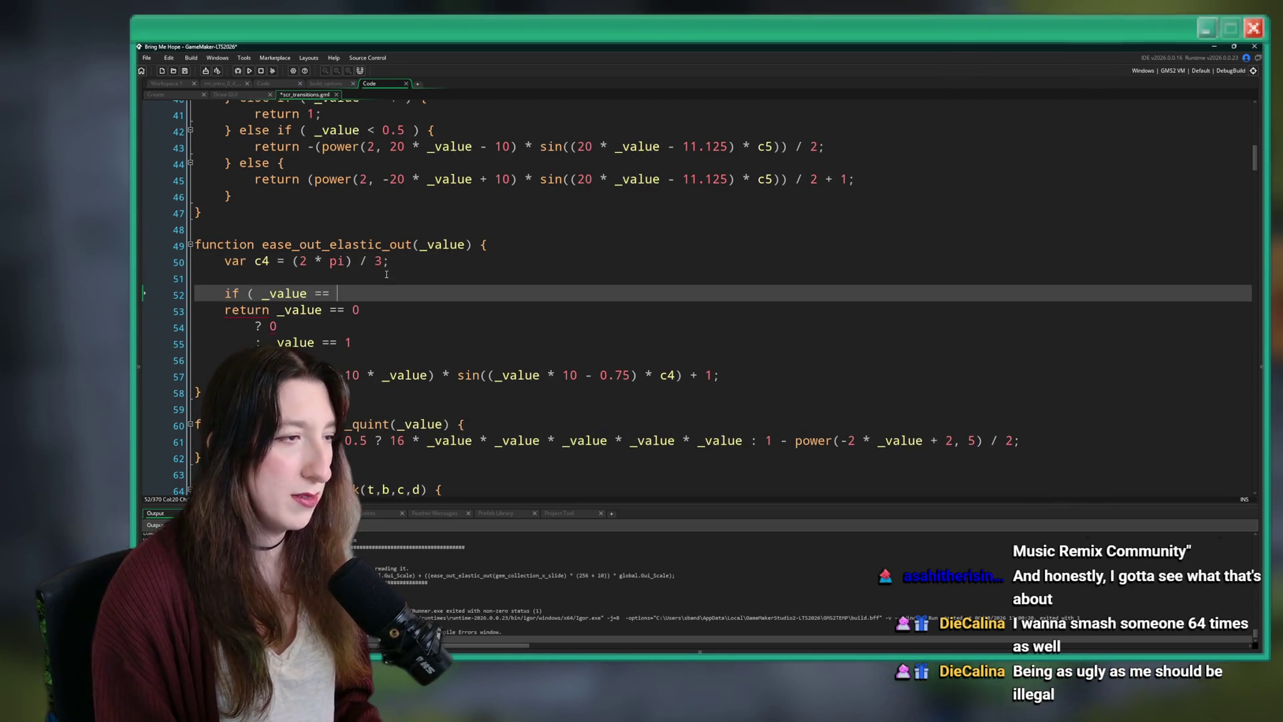
text(0 ) {)
key(Return)
text(})
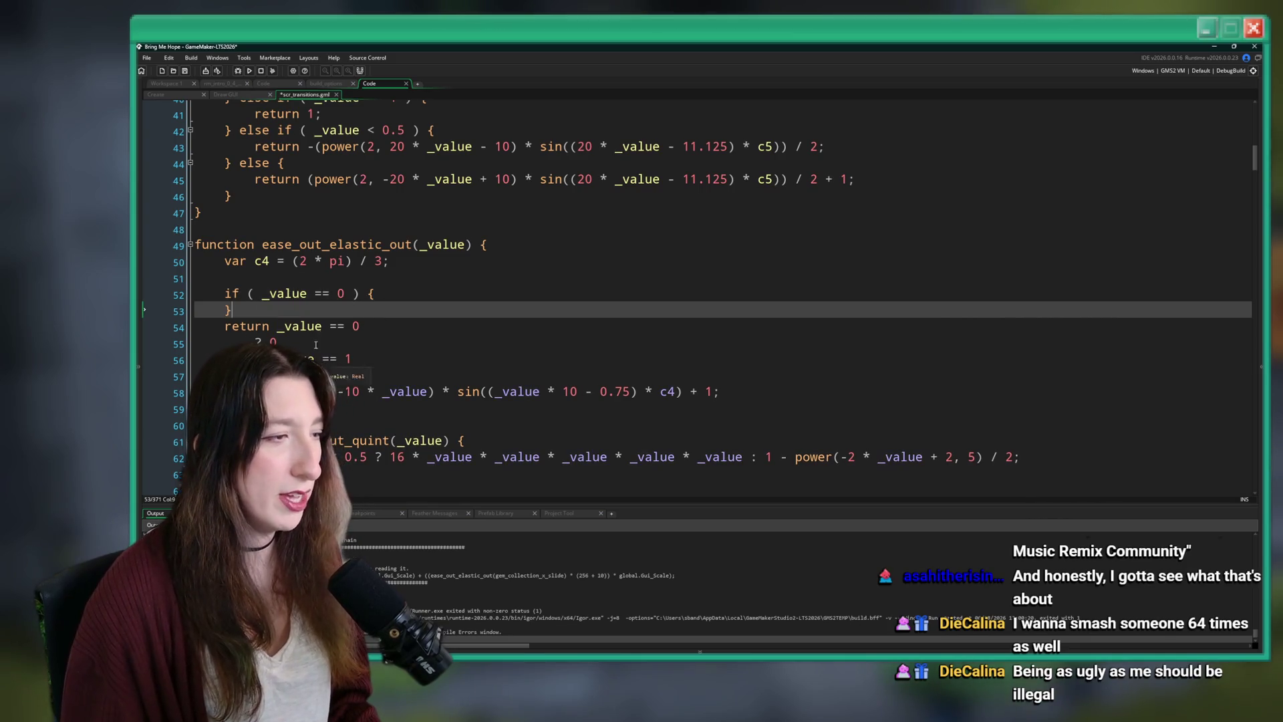
click(405, 289)
key(Return)
text(return)
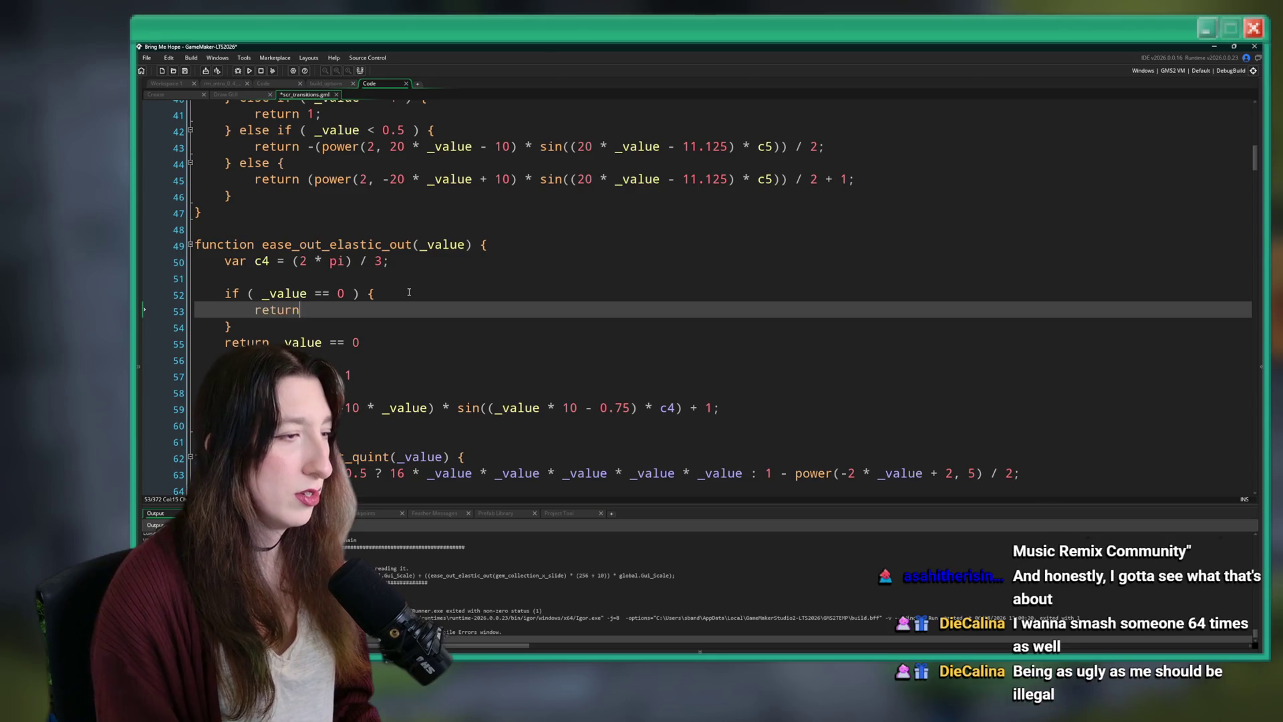
text(k)
key(ctrl+BackSpace)
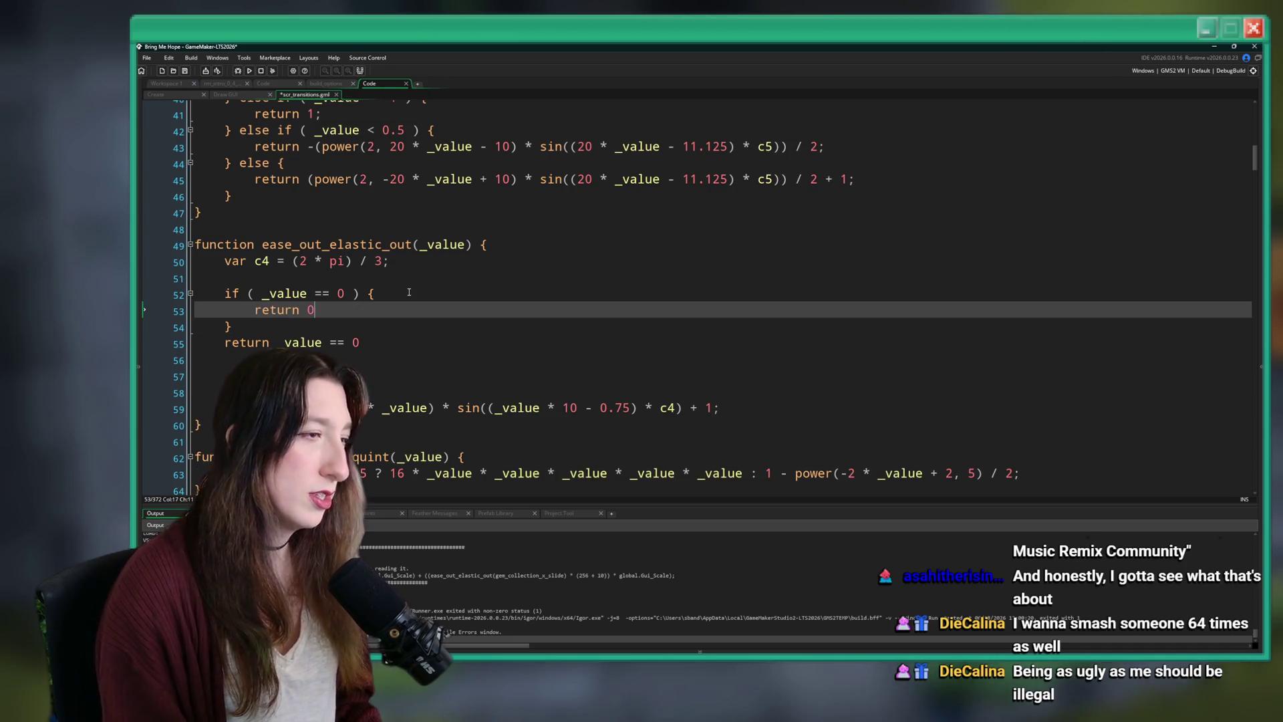
key(Down)
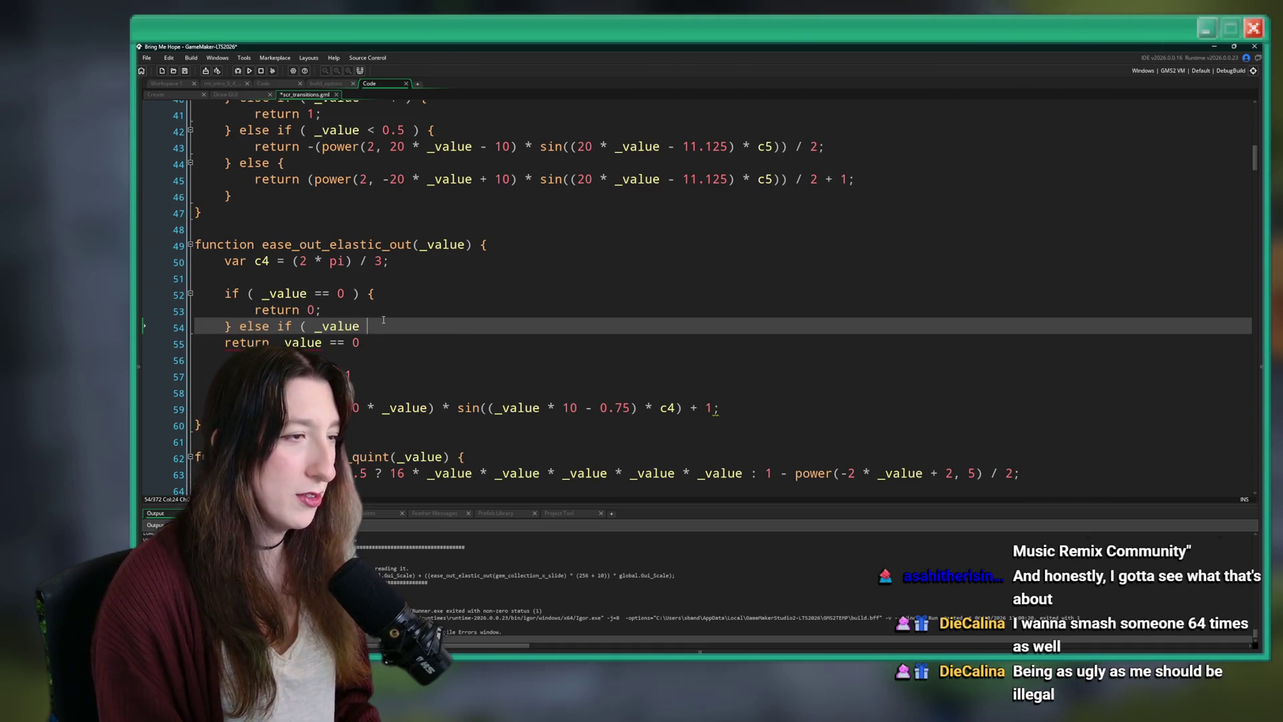
Add an else-if block returning 1 for _value == 1, and start an else block.
text(== 1 ) {)
key(Return)
text(})
key(Return)
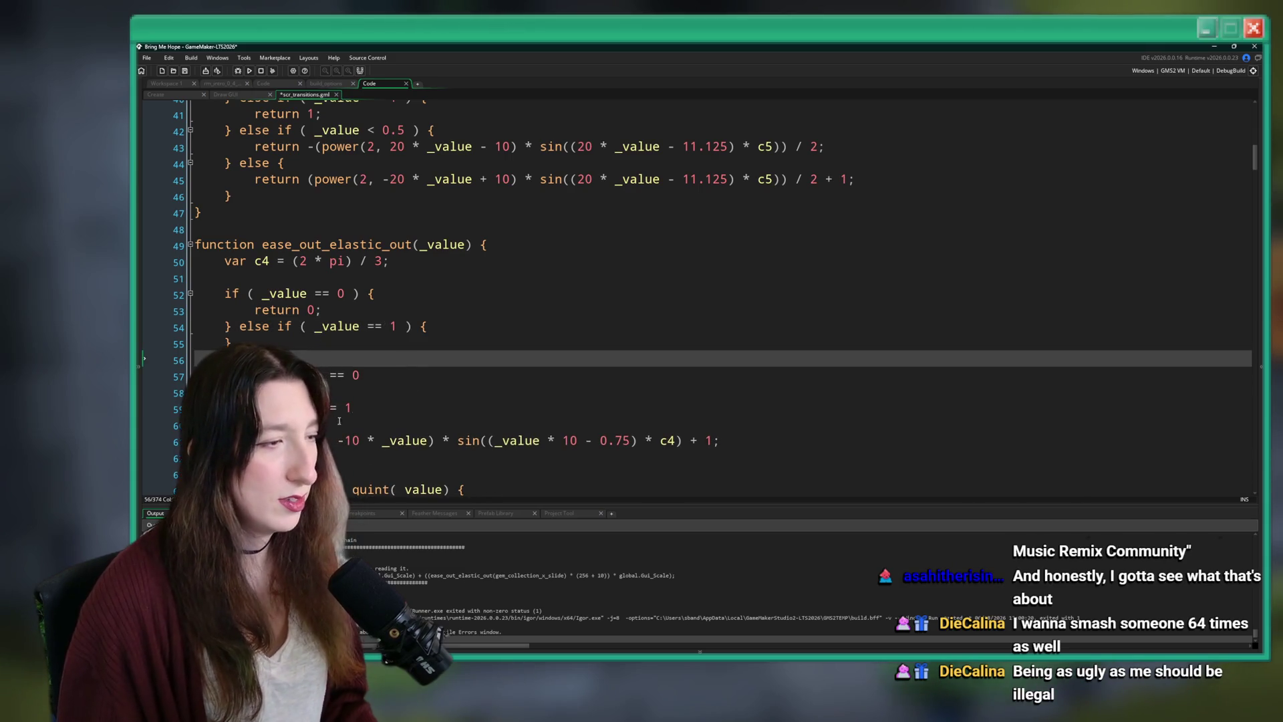
click(311, 341)
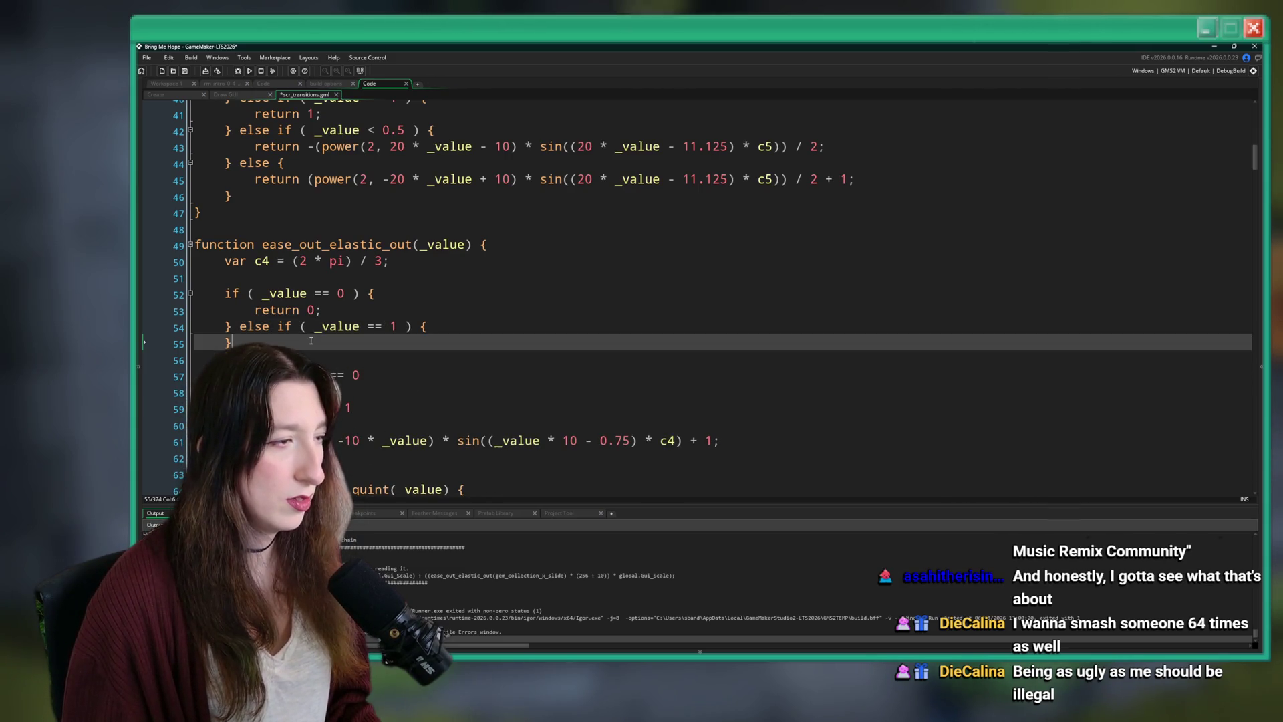
click(524, 318)
key(Return)
text(return 1;)
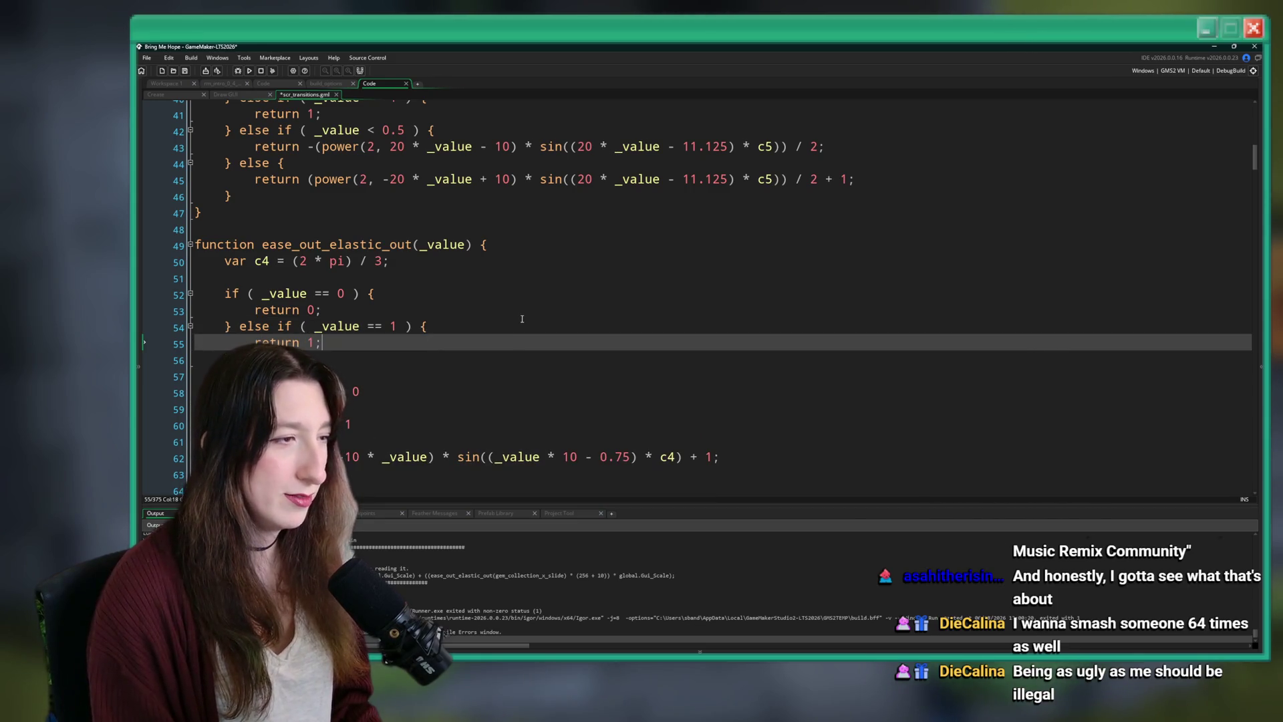
key(Down)
text(else {)
key(Return)
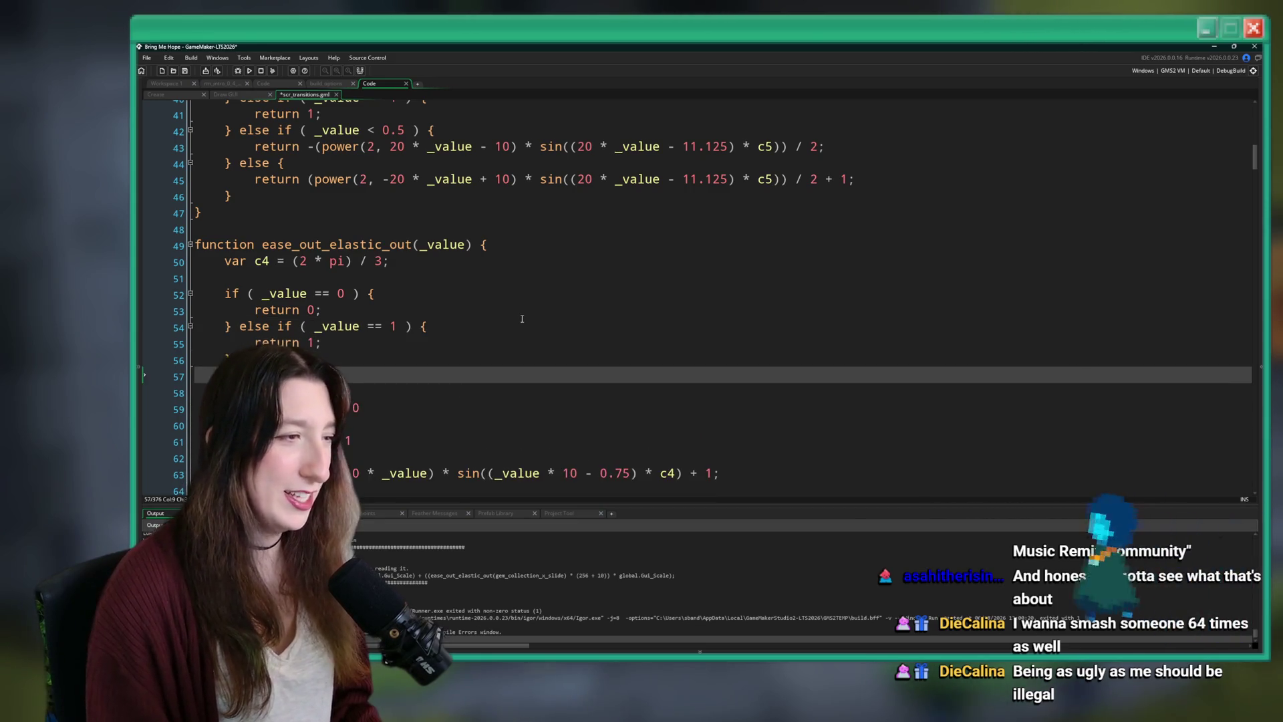
Move the elastic power formula from line 63 into the else block.
click(714, 472)
drag(714, 472, 270, 472)
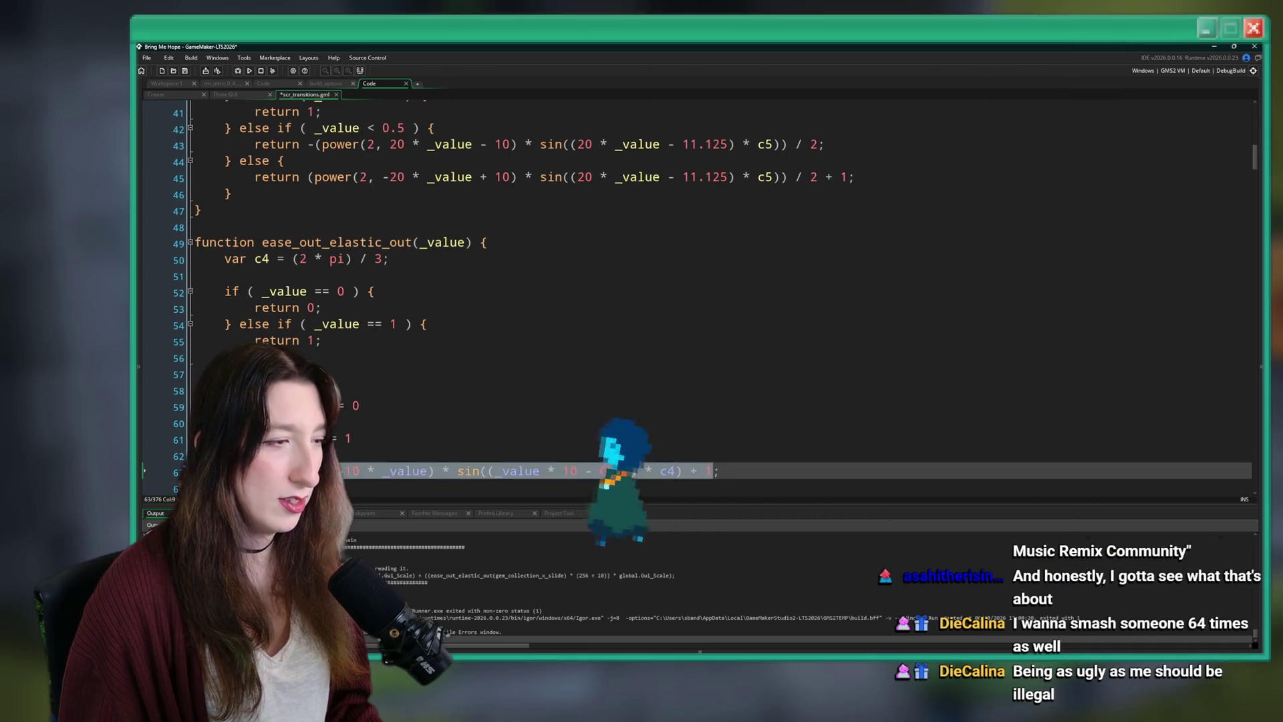
click(338, 359)
key(Return)
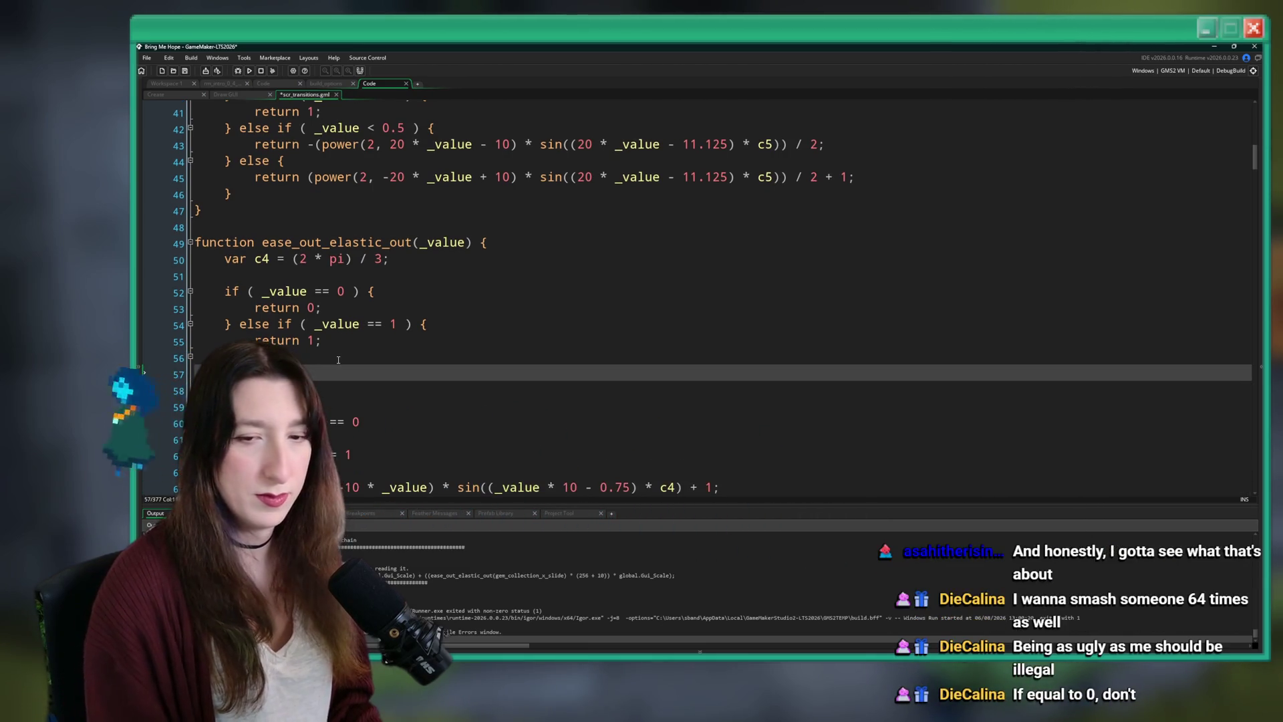
text(return power(2, -10 * _value) * sin((_value * 10 - 0.75) * c4) + 1;)
Delete the leftover duplicate lines 59–63, save the easing script, and build and run the game.
scroll(341, 337, down, 2)
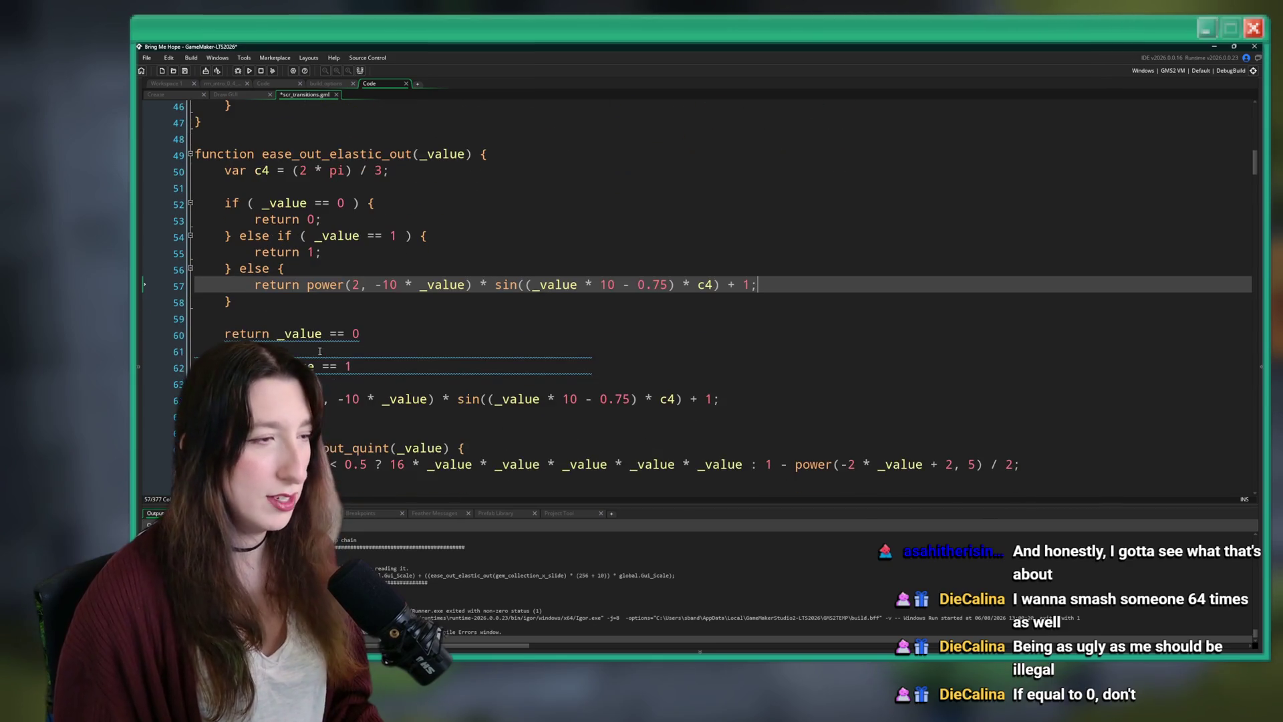
drag(722, 399, 246, 320)
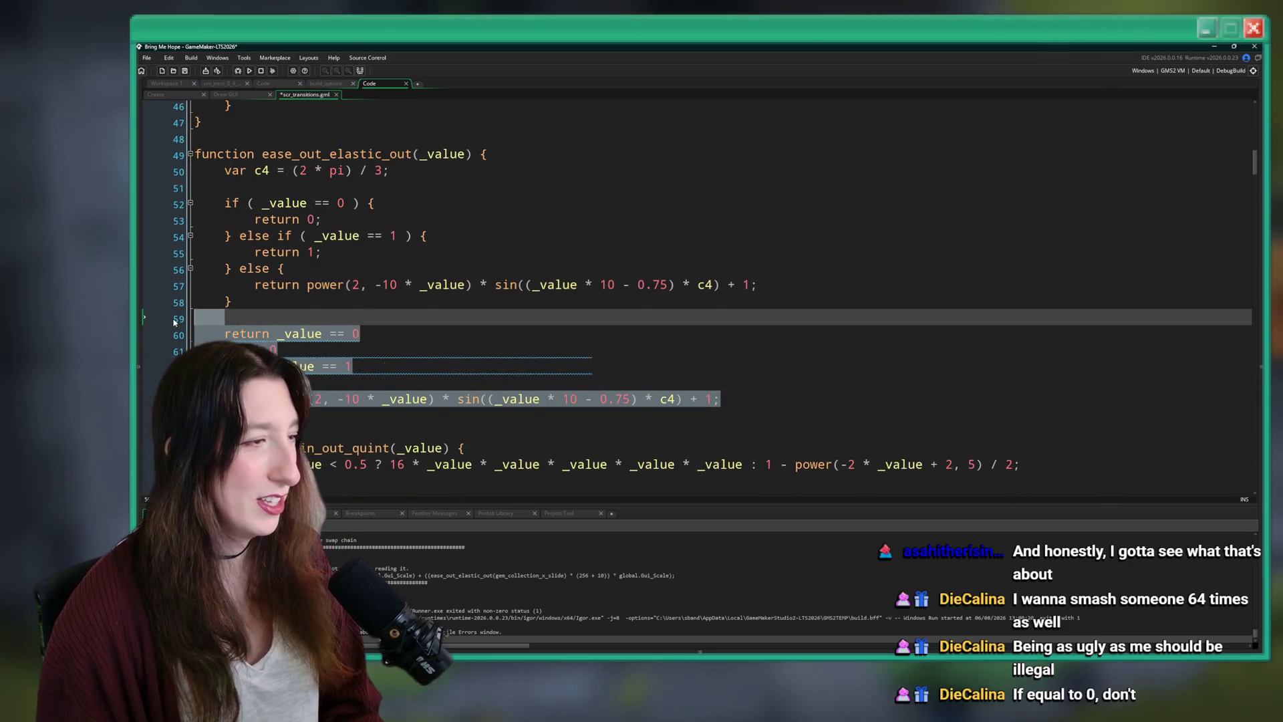
key(Delete)
click(546, 260)
scroll(545, 259, up, 1)
key(ctrl+s)
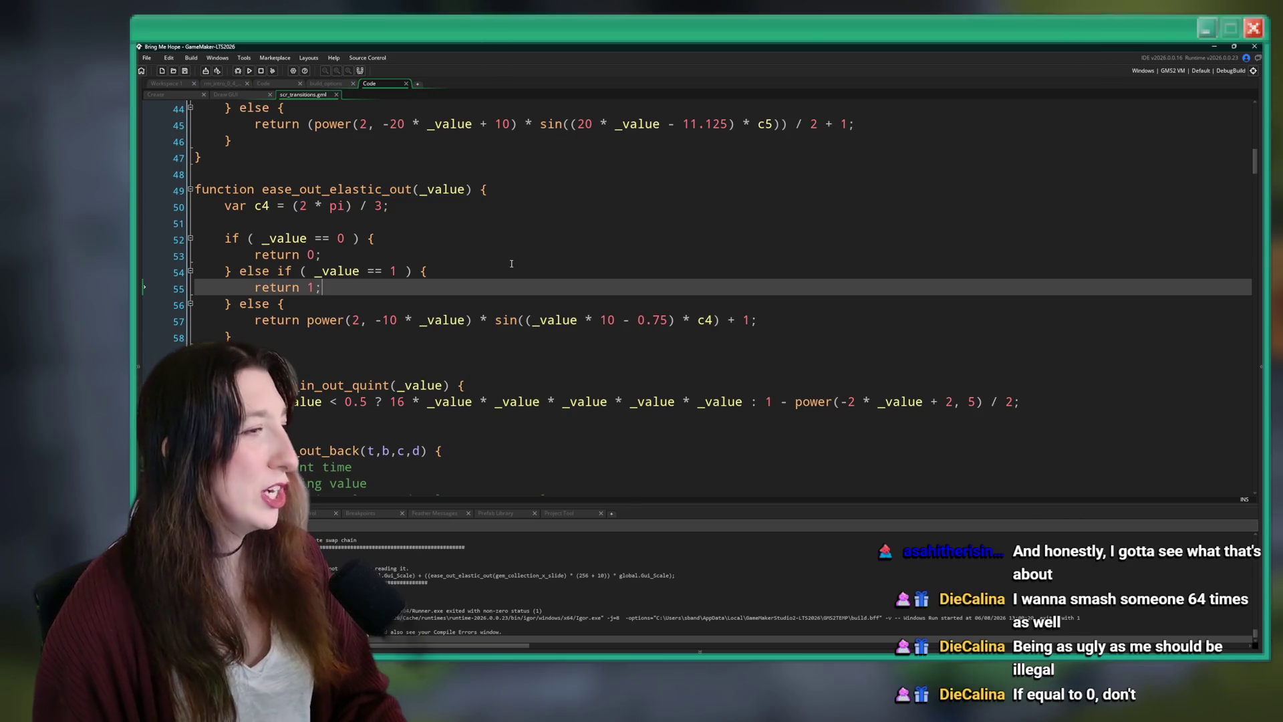
key(F5)
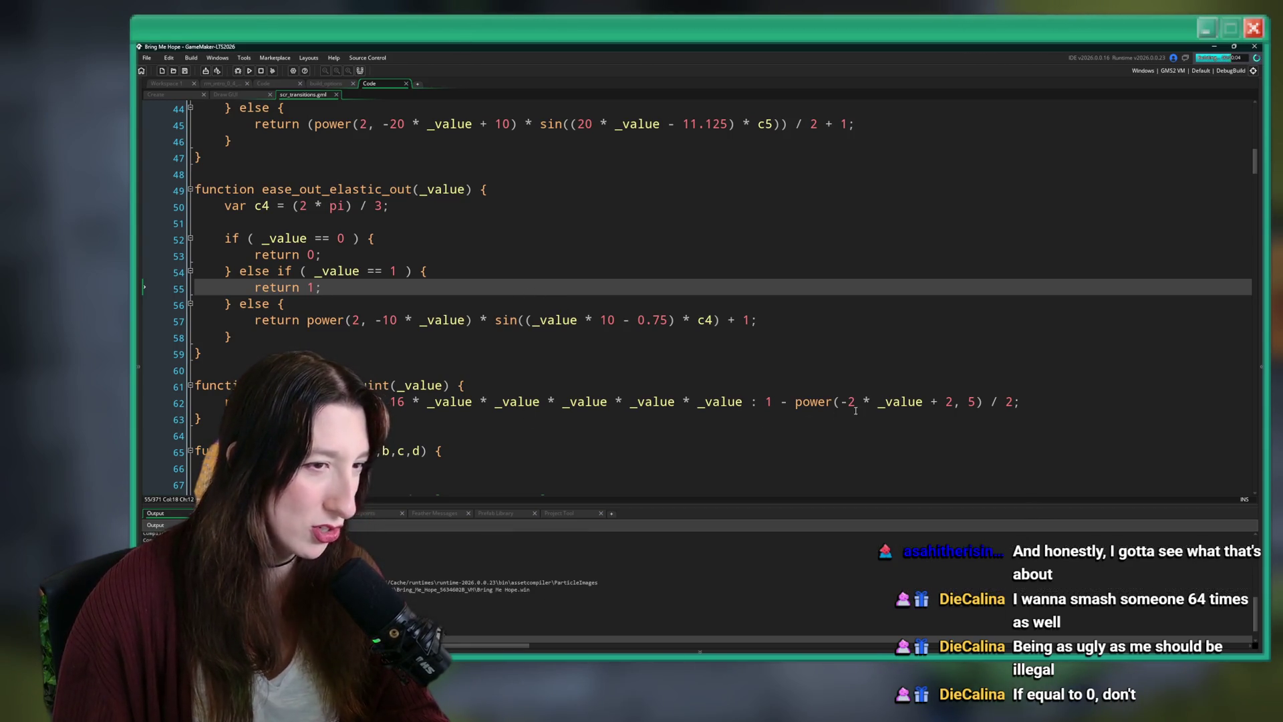
mouse_move(797, 397)
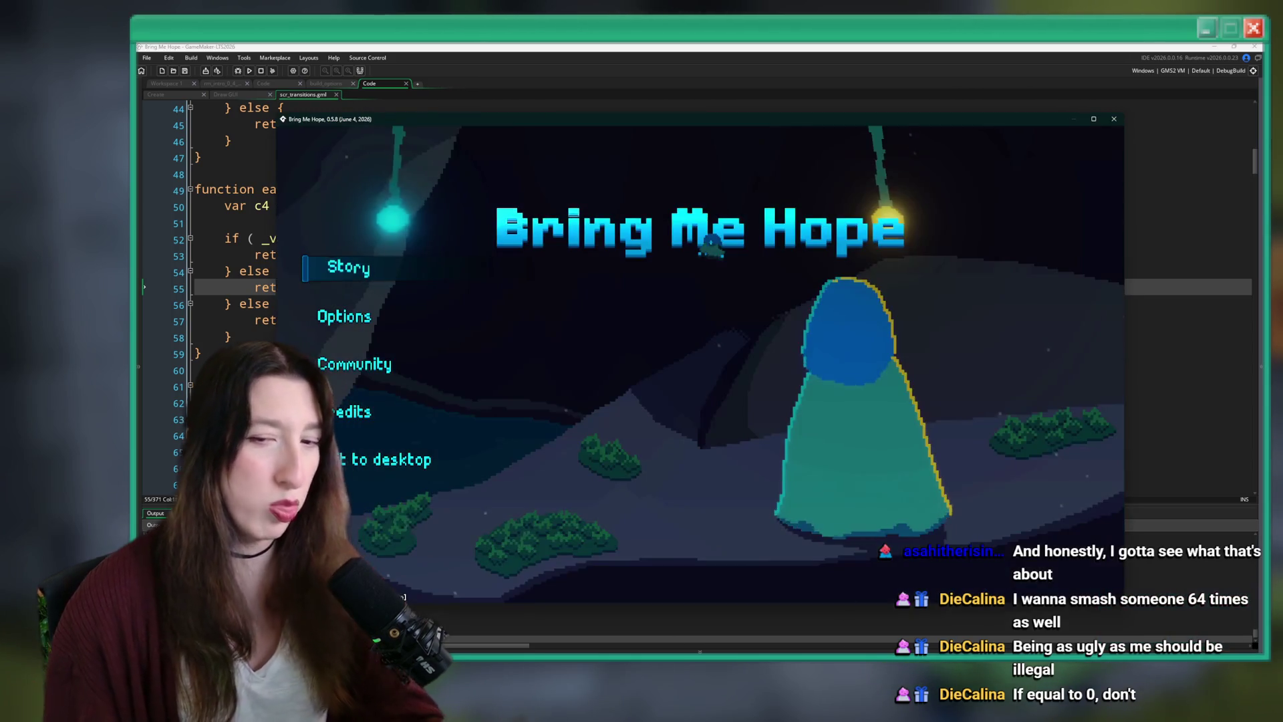
click(361, 276)
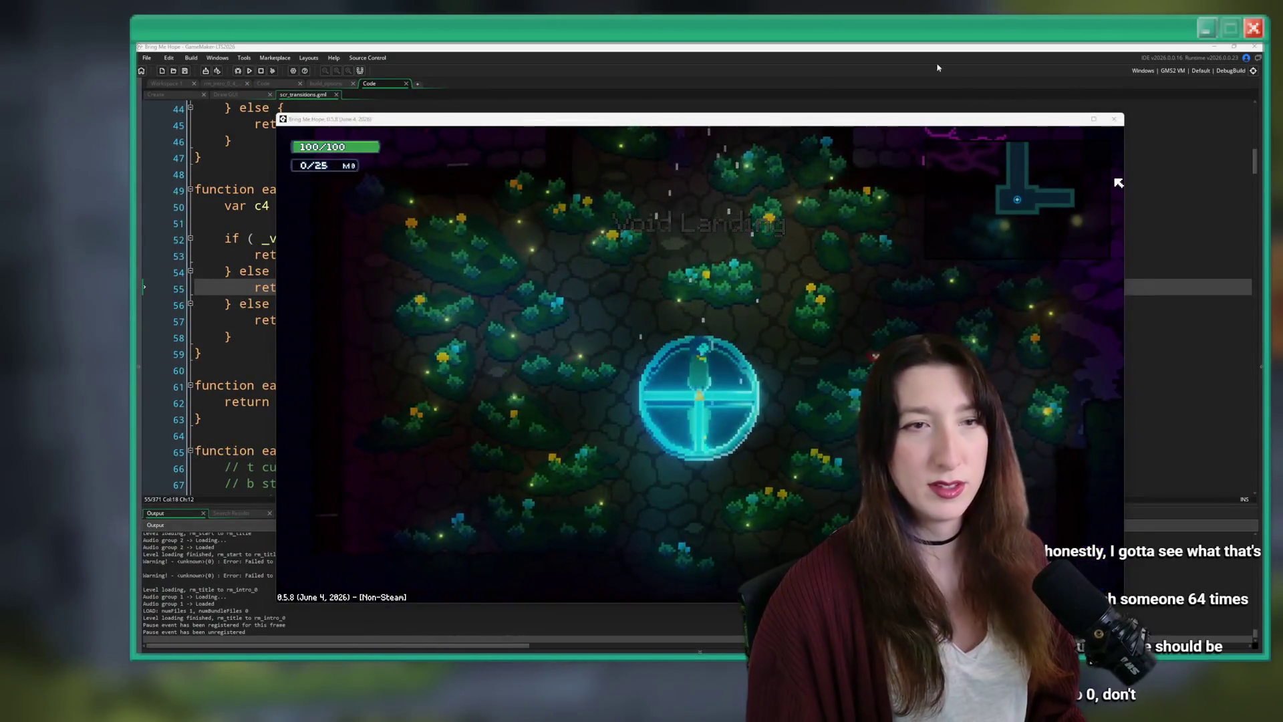
drag(777, 120, 769, 46)
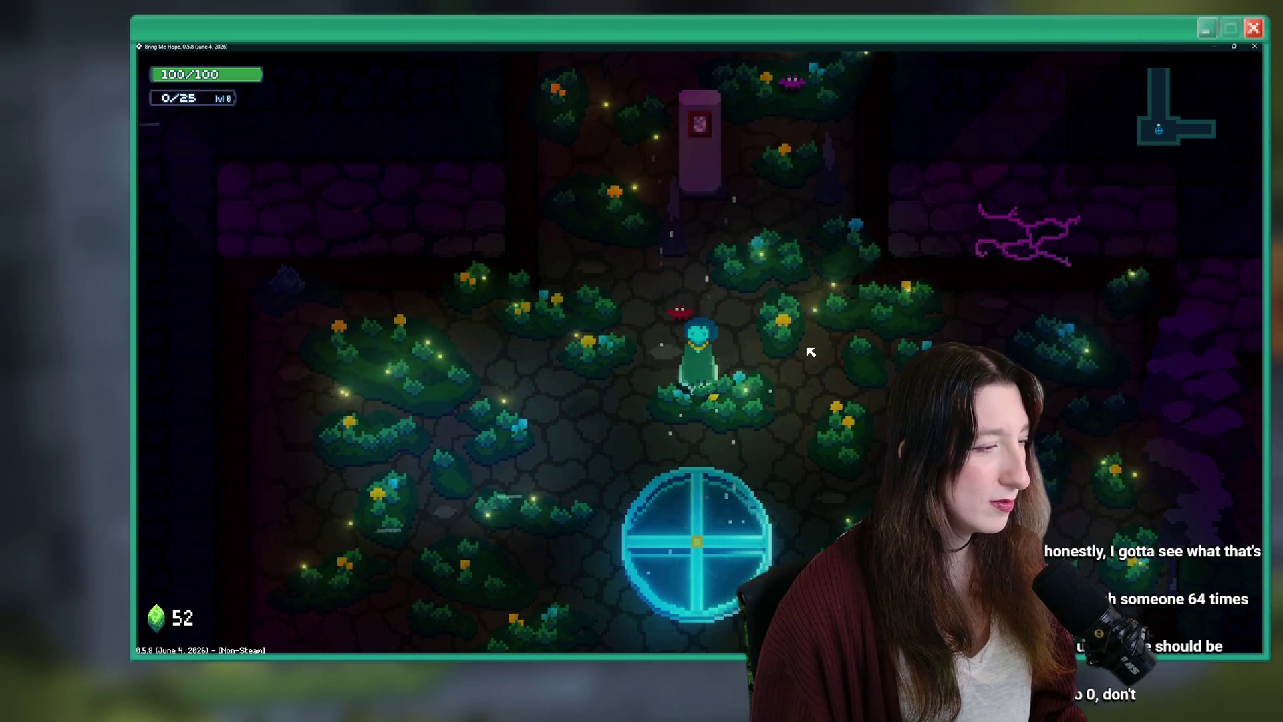
scroll(668, 267, up, 3)
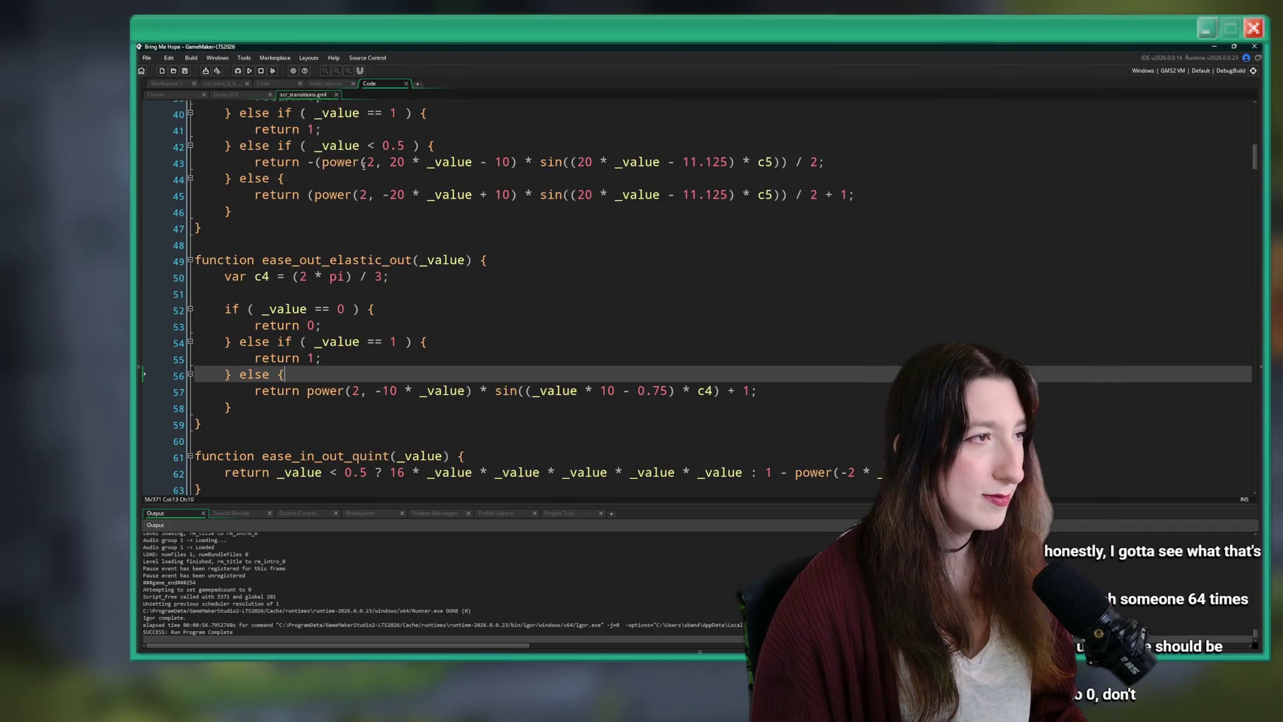
Switch to the Draw GUI code and revert a trial edit on line 32.
click(225, 96)
mouse_move(537, 251)
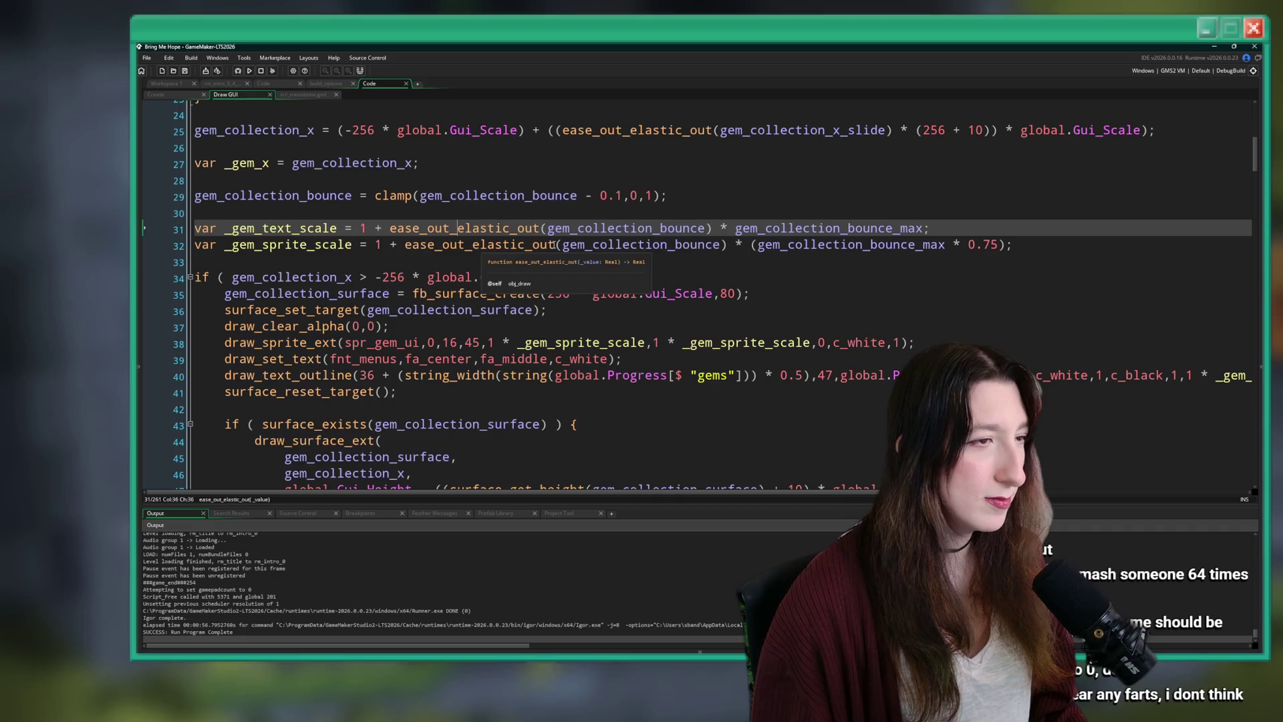
click(537, 247)
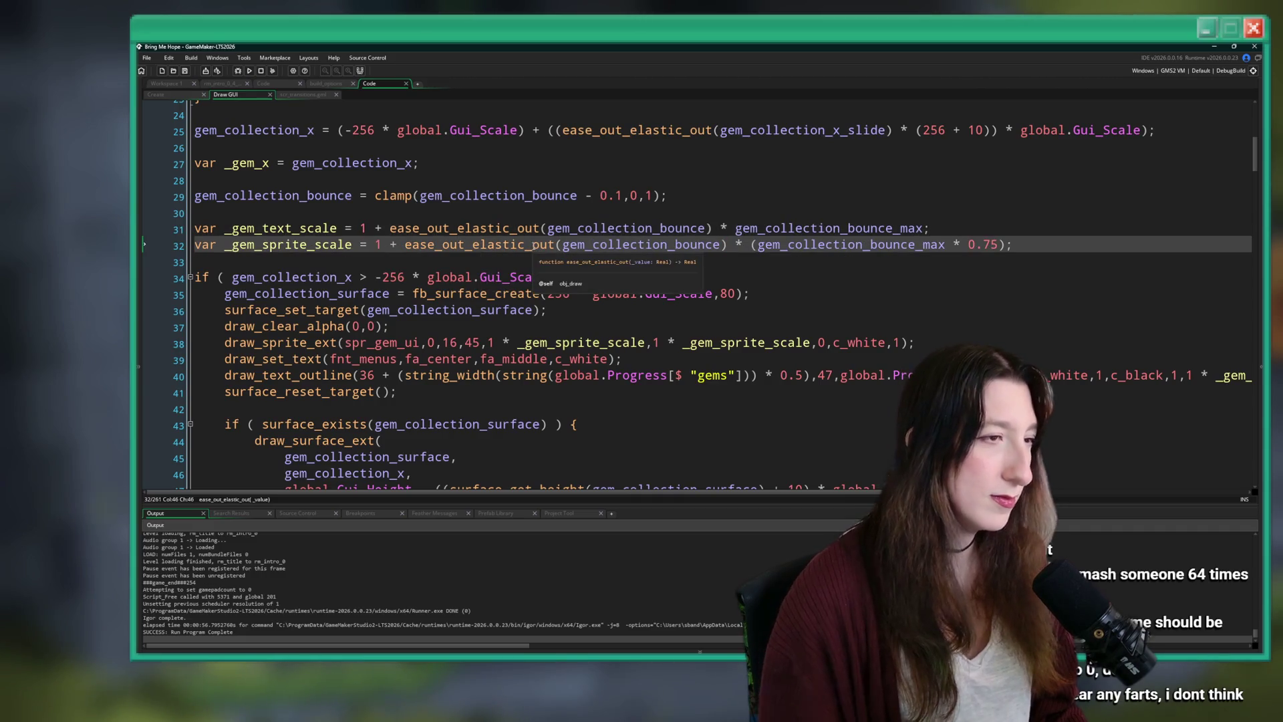
text(in)
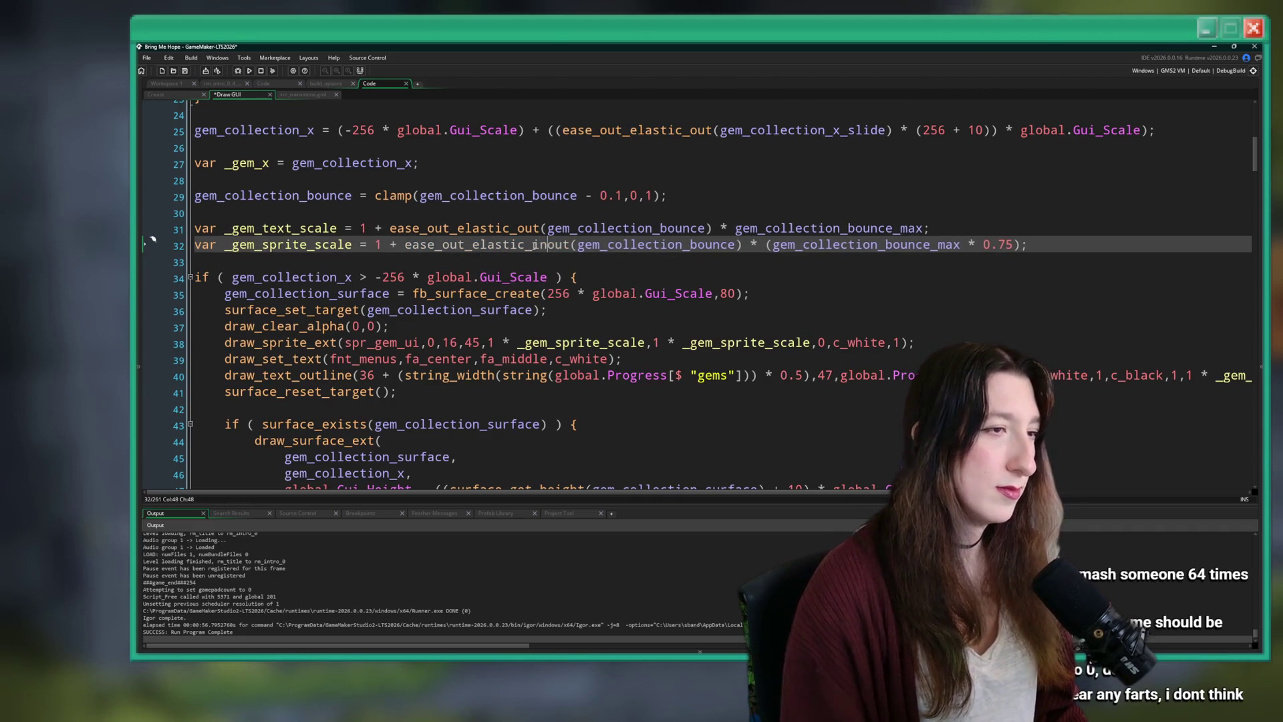
key(BackSpace)
key(BackSpace)
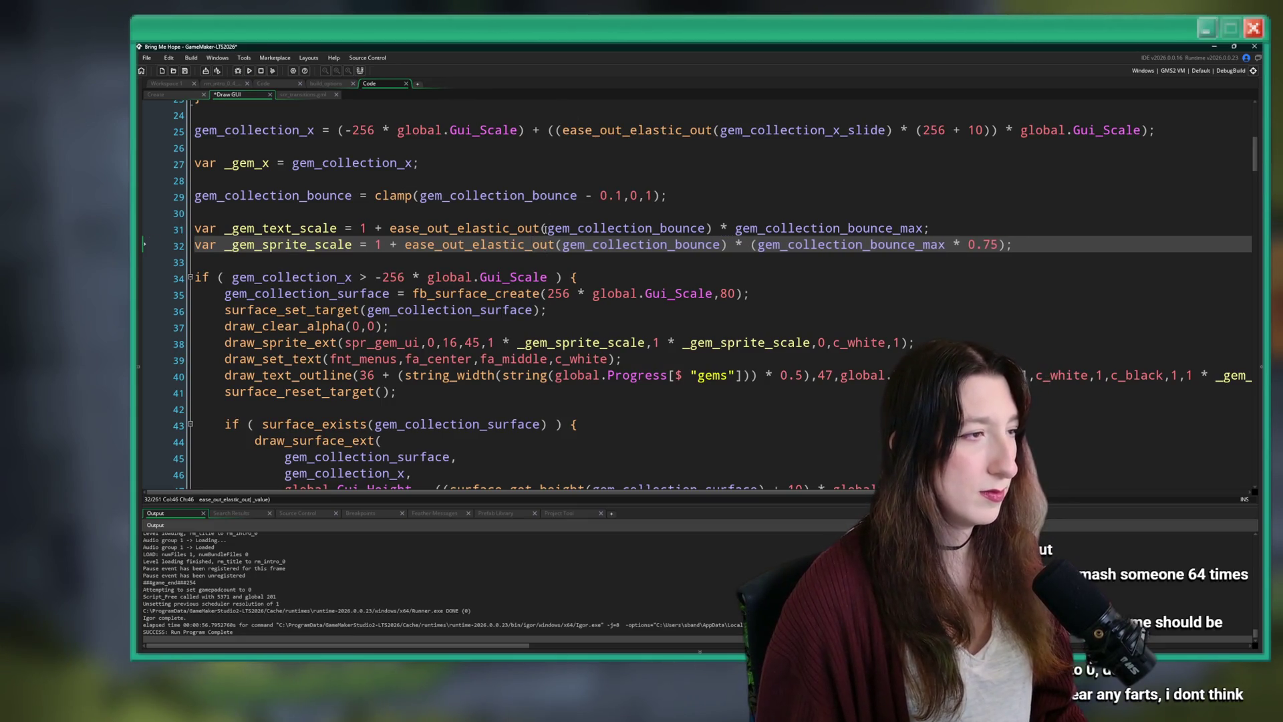
scroll(544, 228, up, 1)
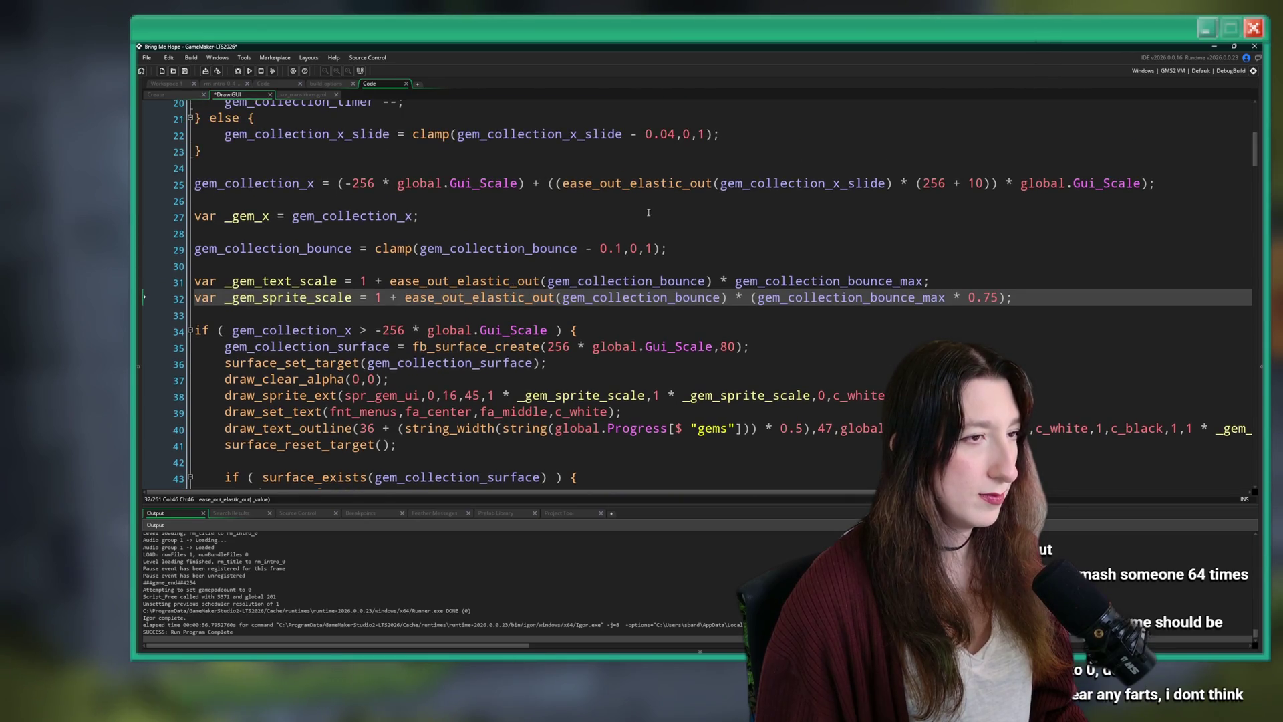
text(in)
key(BackSpace)
key(BackSpace)
Change the HUD slide easing on line 25 to ease_out_back_easy.
click(618, 184)
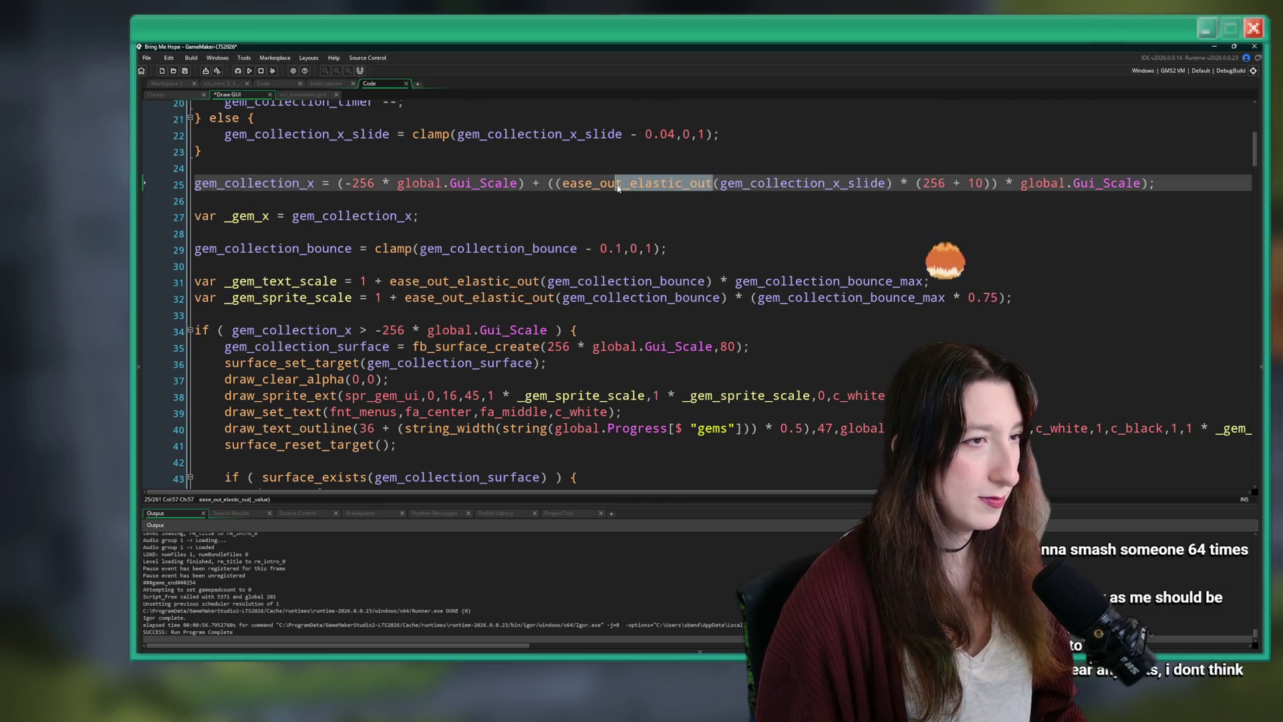
text(t_back)
key(Return)
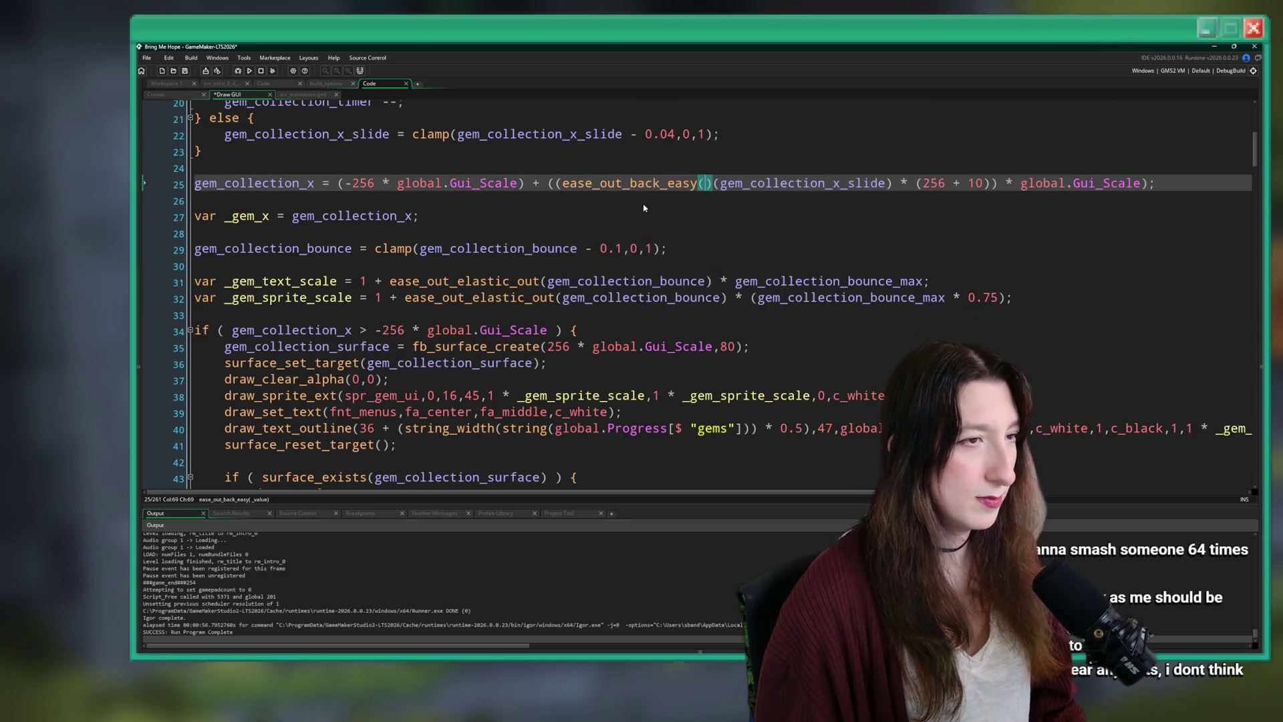
key(Delete)
key(BackSpace)
Replace line 31's elastic easing with ease_out_cubic.
click(522, 254)
drag(542, 285, 457, 281)
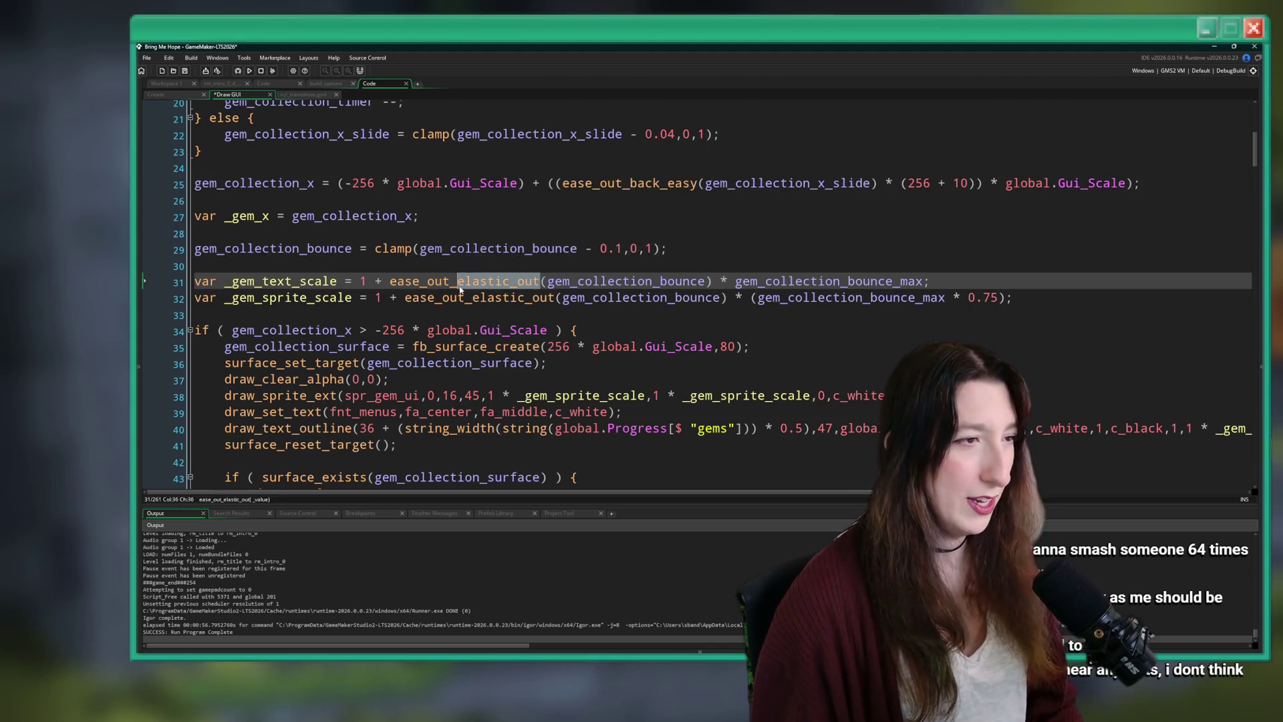
text(cubic)
key(Return)
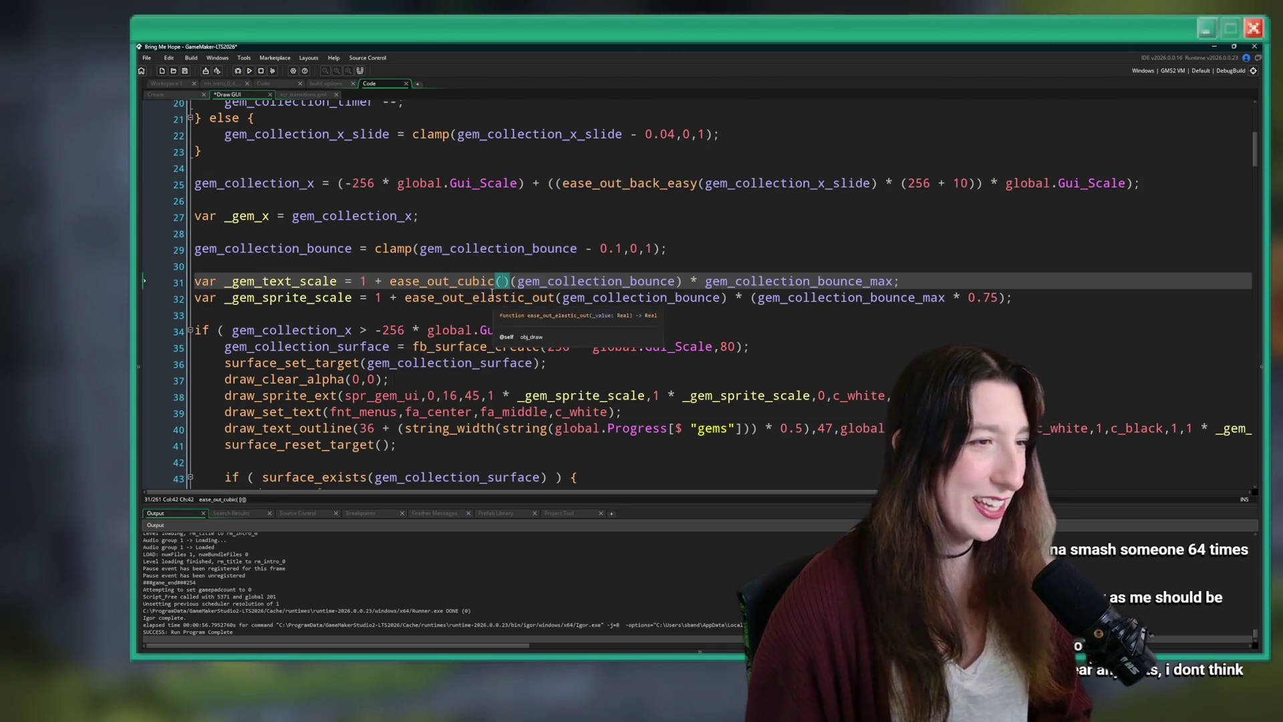
key(Delete)
key(BackSpace)
Copy ease_out_cubic onto line 32, then save, run the game, and start Story.
double_click(441, 282)
key(ctrl+c)
double_click(478, 297)
key(ctrl+v)
click(507, 265)
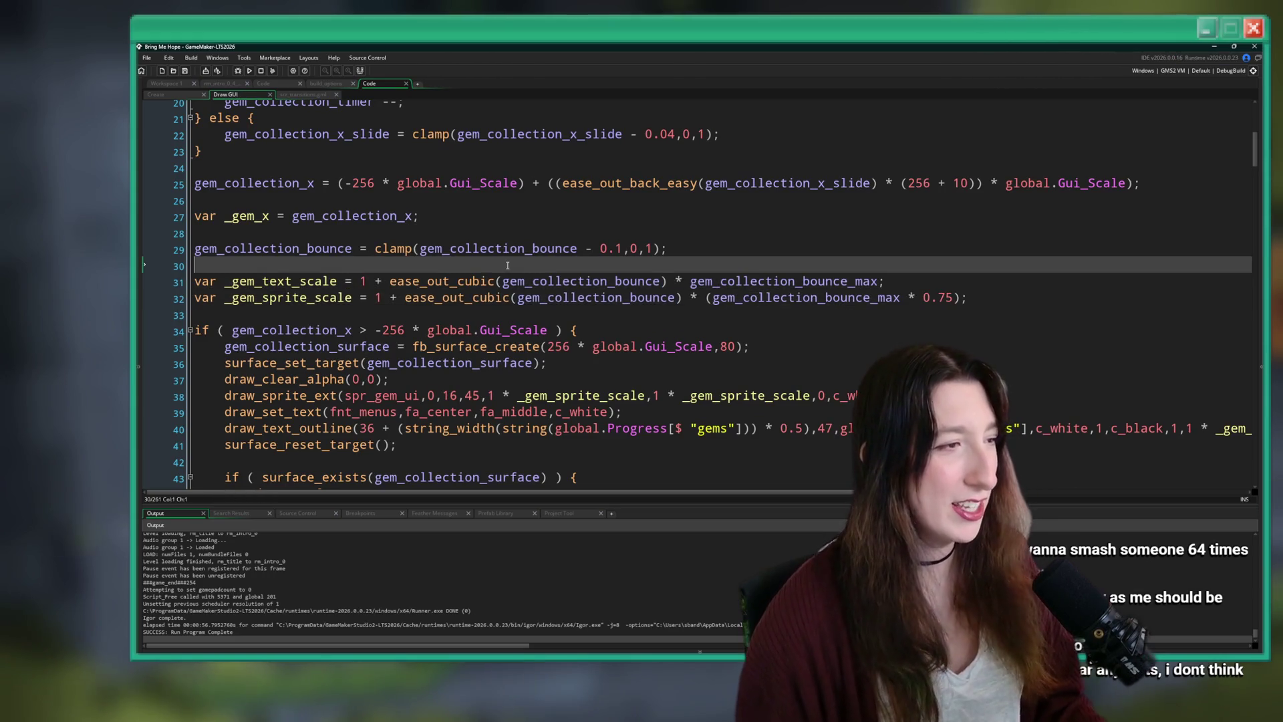
key(F5)
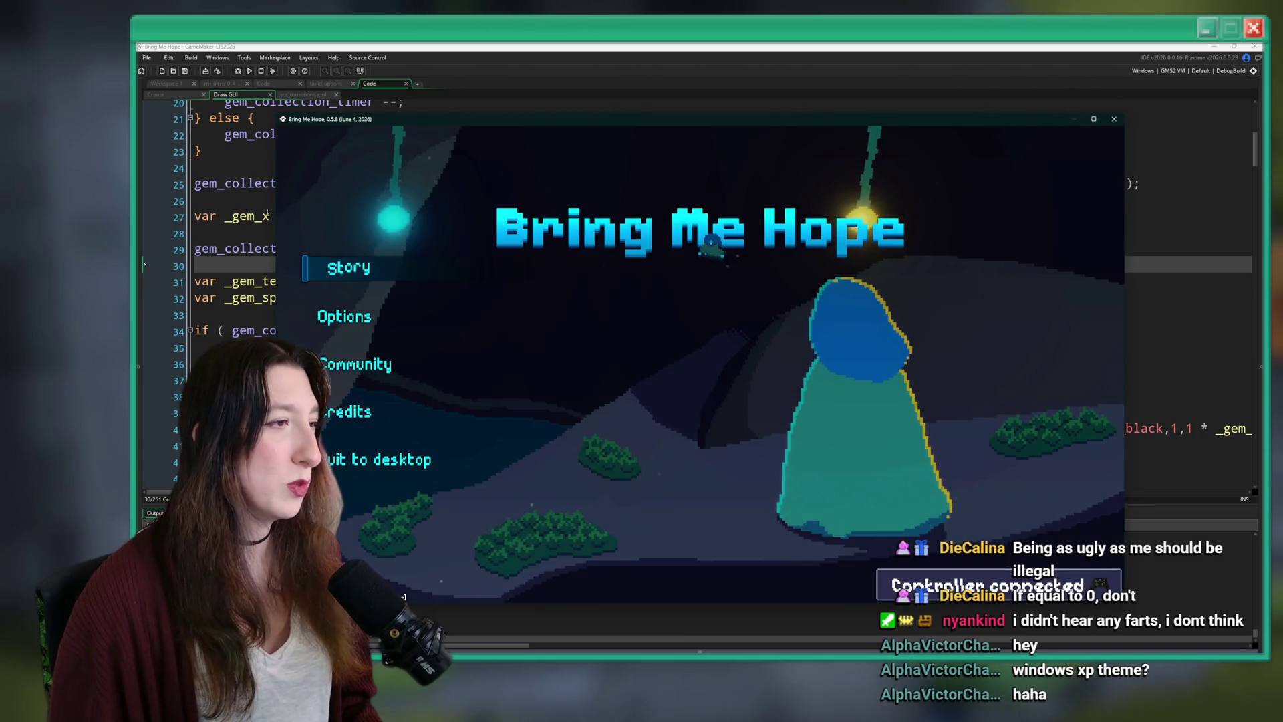
click(325, 264)
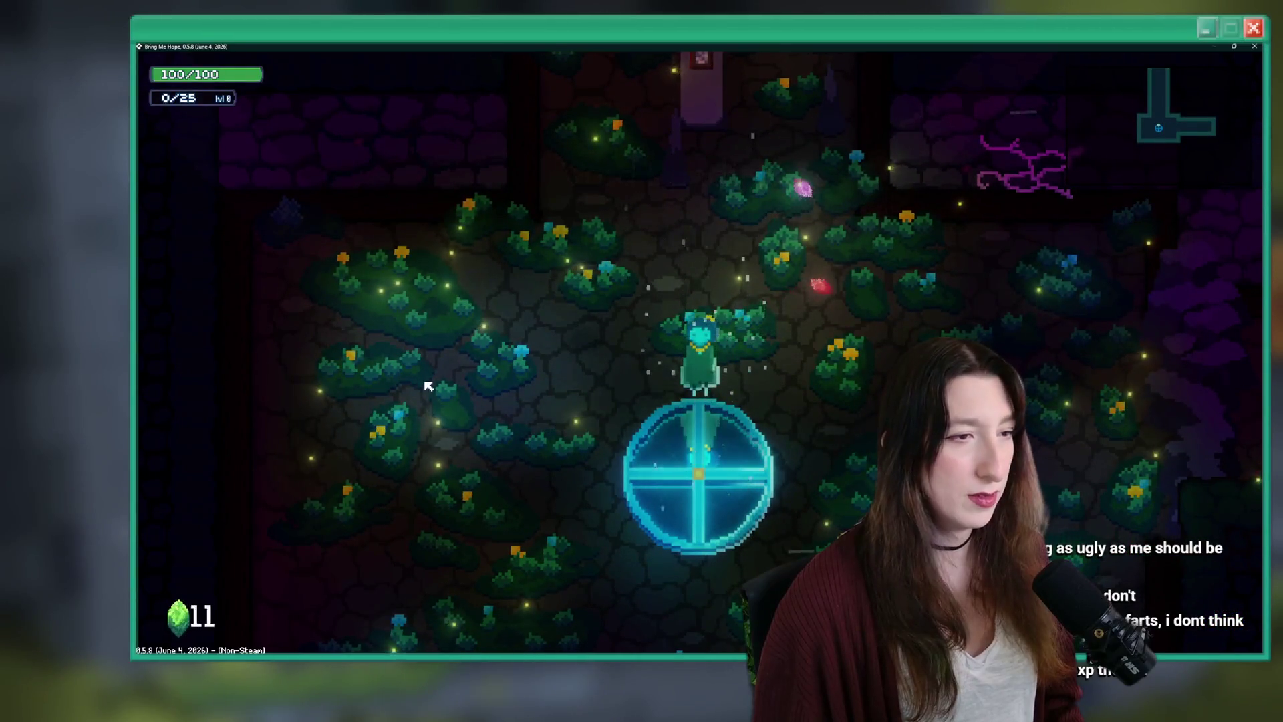
Walk through Void Landing and the next room collecting gems to 70, then close the game.
key(w)
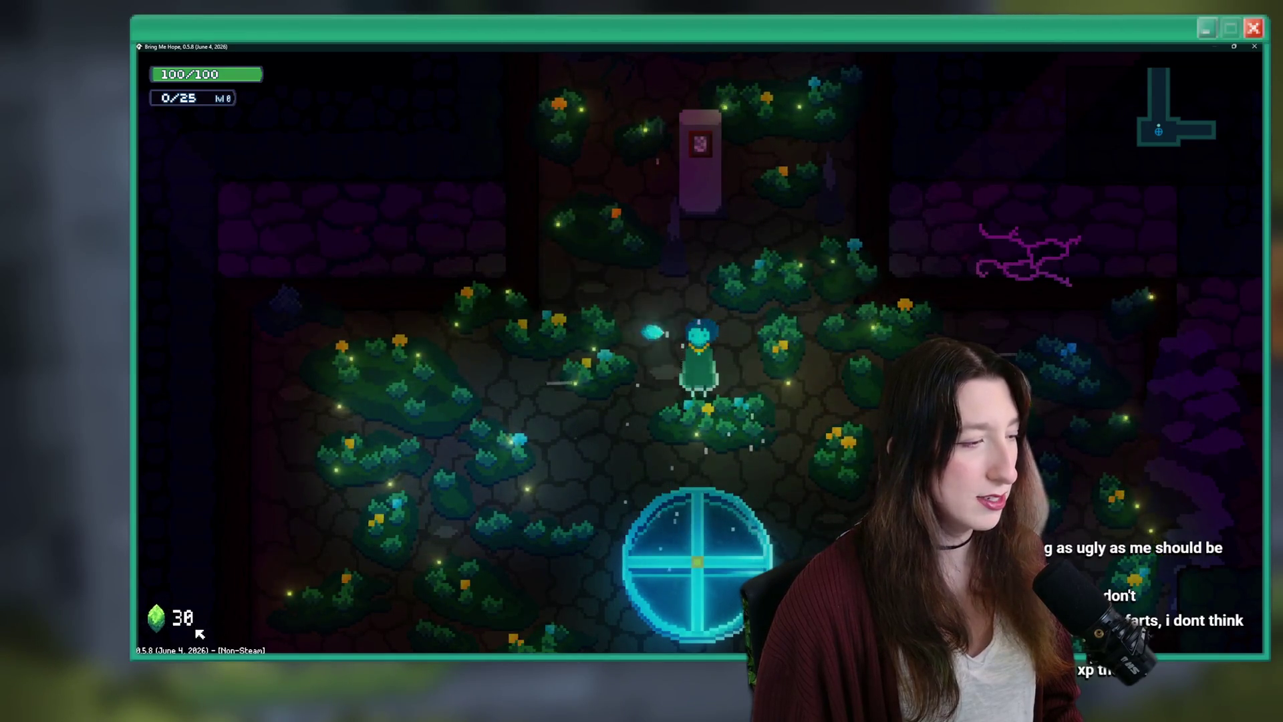
key(a)
key(s)
key(d)
key(w)
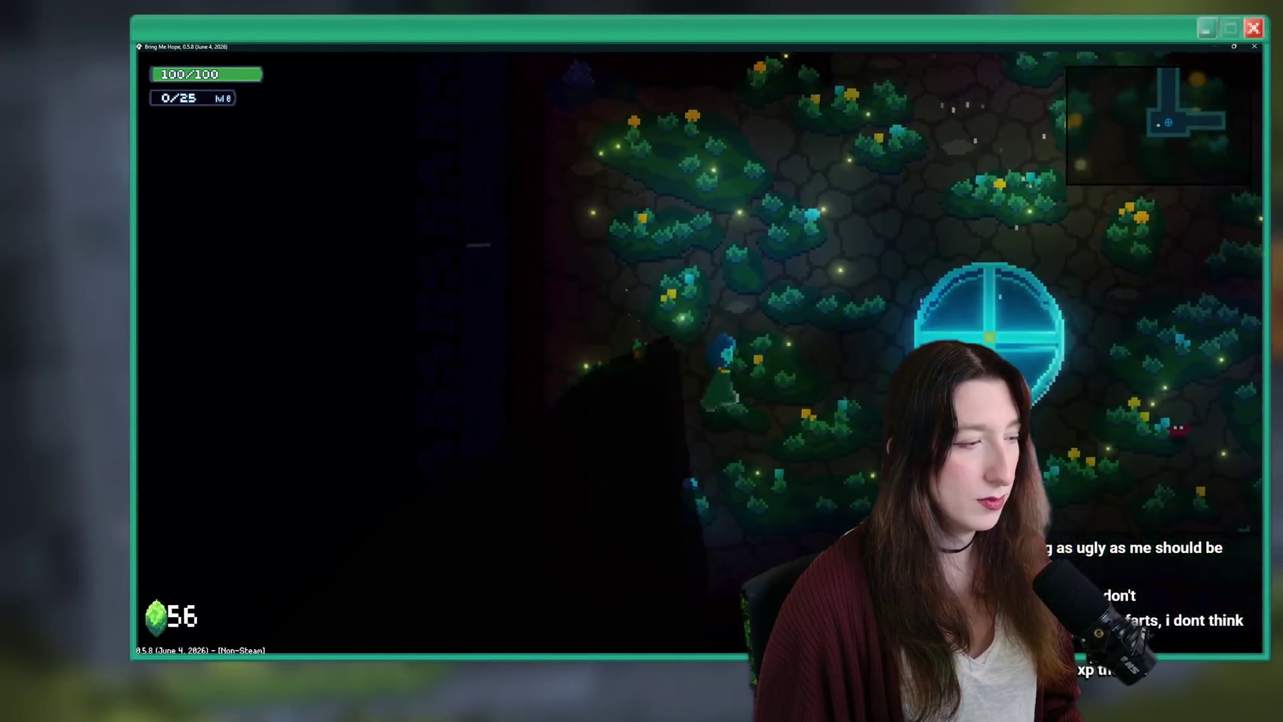
key(w)
key(a)
key(s)
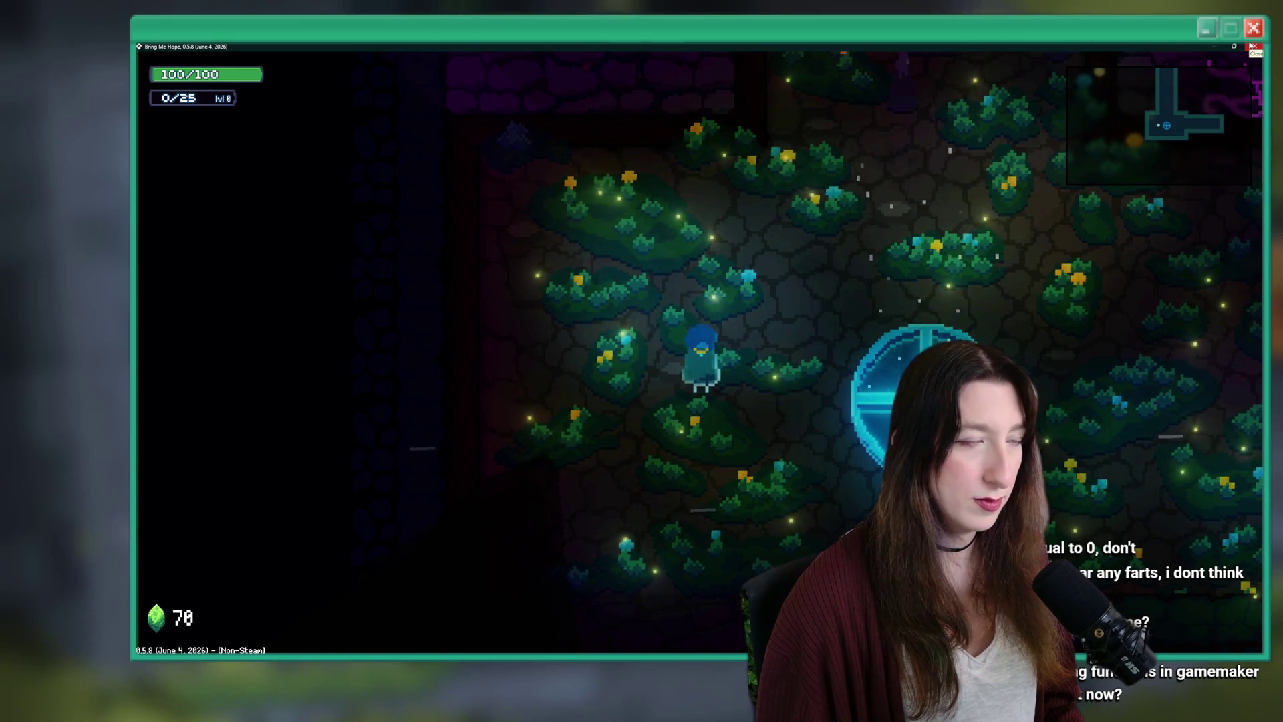
click(1250, 45)
Review the gem collection lines, highlight gem_collection_timer uses, and save the Draw GUI code.
click(705, 248)
scroll(657, 282, down, 1)
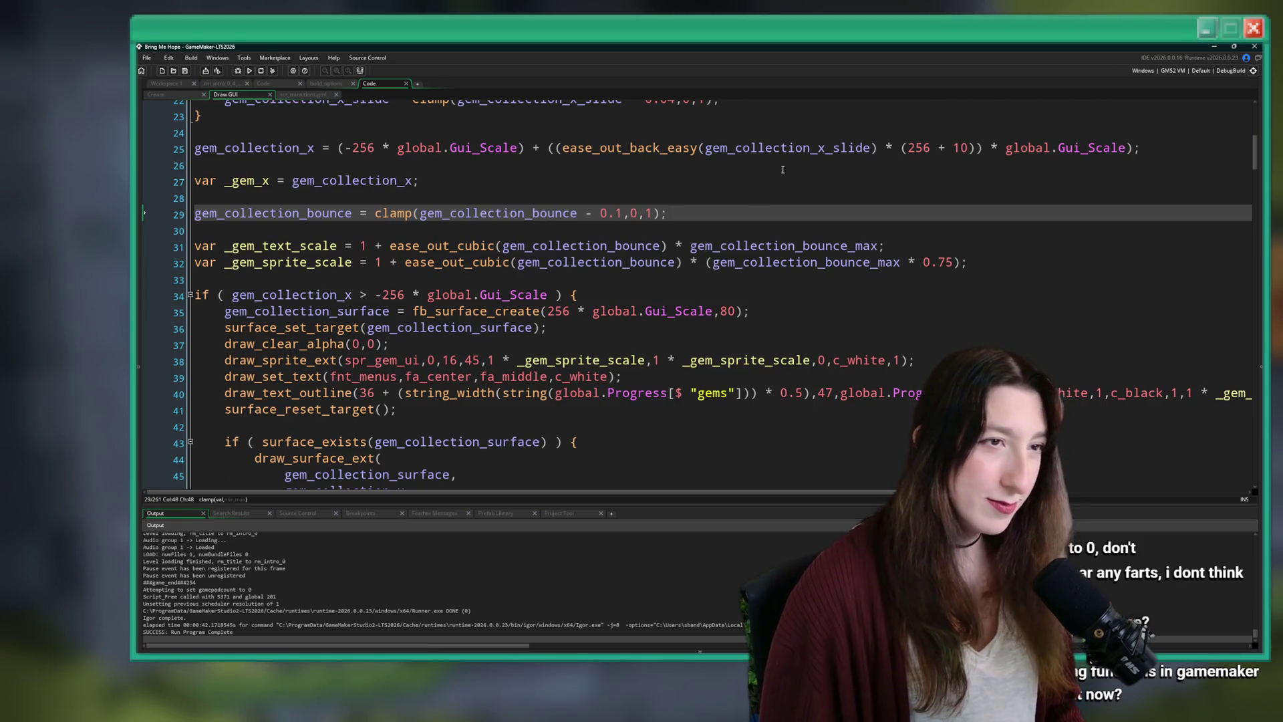
scroll(392, 229, up, 3)
click(338, 209)
click(337, 258)
click(339, 338)
scroll(339, 363, up, 1)
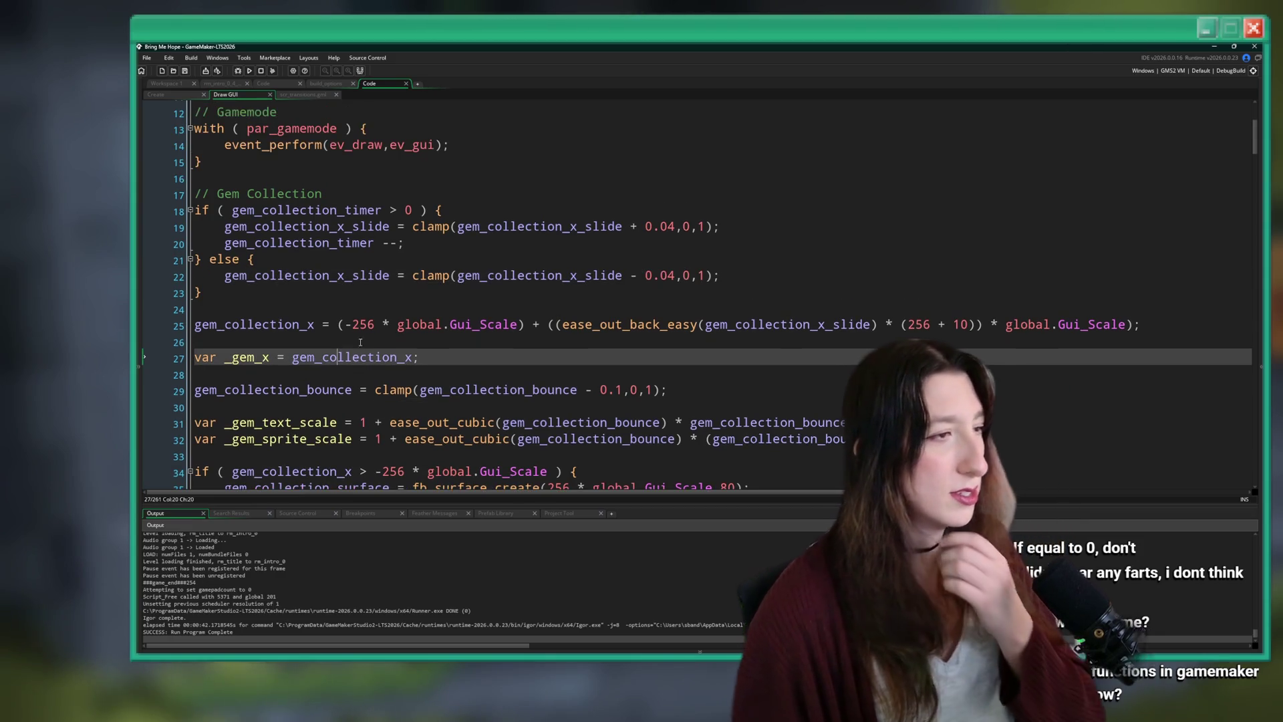
click(375, 242)
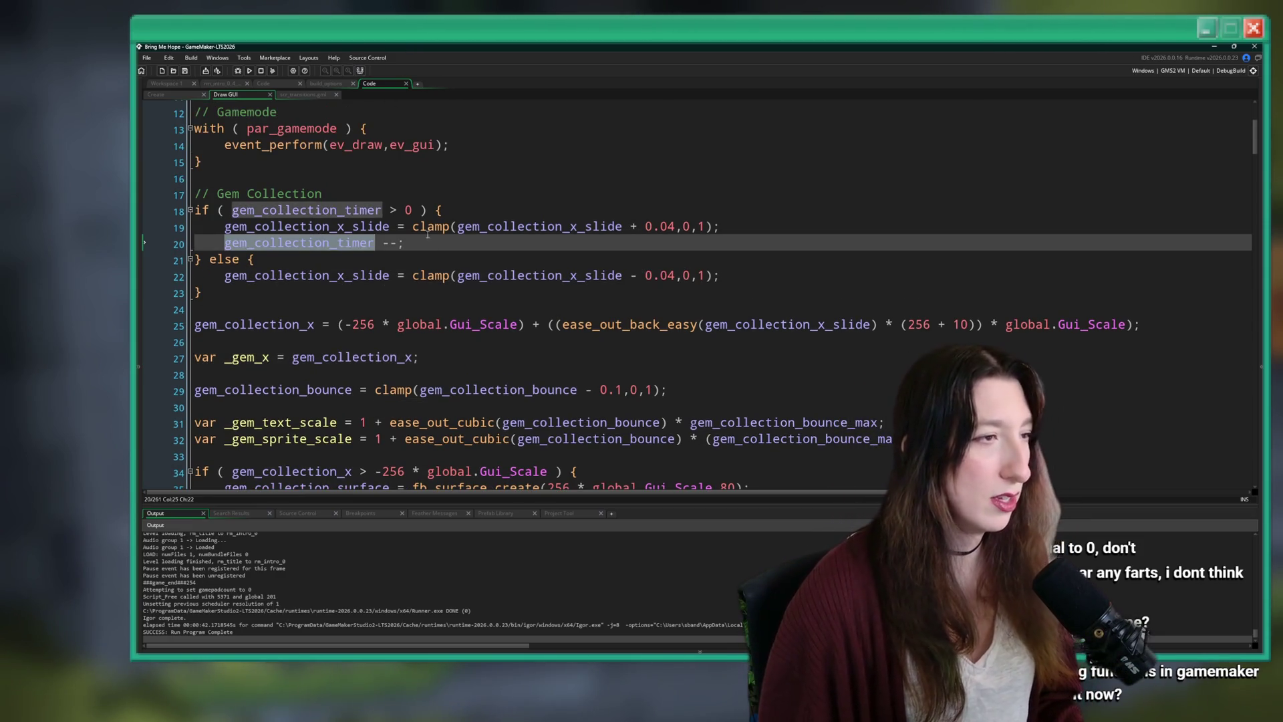
key(ctrl+s)
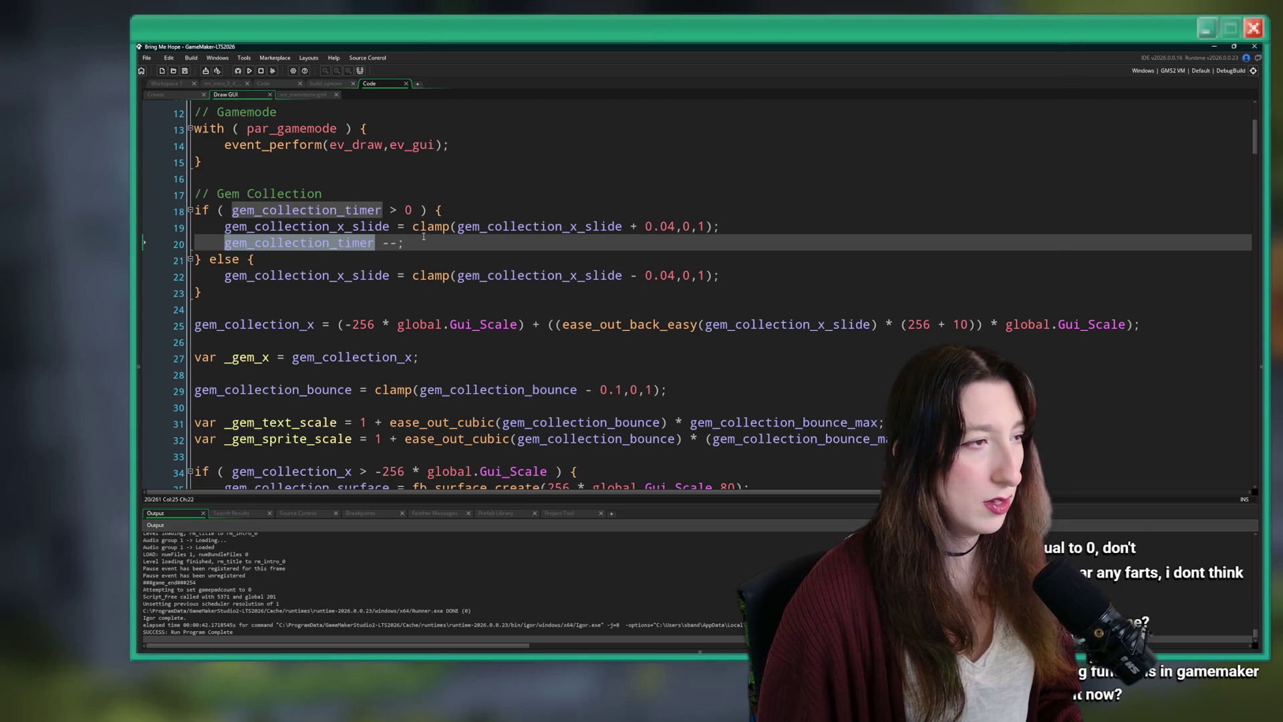
click(413, 187)
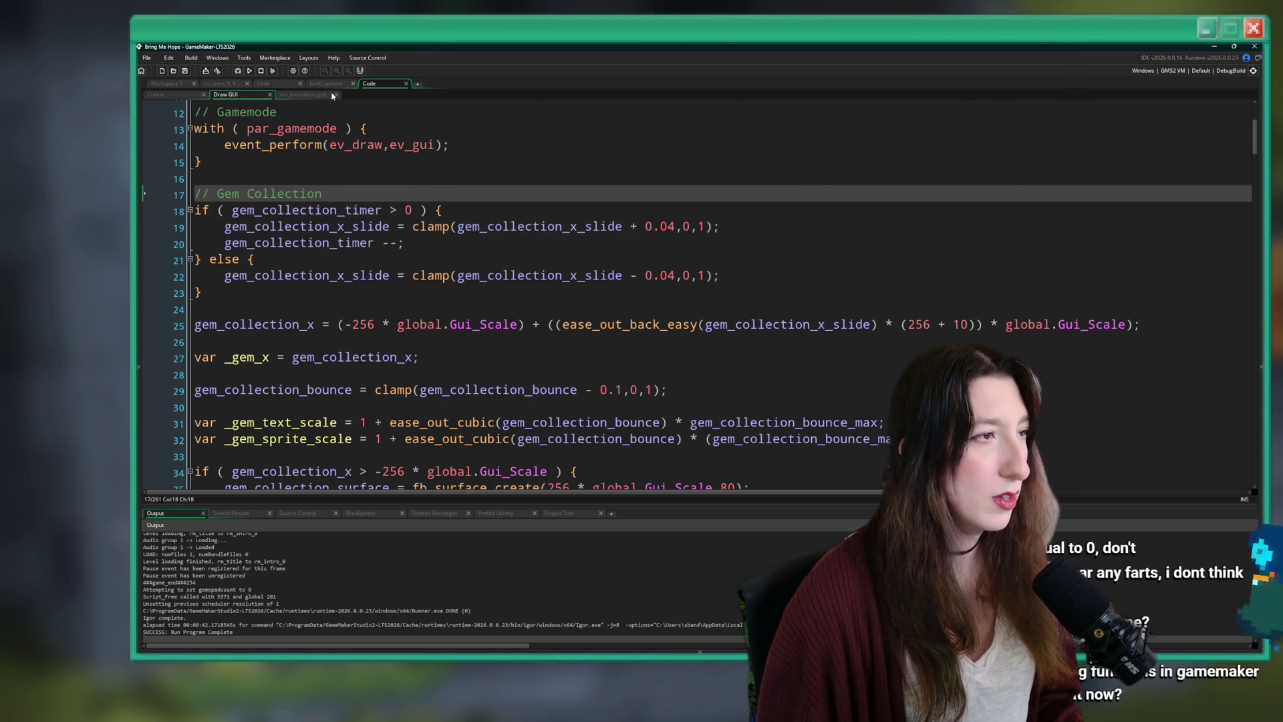
Search the project for every use of gem_collection_timer.
key(ctrl+shift+f)
key(Return)
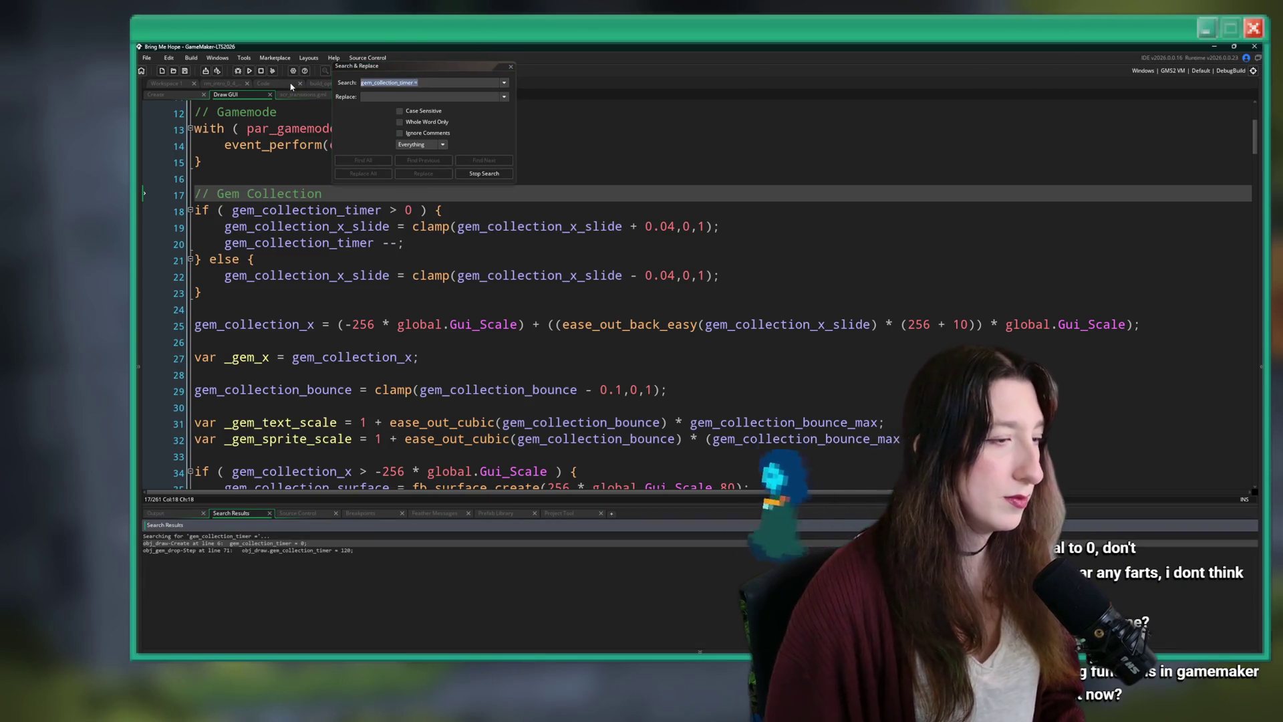
key(Escape)
click(455, 210)
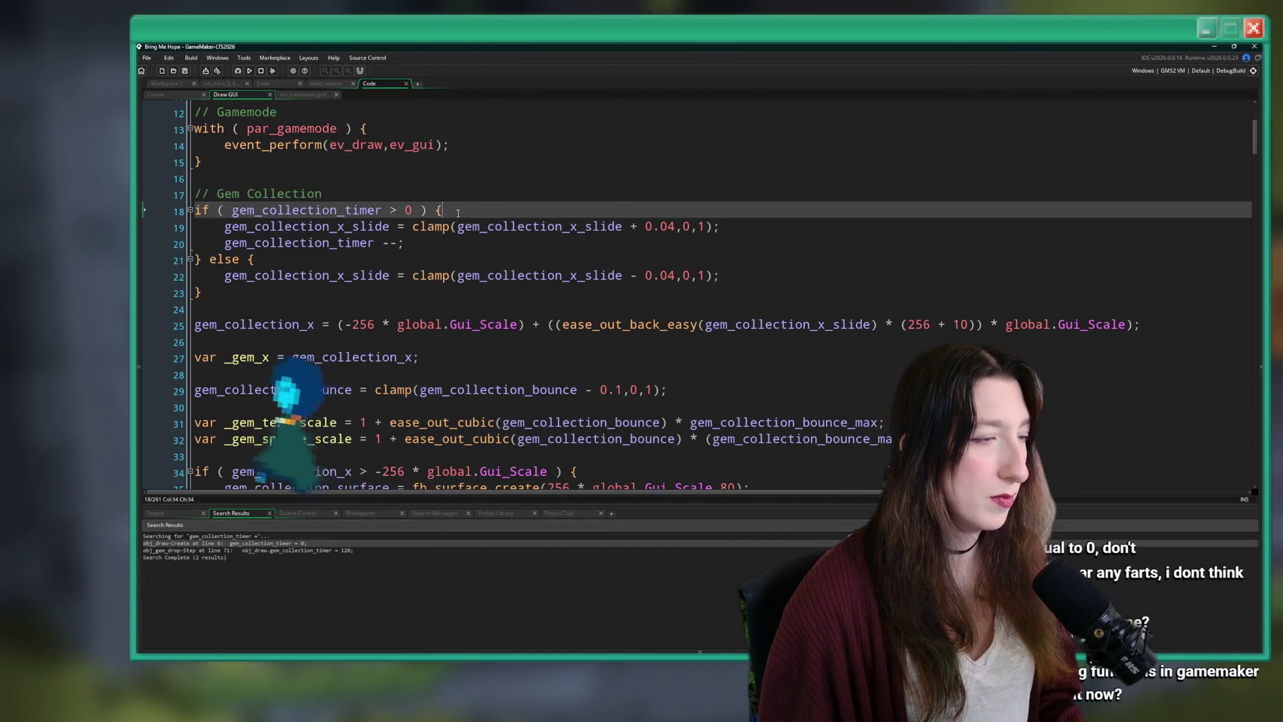
scroll(461, 167, down, 1)
scroll(434, 200, down, 2)
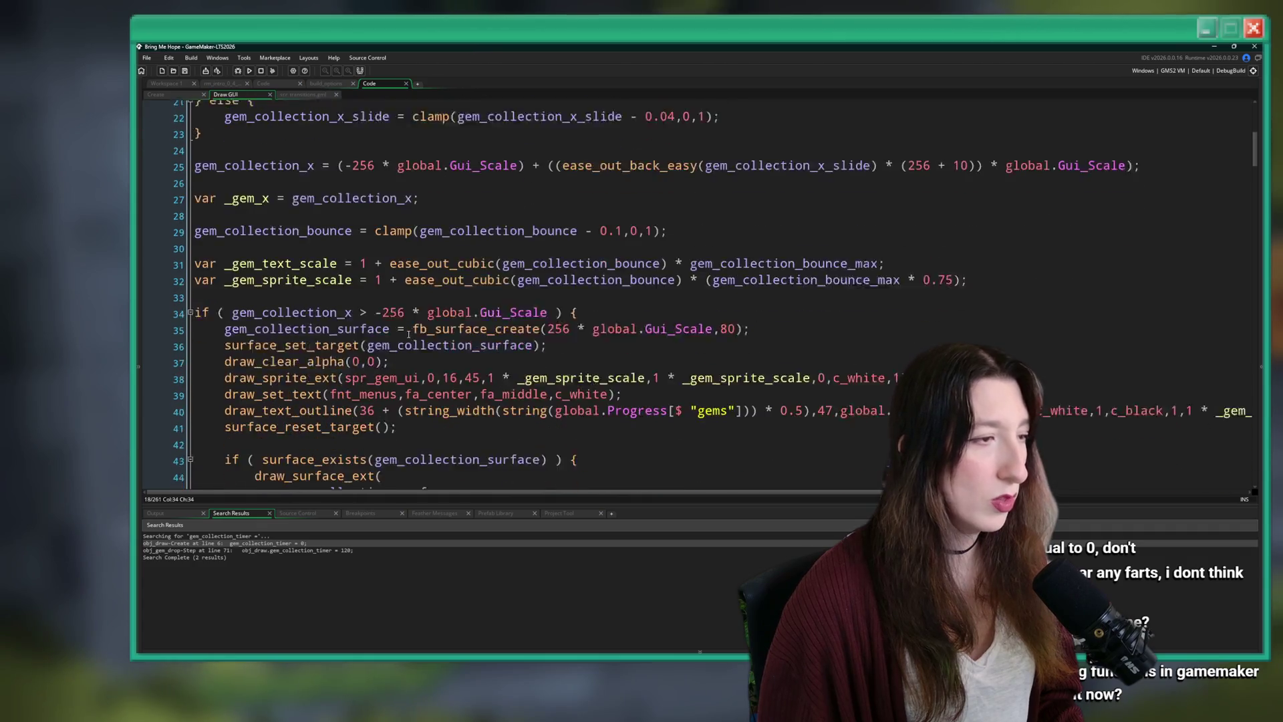
scroll(434, 200, up, 3)
Add 'var _gem_flash = gem_collection_timer == 120;' above the timer check and save.
click(434, 164)
key(Return)
text(var _gem)
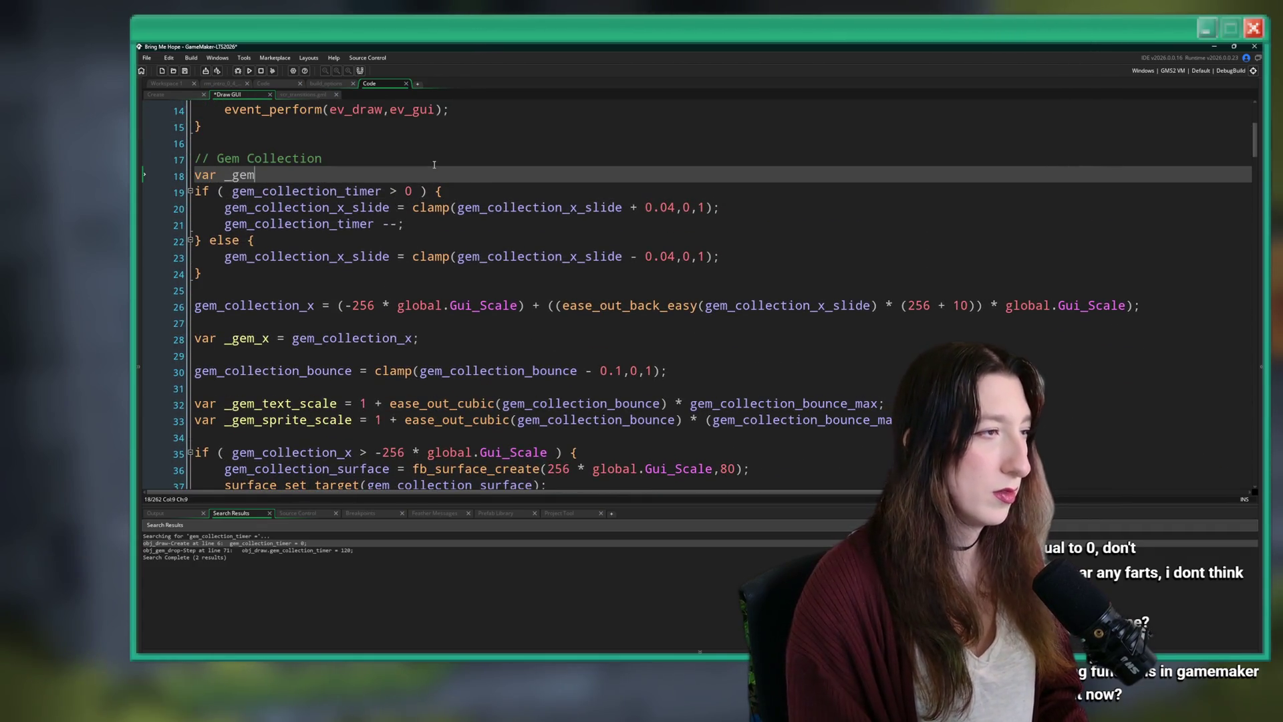
text(_flash = gem_collection_timer)
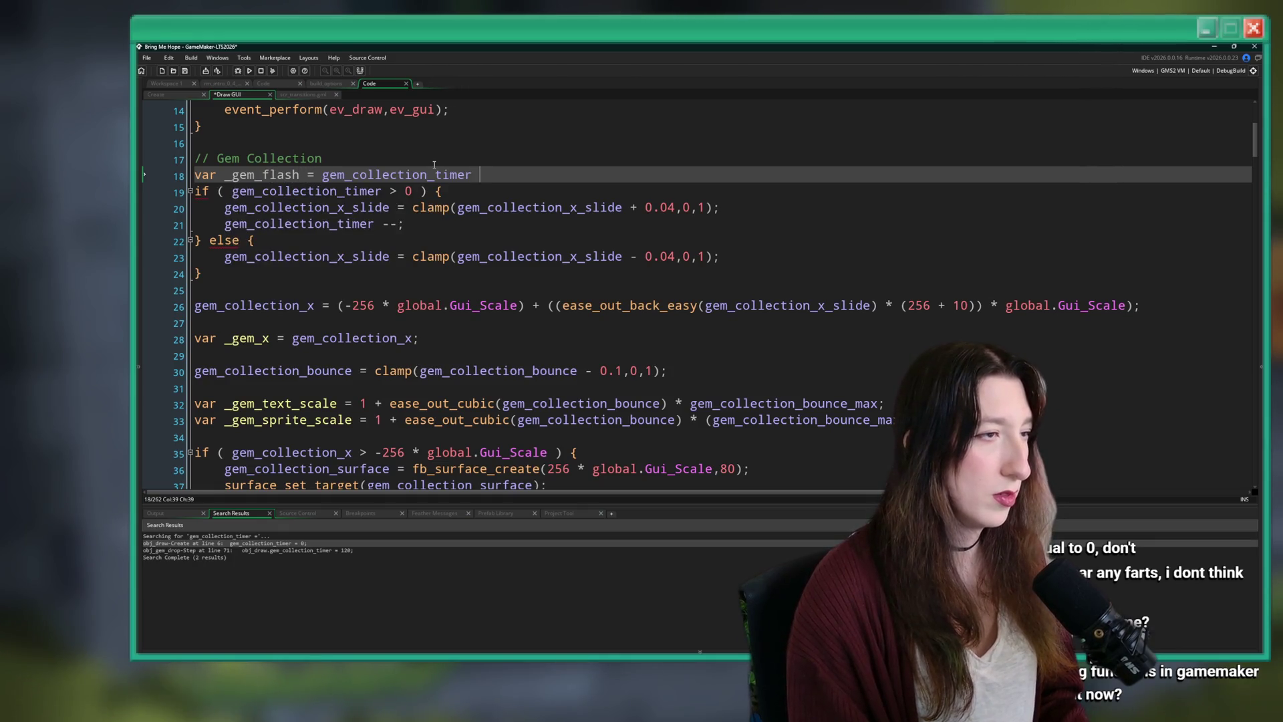
key(ctrl+s)
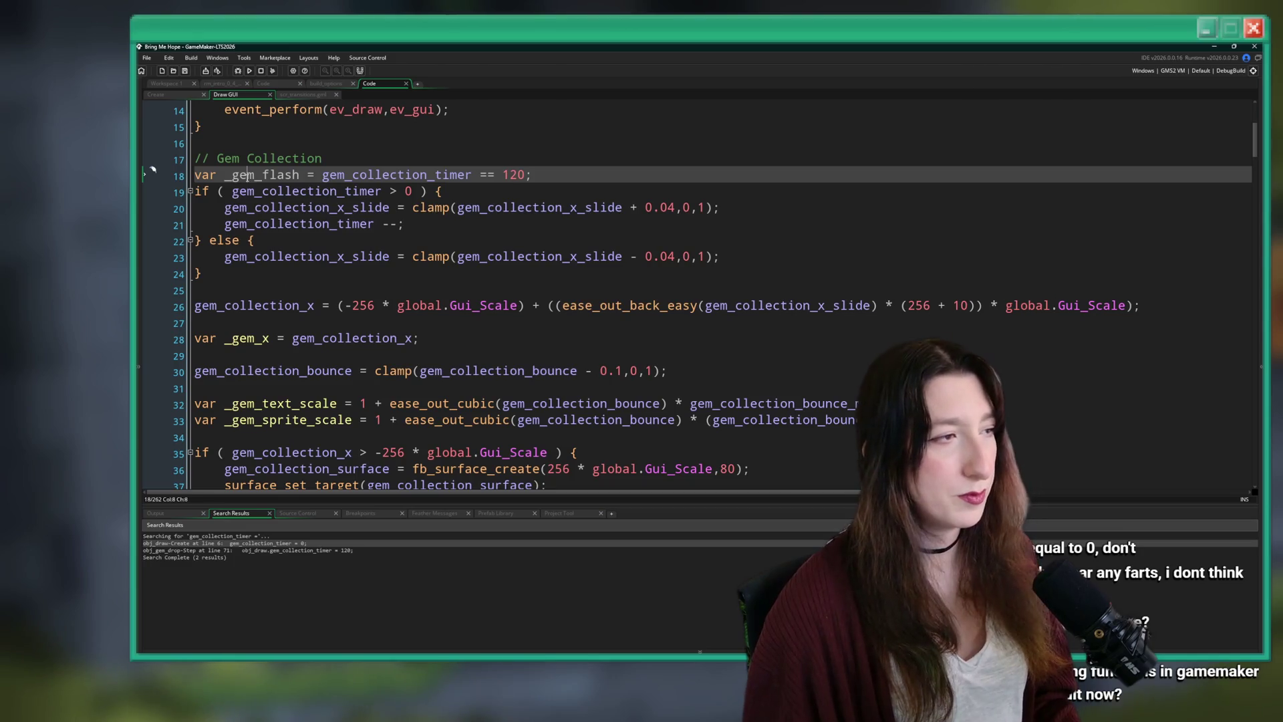
Open a new line after draw_clear_alpha(0,0) for the shader code.
key(ctrl+Right)
scroll(520, 279, down, 6)
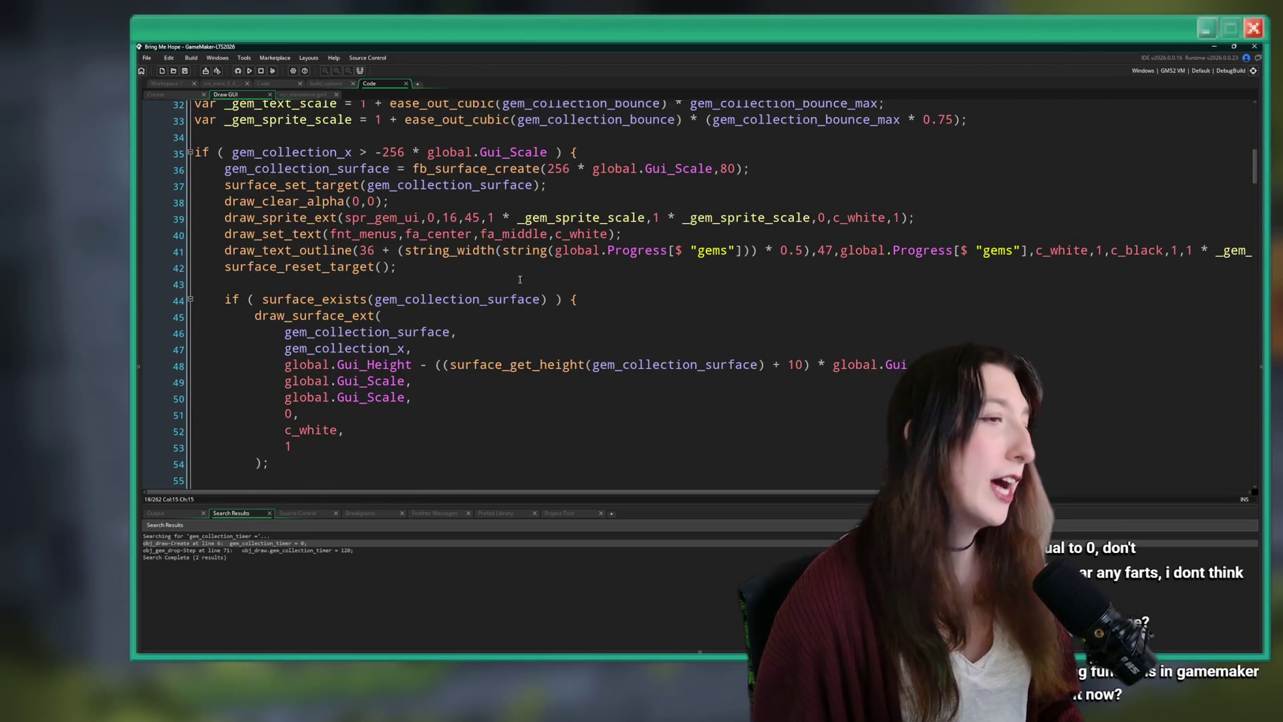
click(922, 217)
click(926, 195)
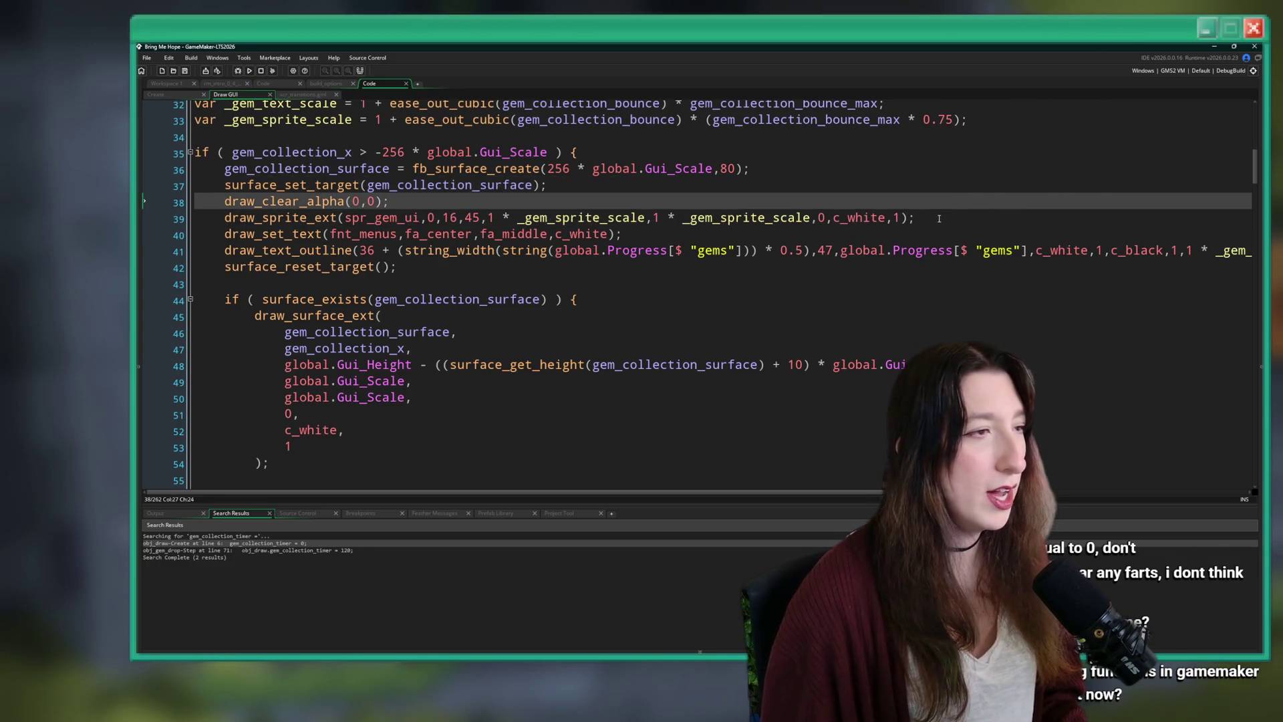
key(Return)
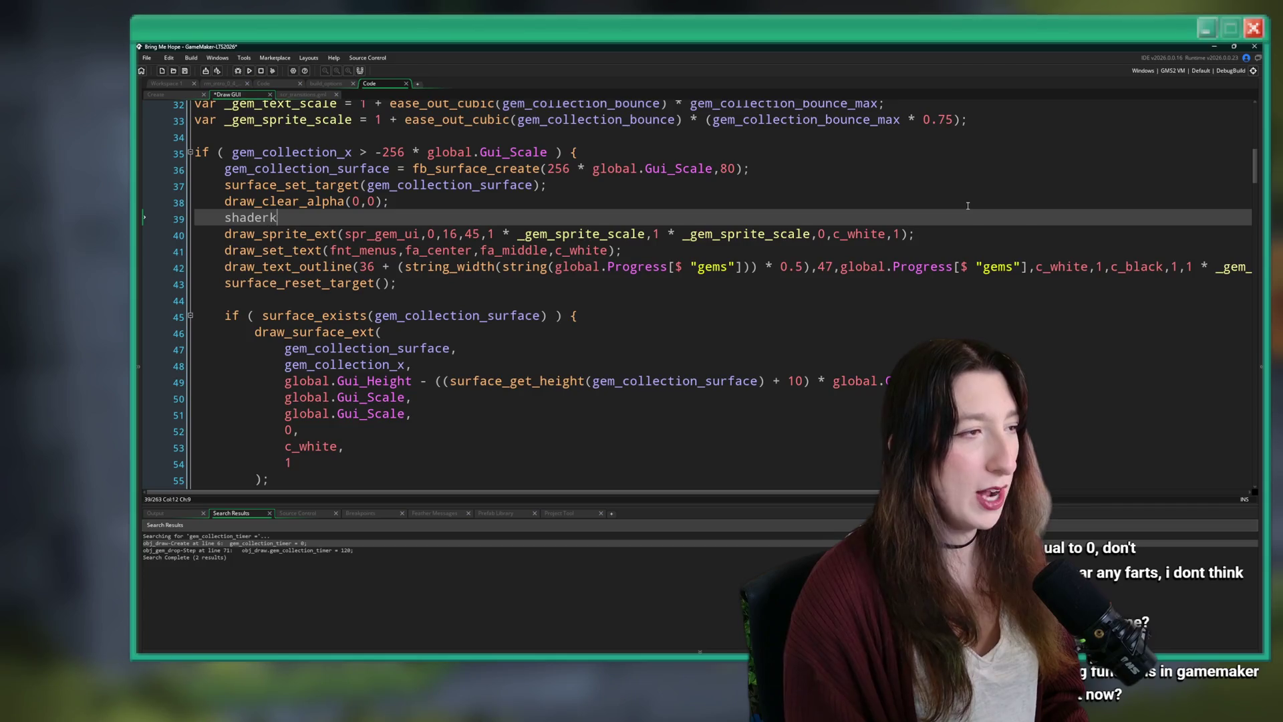
Add shader_set(shd_white) under a _gem_flash check before the sprite draw.
key(BackSpace)
text(_set()
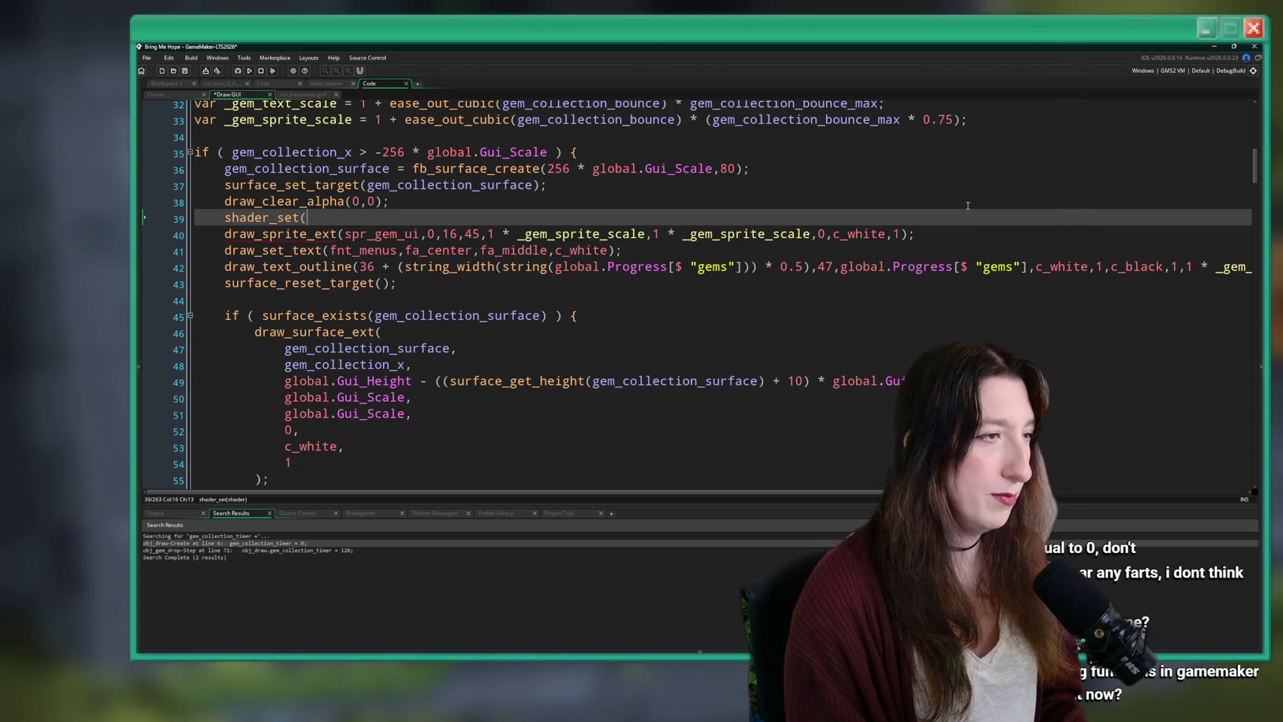
text(_gem_flashd_white)
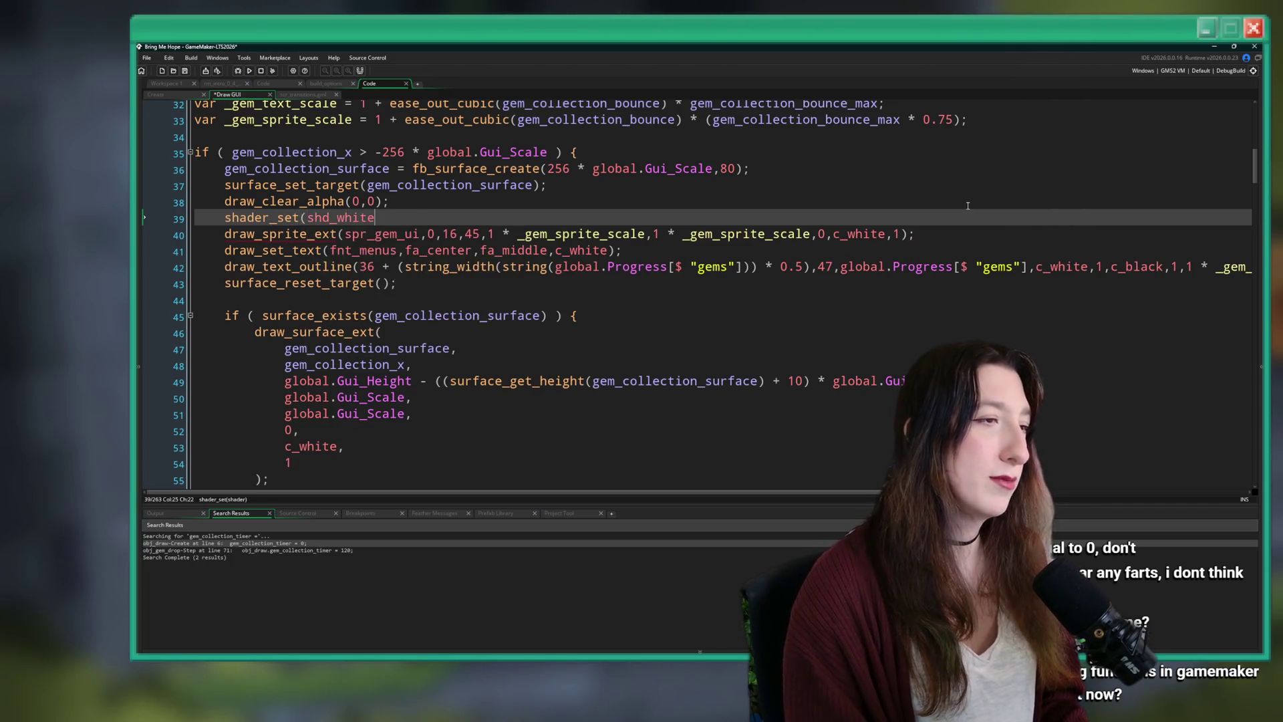
click(967, 205)
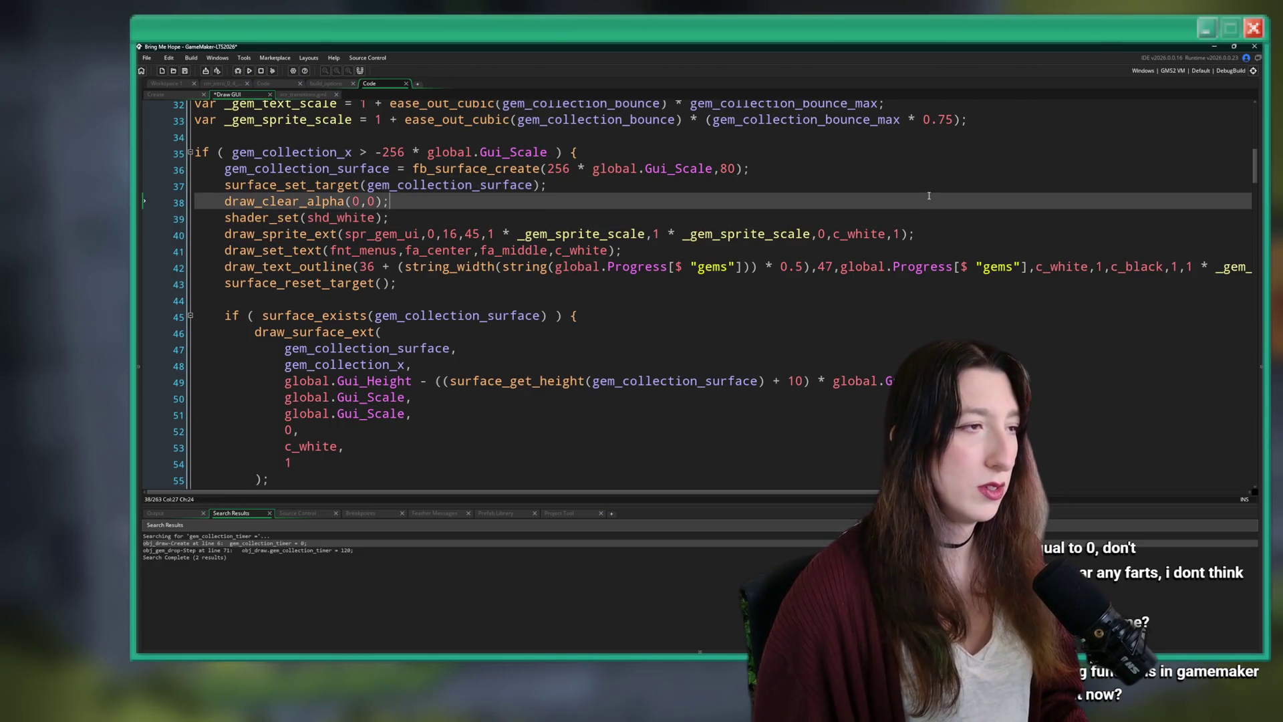
key(Return)
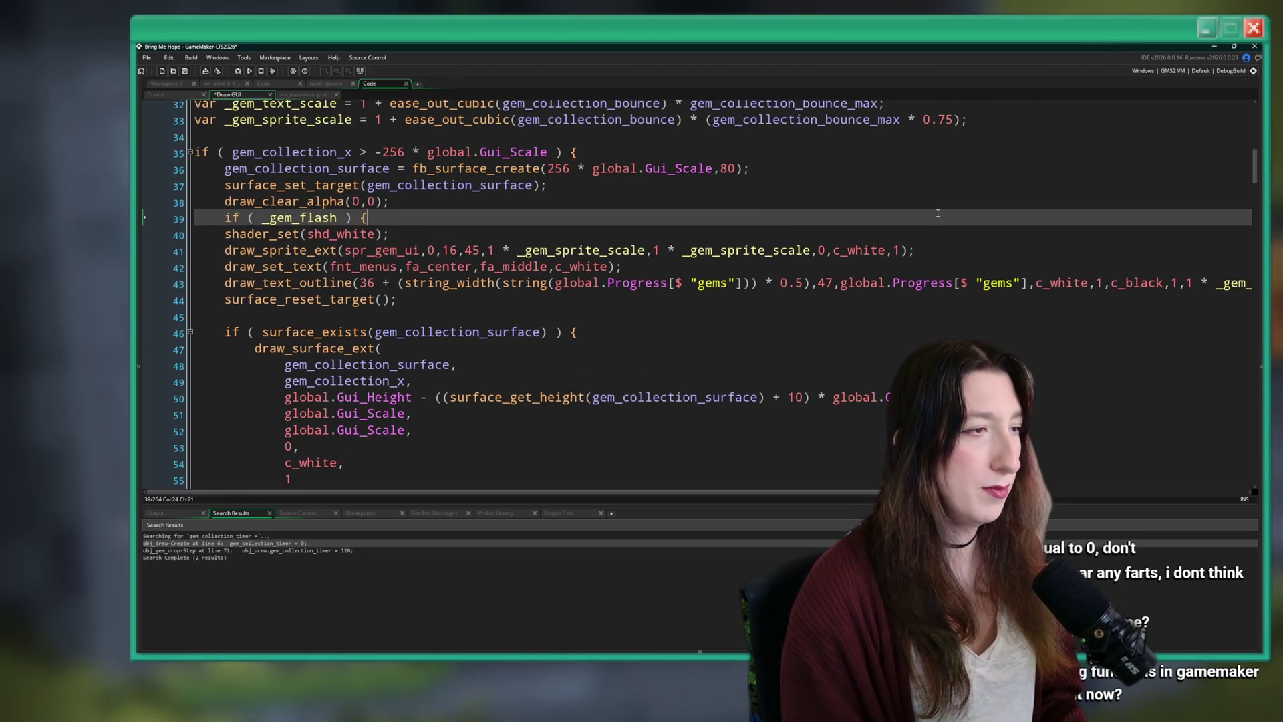
Add shader_reset() and a closing brace after draw_sprite_ext, indenting the flash block.
click(938, 250)
key(Return)
text(})
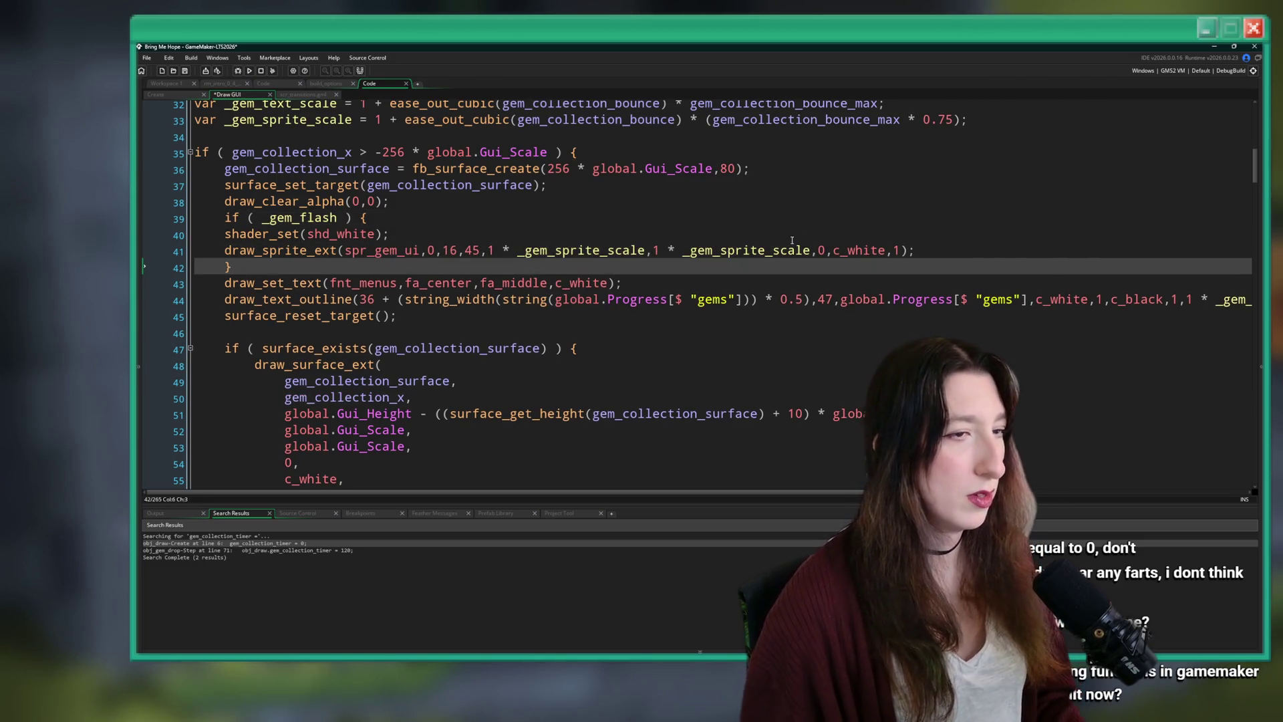
click(916, 247)
key(Return)
text(shjader_reset();)
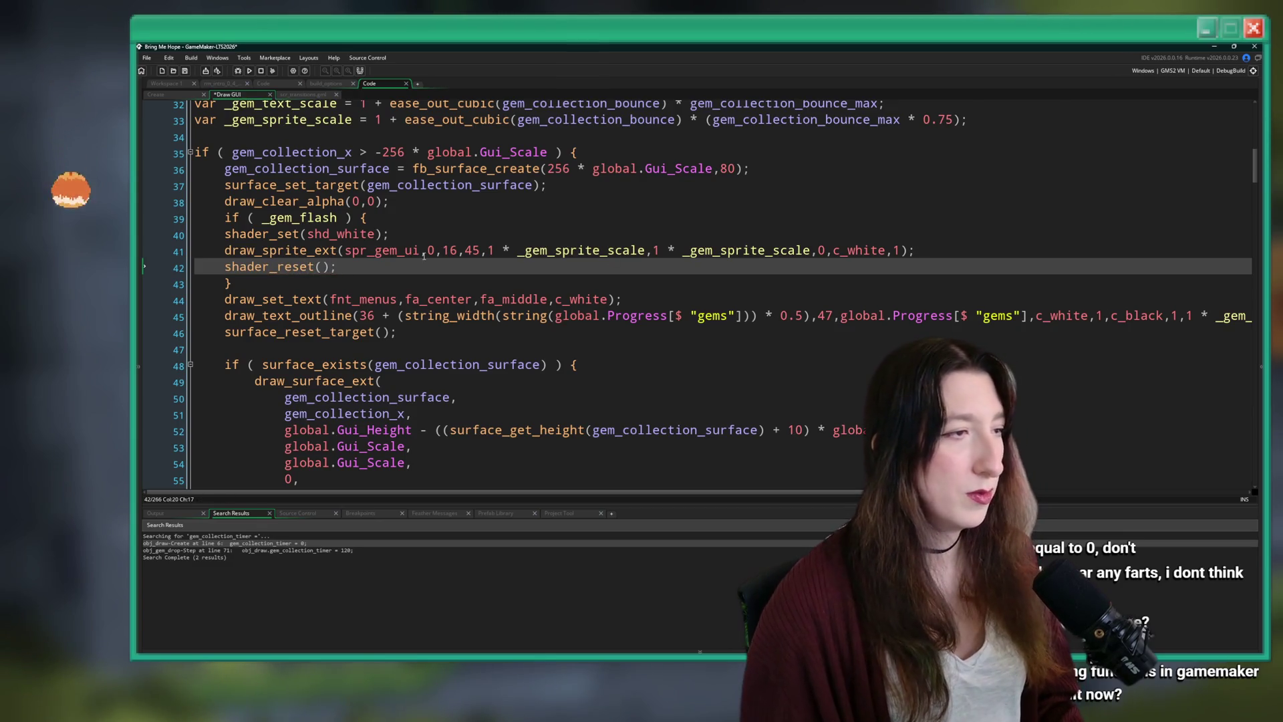
drag(423, 256, 227, 234)
key(Tab)
Add an else branch that draws the gem sprite with the plain draw_sprite_ext call.
click(297, 254)
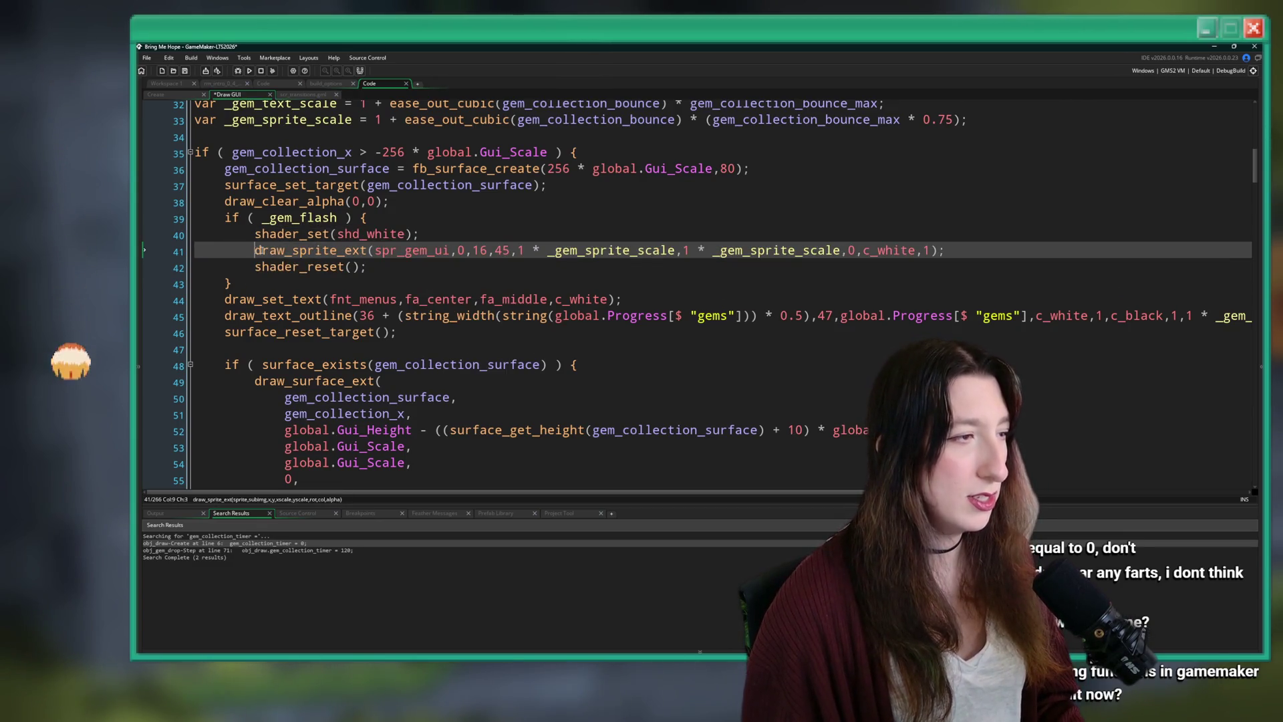
click(512, 285)
text(else {)
key(Return)
text(draw_sprite_ext(spr_gem_ui,0,16,45,1 * _gem_sprite_scale,1 * _gem_sprite_scale,0,c_white,1);)
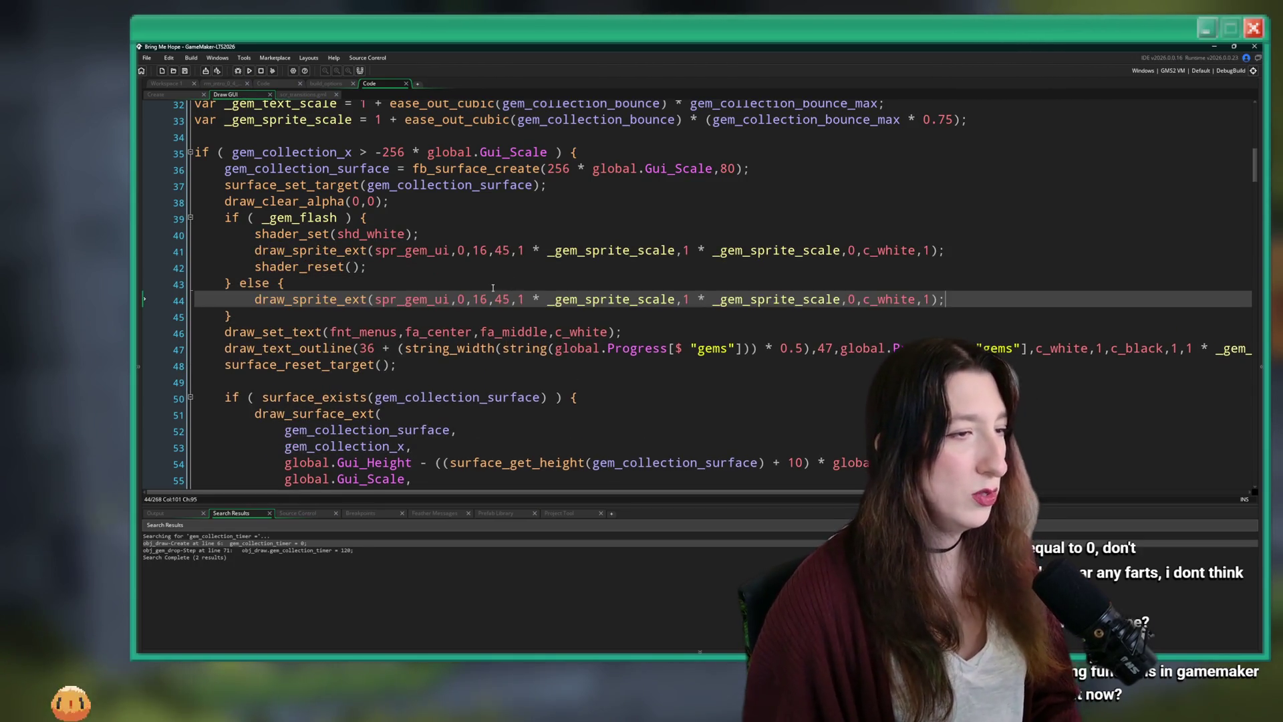
click(428, 316)
key(Return)
Add blank lines after draw_clear_alpha and before surface_reset_target.
click(463, 201)
key(Return)
scroll(838, 316, down, 1)
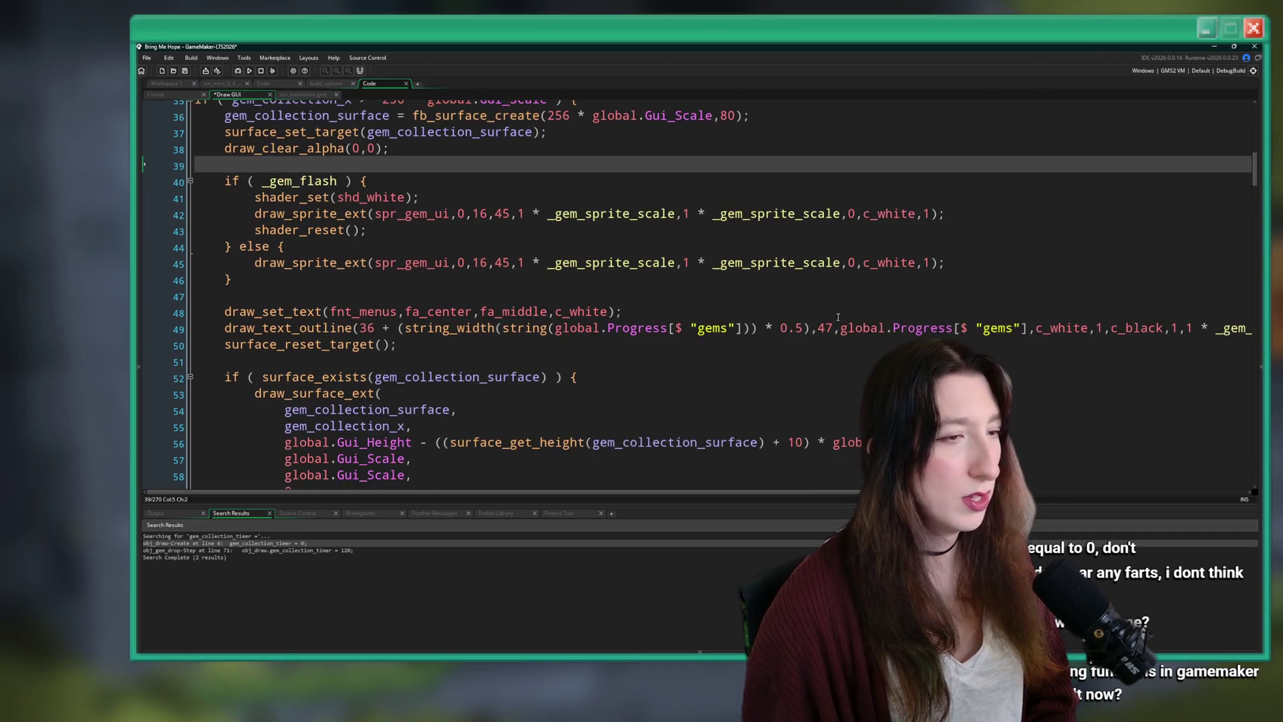
click(222, 344)
key(Return)
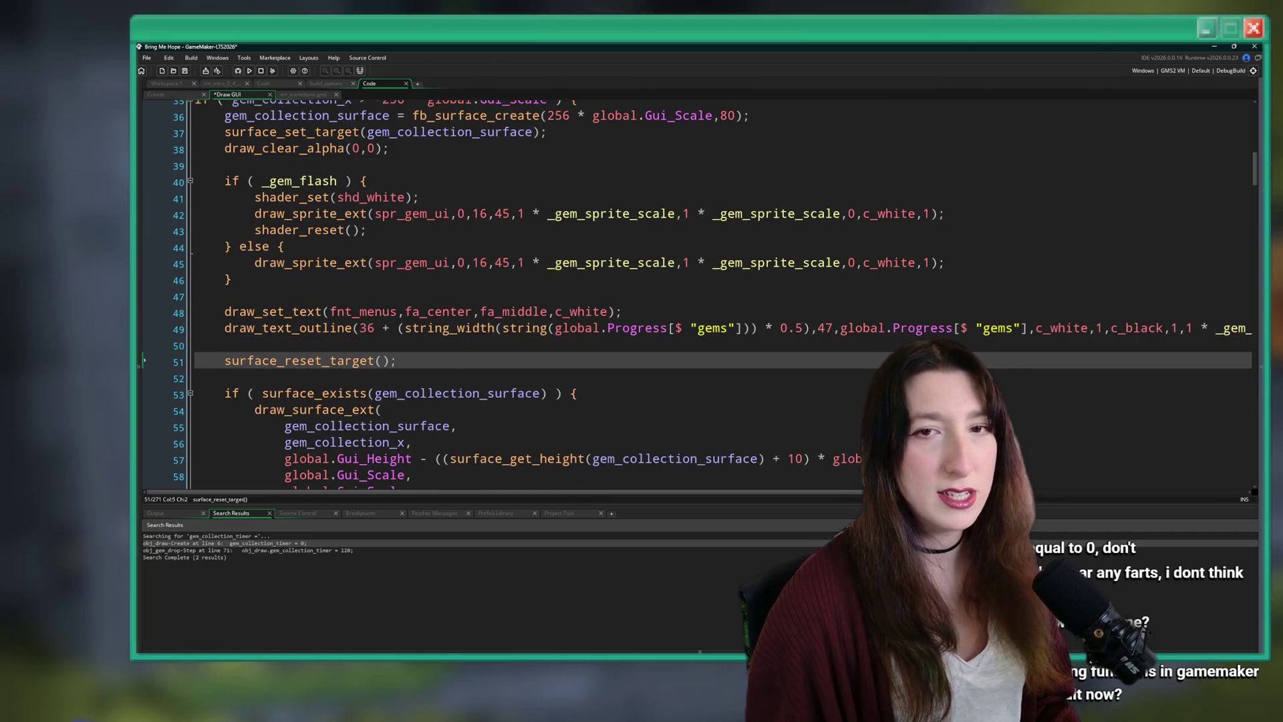
Inspect the flashing draw_sprite_ext arguments on line 42, selecting its rotation value 0.
click(453, 223)
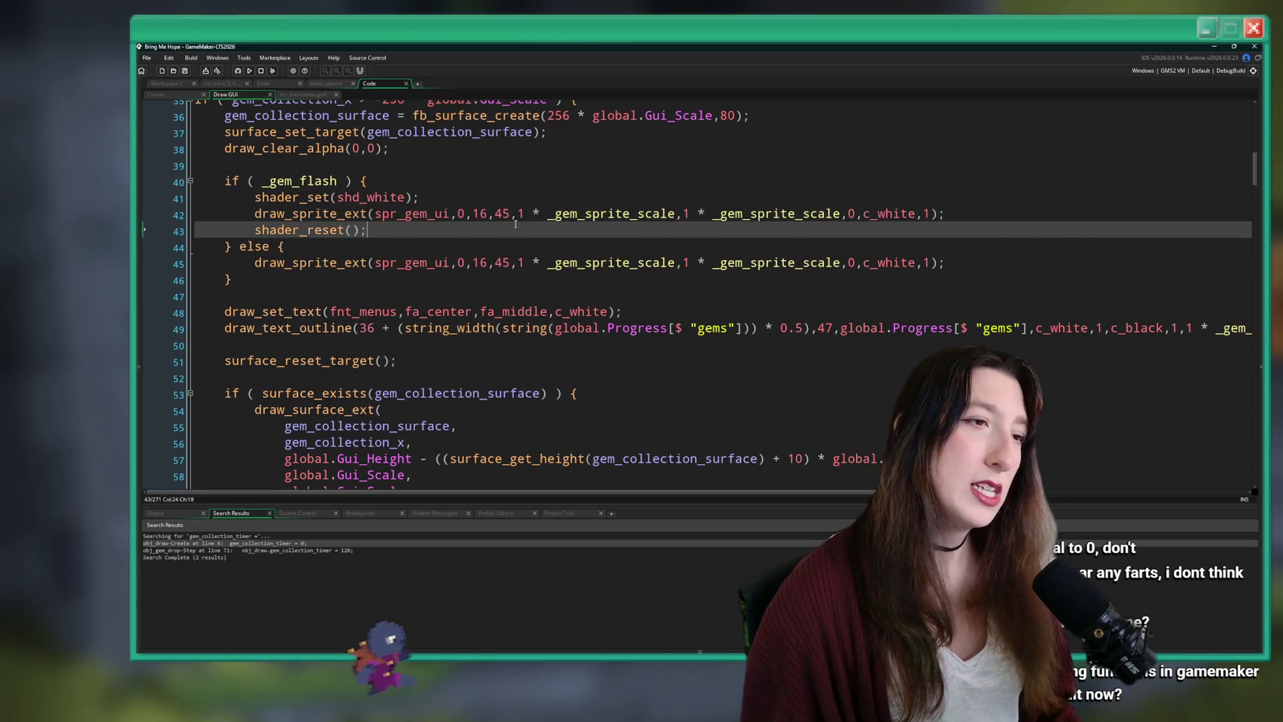
click(676, 214)
double_click(851, 215)
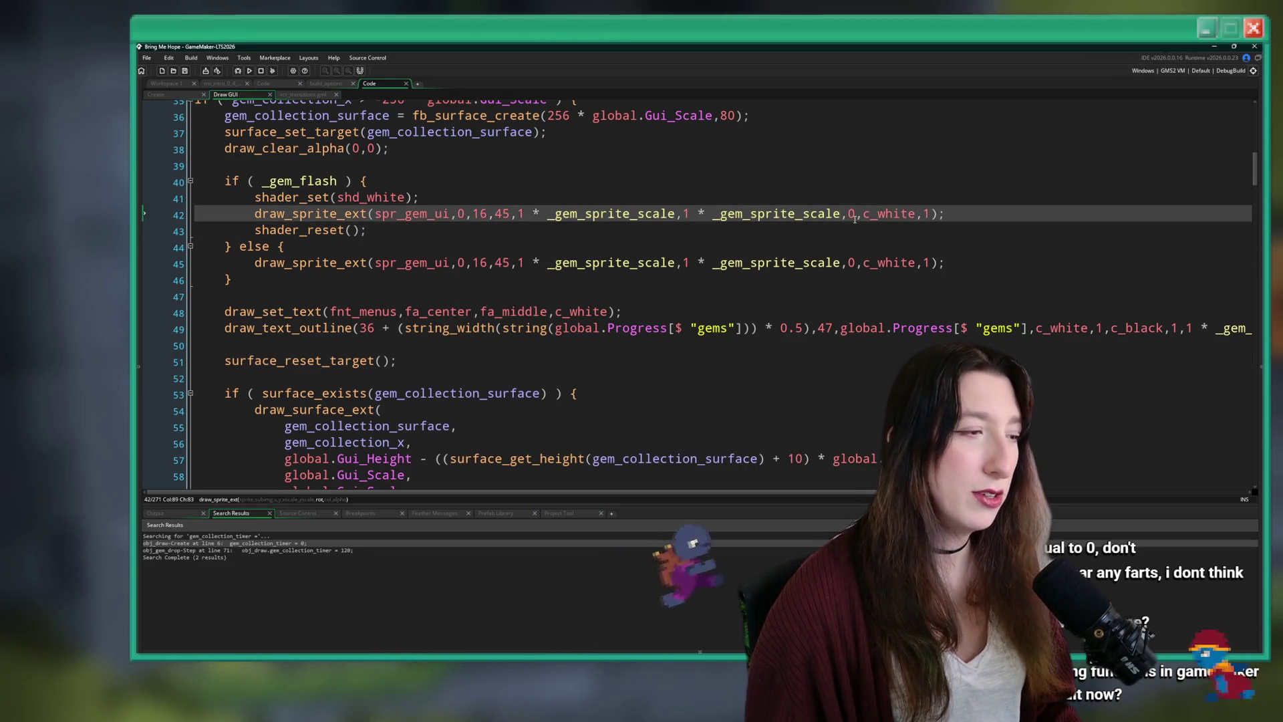
scroll(866, 181, up, 2)
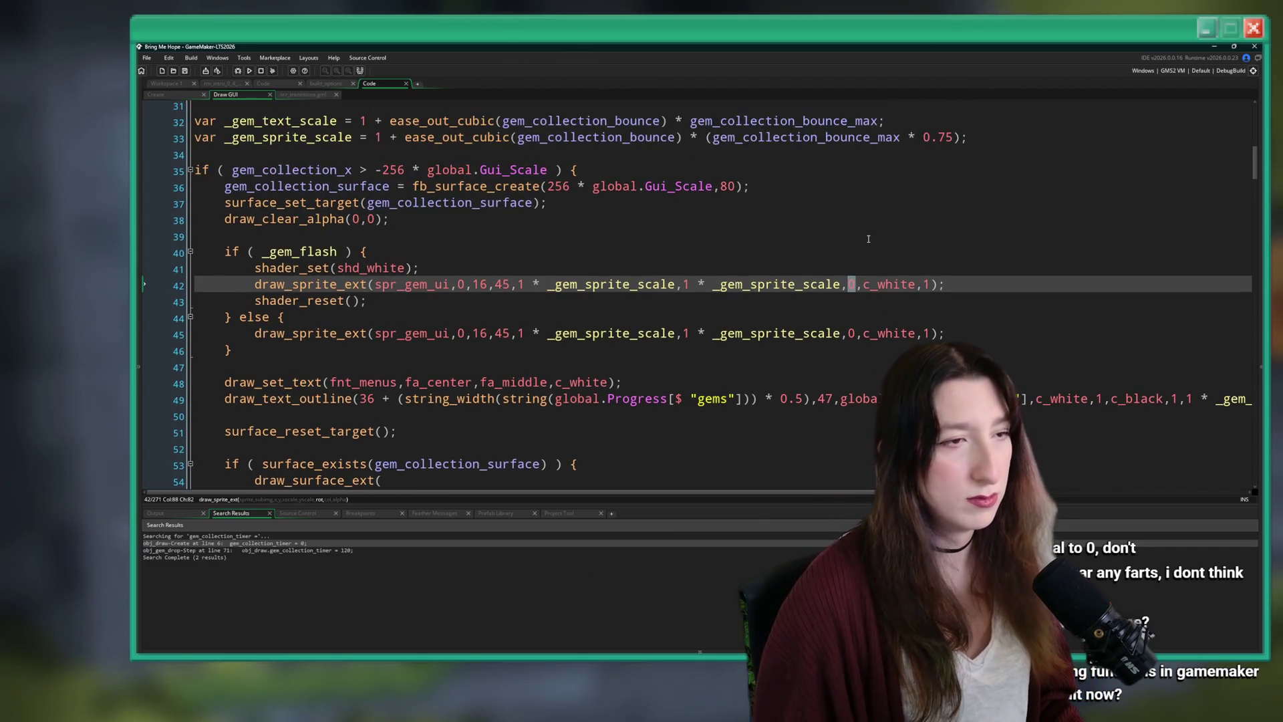
scroll(868, 238, up, 1)
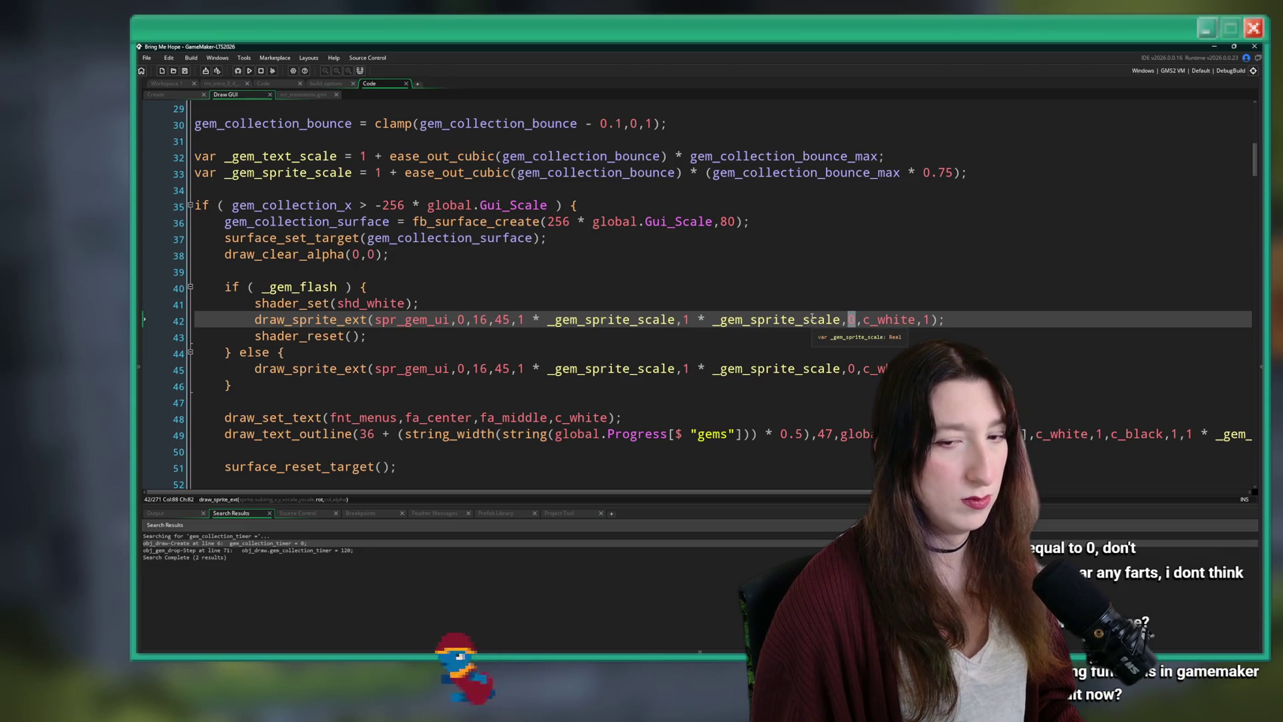
scroll(788, 308, up, 3)
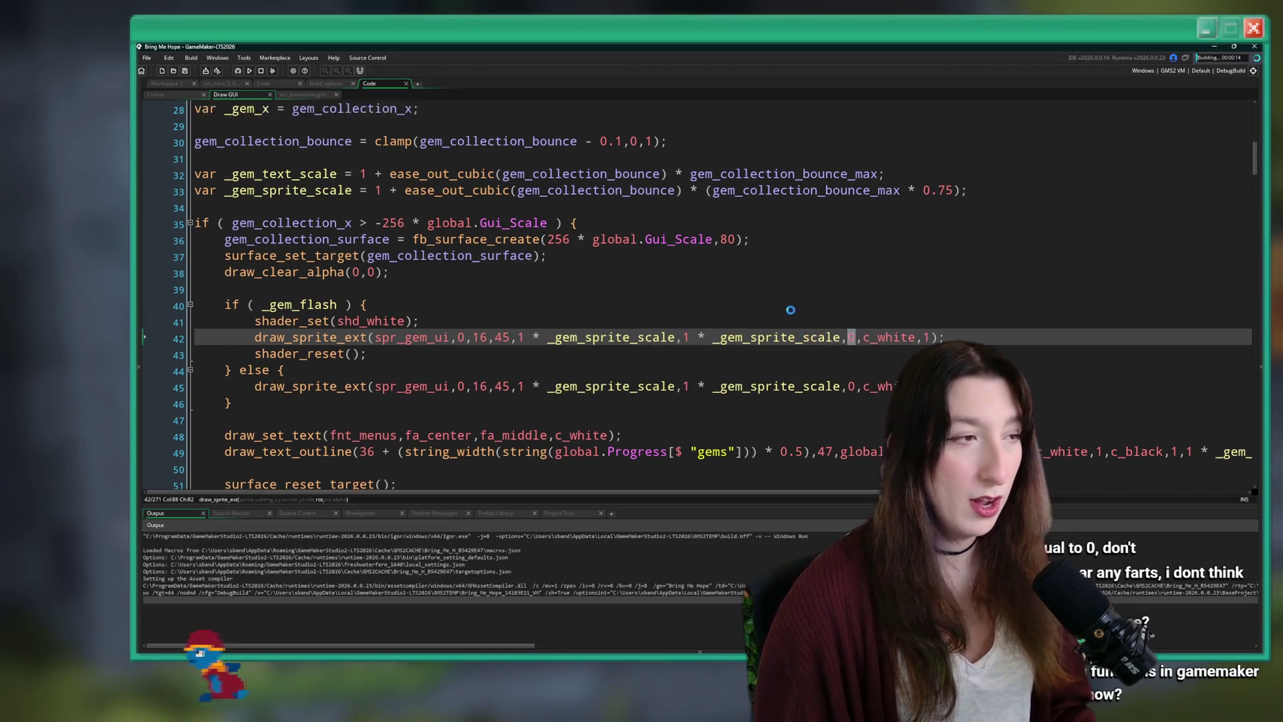
Jump to the ease_out_cubic definition in scr_transitions.gml, browse the easings, then close that tab.
click(487, 307)
middle_click(472, 276)
scroll(472, 275, up, 6)
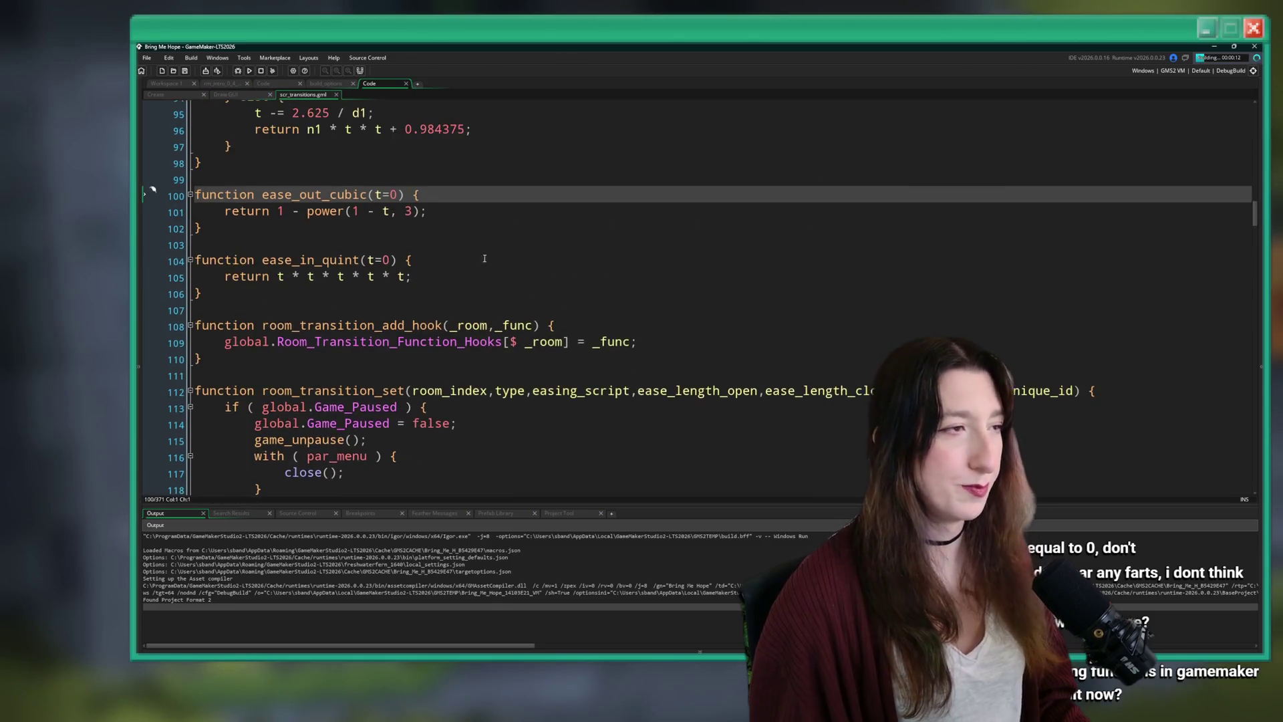
scroll(453, 246, up, 5)
scroll(401, 267, down, 3)
scroll(335, 300, up, 1)
scroll(309, 320, up, 4)
scroll(309, 320, up, 13)
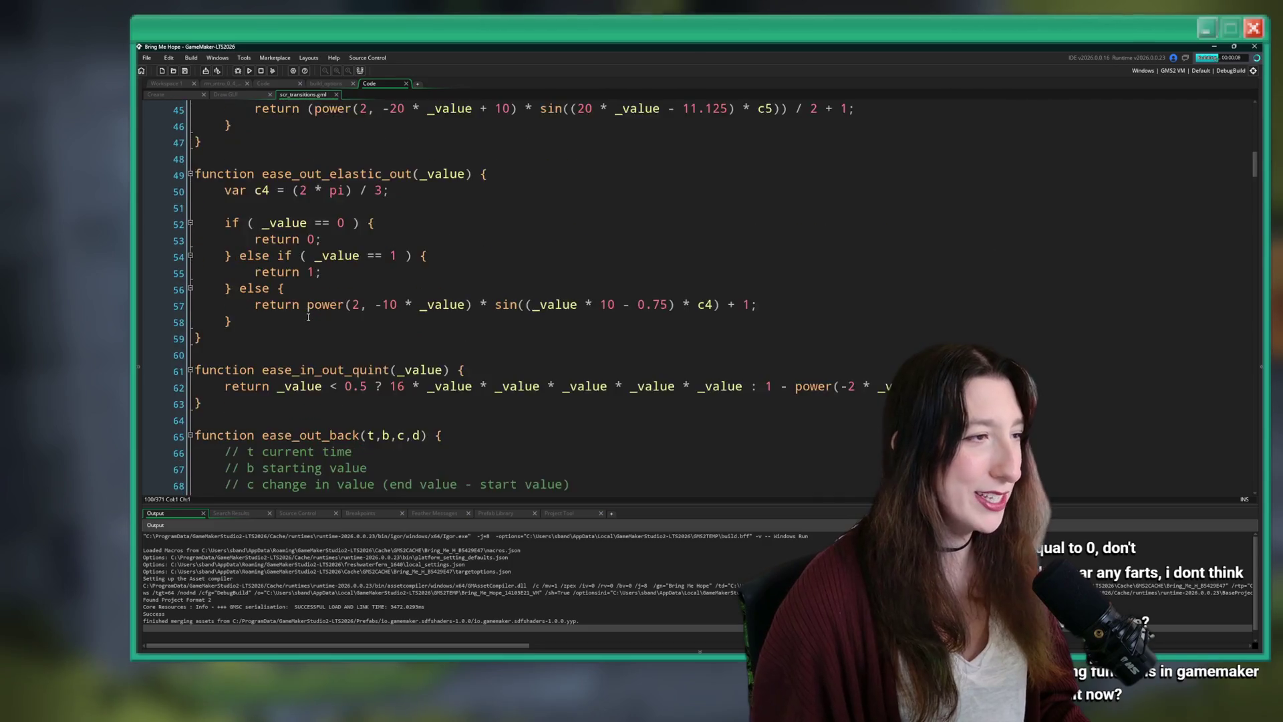
scroll(308, 308, down, 3)
scroll(308, 308, down, 1)
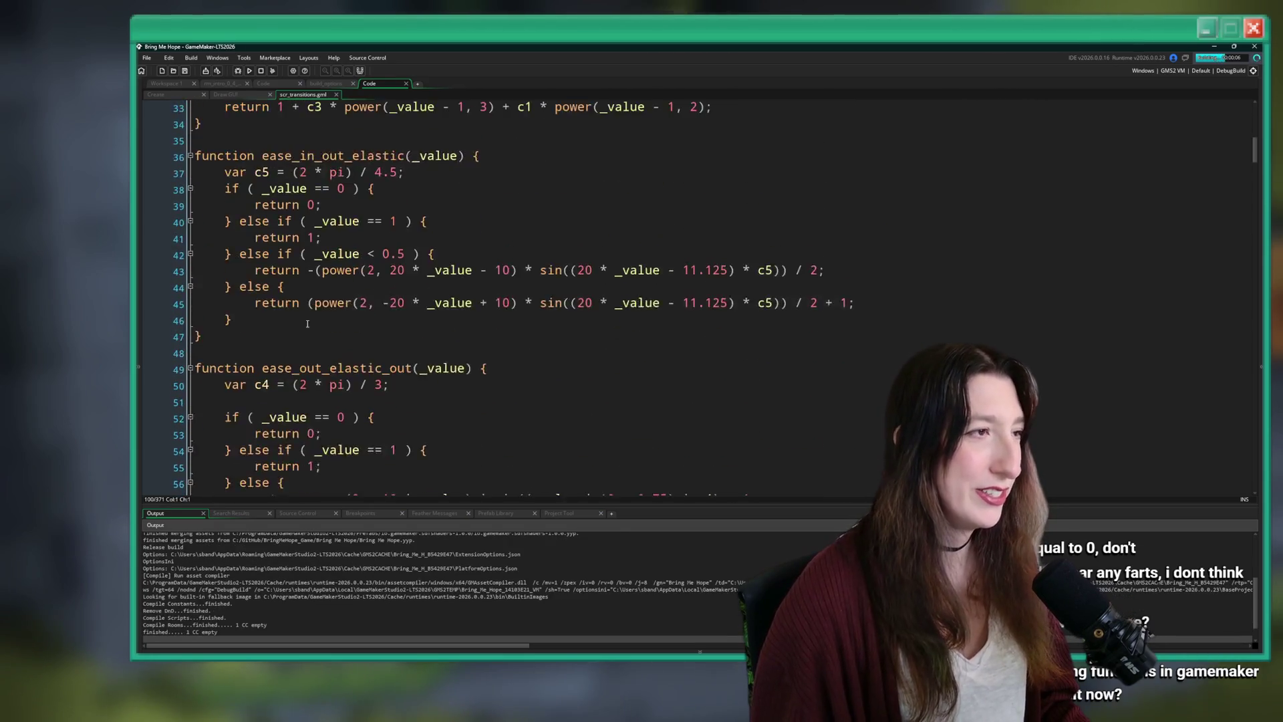
scroll(304, 347, up, 8)
scroll(296, 402, down, 4)
scroll(296, 402, down, 5)
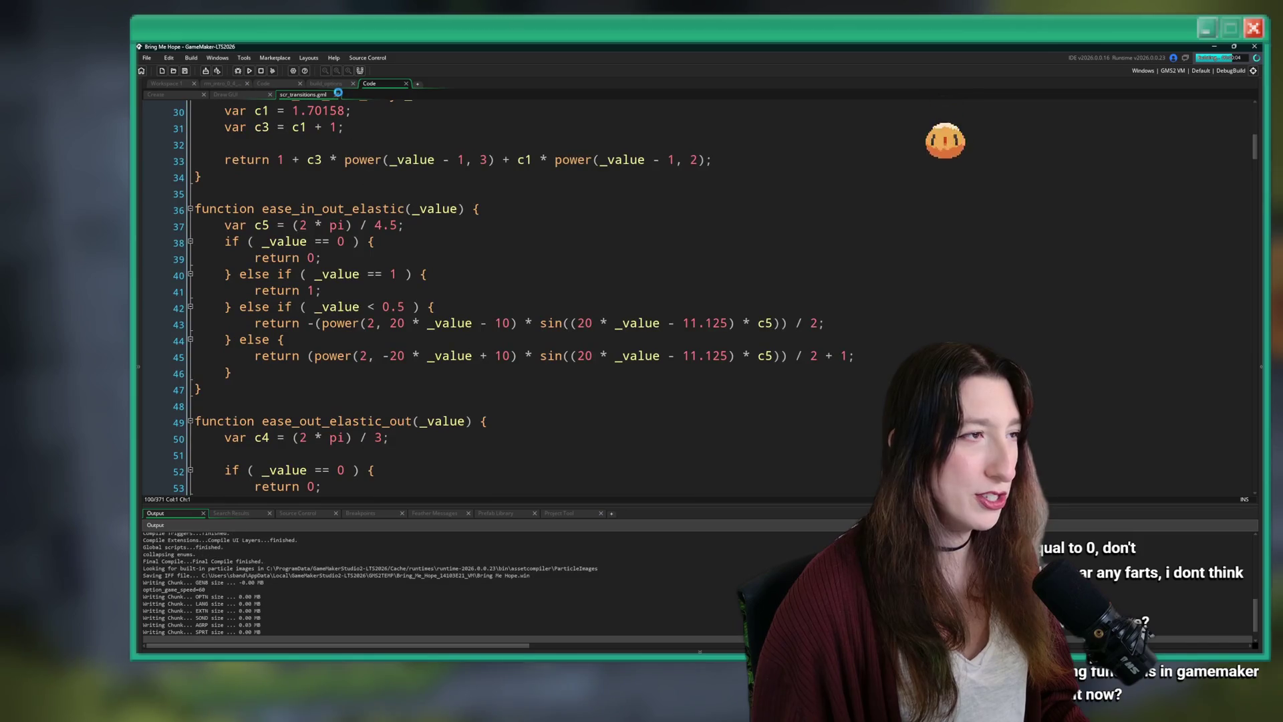
click(335, 94)
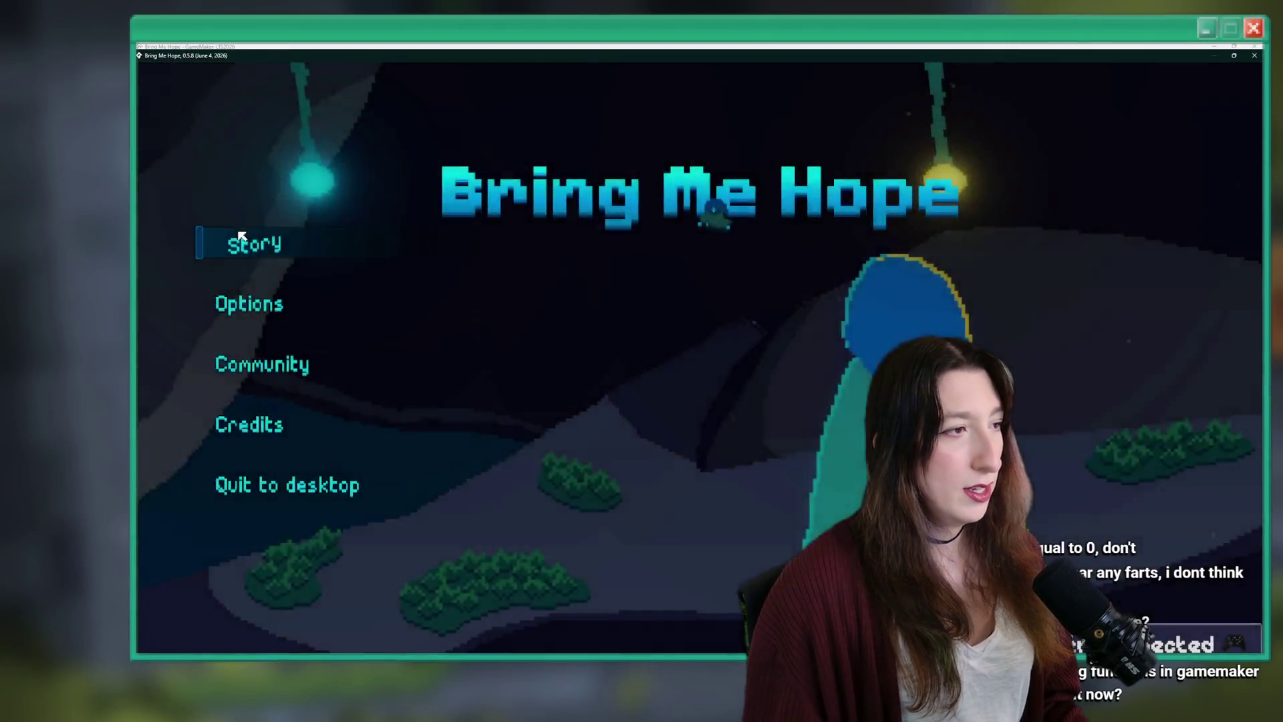
Start a Story run and collect gems around the first room.
key(Return)
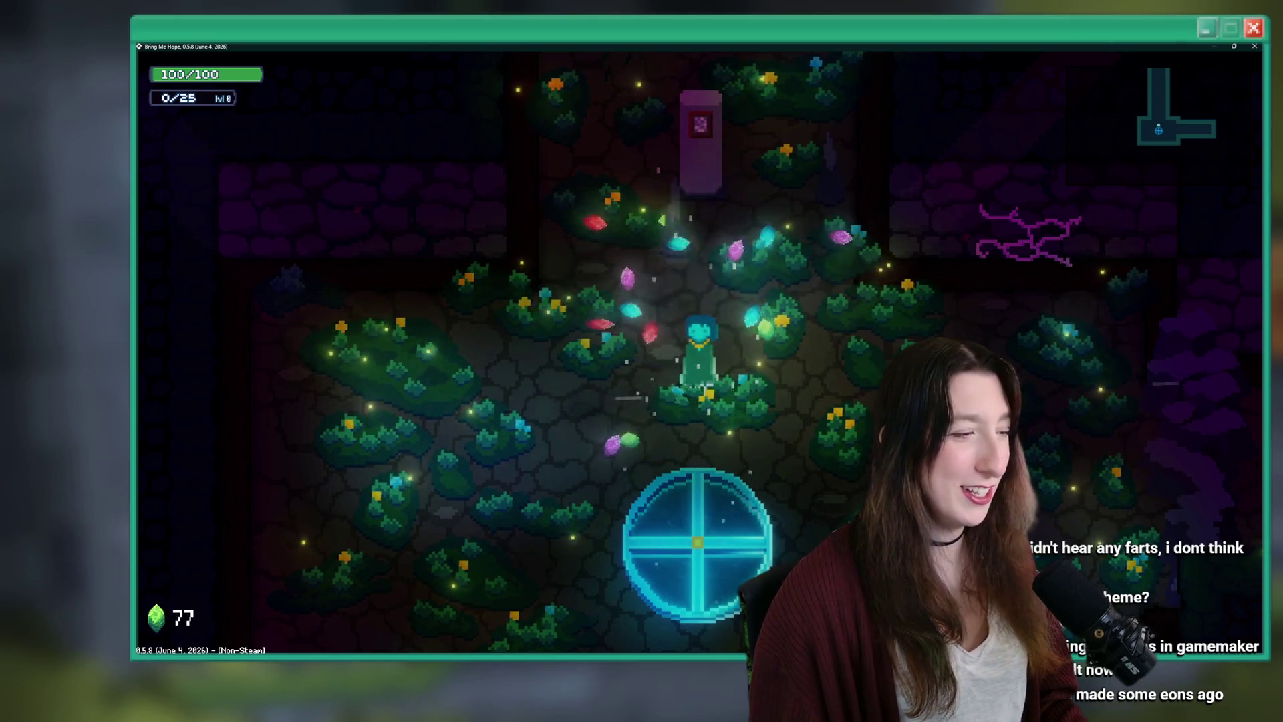
key(d)
key(s)
key(a)
key(w)
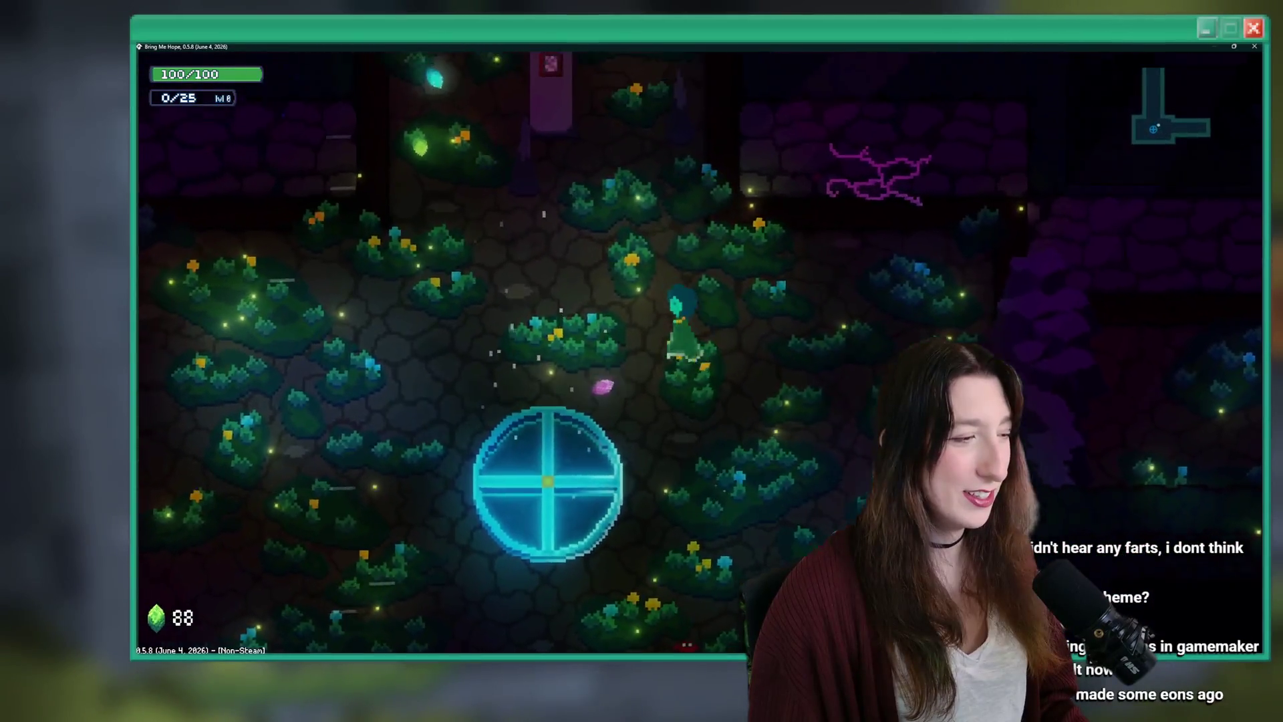
key(s)
key(a)
key(d)
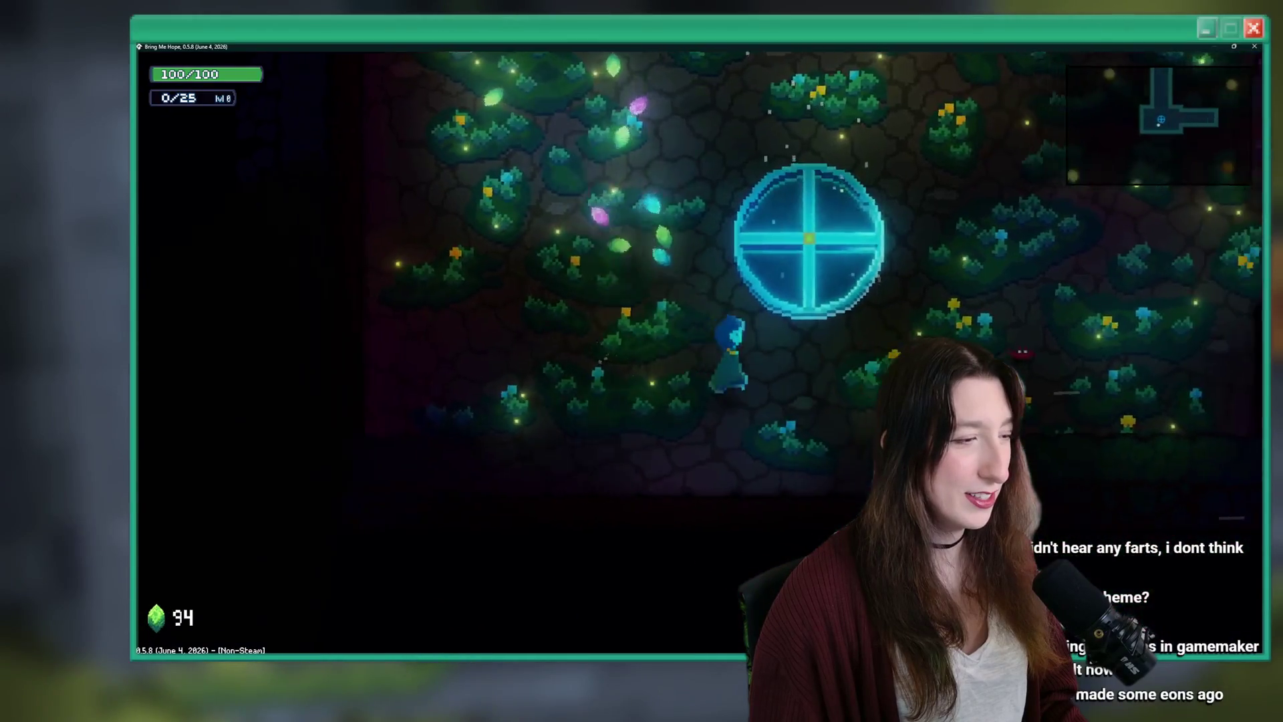
key(w)
key(a)
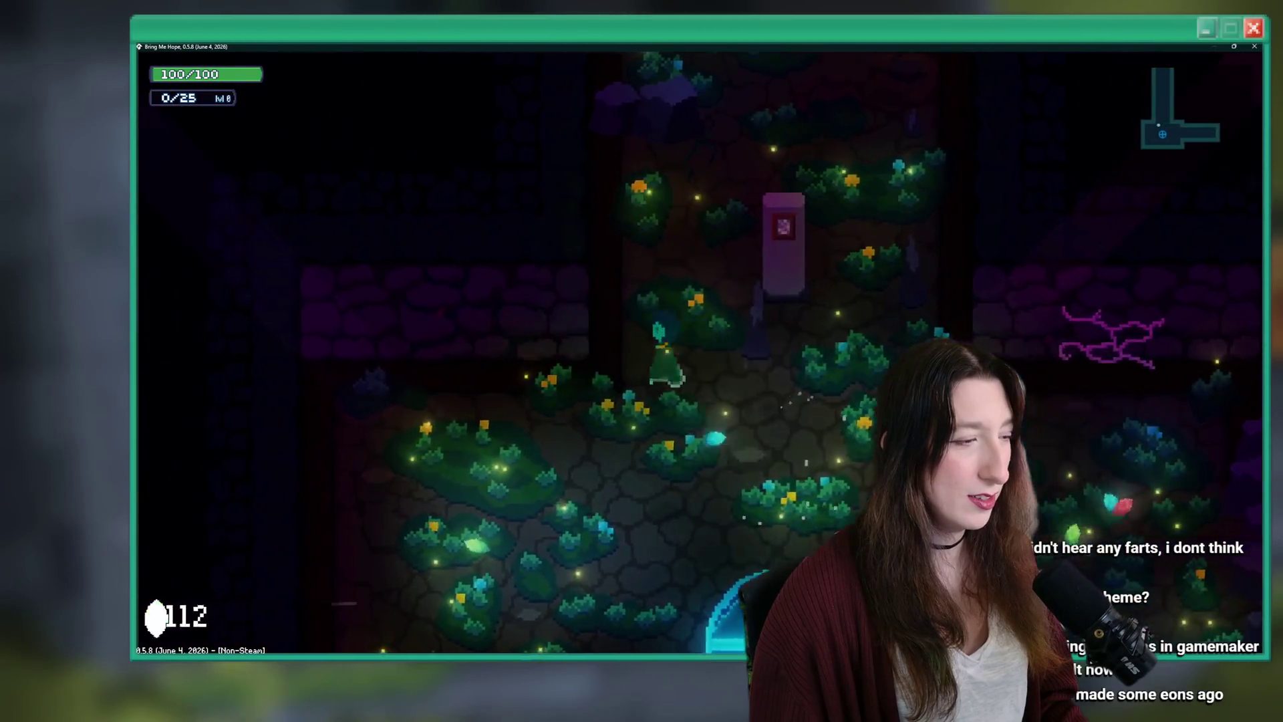
key(d)
key(w)
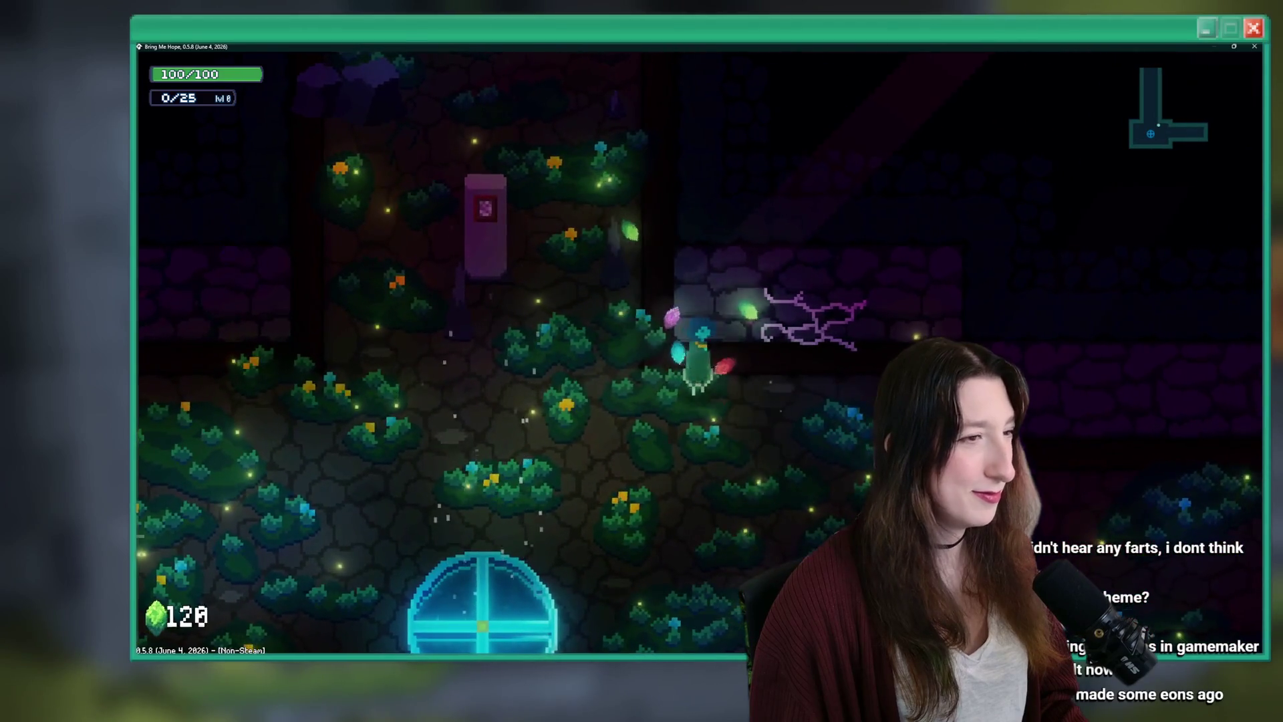
key(a)
key(s)
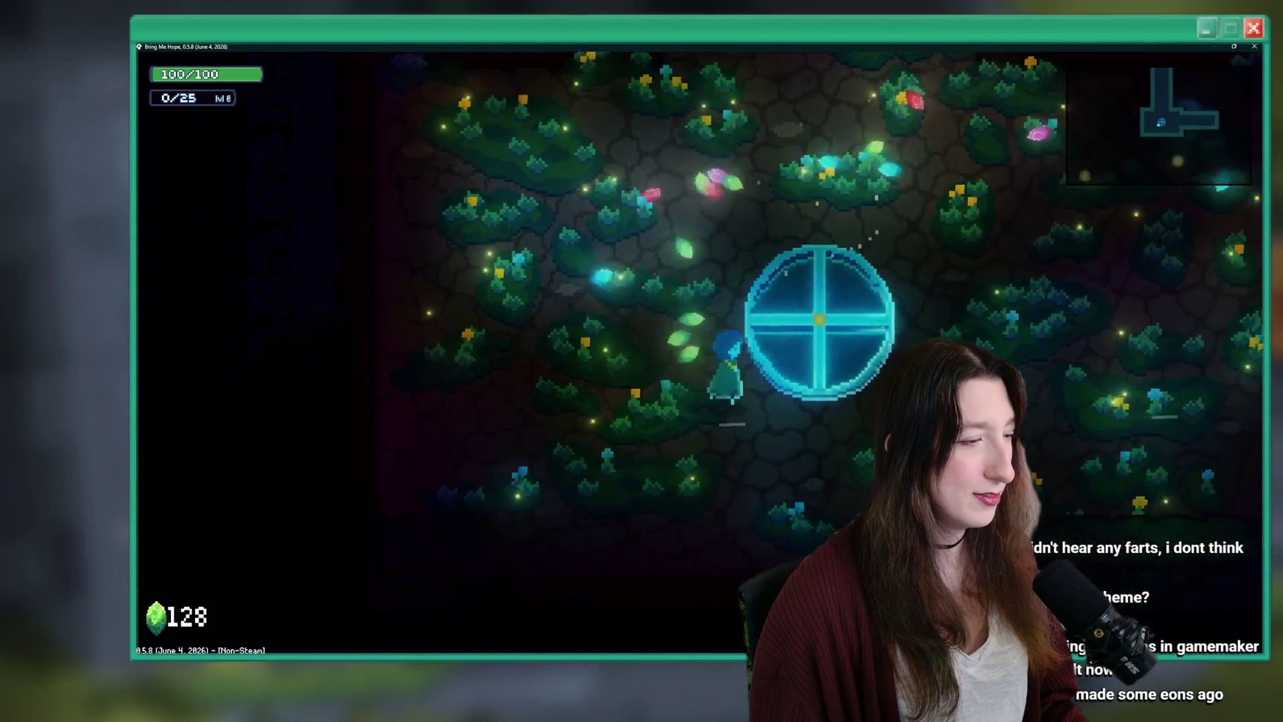
key(d)
key(w)
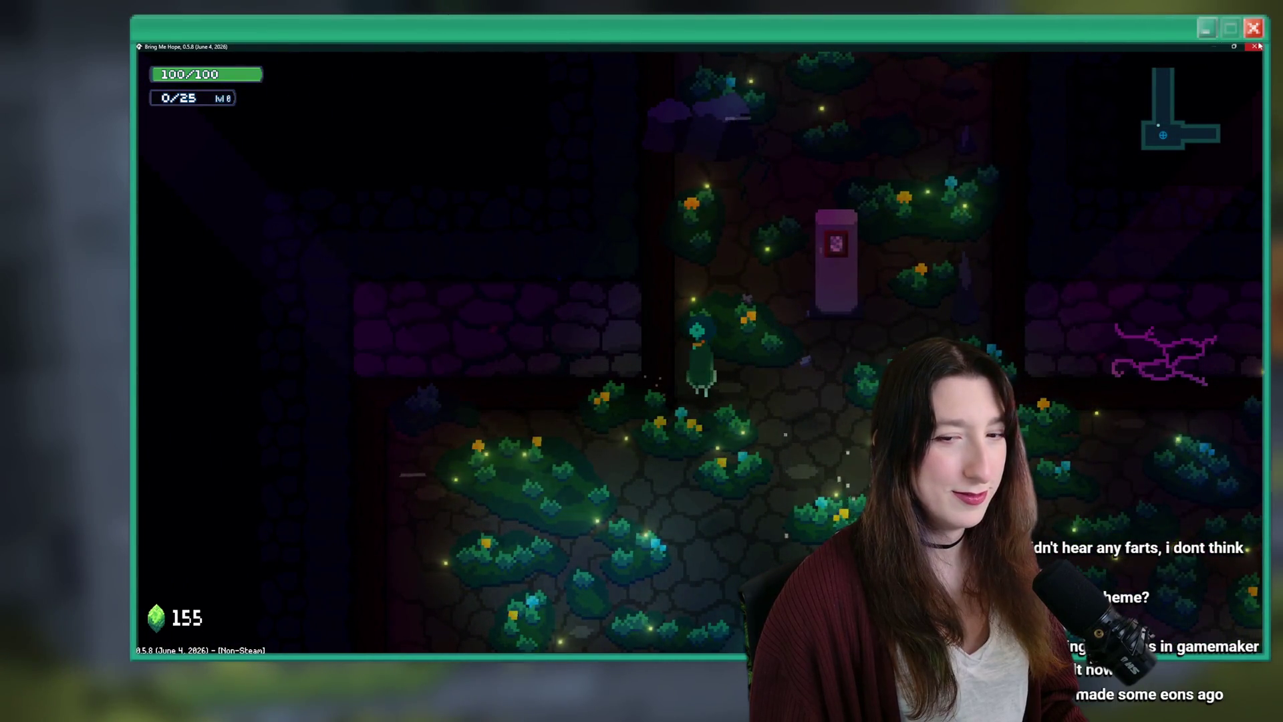
Keep running through the rooms and past the portal, collecting gems until the counter reads 341.
key(s)
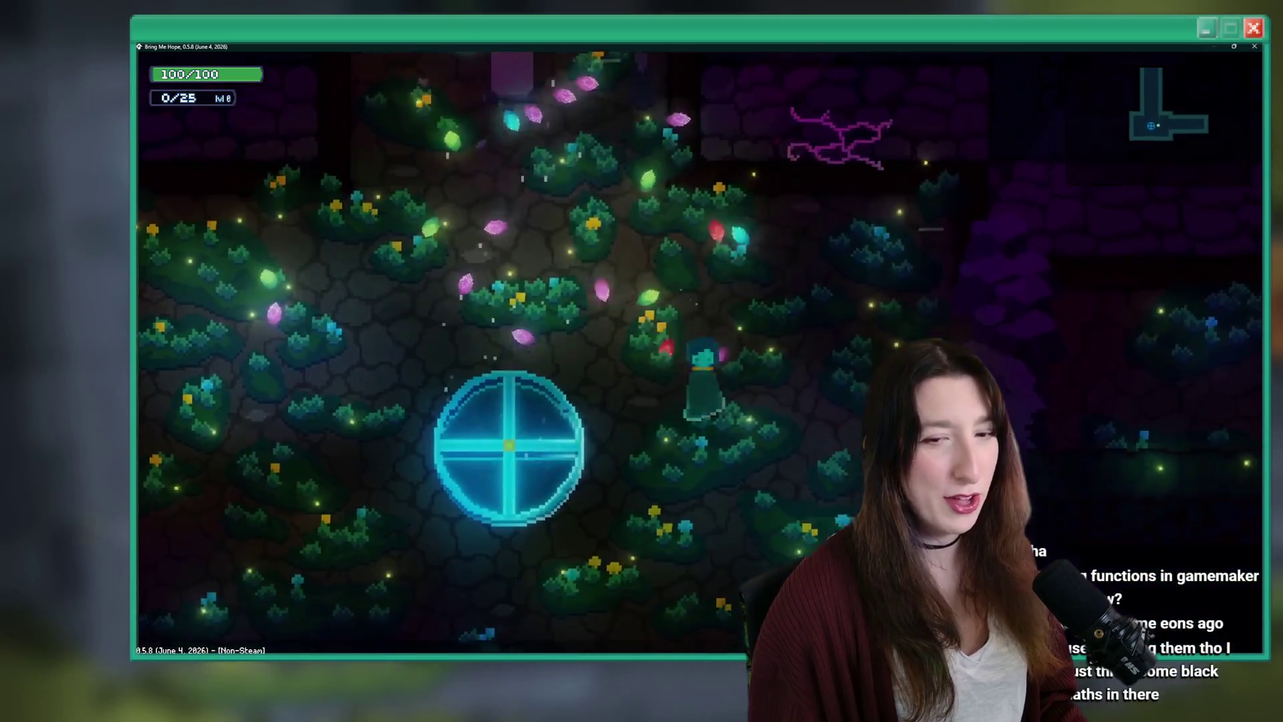
key(w)
key(d)
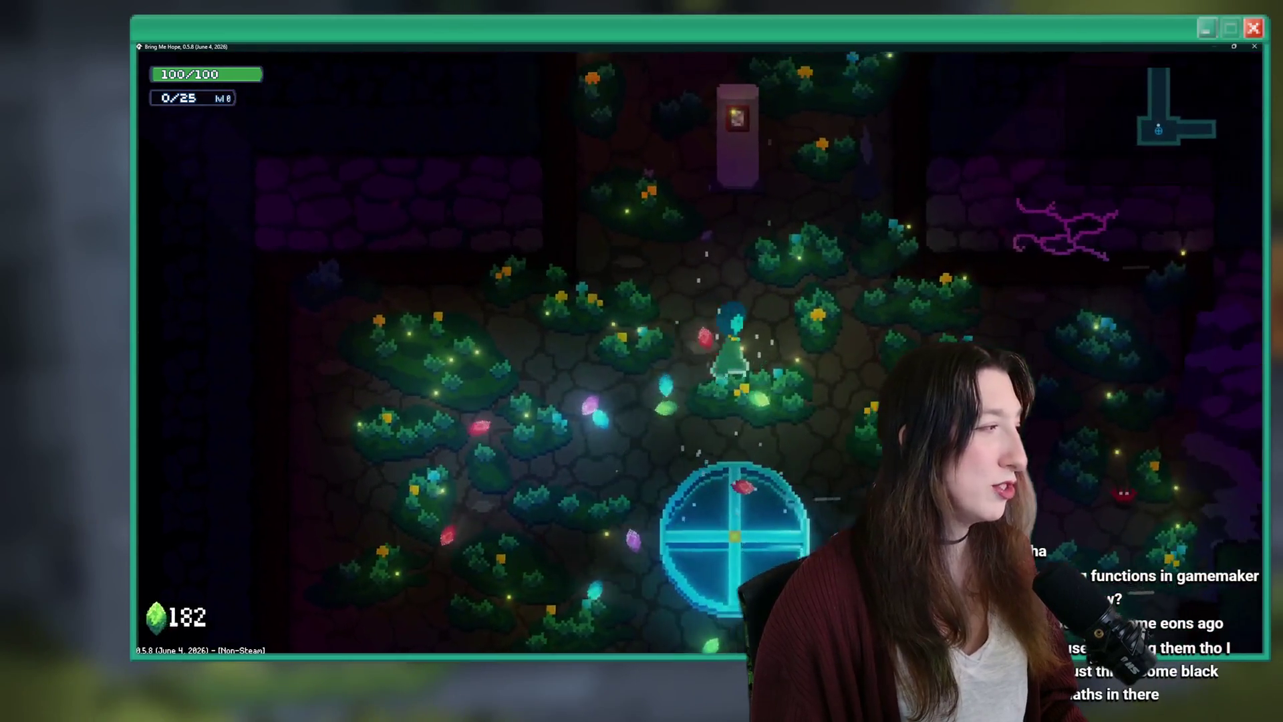
key(a)
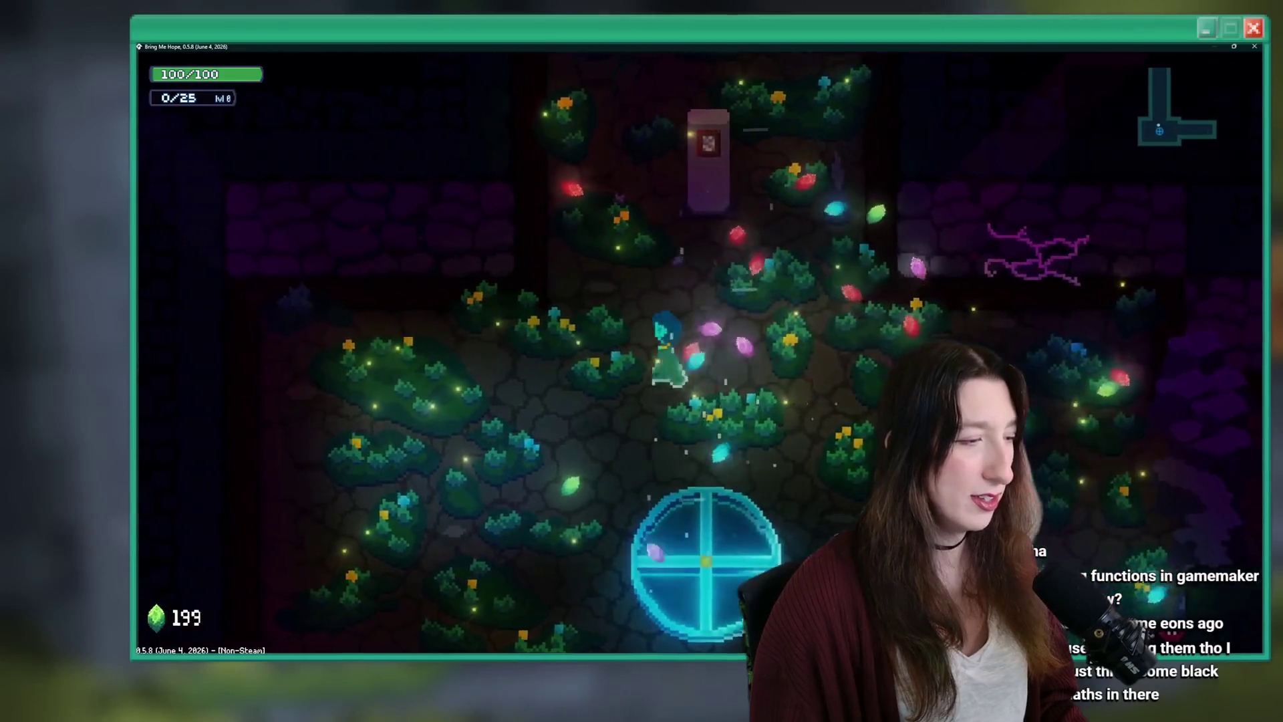
key(s)
key(d)
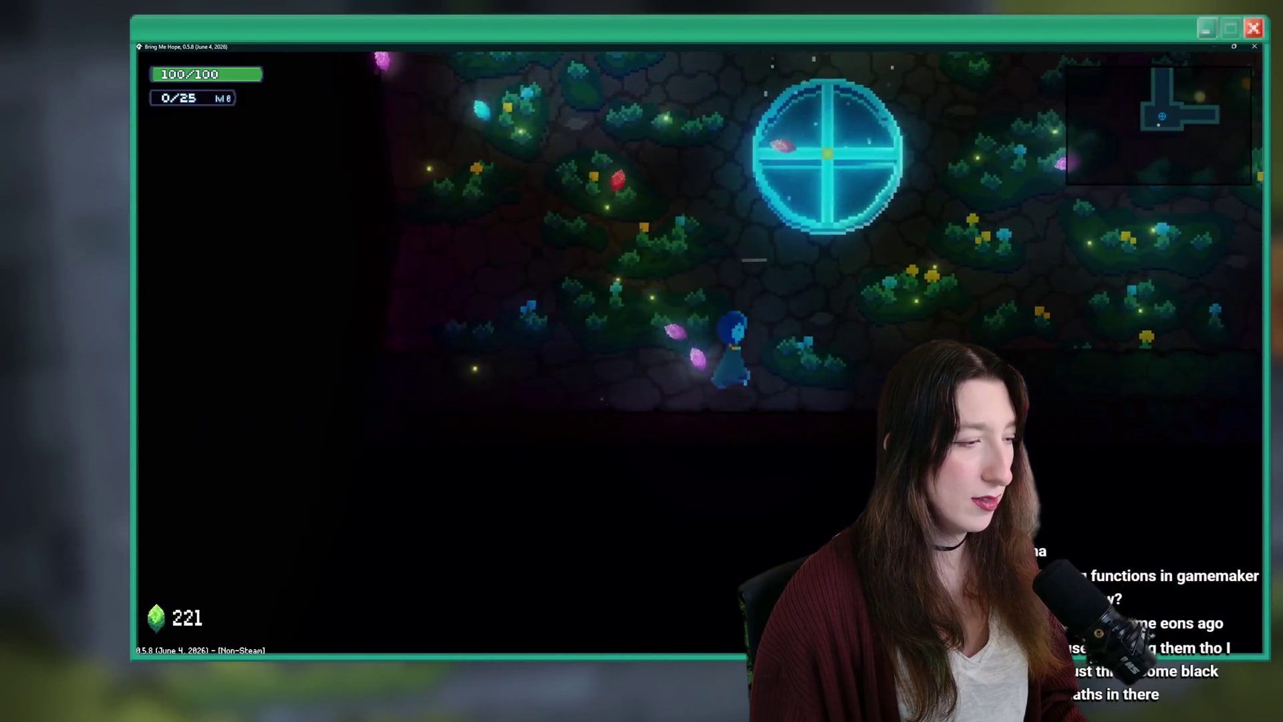
key(w)
key(w)
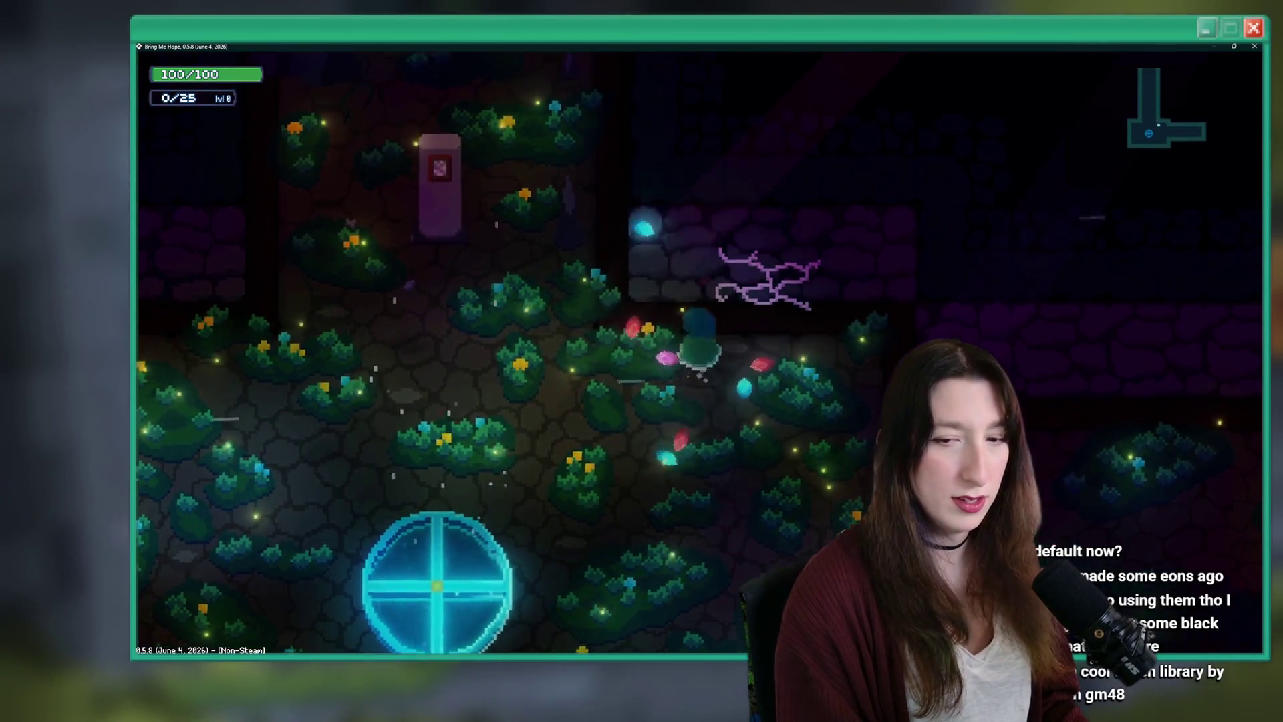
key(a)
key(a)
key(s)
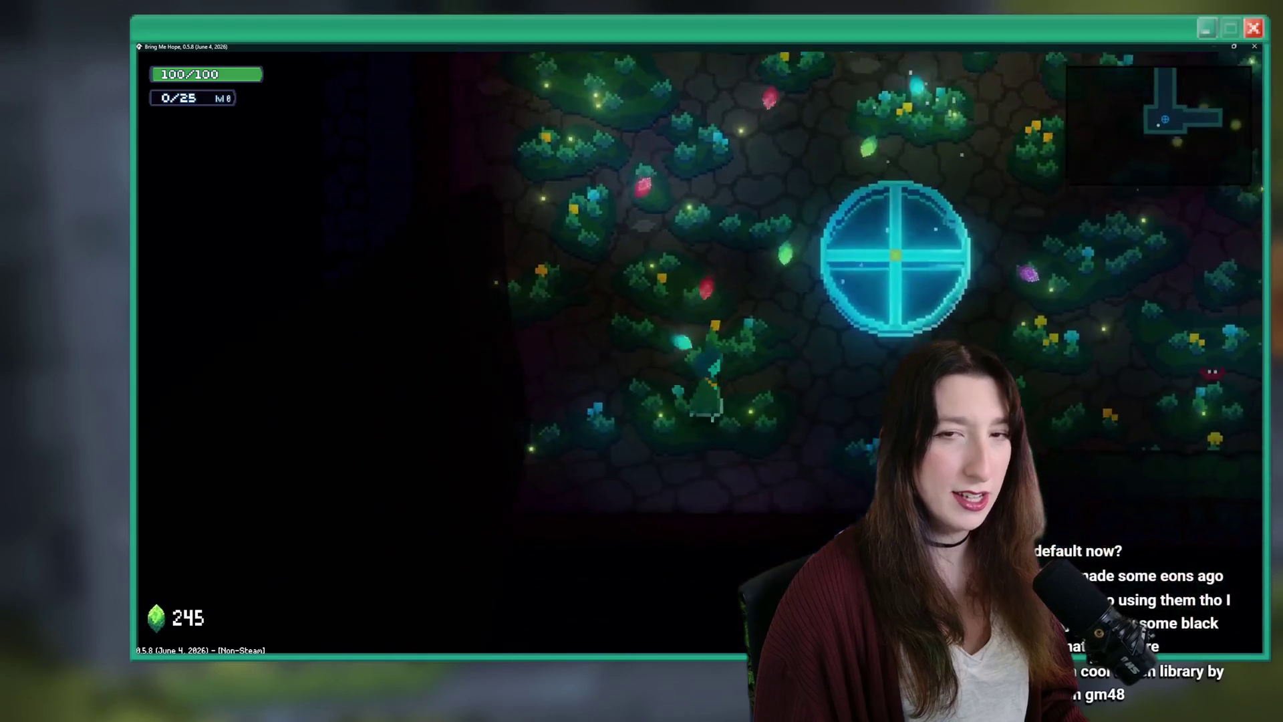
key(d)
key(w)
key(w)
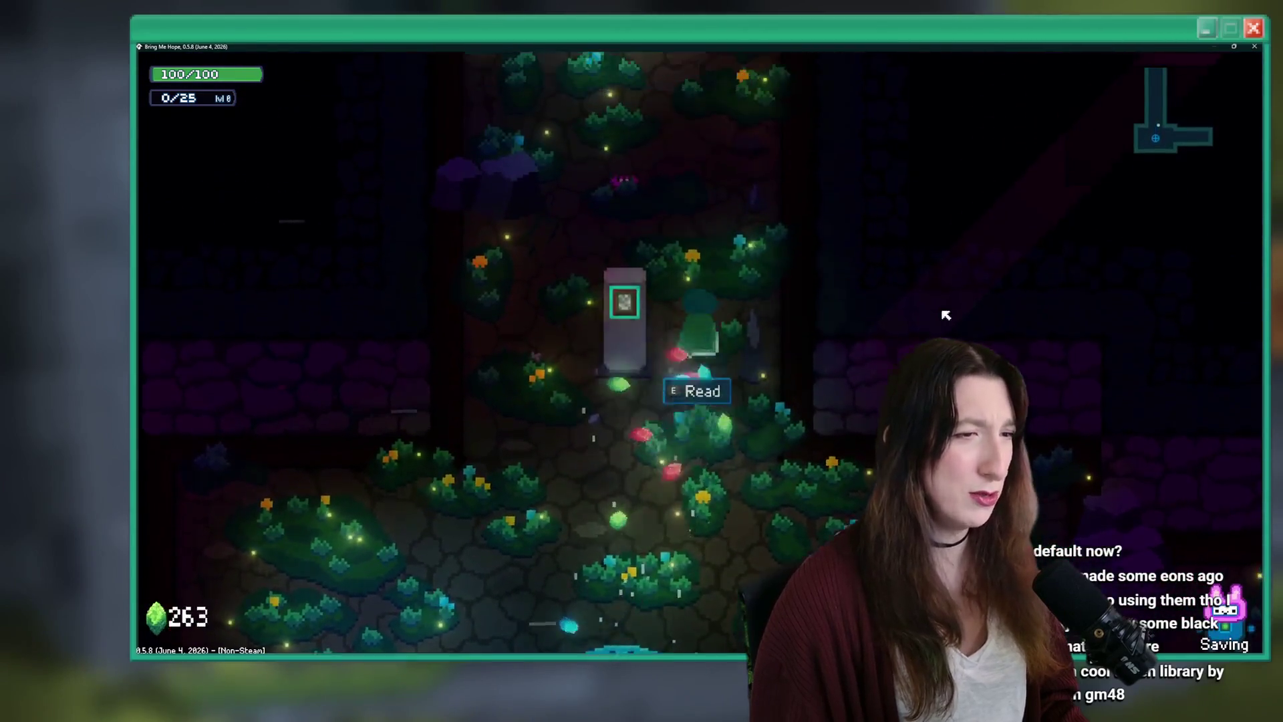
key(s)
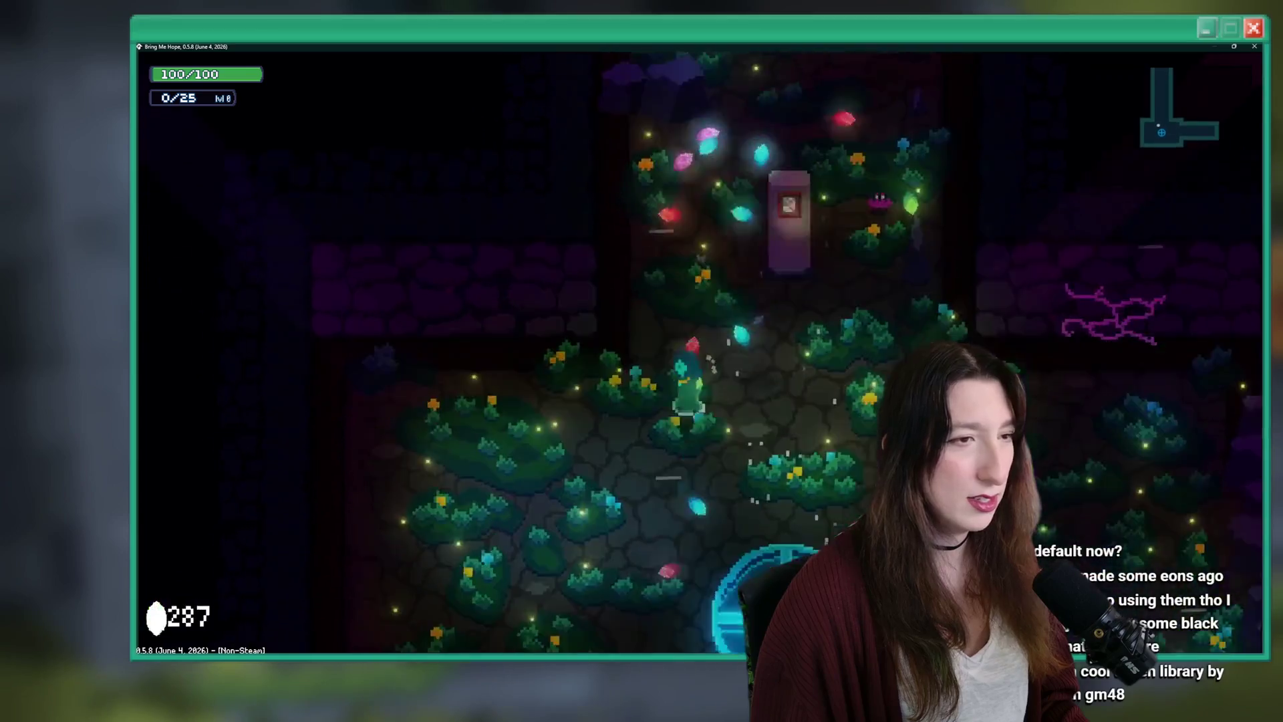
key(d)
key(d)
key(w)
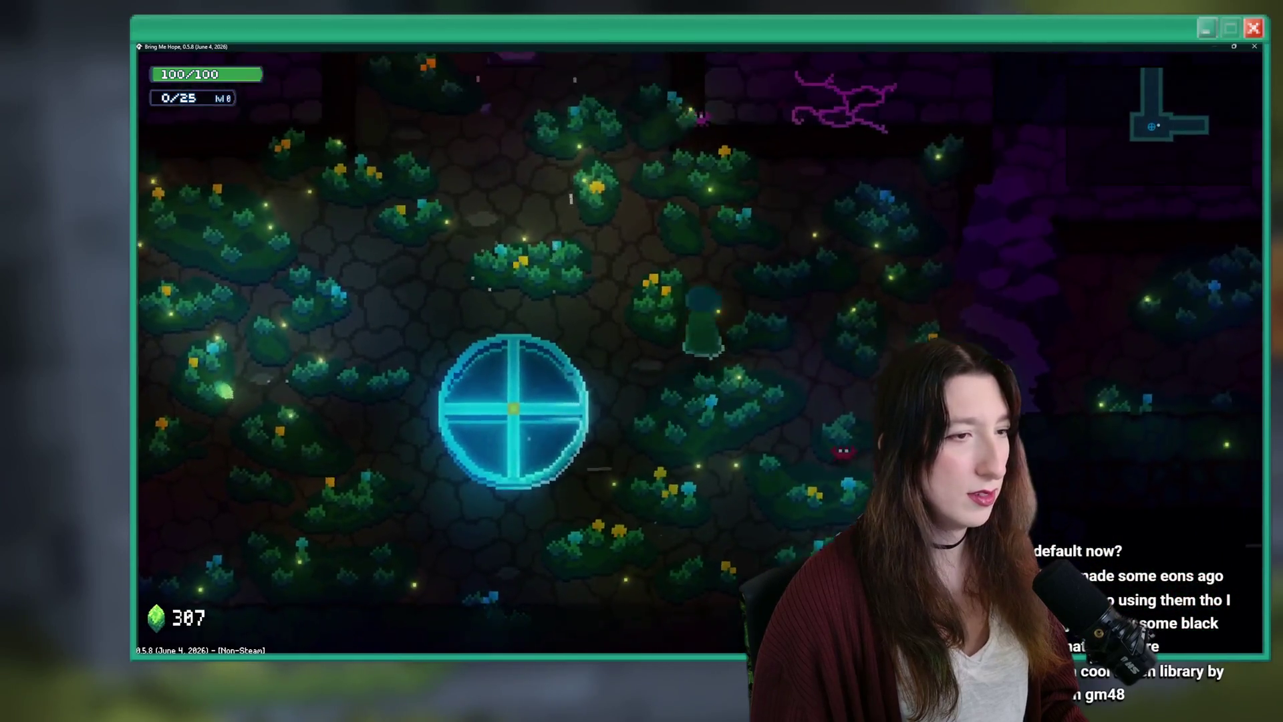
key(a)
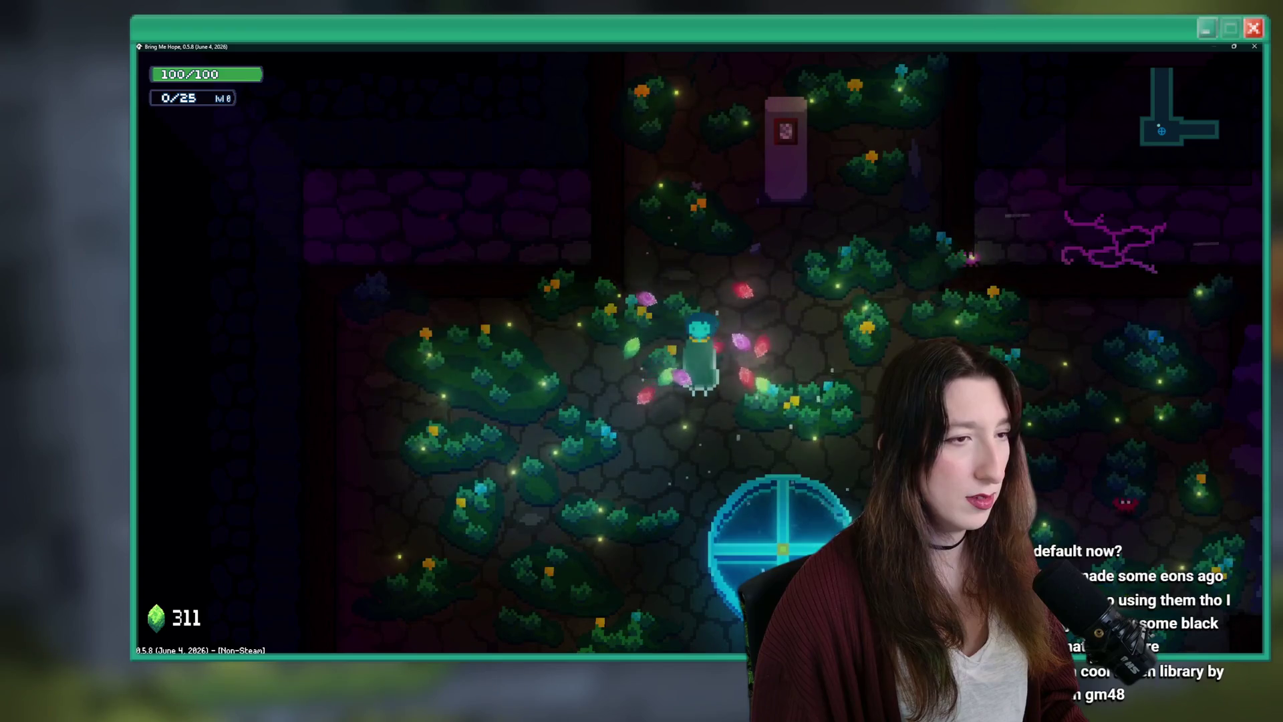
key(d)
key(s)
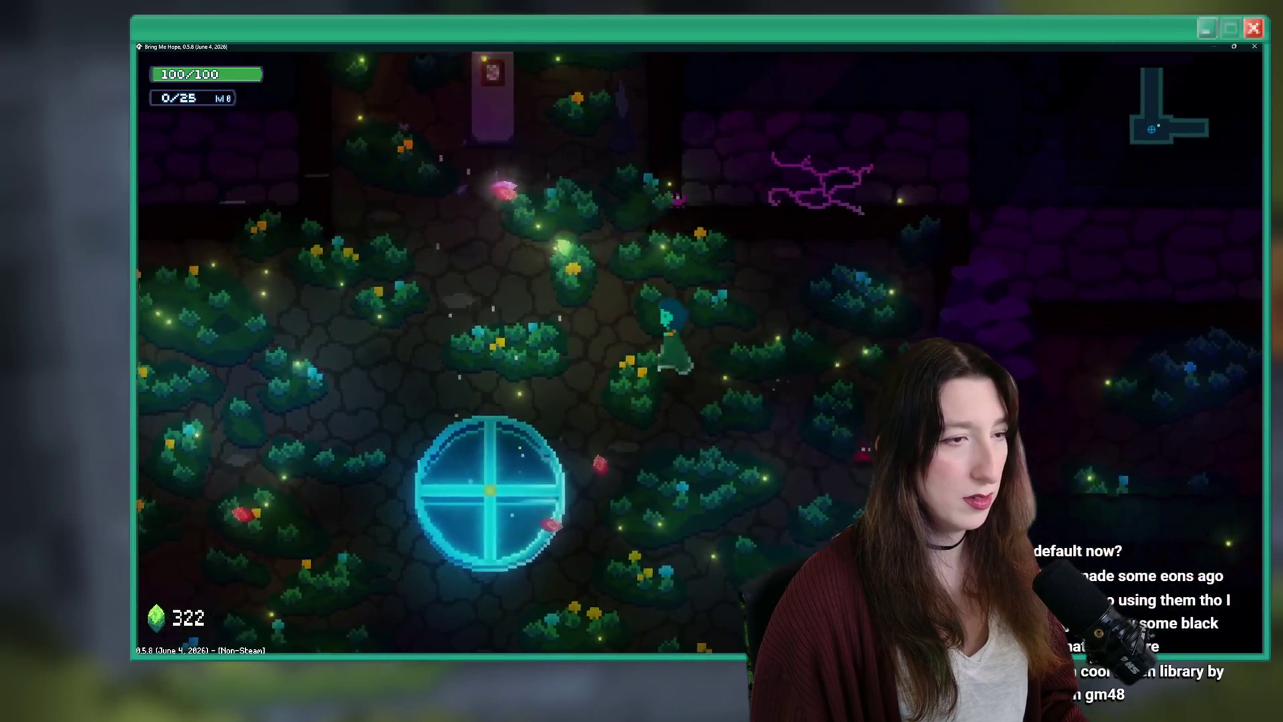
key(a)
key(s)
key(a)
key(d)
key(w)
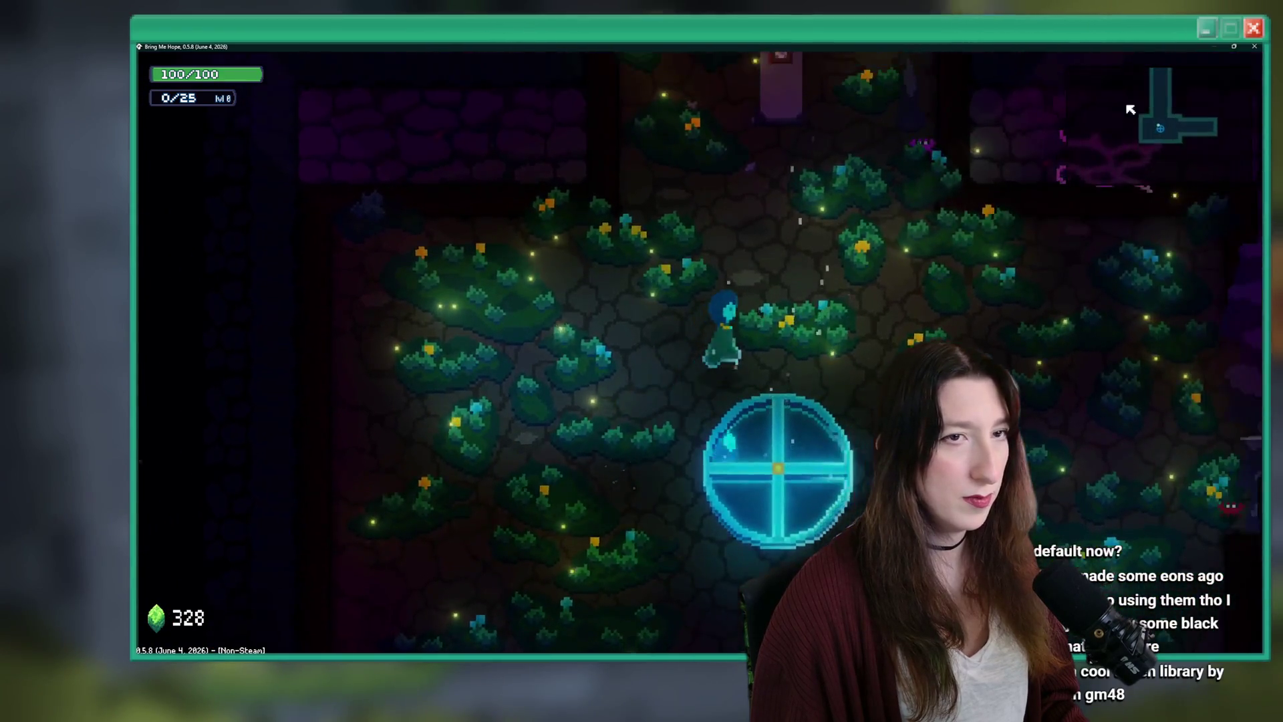
Close the running game and return to the gem bounce code on line 30.
click(1256, 46)
click(801, 229)
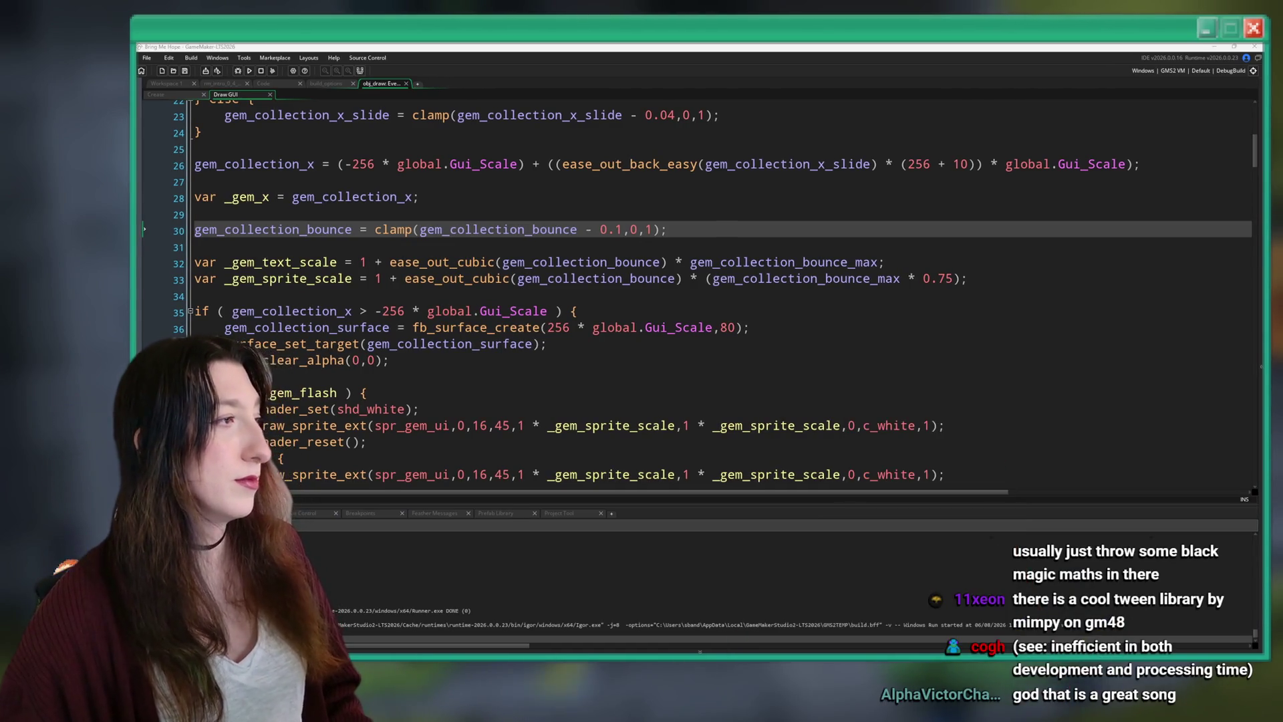
Check the ease_out_cubic parameters on line 32, then switch over to the web browser.
click(496, 263)
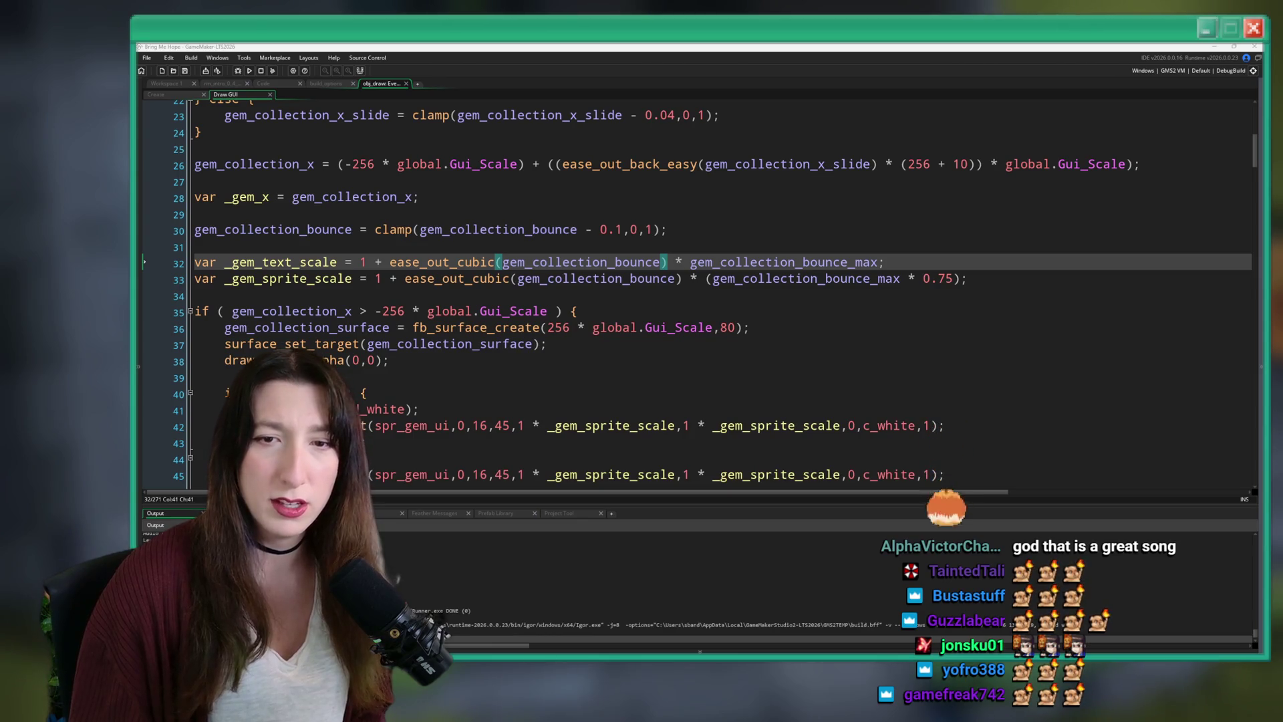
key(alt+Tab)
Glance over the YouTube channel's video thumbnails, then switch to the Twitch channel page.
mouse_move(466, 436)
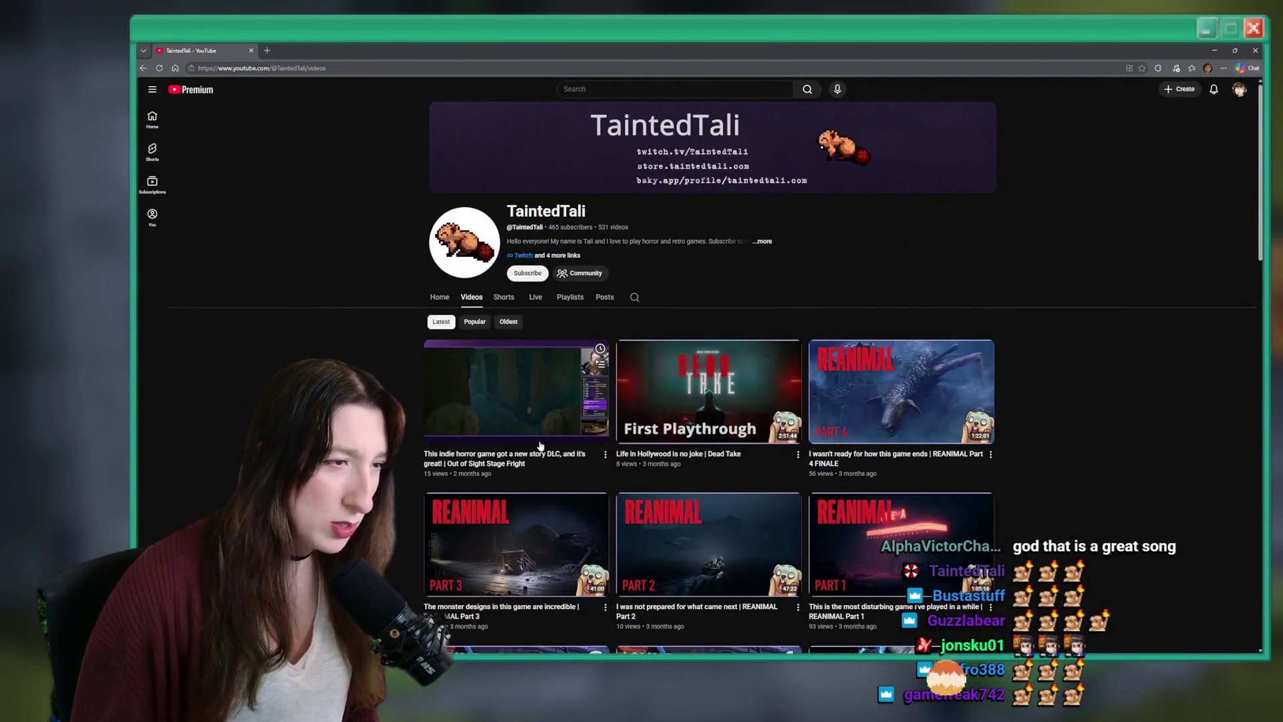
mouse_move(695, 387)
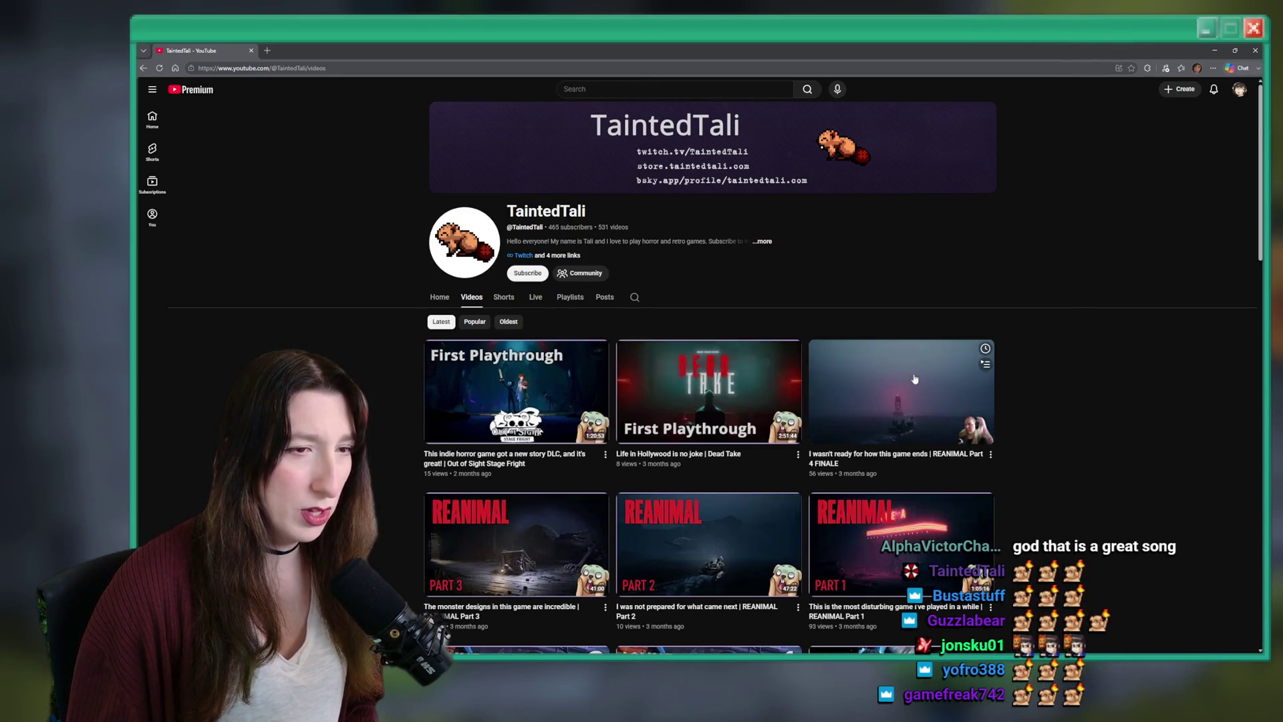
scroll(512, 431, down, 2)
scroll(512, 431, down, 2)
scroll(512, 431, up, 5)
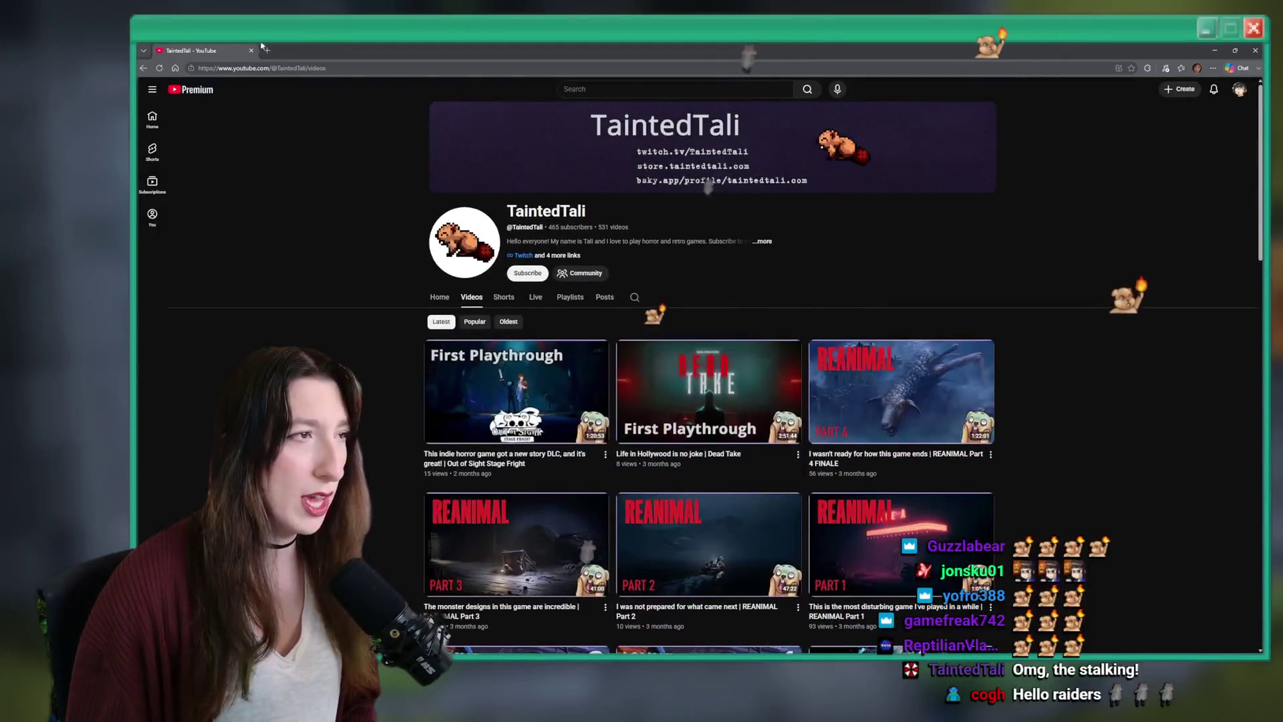
key(alt+Tab)
key(alt+Tab)
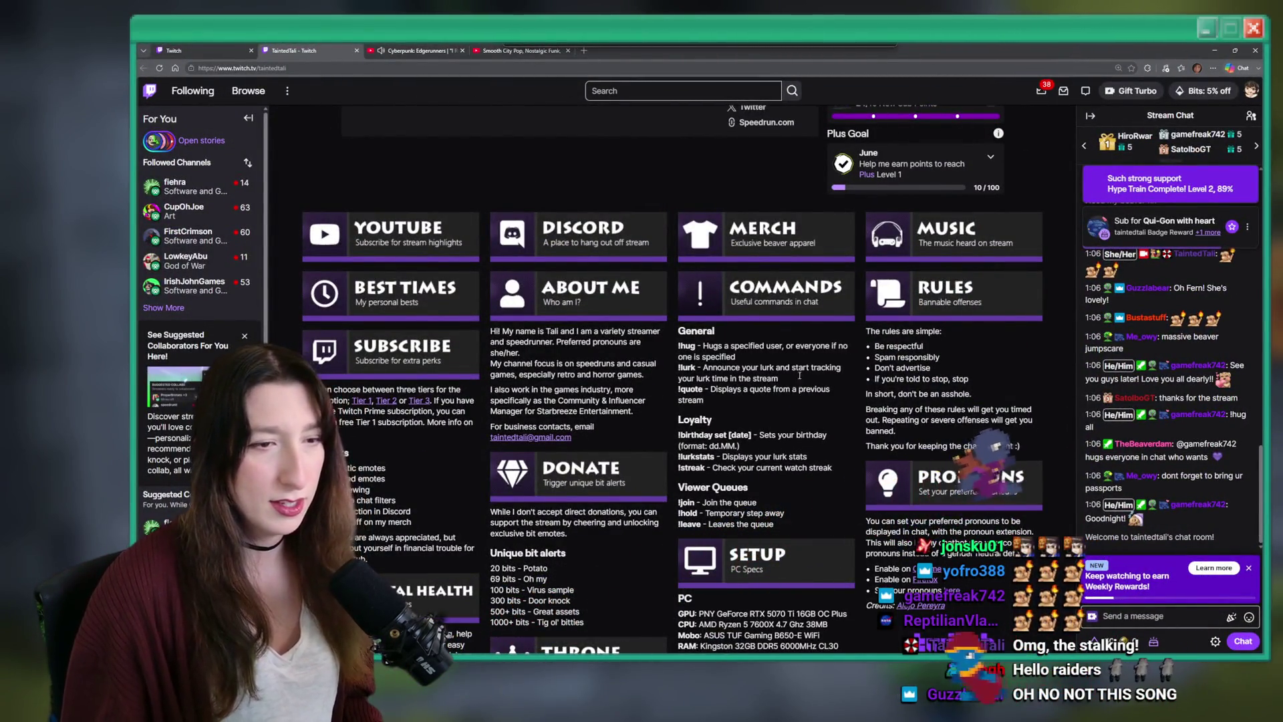
scroll(738, 421, down, 2)
scroll(739, 421, down, 6)
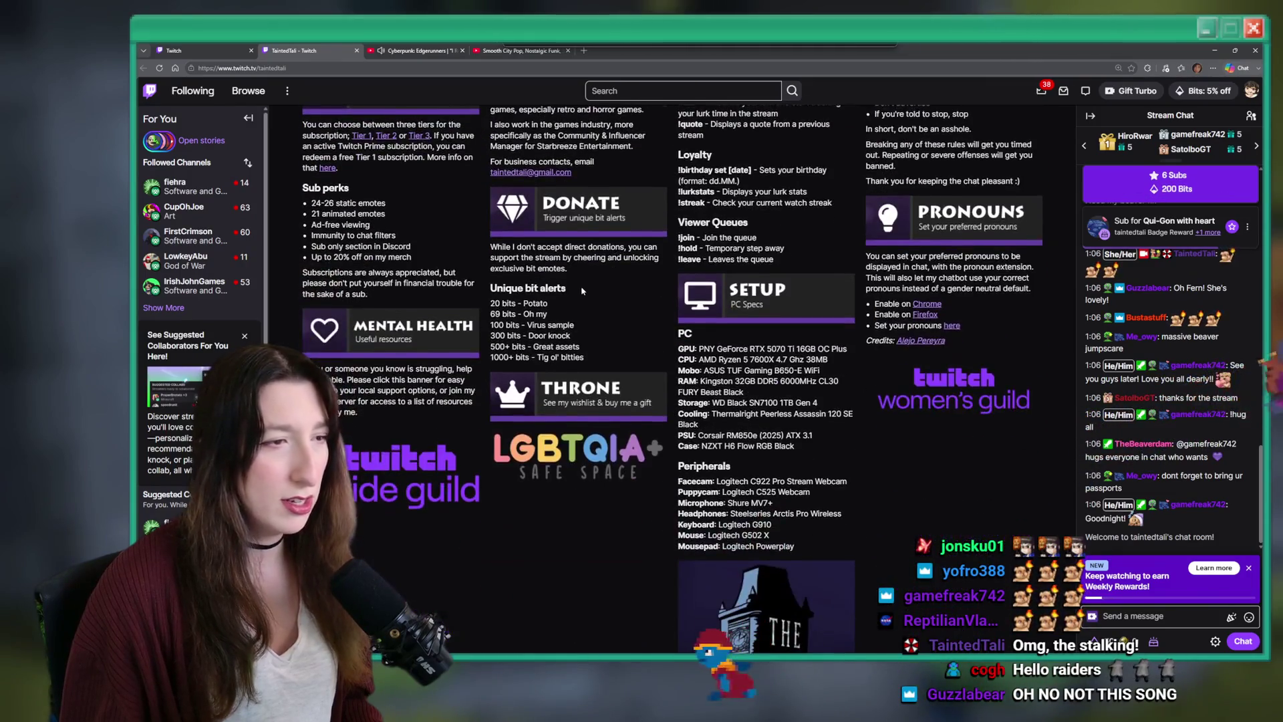
scroll(552, 358, up, 7)
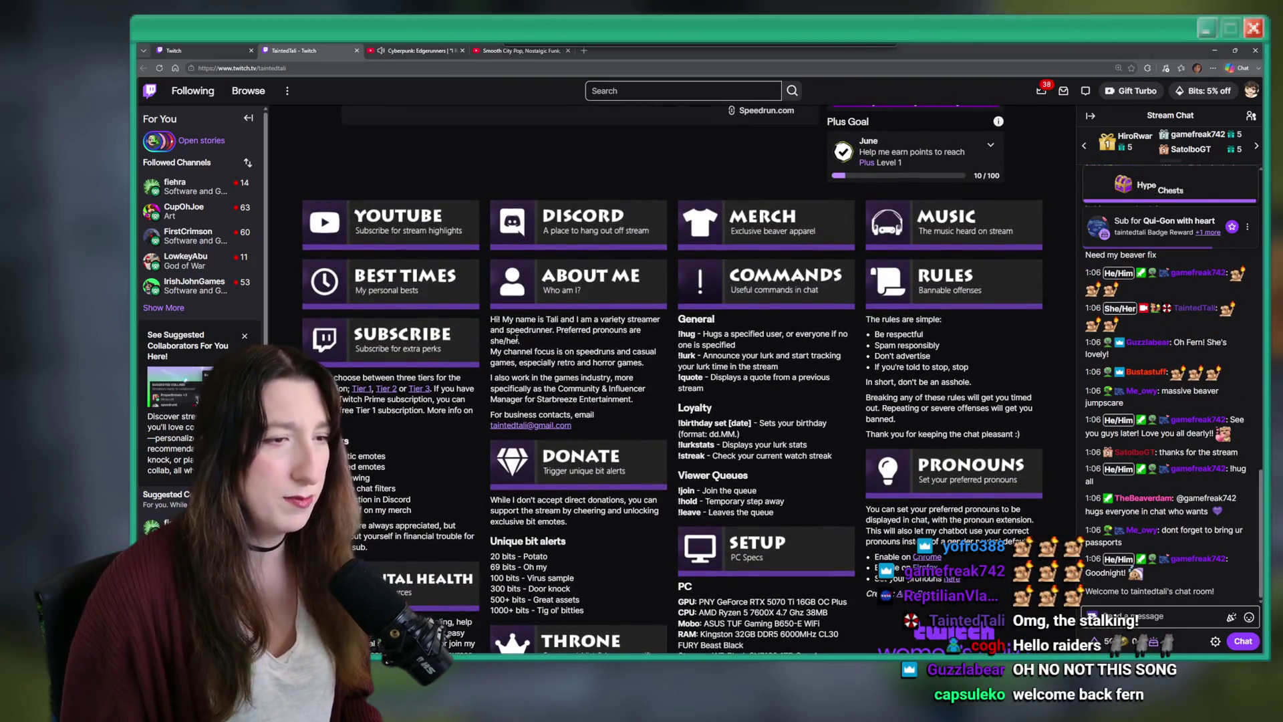
scroll(628, 366, up, 3)
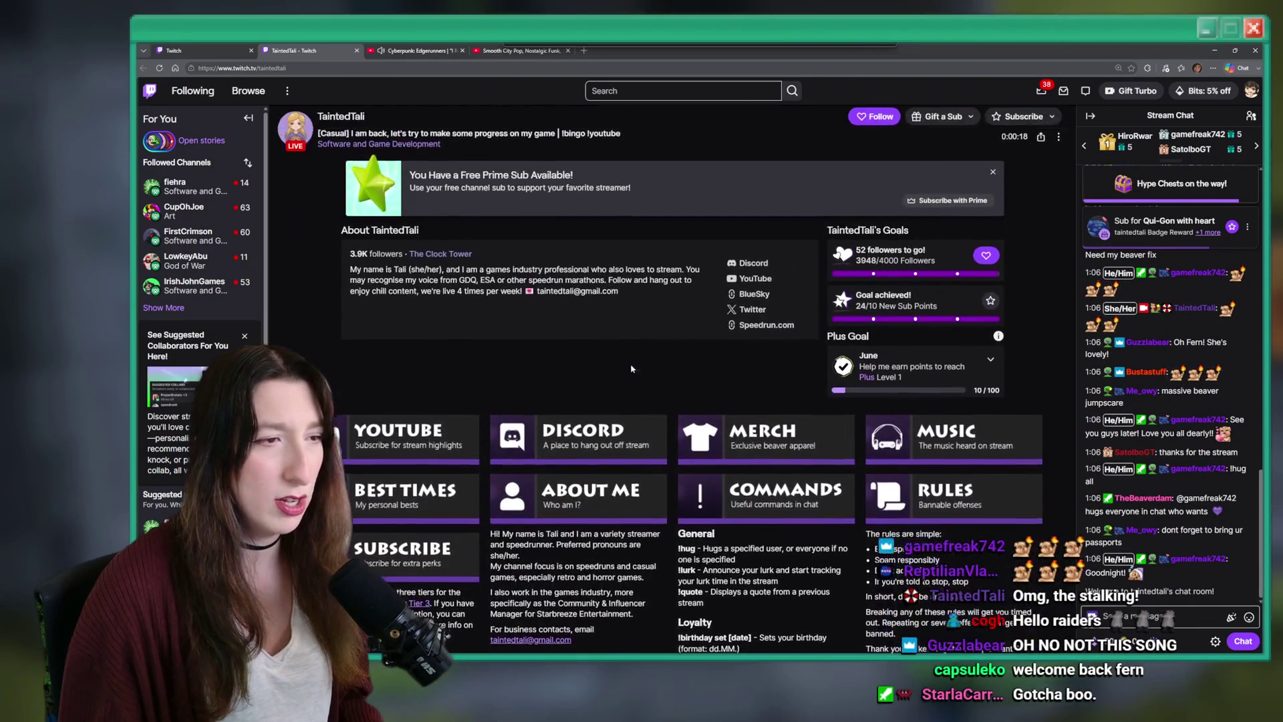
scroll(628, 365, up, 3)
scroll(601, 344, down, 7)
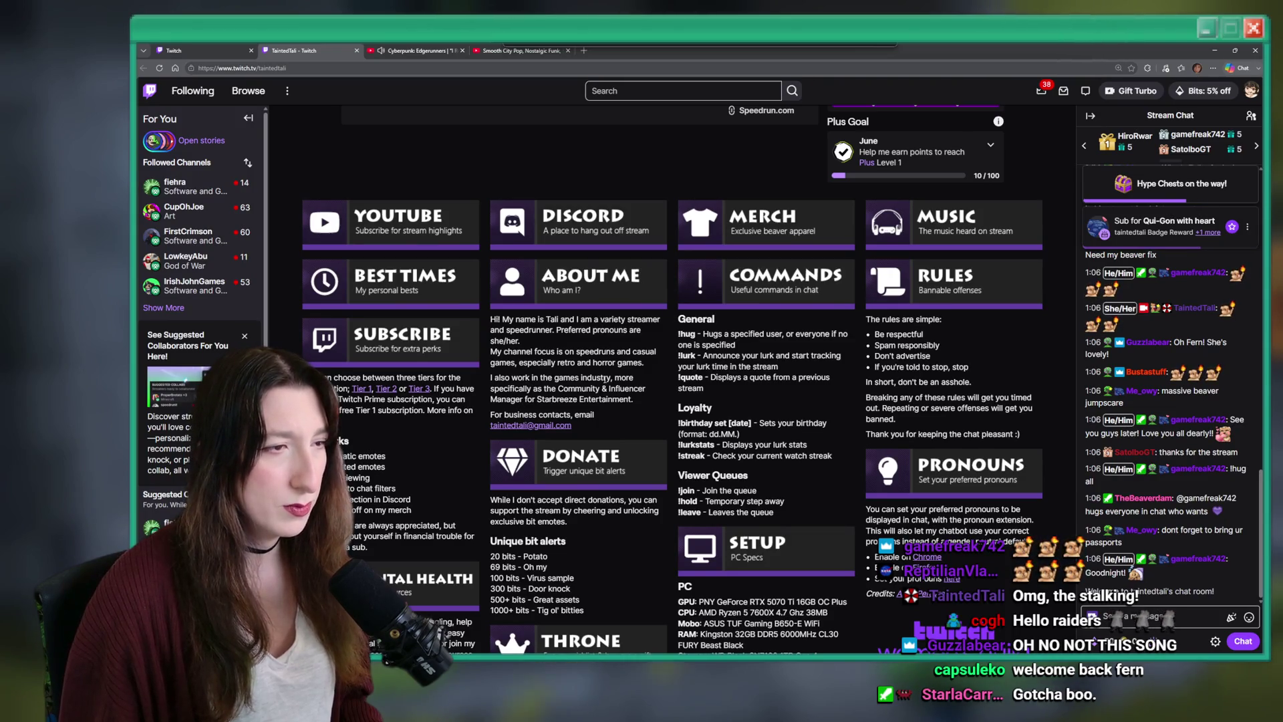
scroll(605, 378, up, 5)
scroll(478, 398, up, 2)
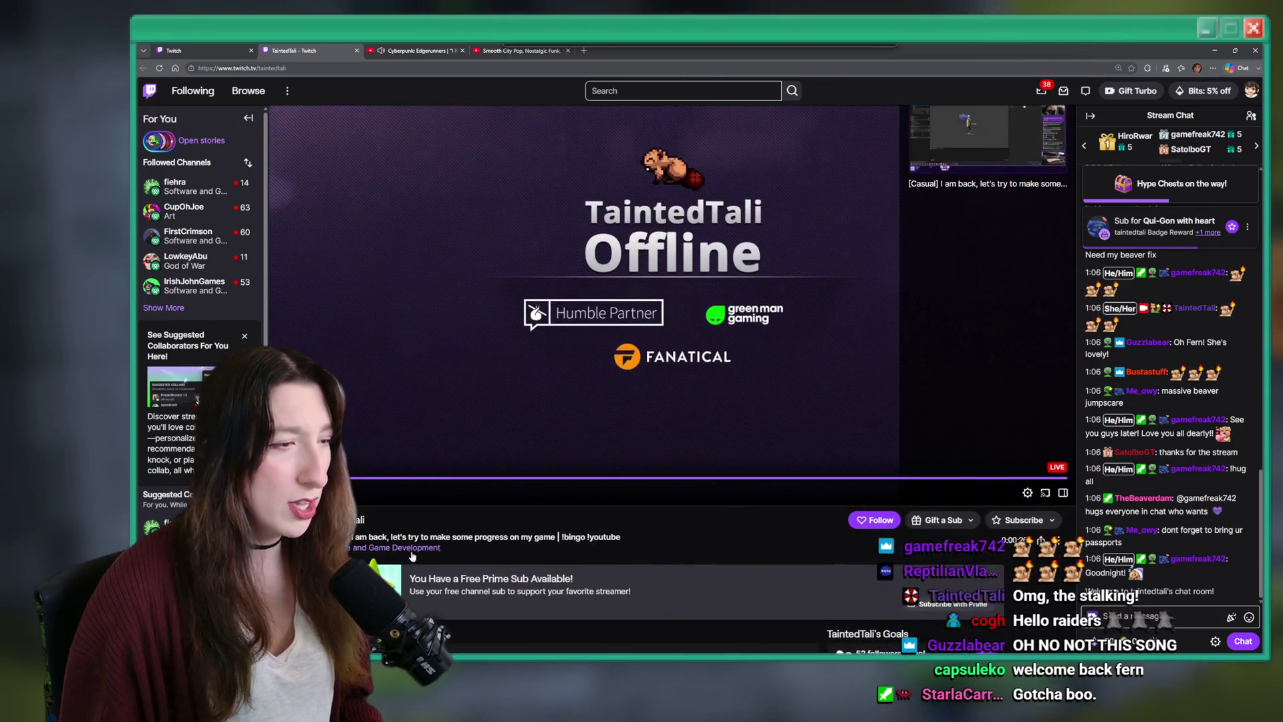
scroll(406, 553, up, 2)
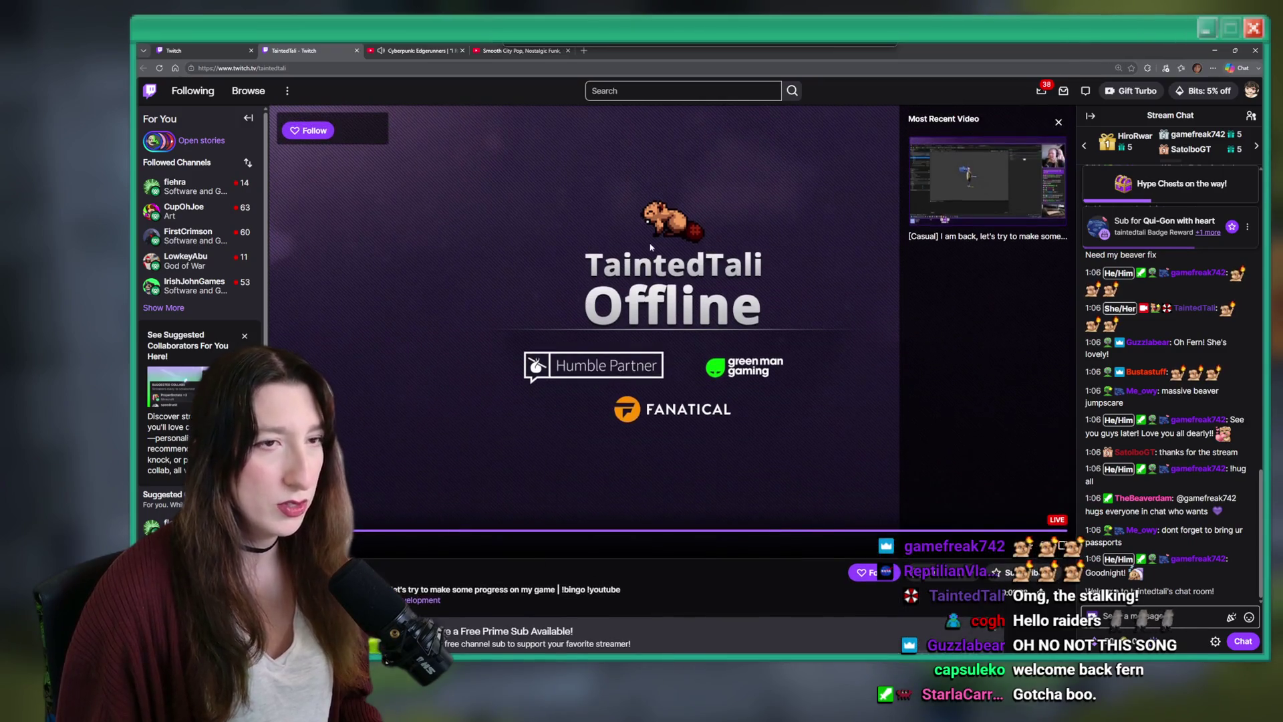
key(alt+Tab)
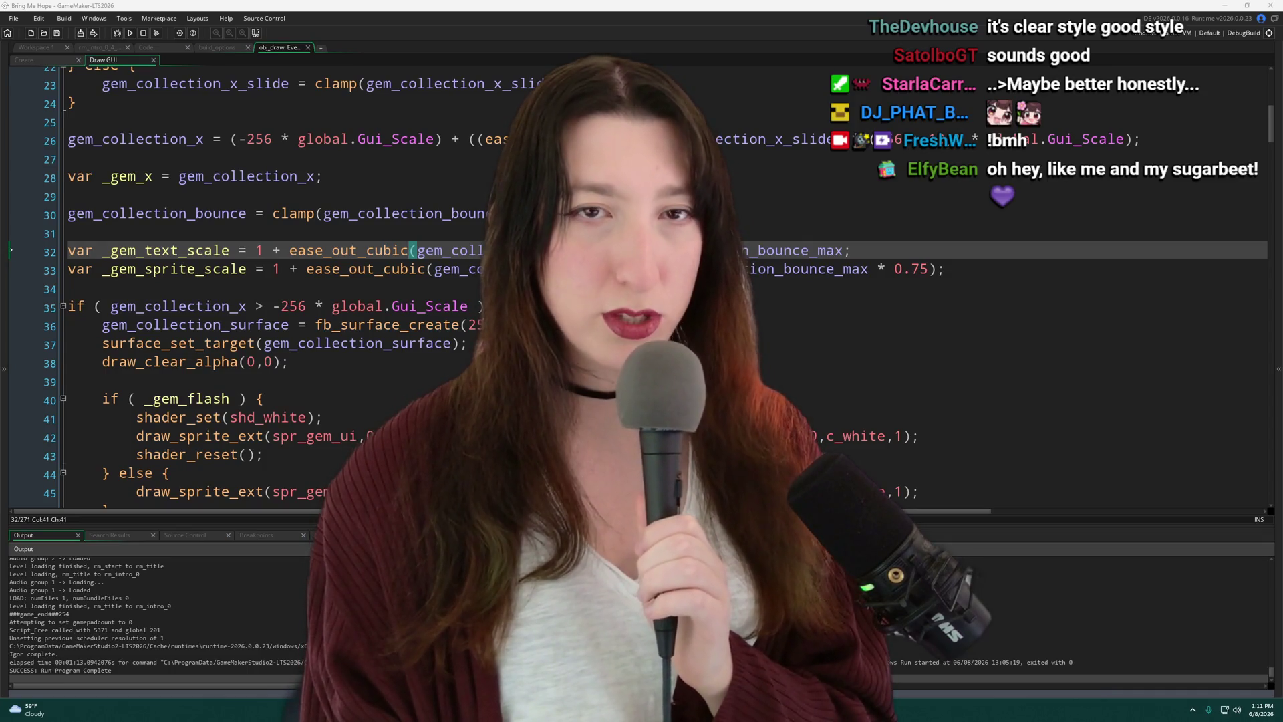
Bring up the Bring Me Hope Steam store page and scroll down it.
key(alt+Tab)
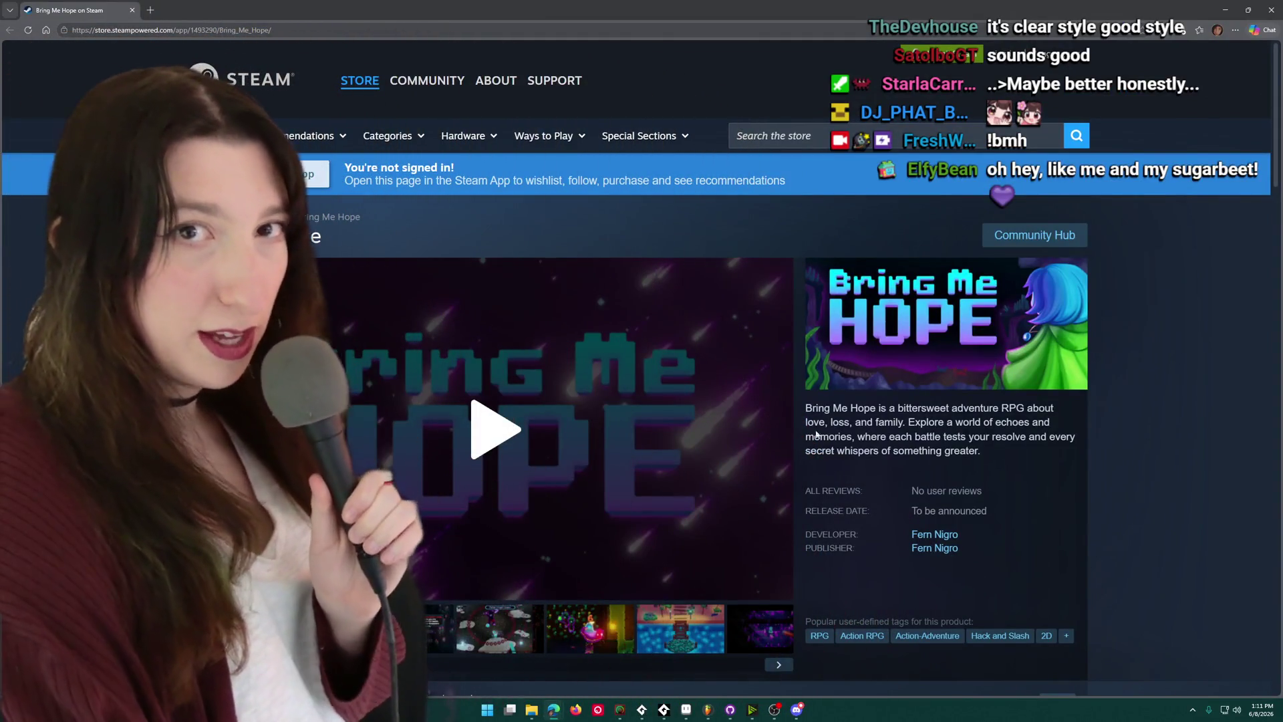
scroll(431, 543, down, 2)
Show the first screenshot, then open Bring Me Hope's developer page and scroll its games.
click(431, 543)
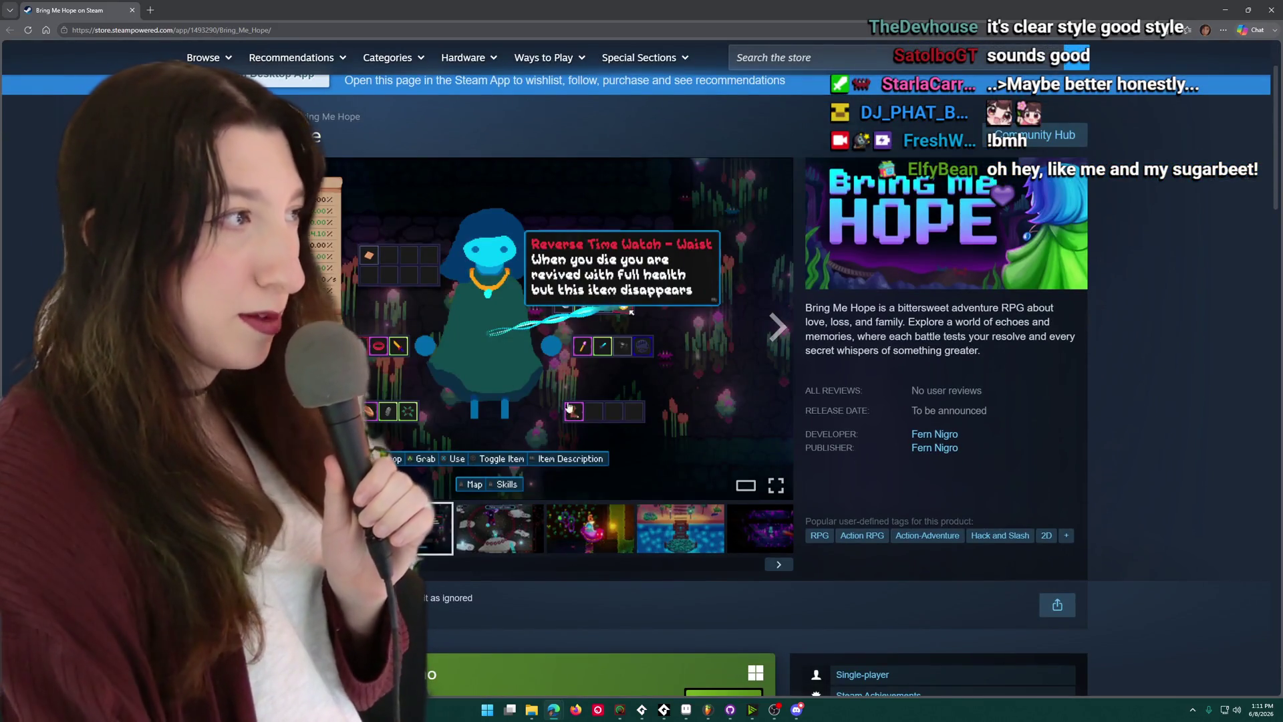
click(940, 436)
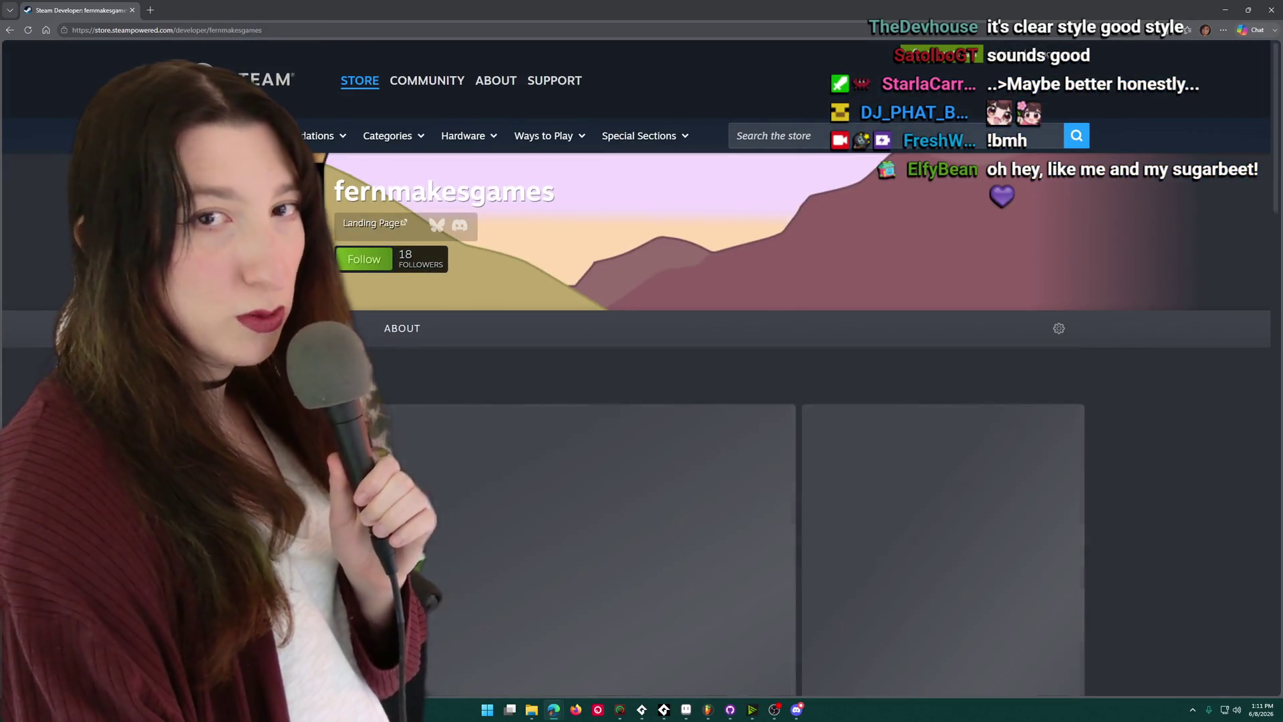
scroll(438, 364, down, 5)
scroll(431, 354, down, 10)
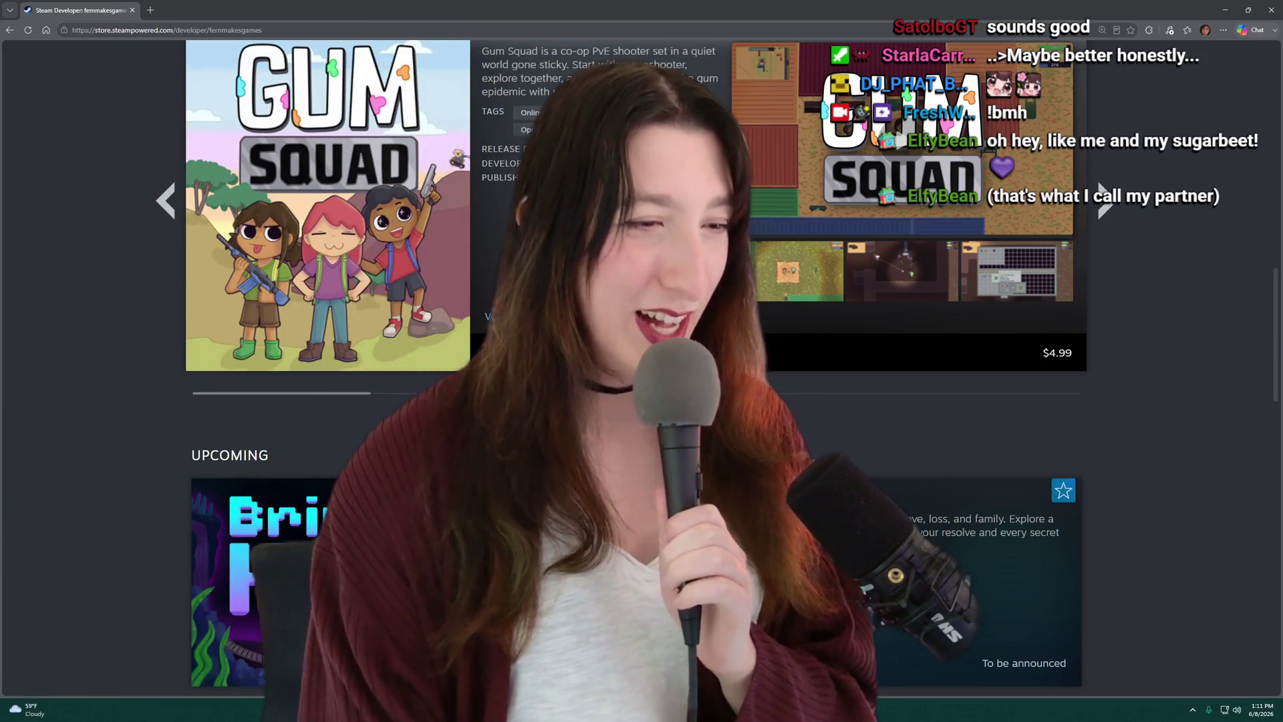
scroll(641, 368, down, 10)
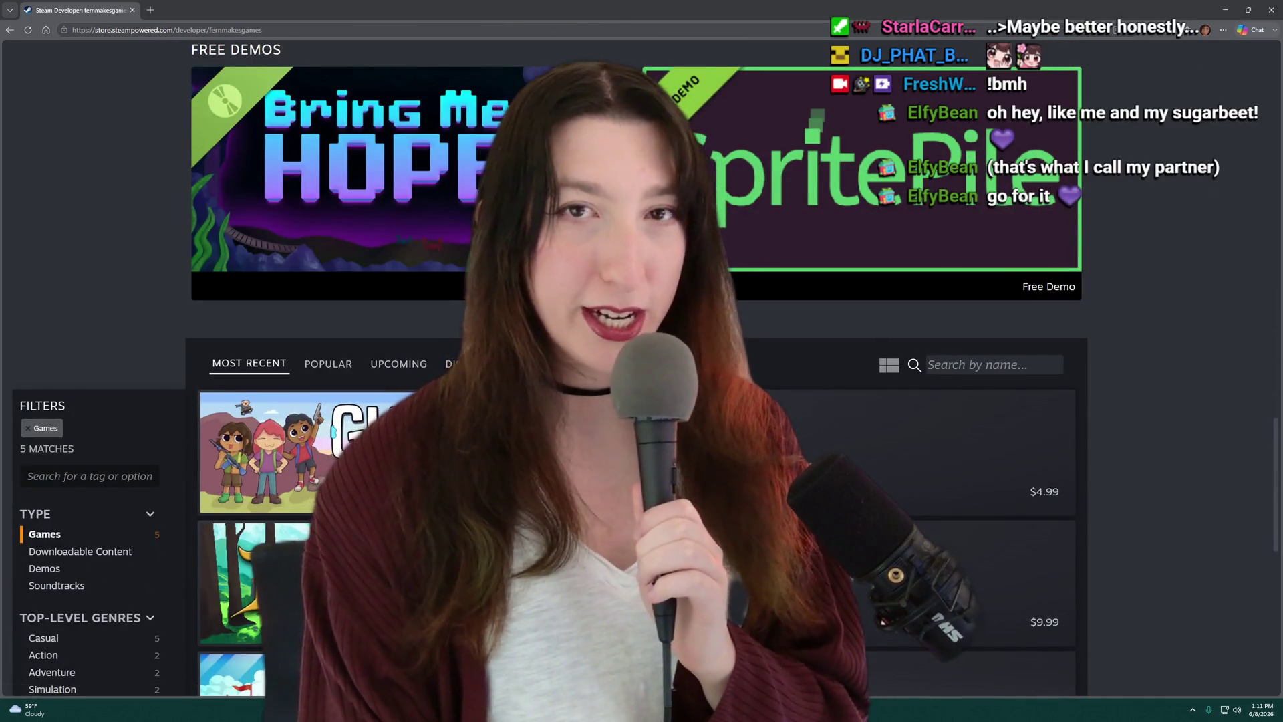
scroll(370, 177, down, 5)
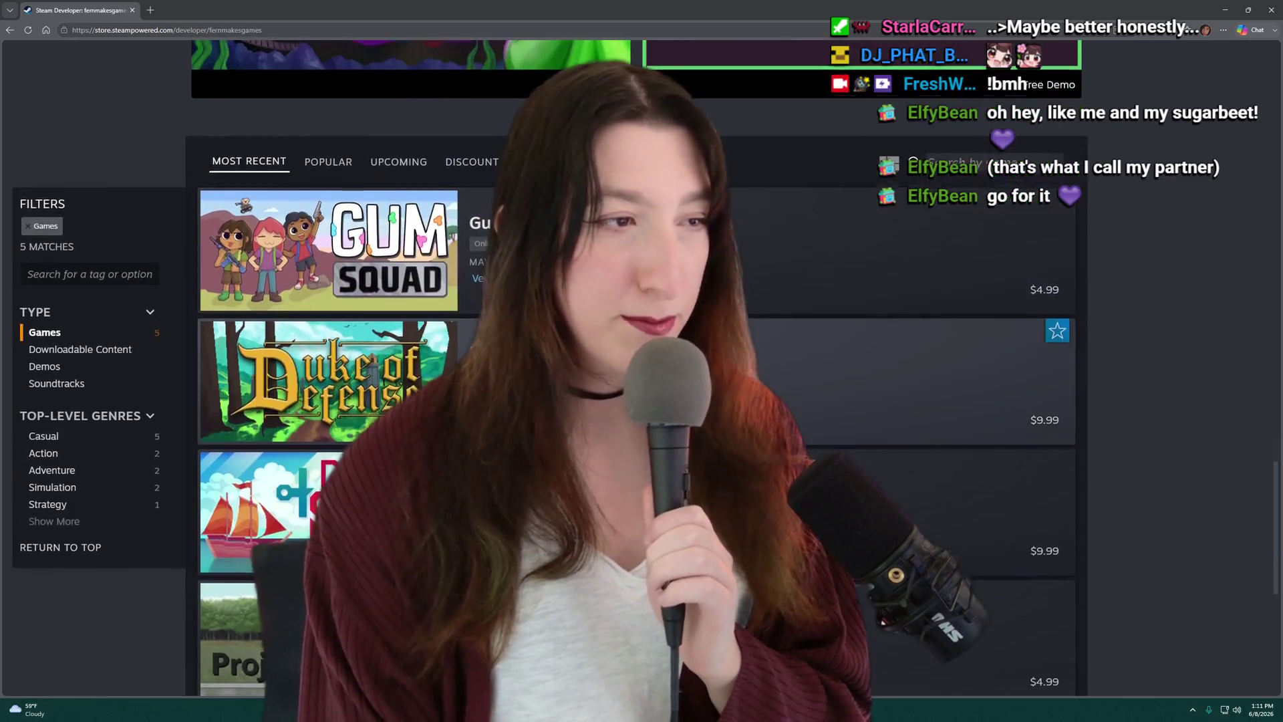
Review the developer's released games, jump back to the page top, and return to GameMaker.
scroll(369, 177, up, 1)
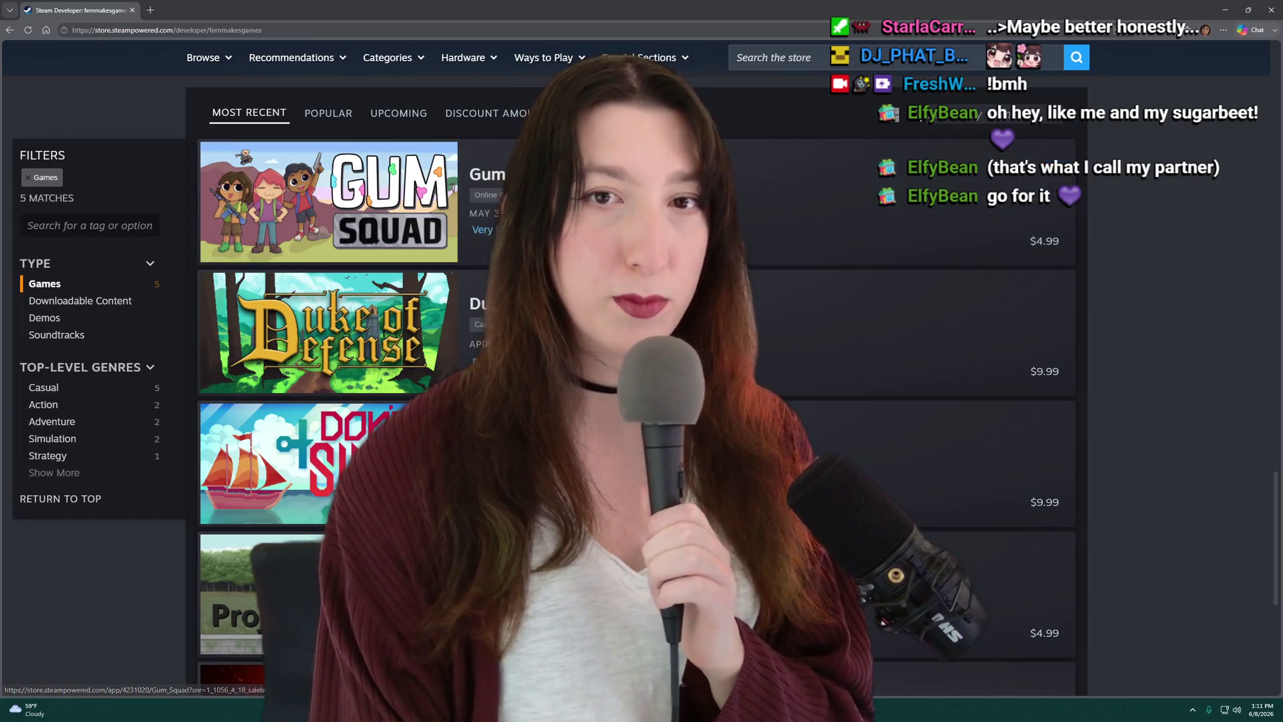
mouse_move(339, 372)
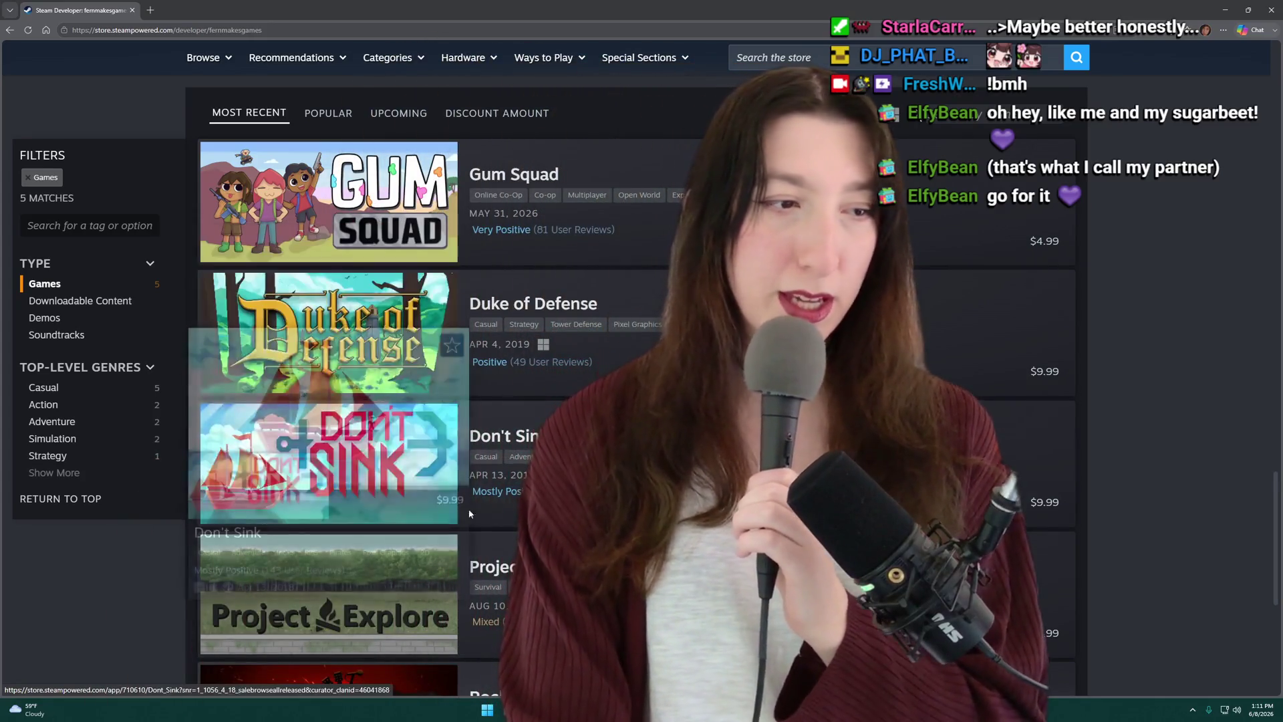
mouse_move(308, 452)
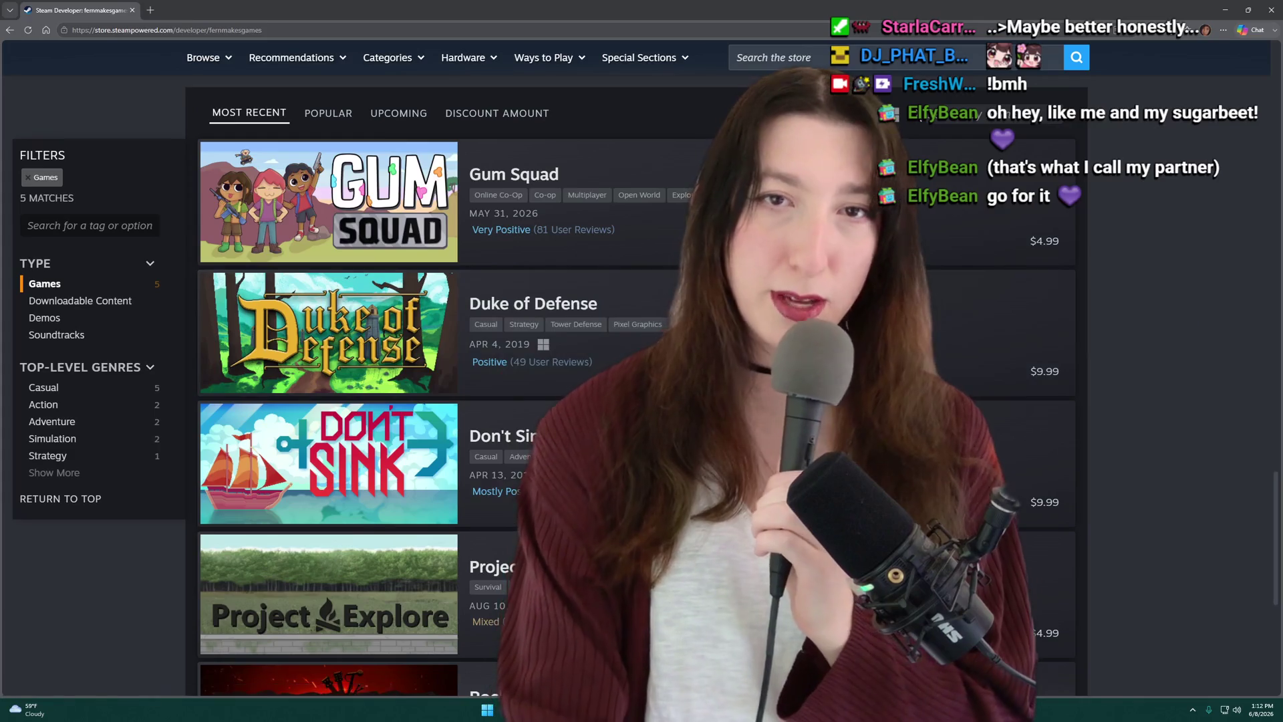
scroll(528, 347, down, 5)
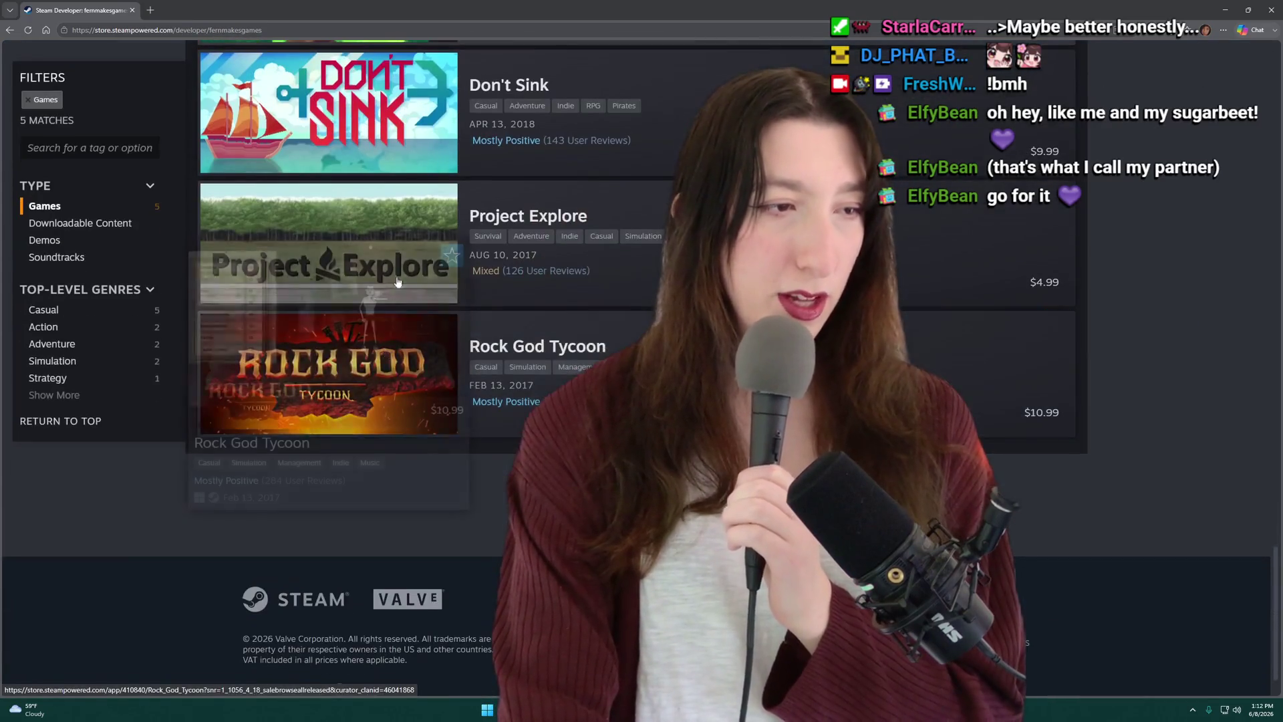
key(Home)
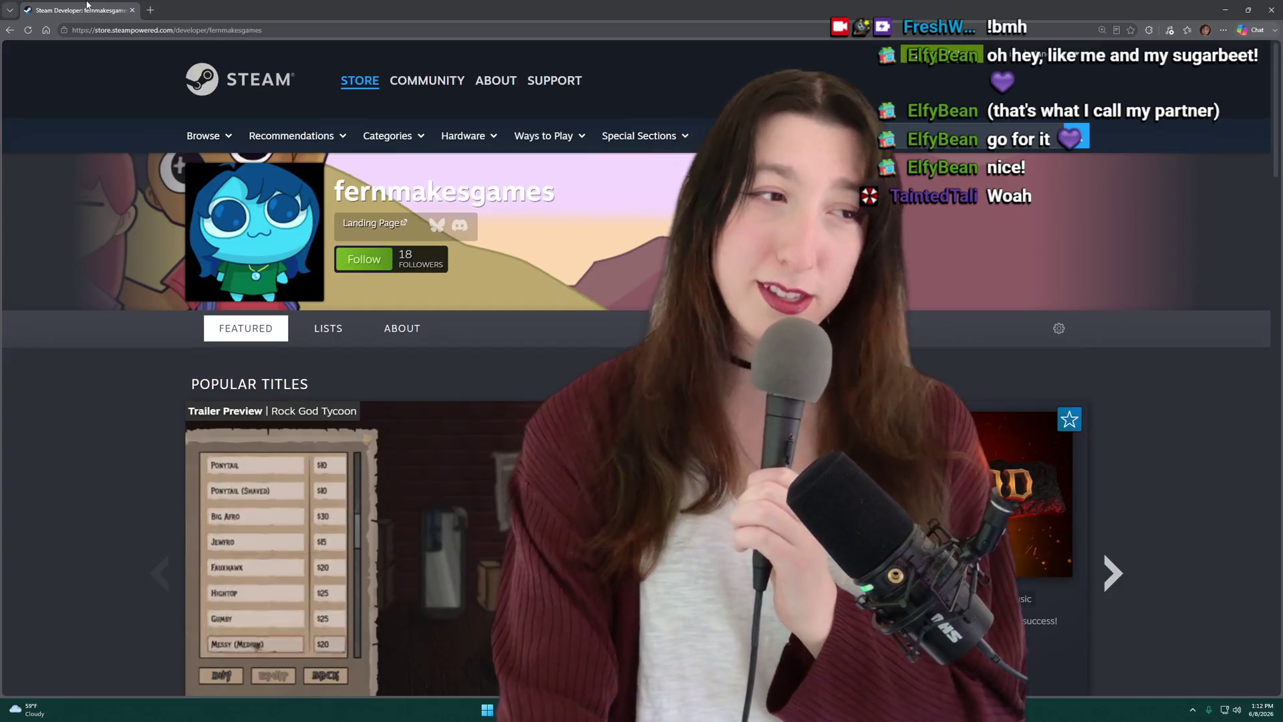
key(alt+Tab)
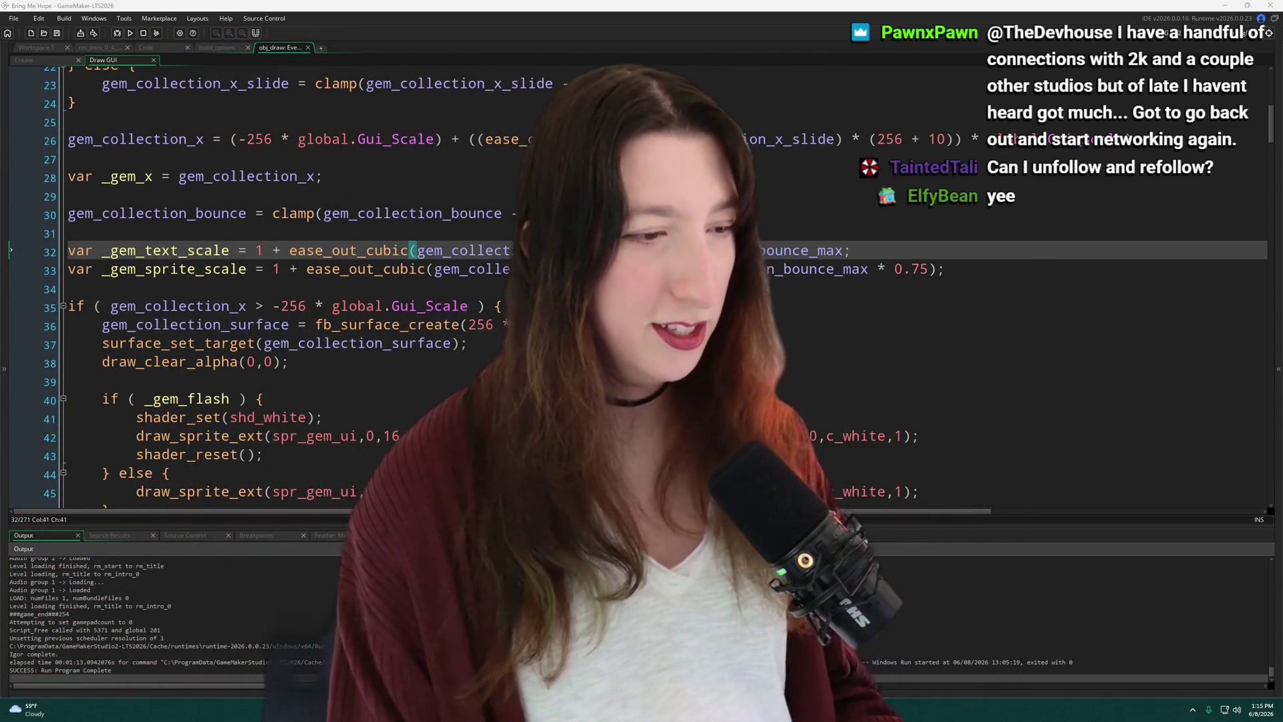
Launch MOTIV Mix, drop the microphone's manual gain from +23 dB to +20.5 dB, and close it.
key(super)
text(moti)
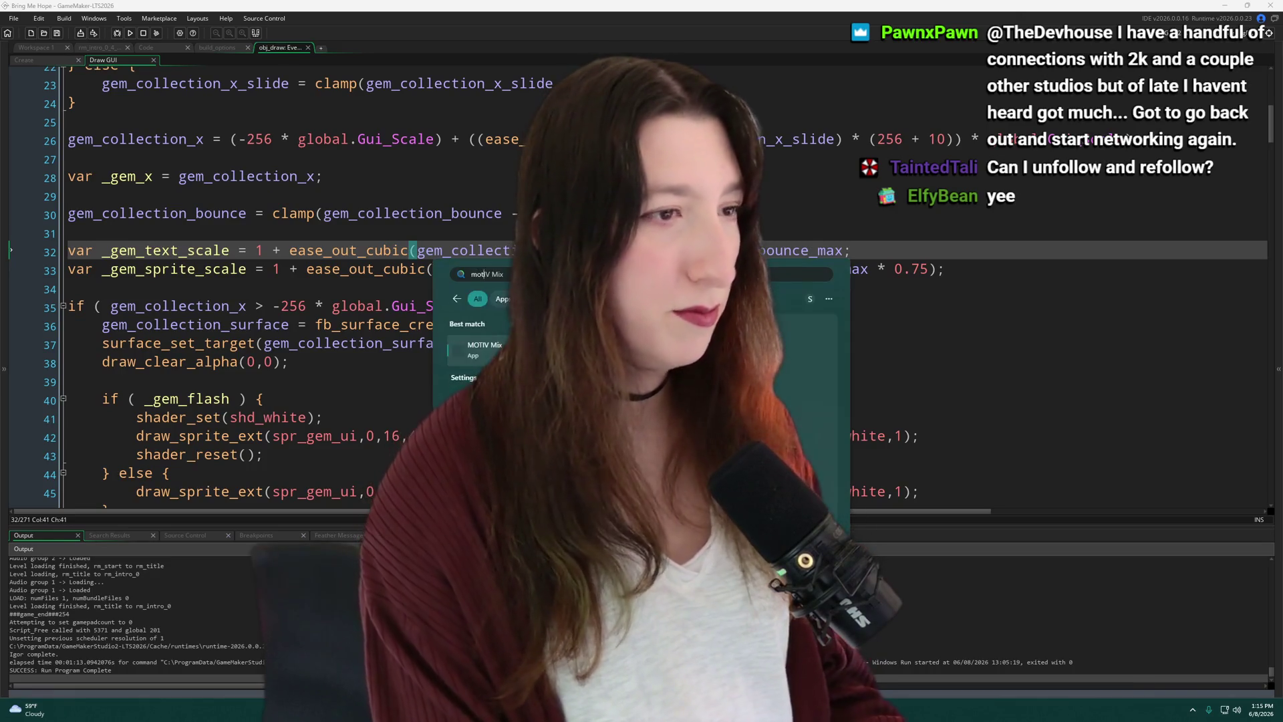
key(Return)
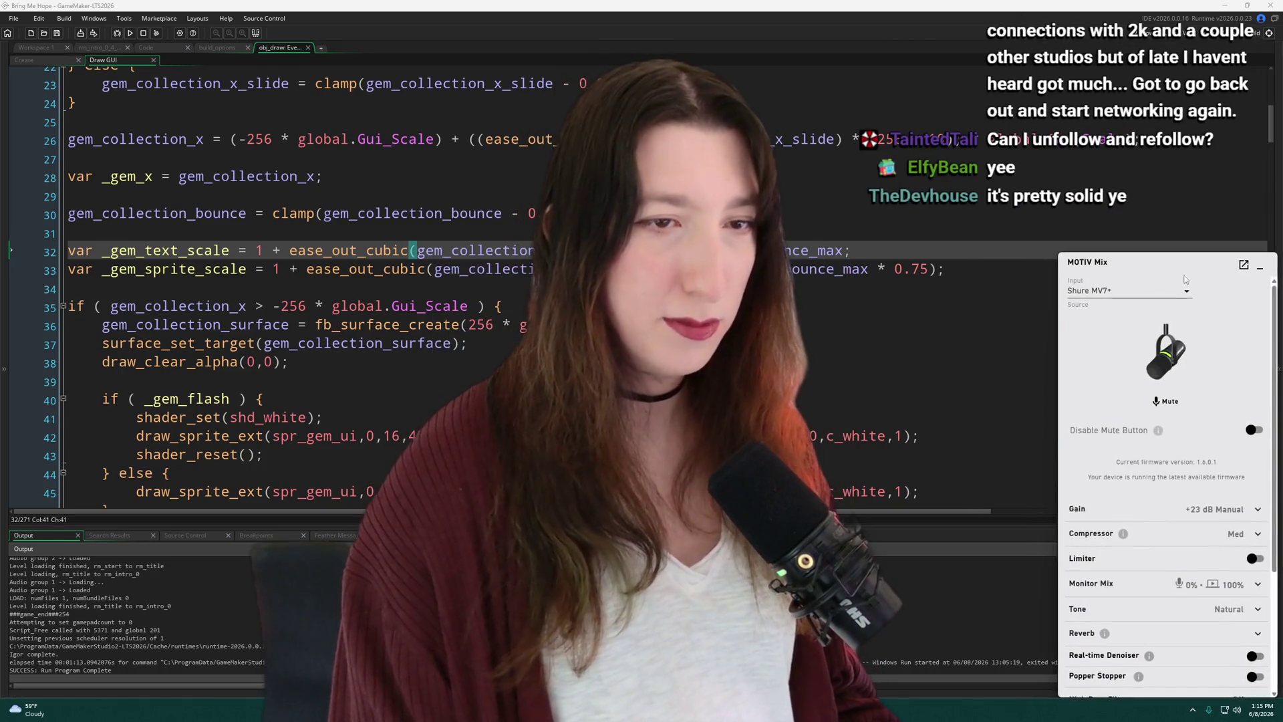
click(1230, 510)
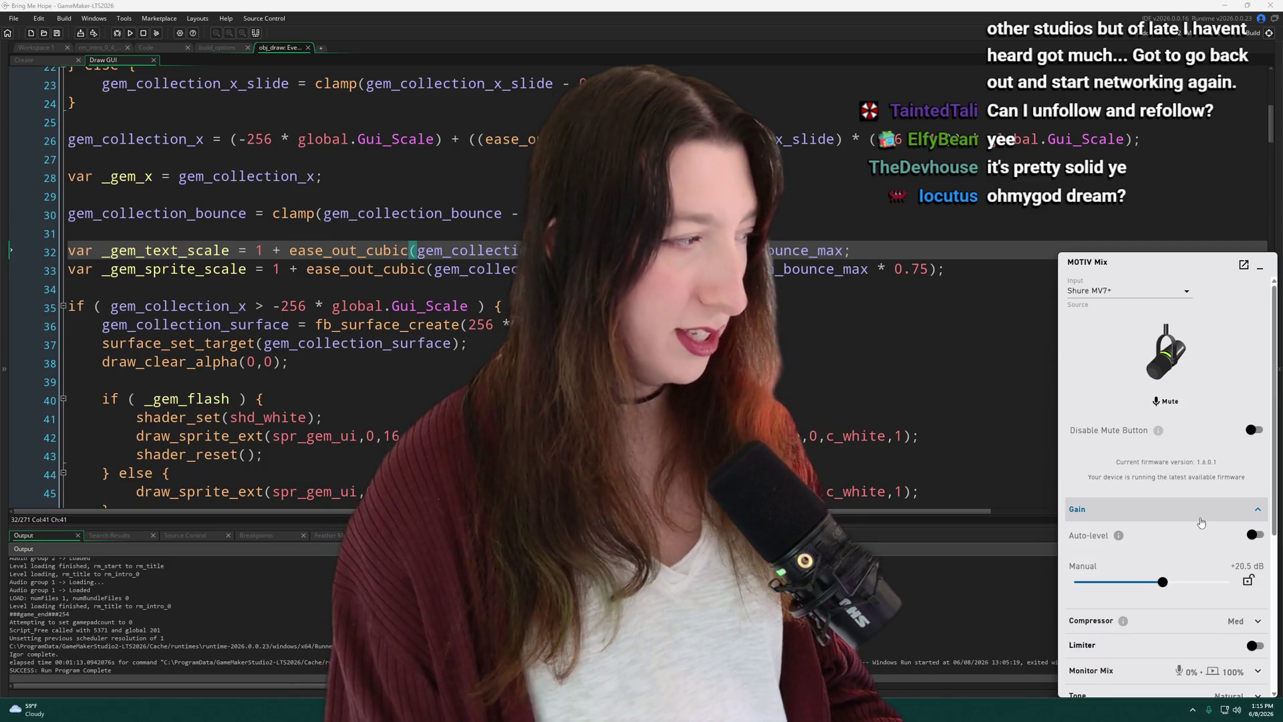
click(1201, 522)
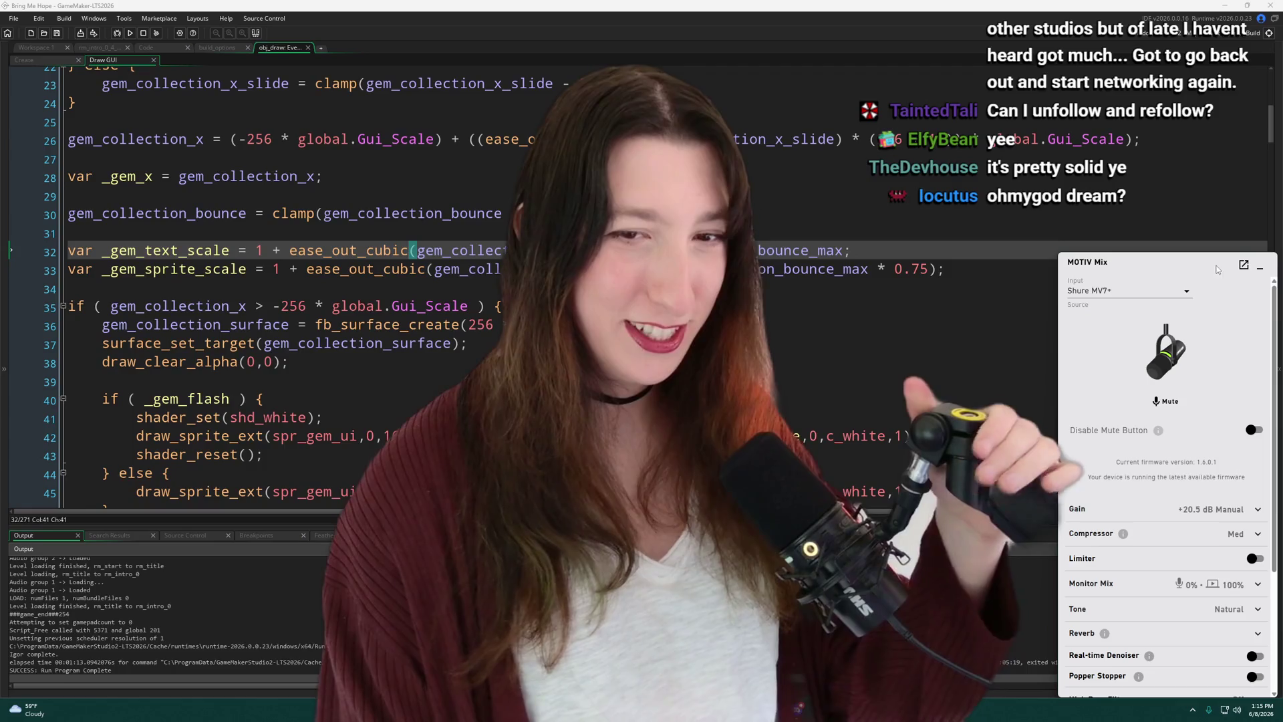
click(1260, 267)
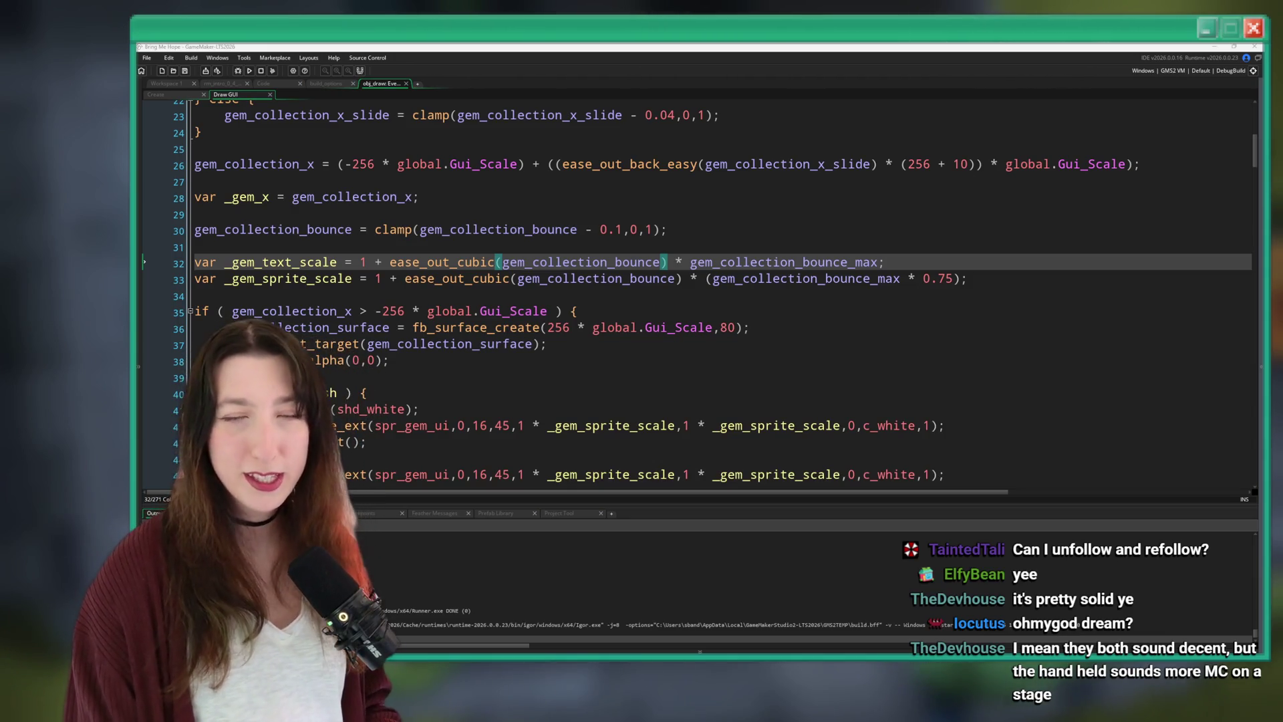
Build and run the game with F5, then bring Discord forward and move its window right.
click(928, 256)
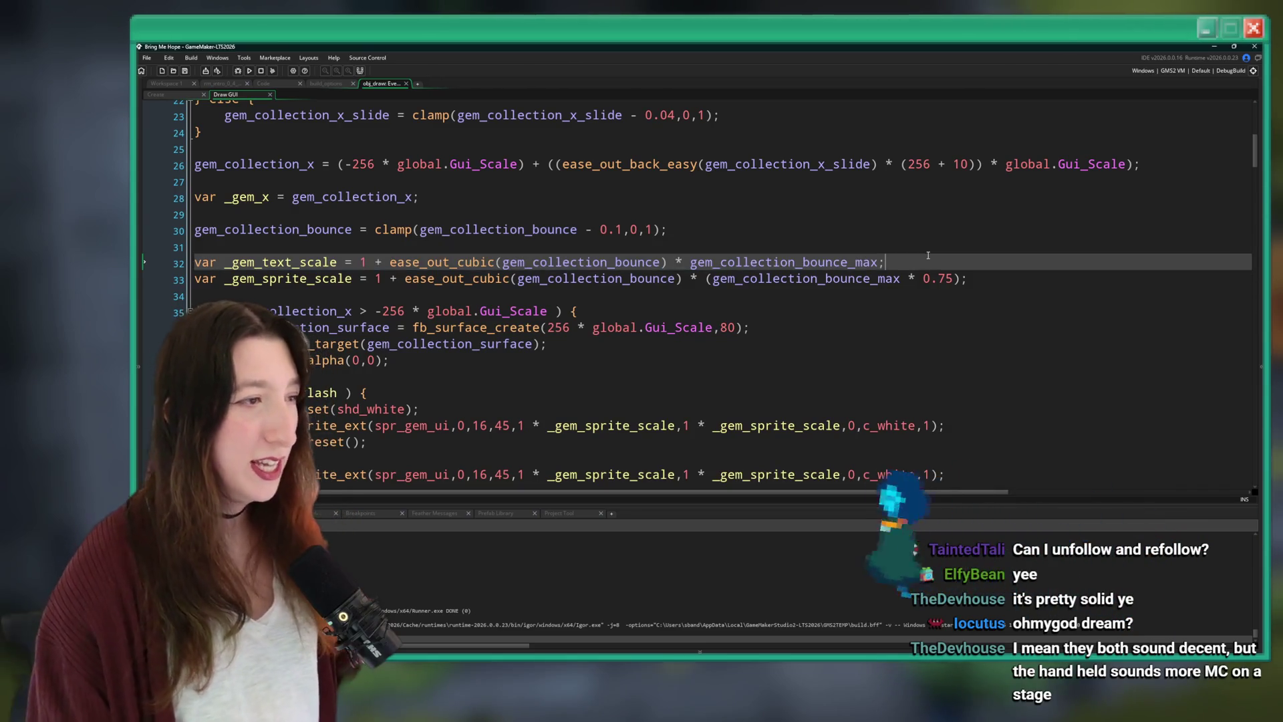
key(F5)
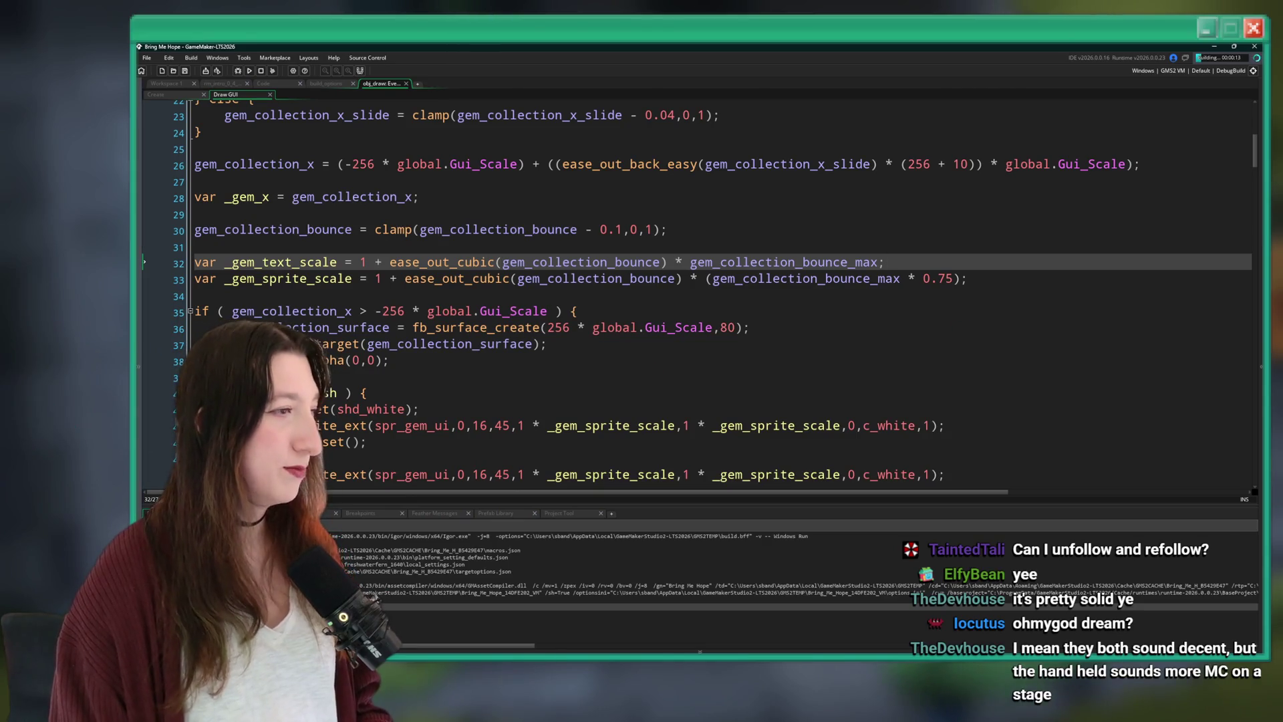
click(456, 213)
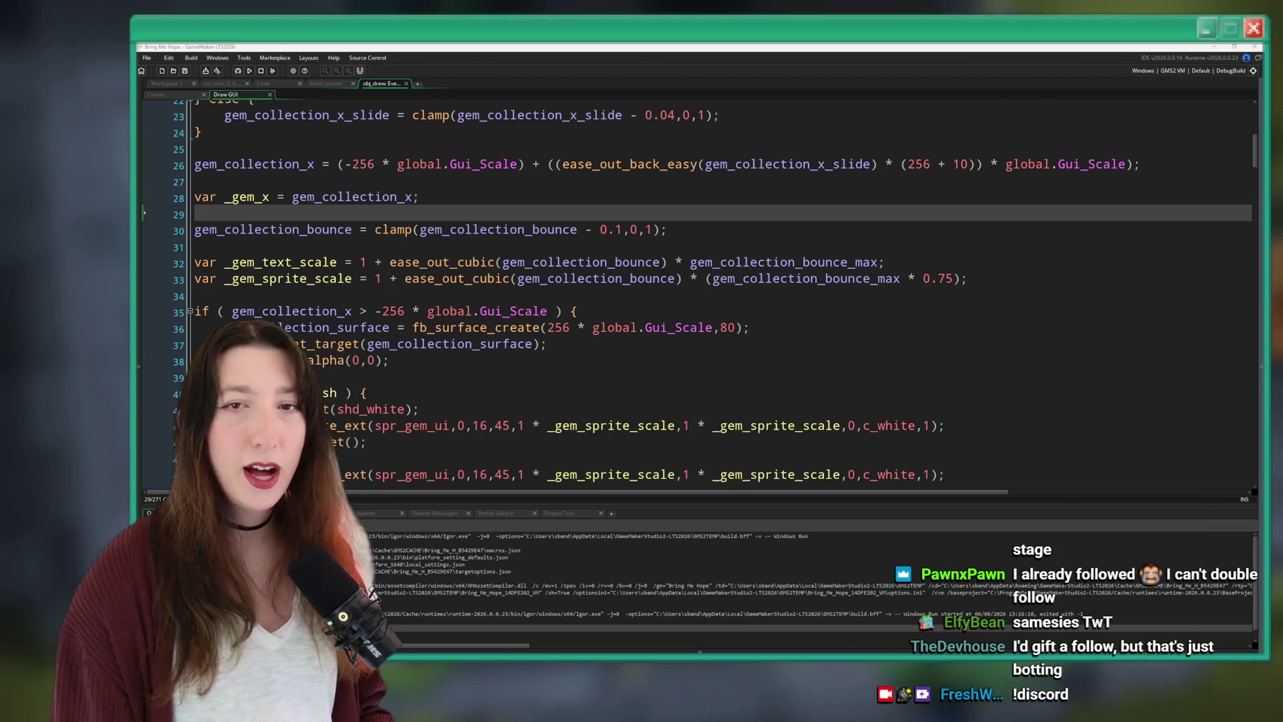
key(alt+Tab)
mouse_move(528, 59)
mouse_down()
mouse_move(562, 27)
mouse_move(615, 96)
mouse_move(587, 62)
mouse_up()
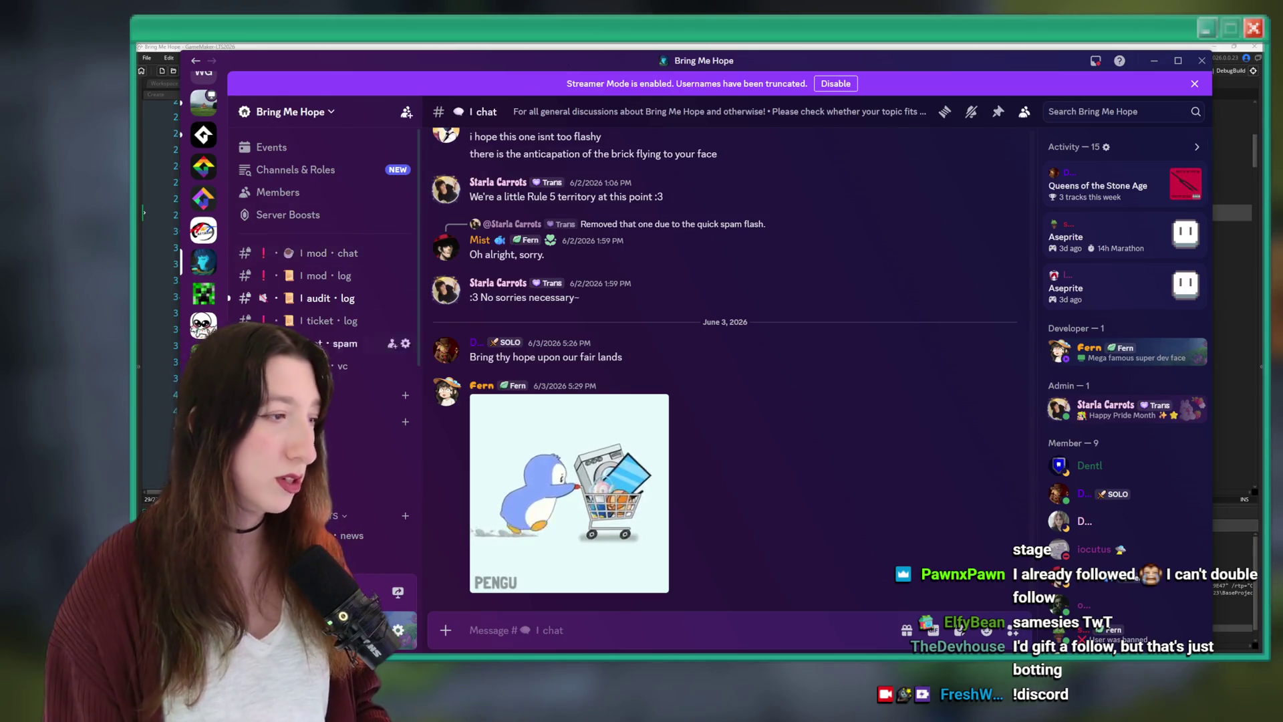
Switch to the Fern's Lounge server and browse its #chat and #selfies channels.
scroll(203, 201, down, 2)
key(ctrl+alt+Down)
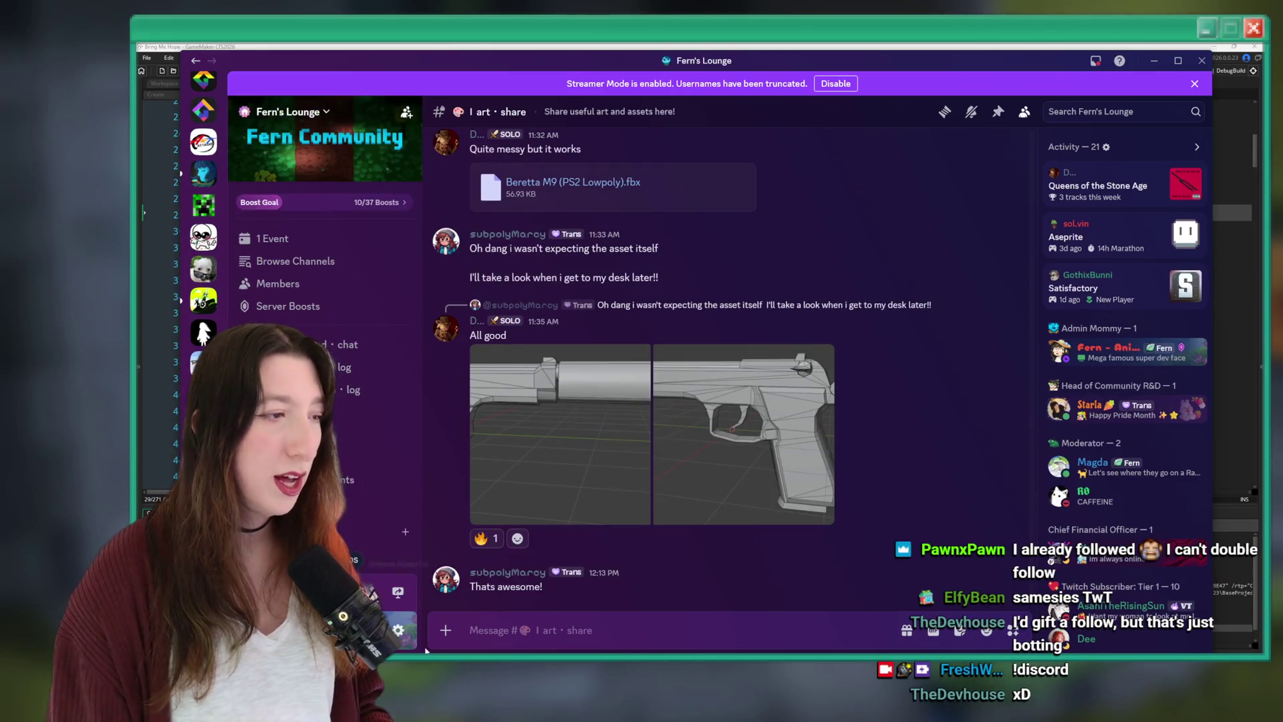
scroll(321, 200, down, 2)
click(291, 248)
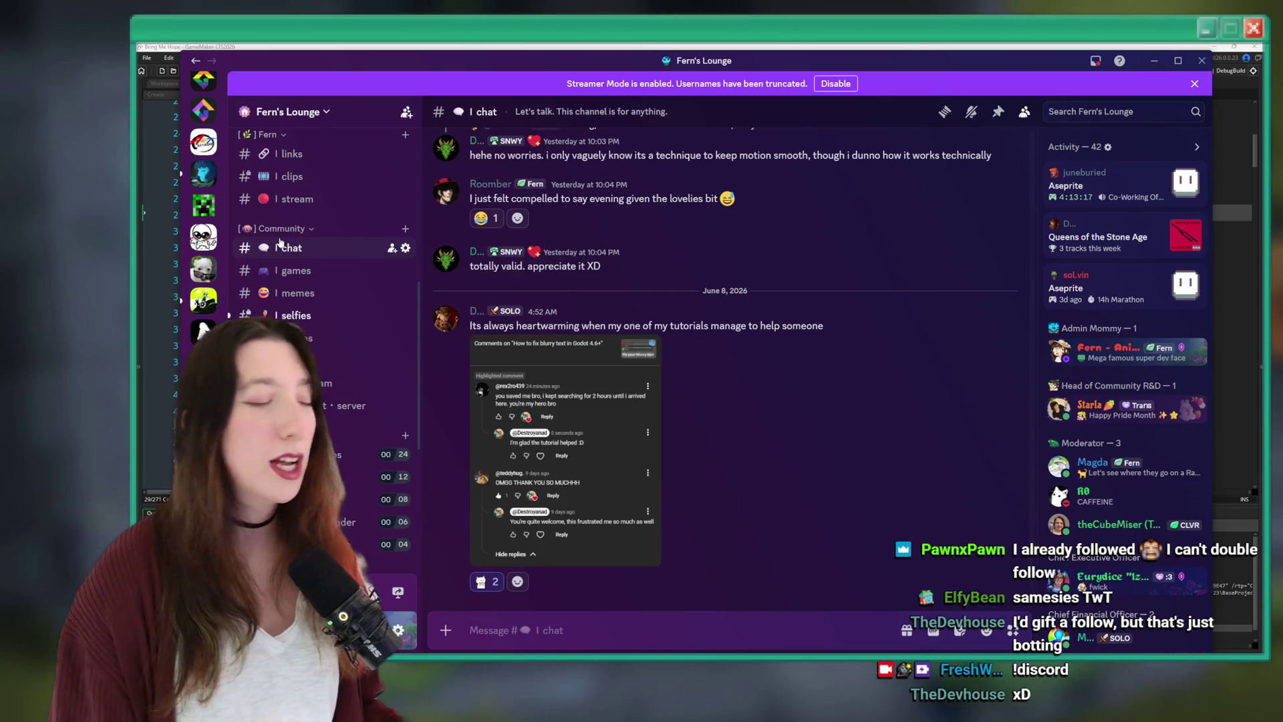
scroll(336, 424, down, 3)
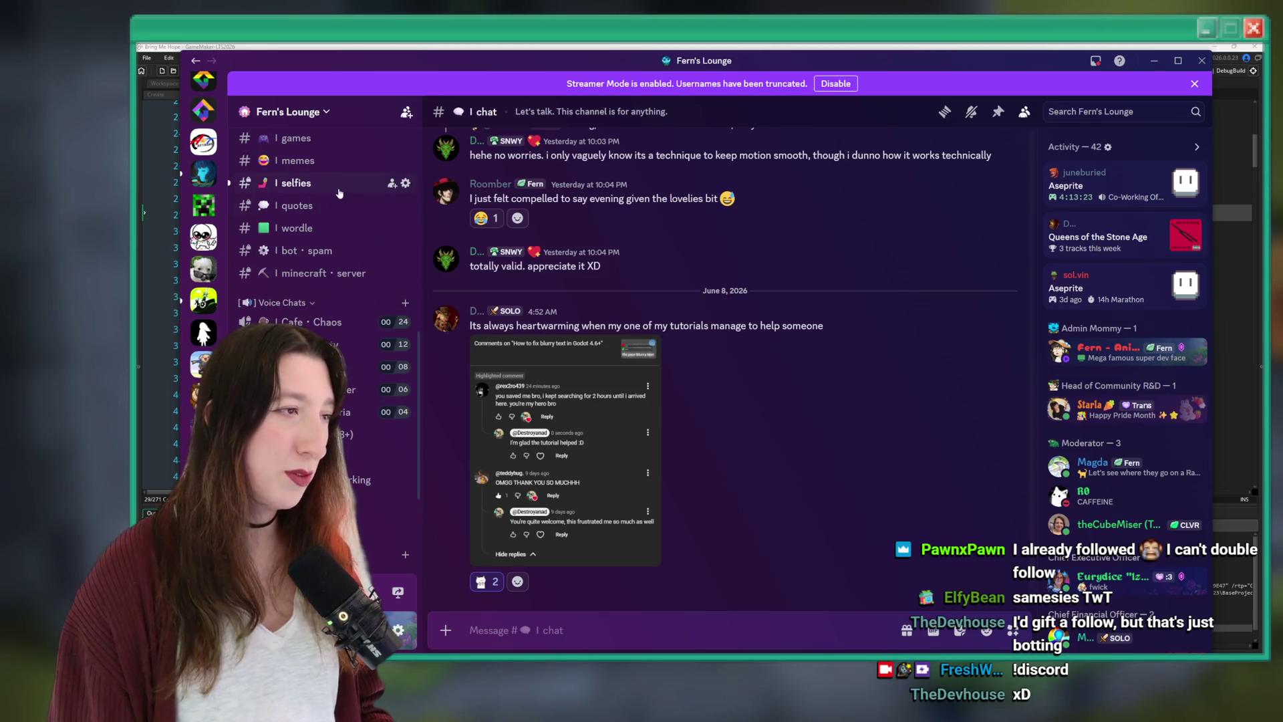
click(294, 183)
scroll(321, 268, up, 2)
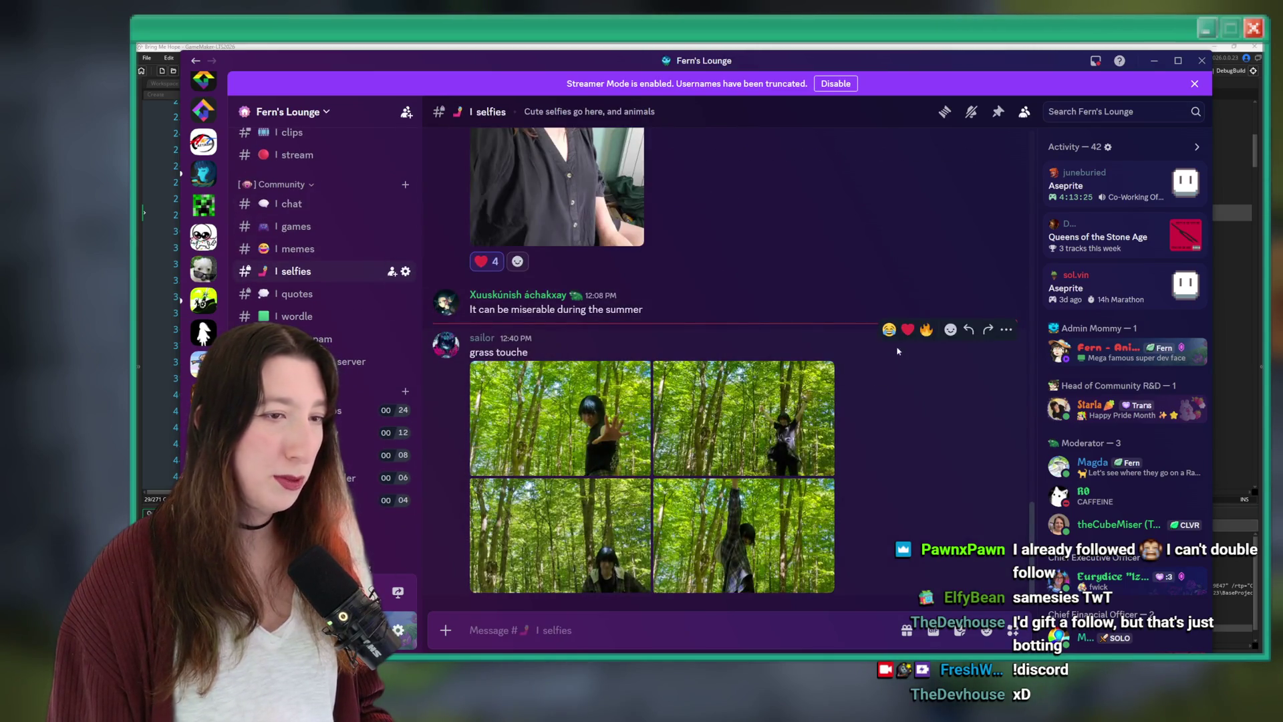
scroll(897, 352, down, 1)
View the forest photos full size one after another, then close the viewer.
click(635, 381)
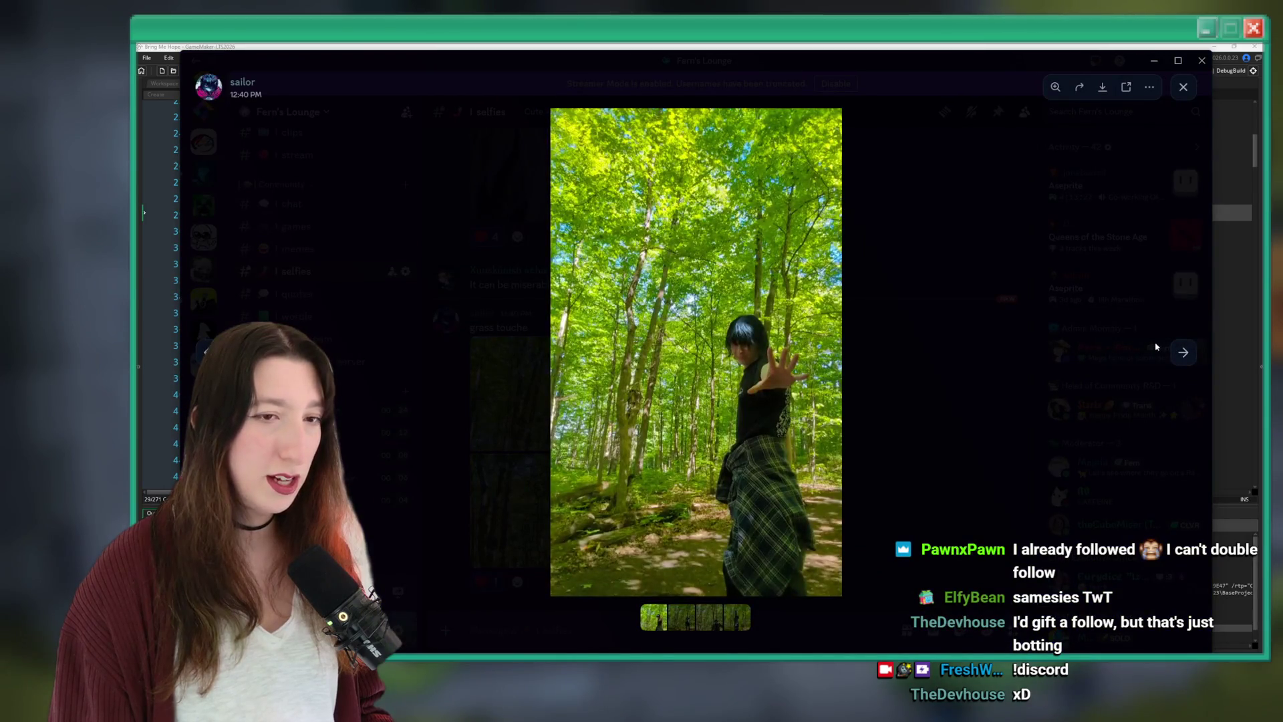
click(1181, 353)
click(1182, 352)
click(1182, 352)
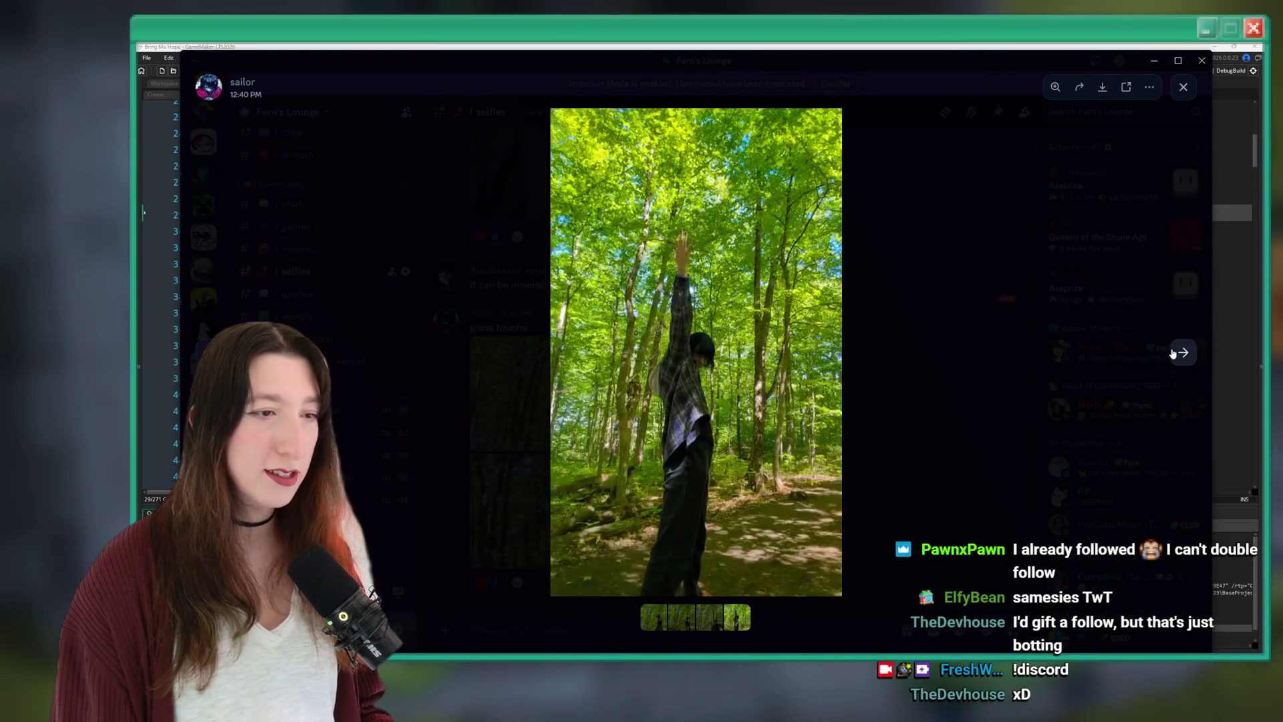
click(982, 256)
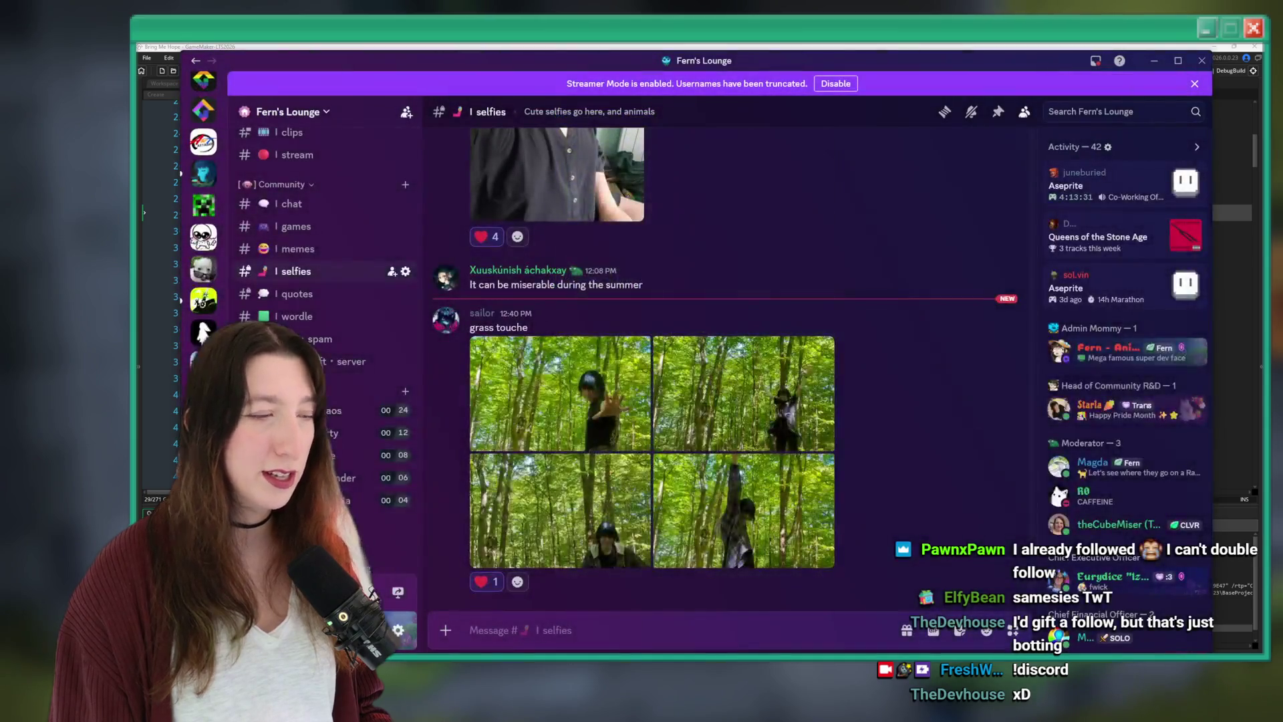
Flip through the chat, memes and games channels, then minimize Discord.
click(312, 203)
click(304, 249)
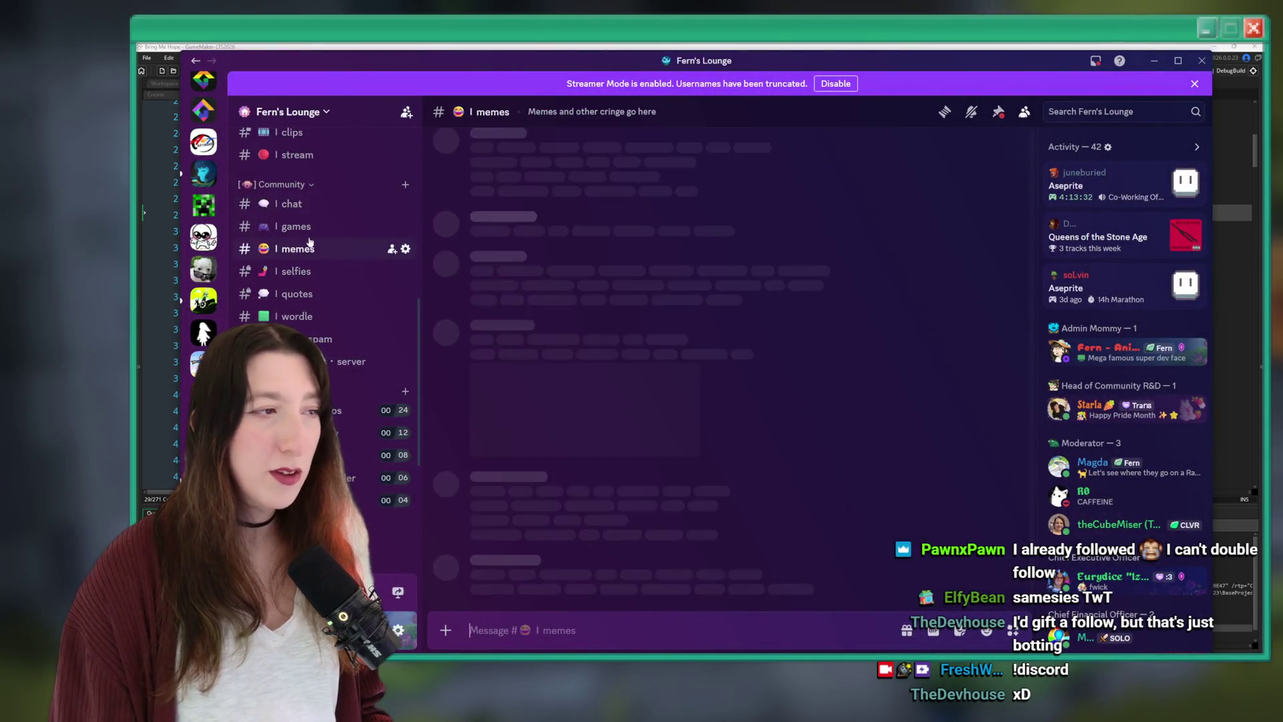
click(308, 227)
click(334, 207)
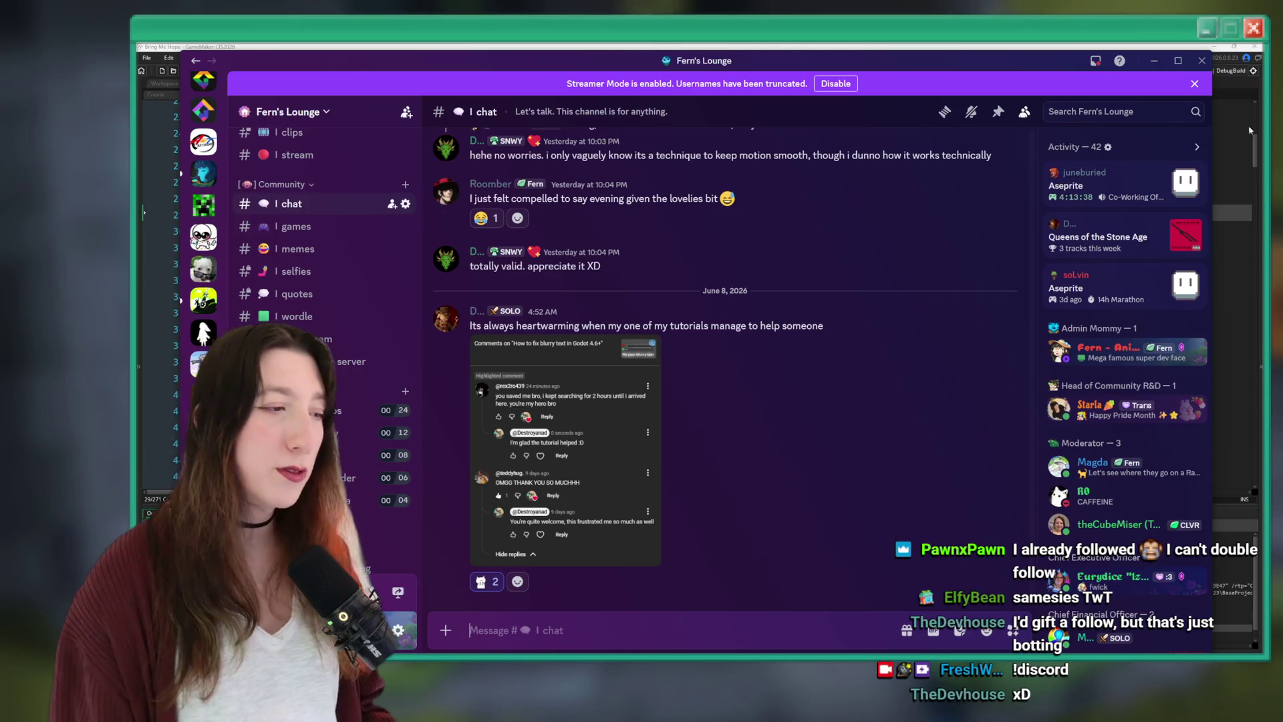
scroll(327, 288, down, 5)
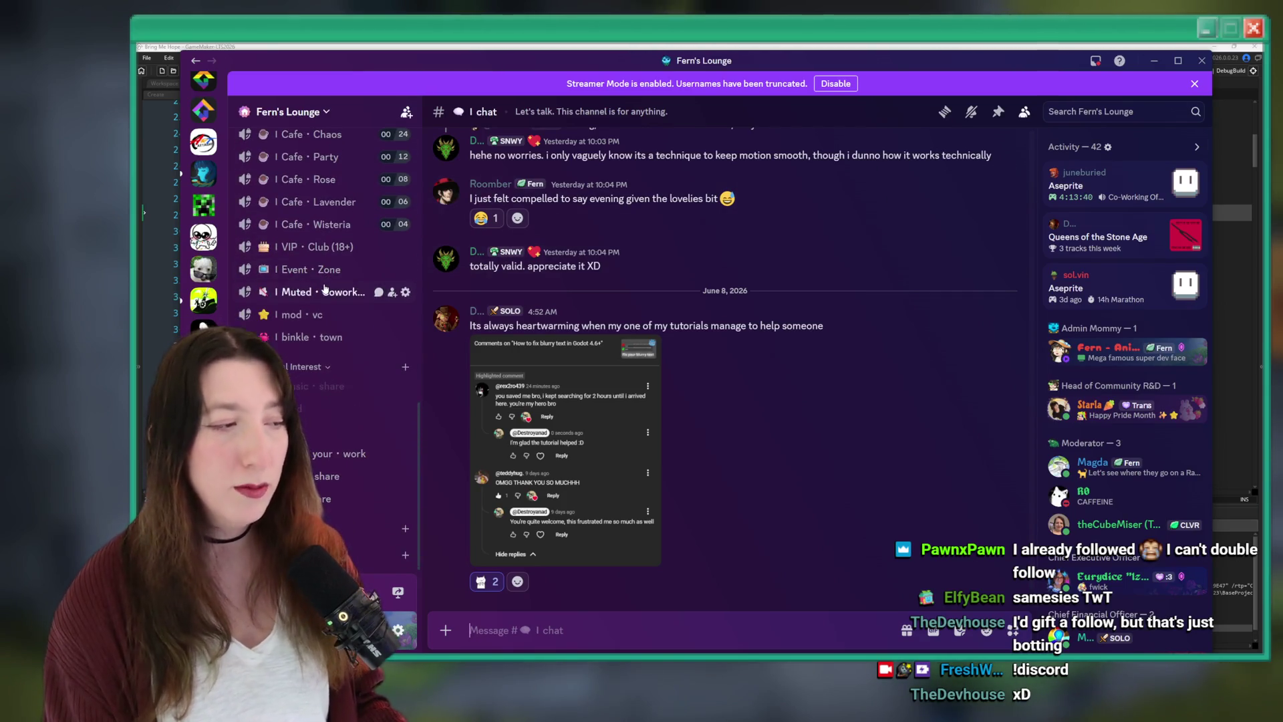
scroll(324, 289, up, 10)
scroll(339, 294, down, 2)
click(1154, 61)
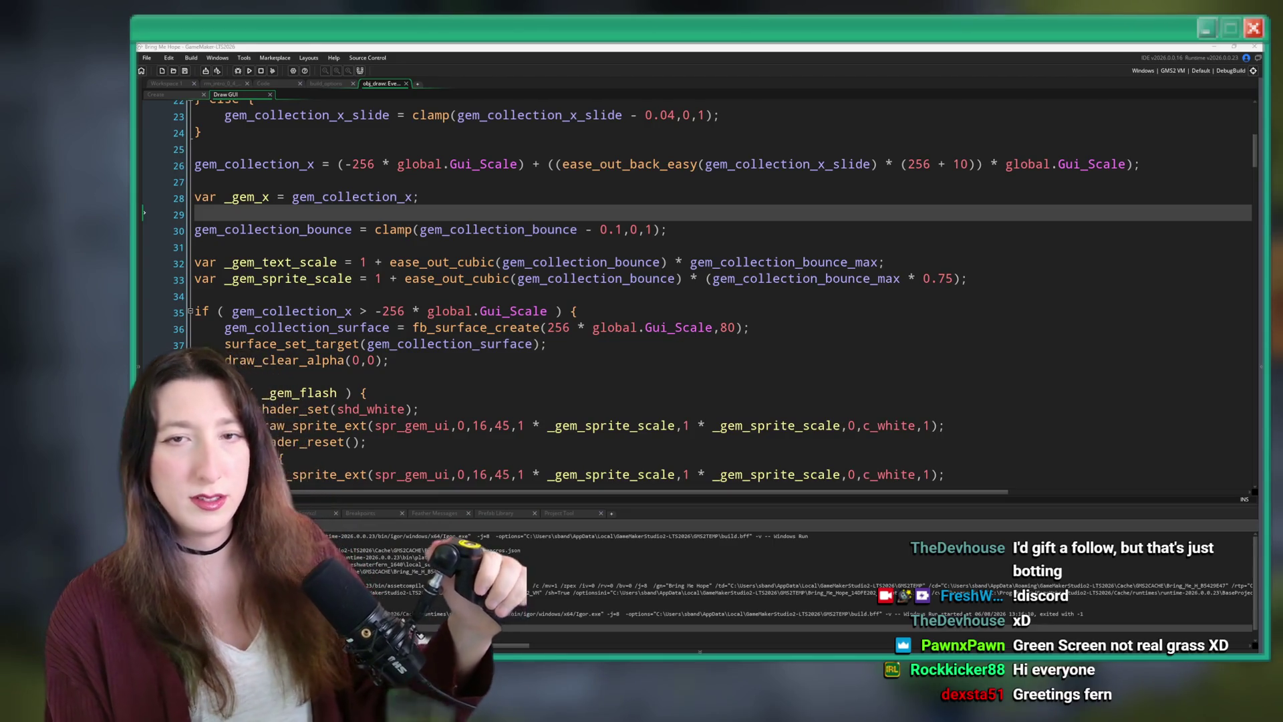
Switch to GitHub Desktop to review the 12 changed files.
key(alt+Tab)
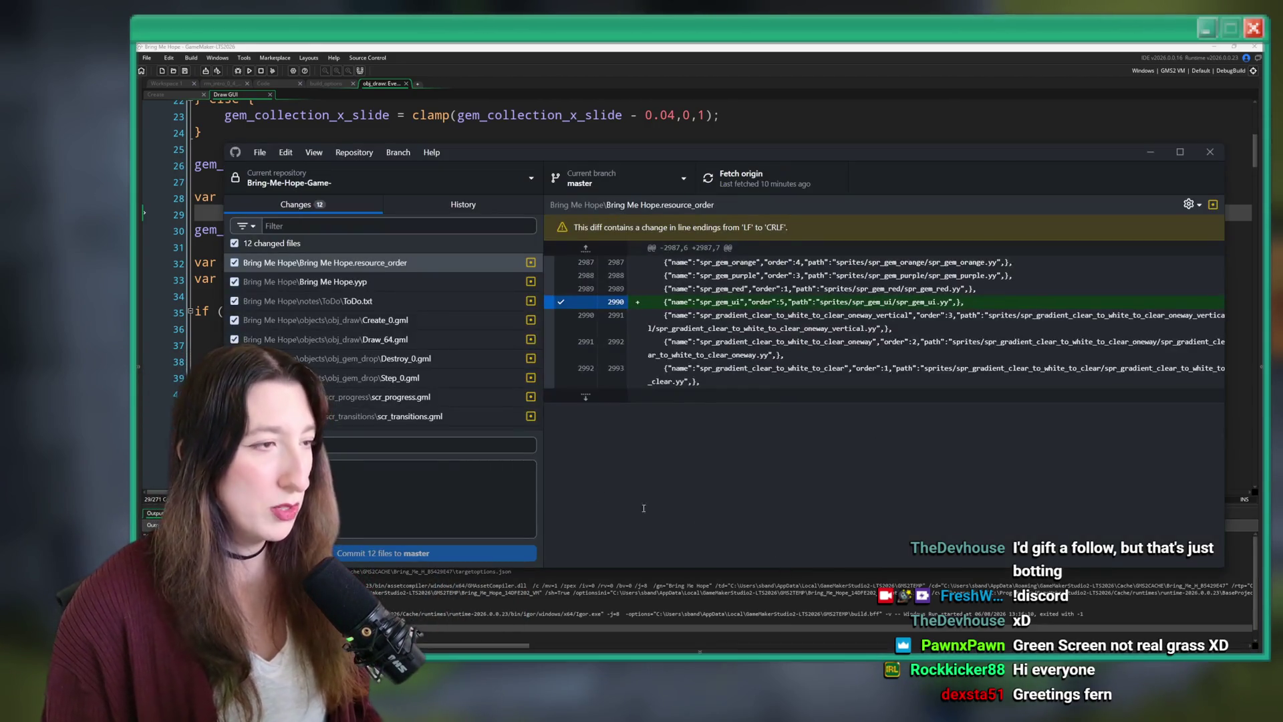
Commit the 12 files to master as 'Gem stuff :D', push to origin, and view History.
text(A)
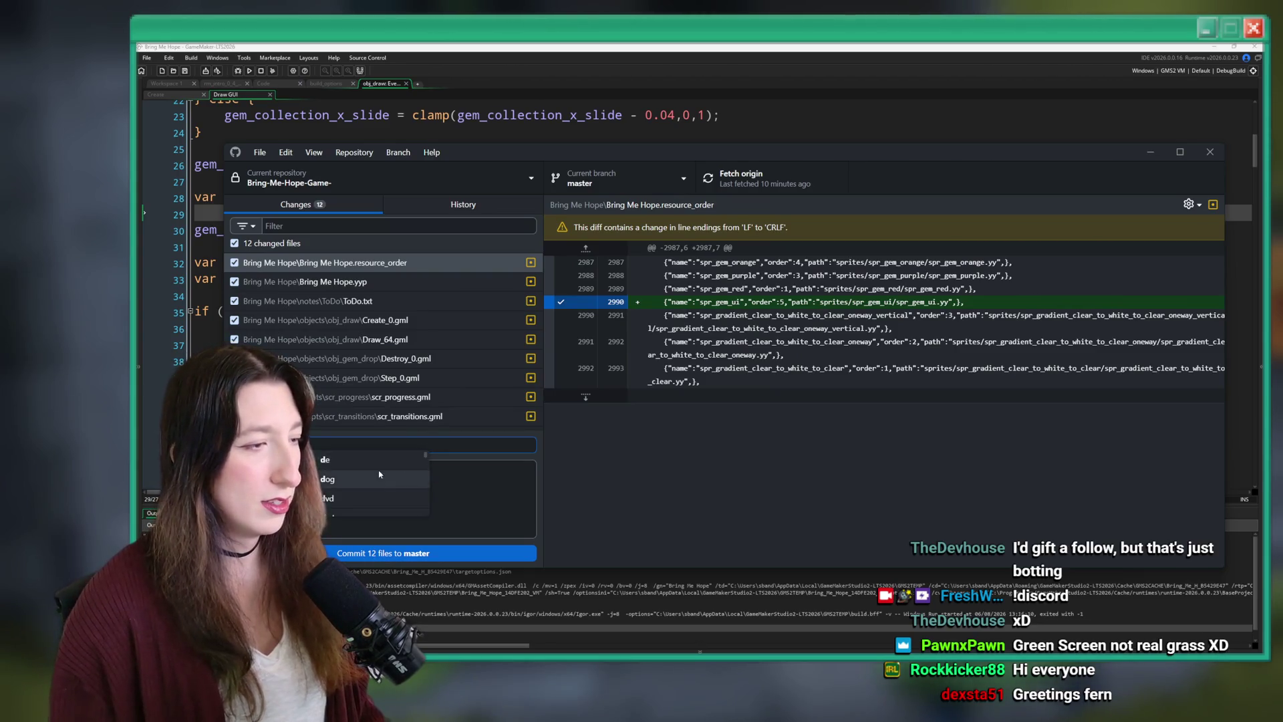
key(Escape)
click(447, 562)
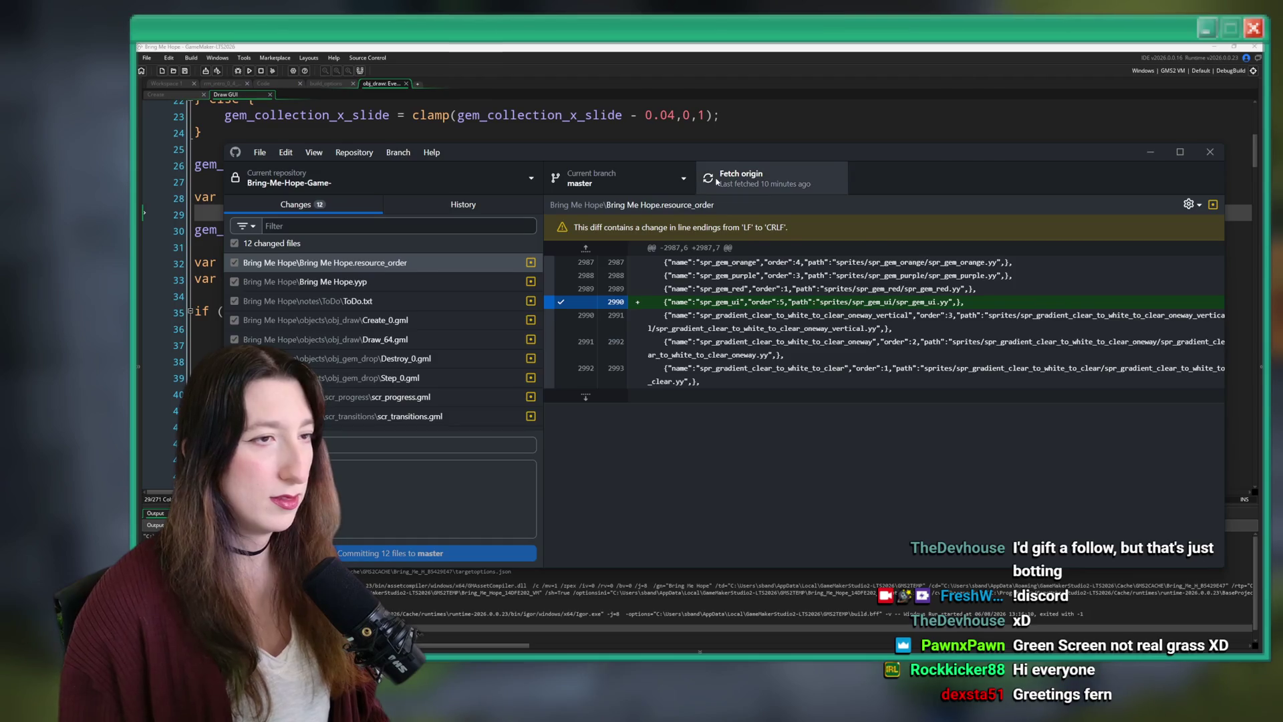
key(ctrl+p)
click(447, 206)
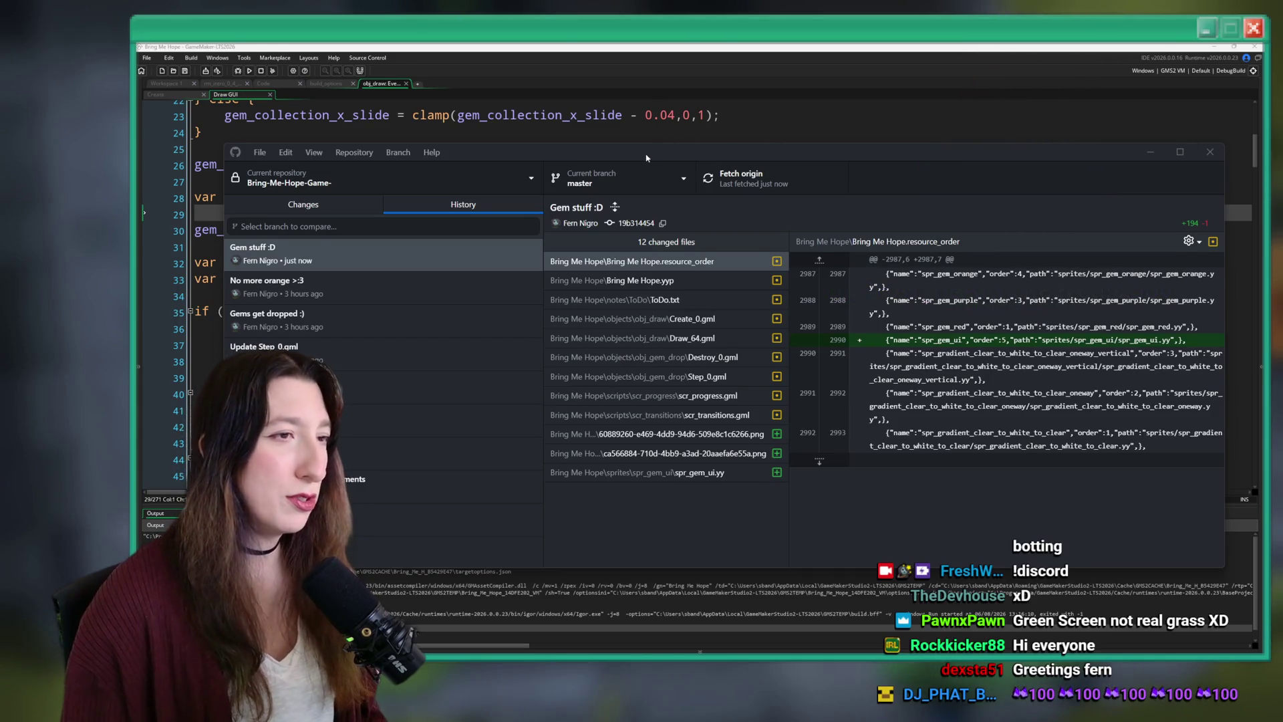
Move the GitHub Desktop window aside and put the caret on line 32 of the GameMaker code.
drag(668, 151, 637, 45)
click(636, 45)
click(586, 262)
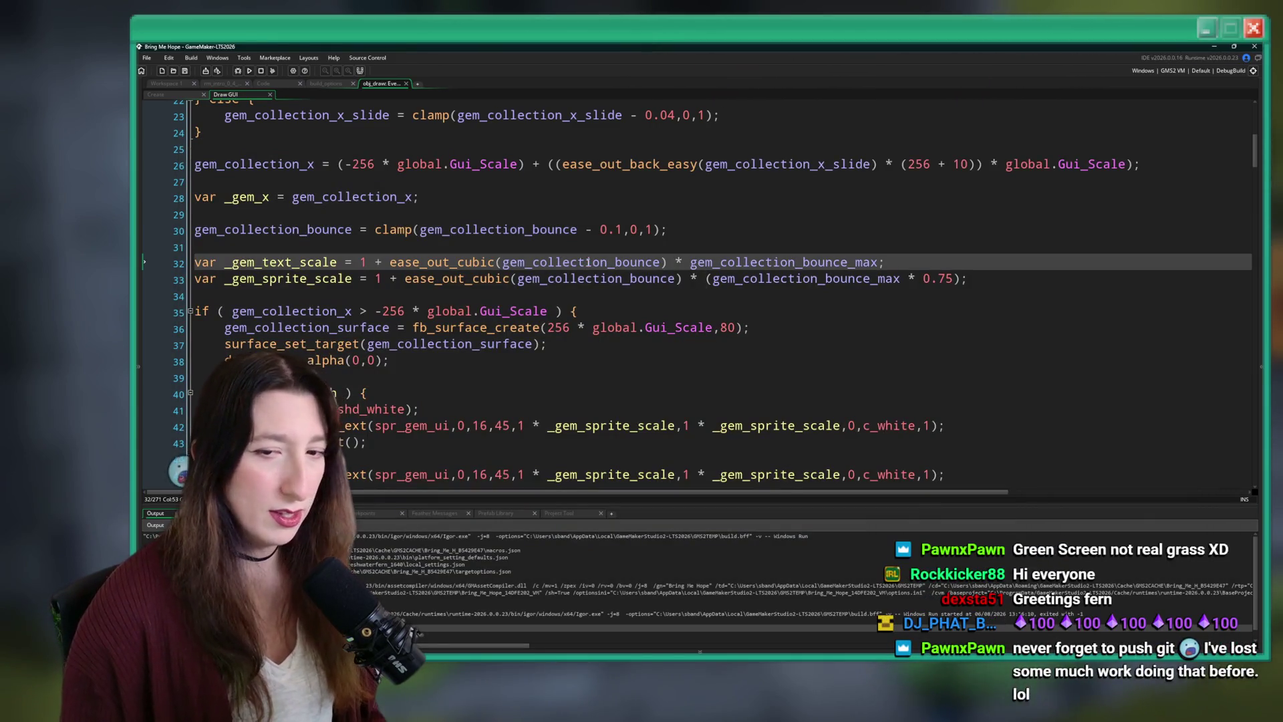
Back in GitHub Desktop's history, inspect older commits down to 'Very nice, lots of good improvements'.
key(alt+Tab)
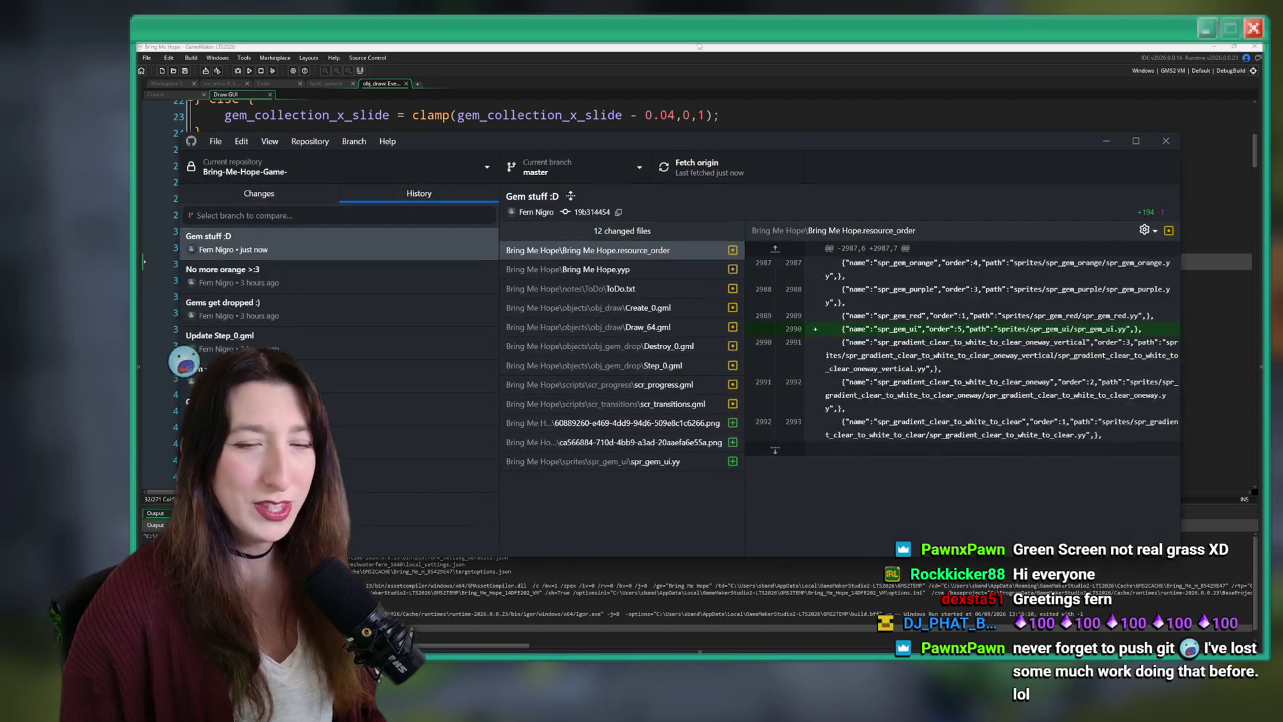
click(259, 292)
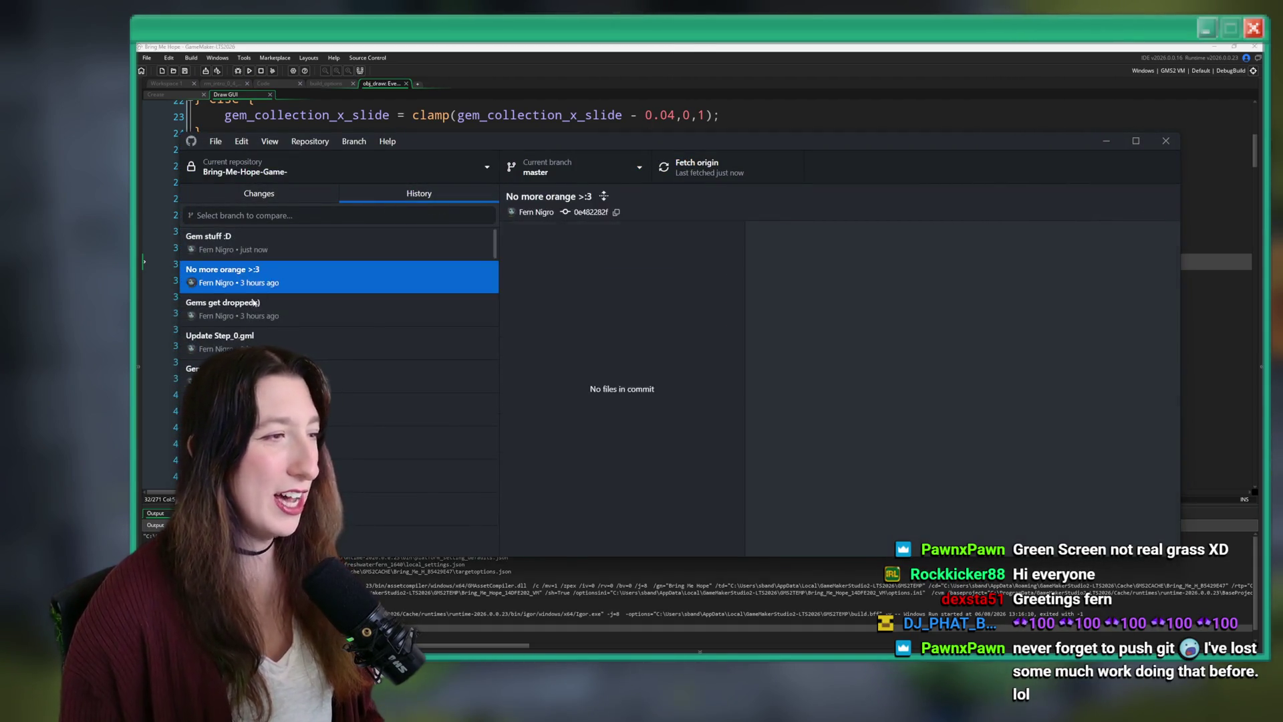
key(Down)
key(Down)
key(Down)
scroll(266, 321, down, 2)
click(267, 338)
View the 'Logo looks yummy now' commit, reselect 'Gem stuff :D', then return to GameMaker.
key(Down)
key(Down)
key(Down)
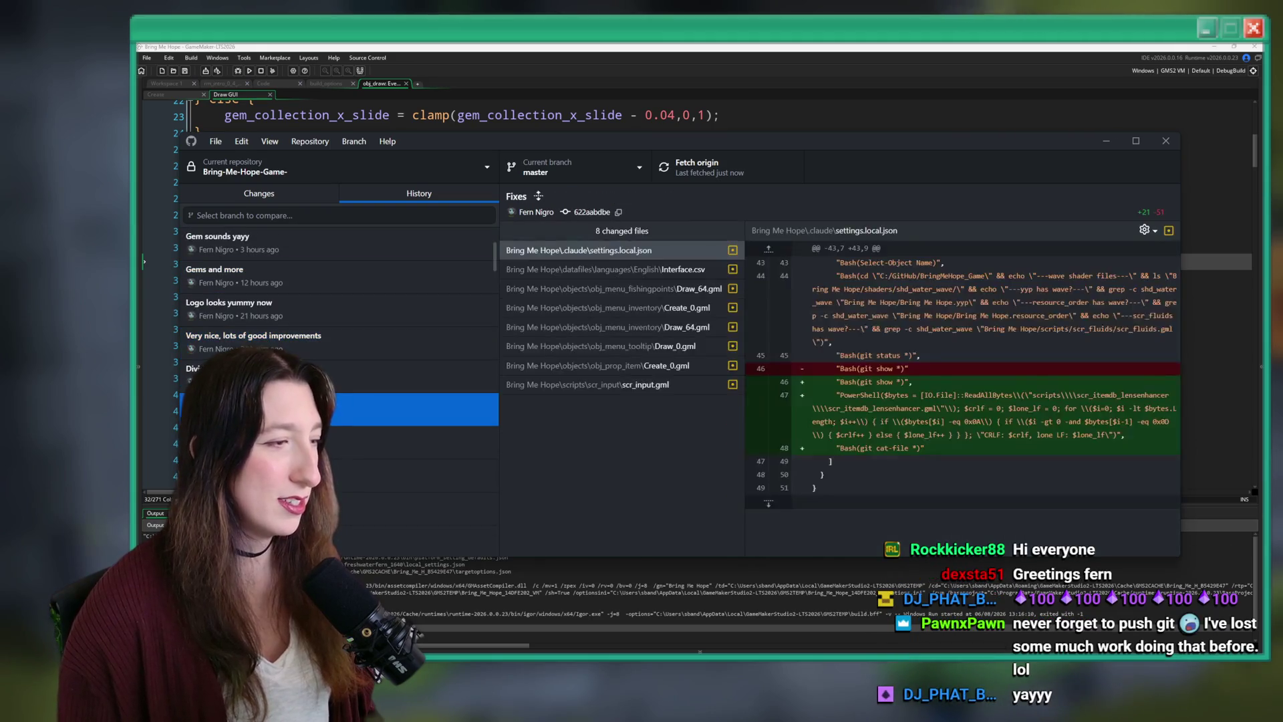
click(279, 317)
key(Up)
key(Up)
key(Up)
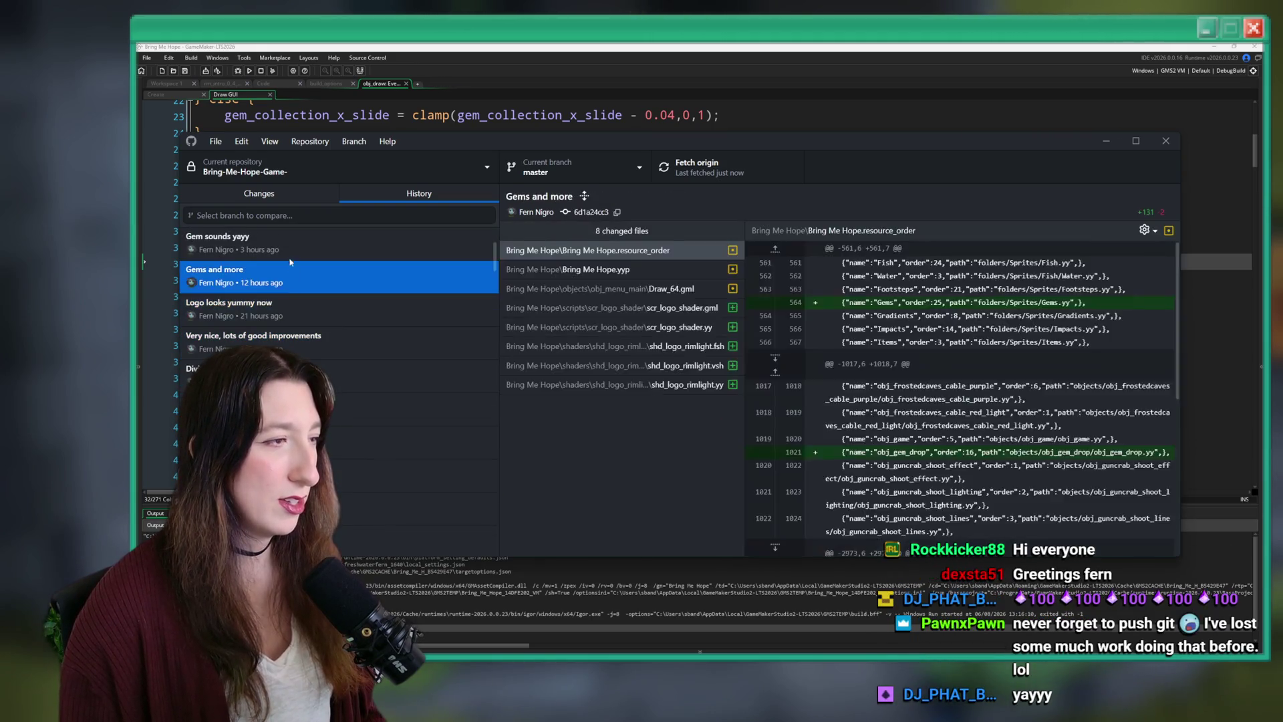
key(Up)
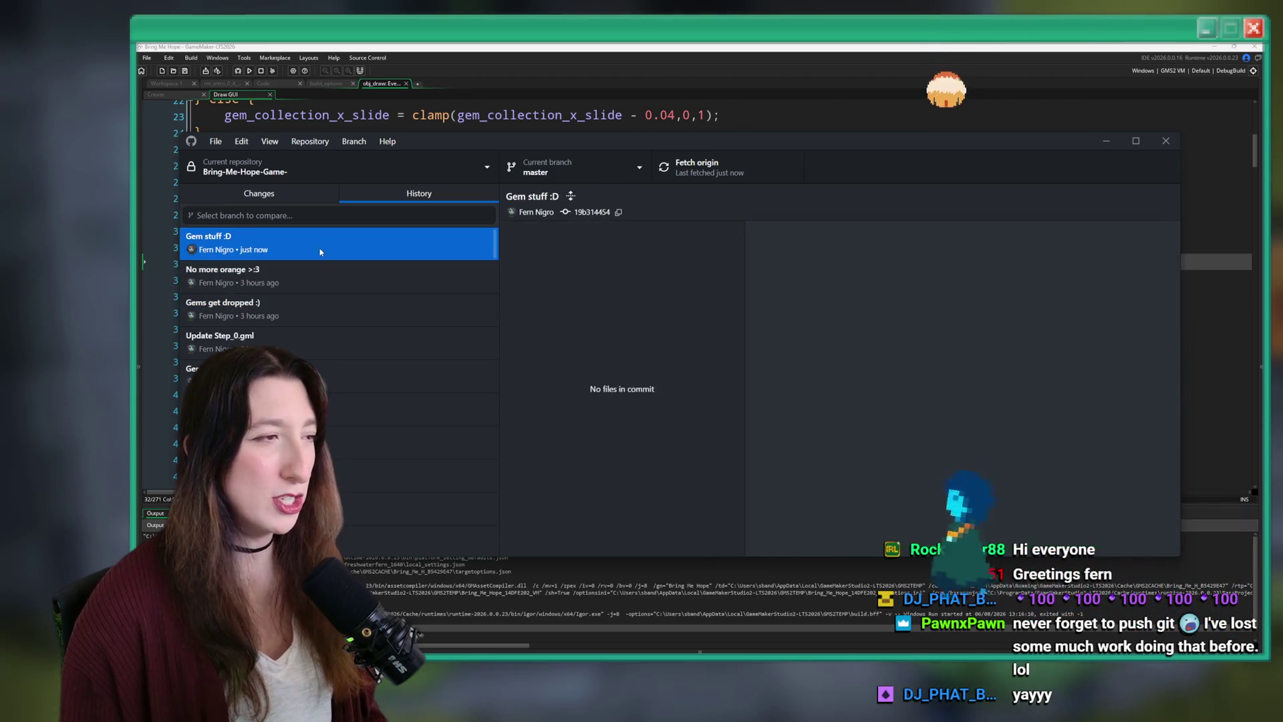
click(1106, 141)
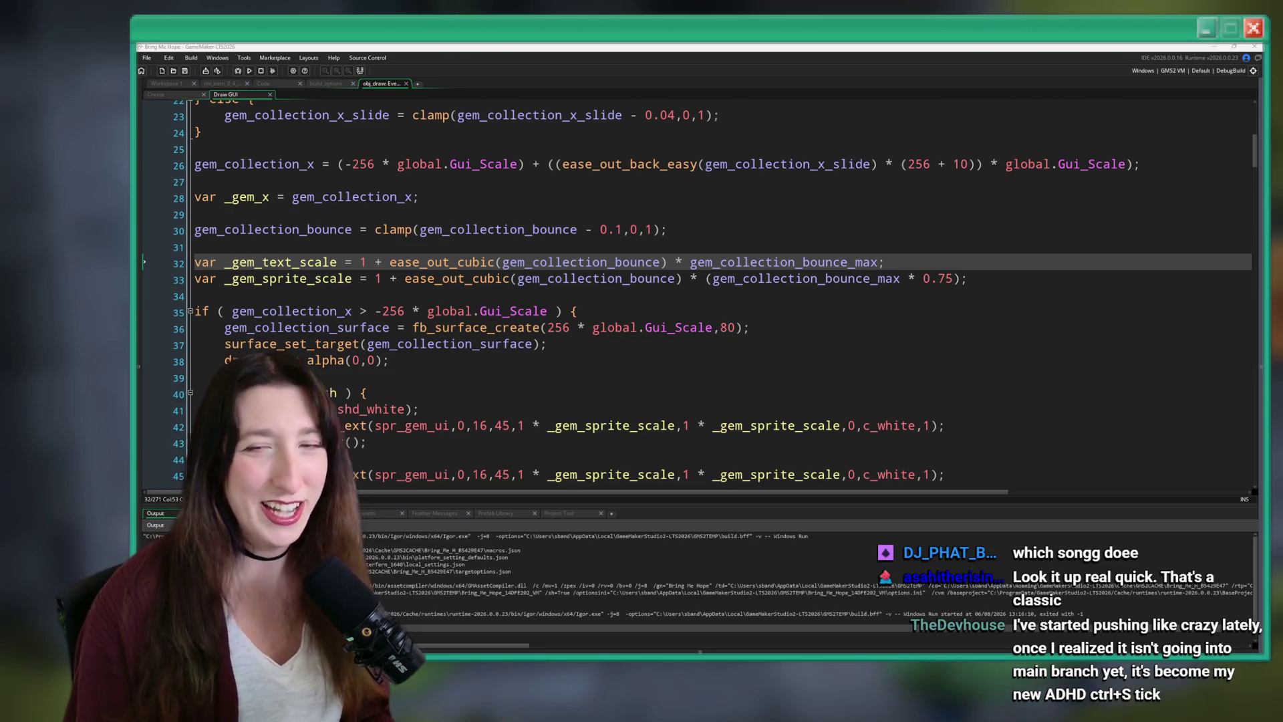
click(795, 201)
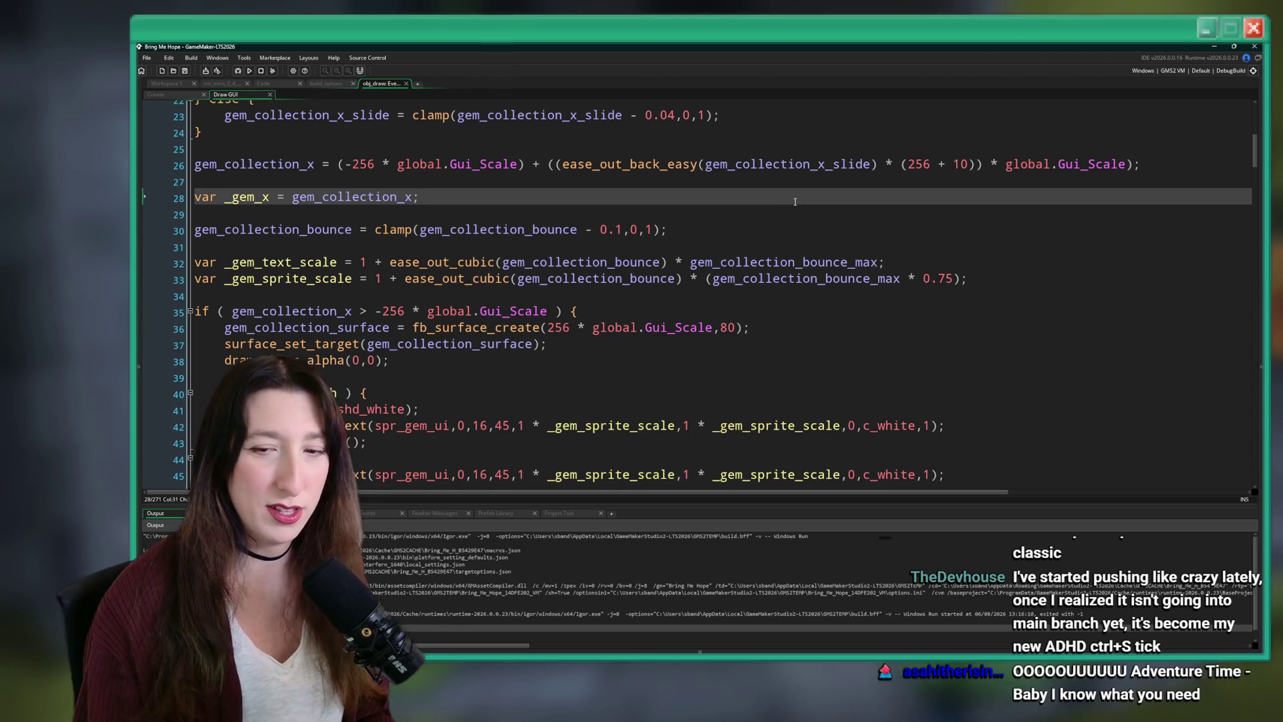
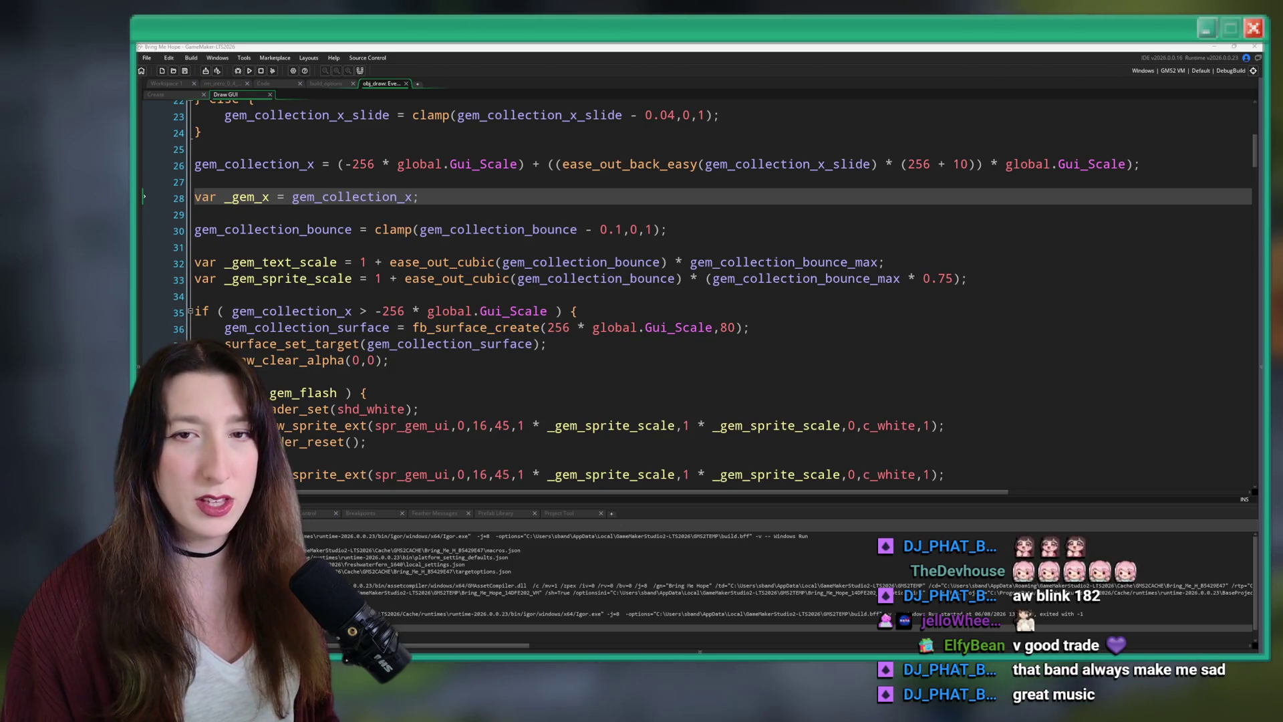
Launch Steam from Start on the Bring Me Hope store page and play the trailer full screen.
key(super)
text(ste)
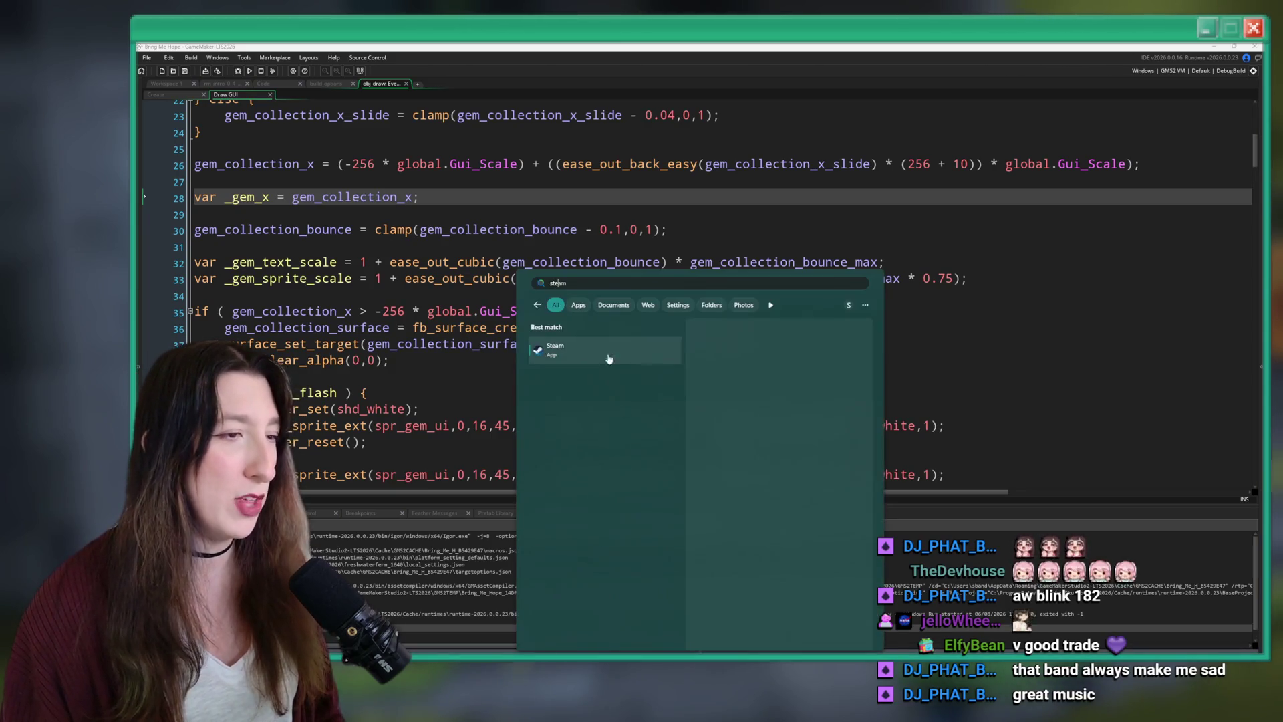
click(606, 346)
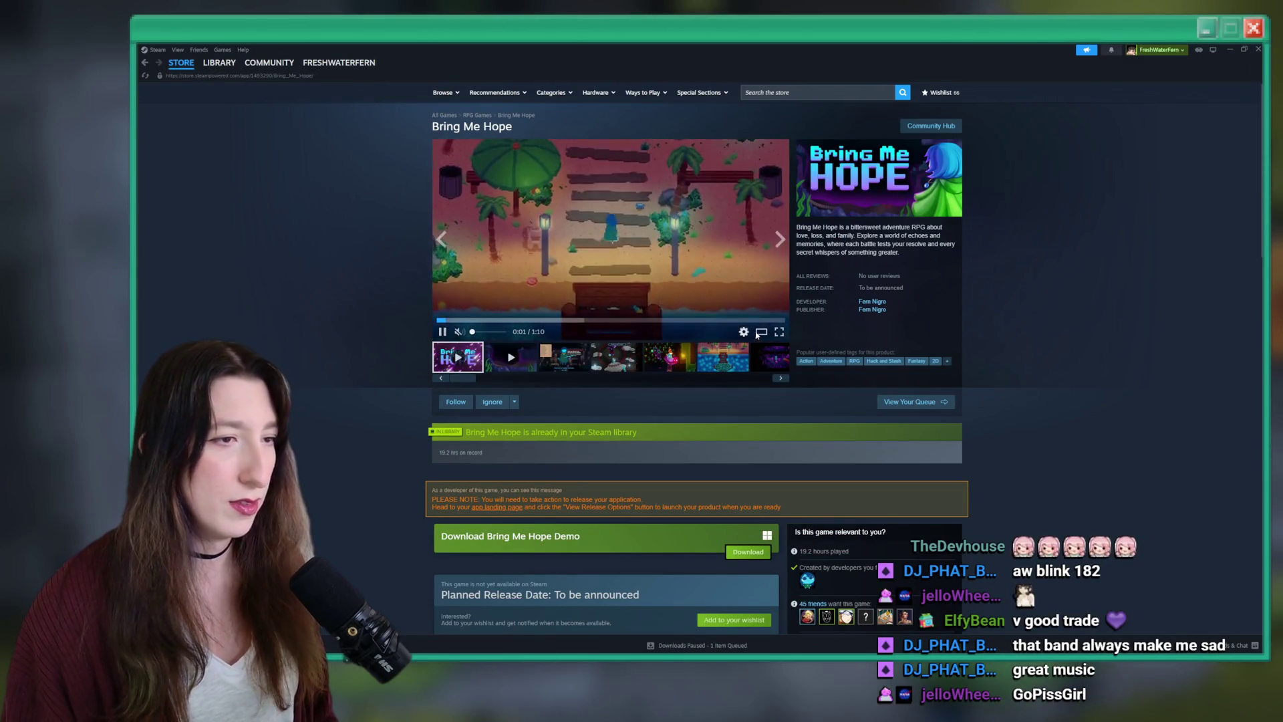
click(780, 333)
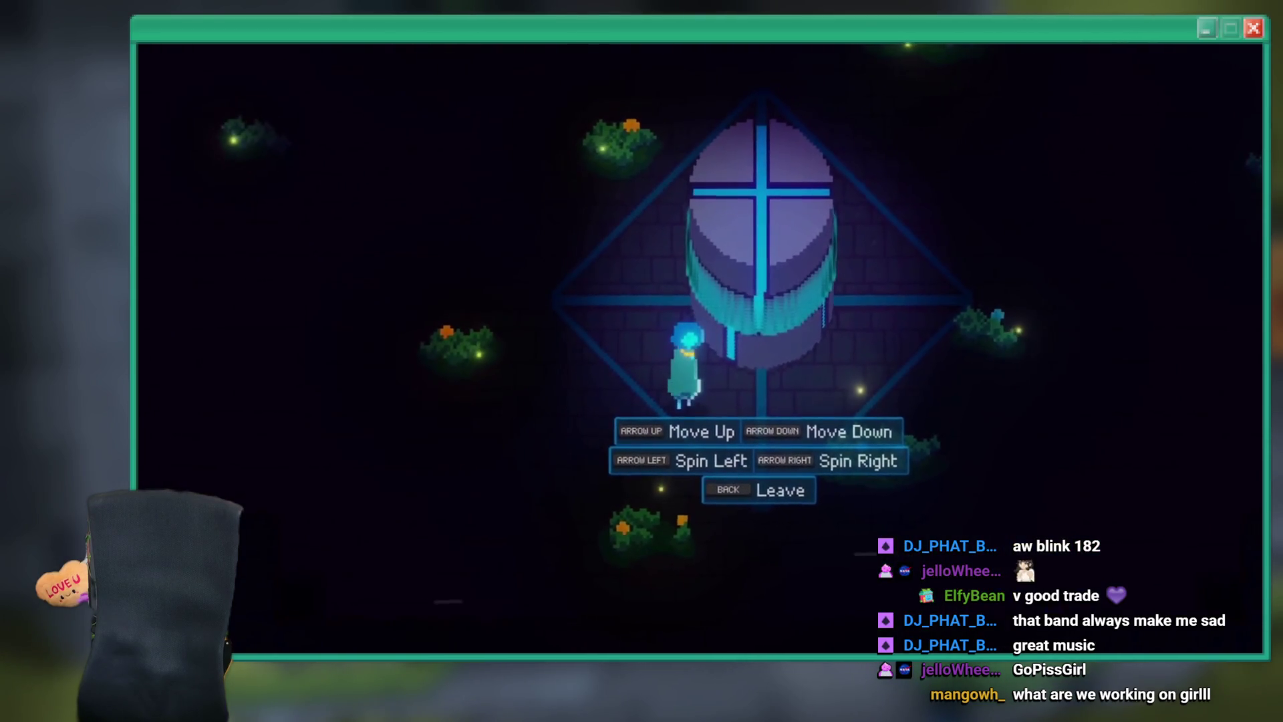
key(Escape)
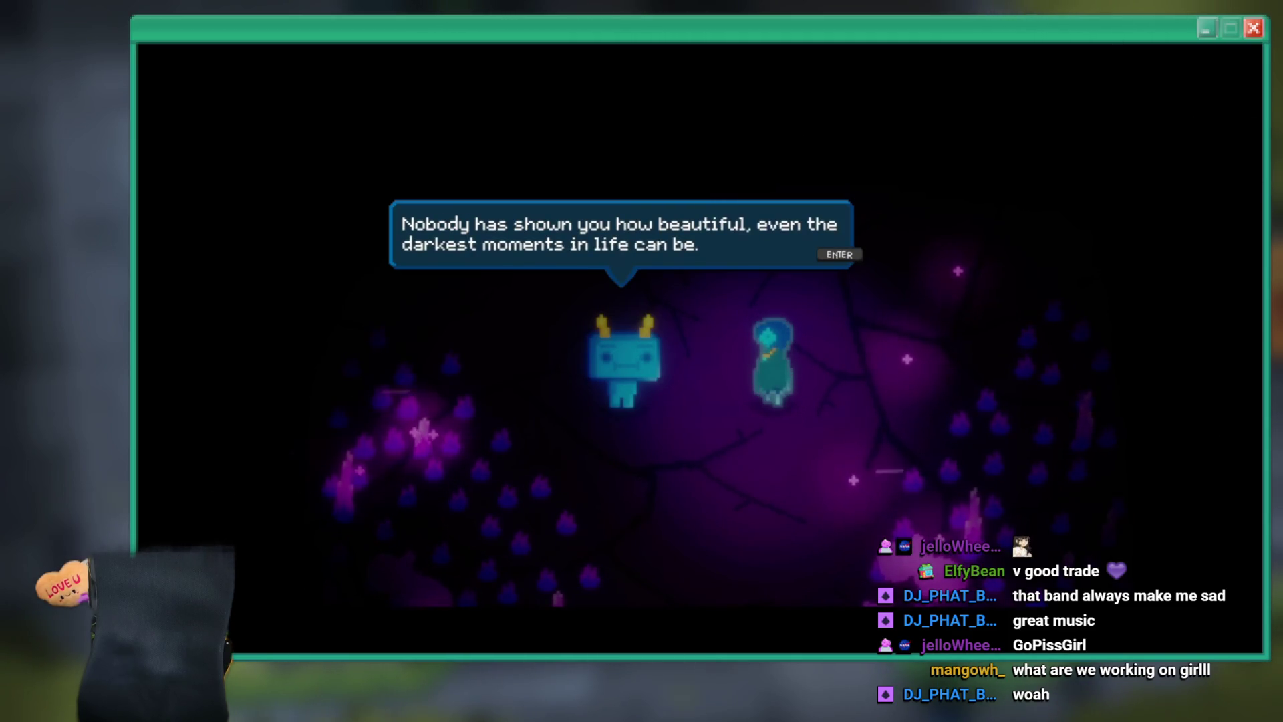
key(Return)
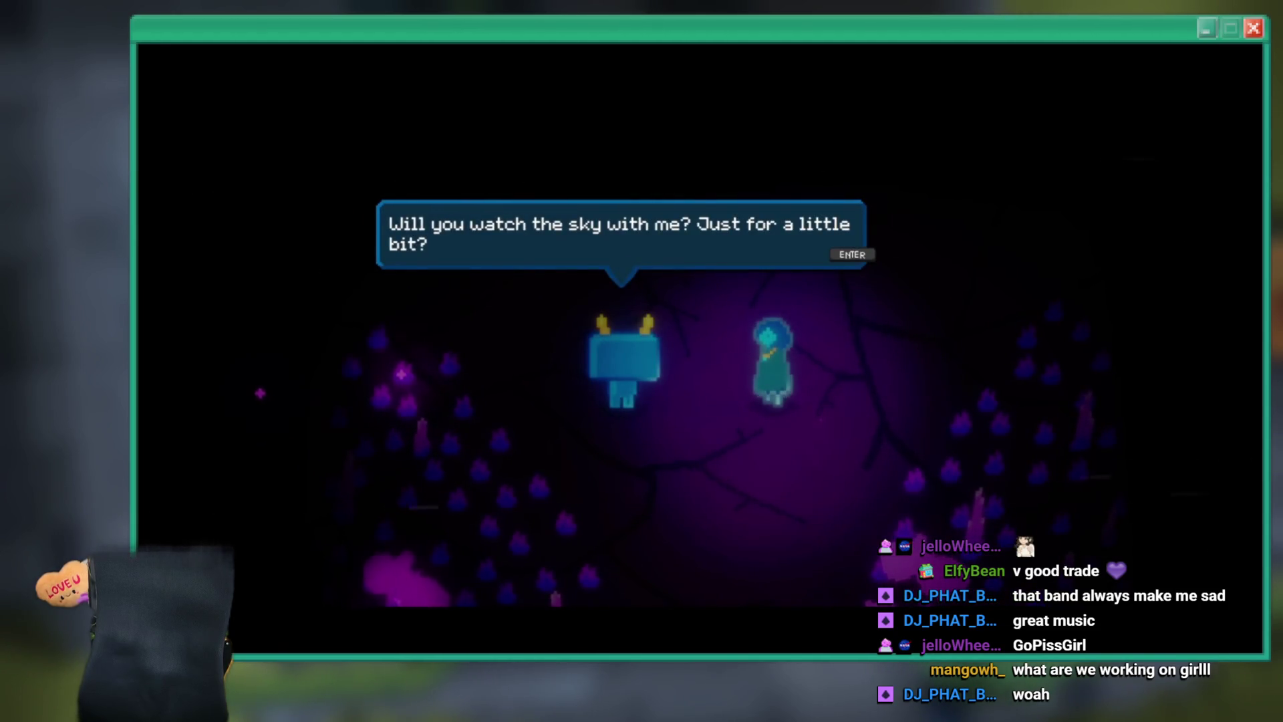
key(Return)
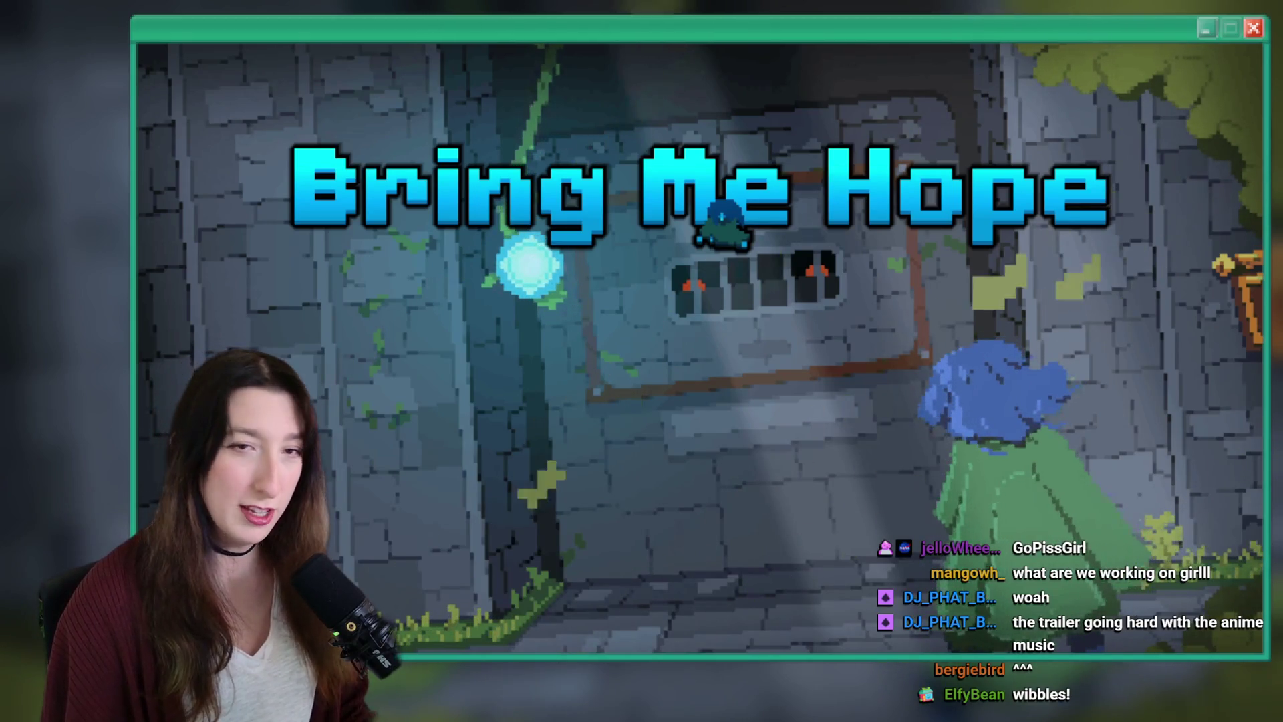
Exit the full-screen trailer and scroll down the Bring Me Hope store page.
key(Escape)
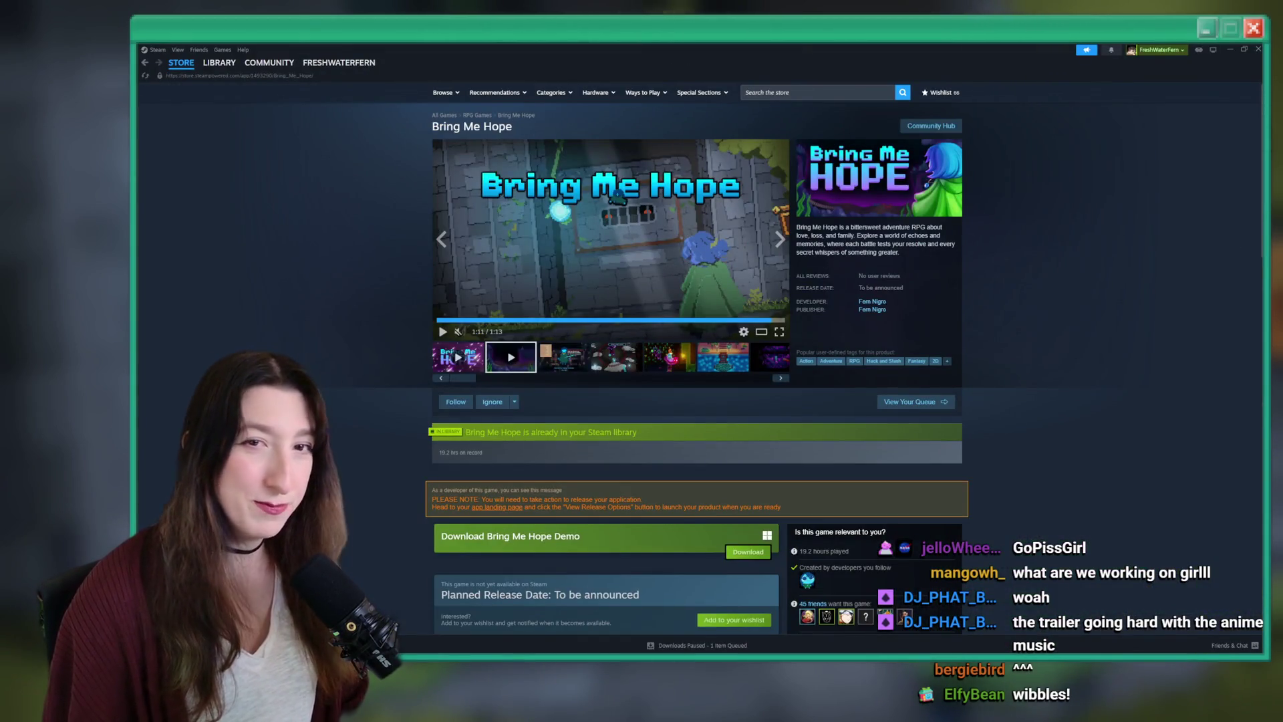
scroll(714, 457, down, 10)
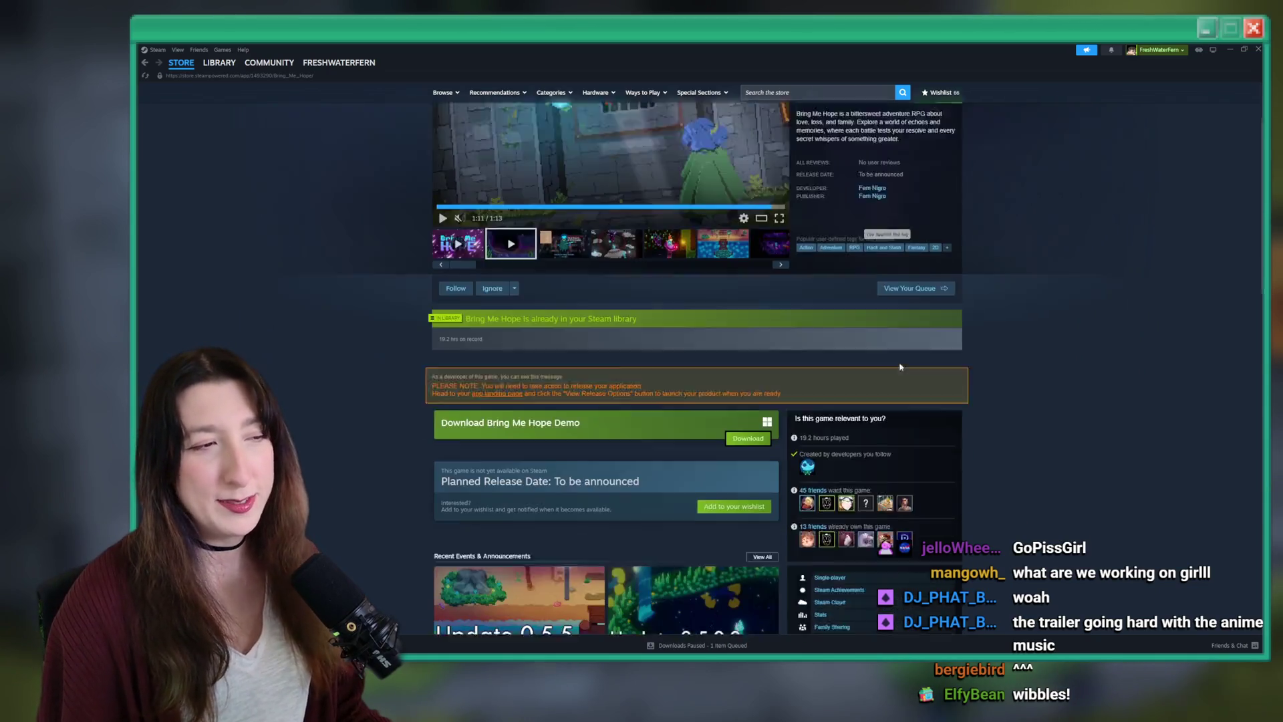
scroll(714, 457, down, 2)
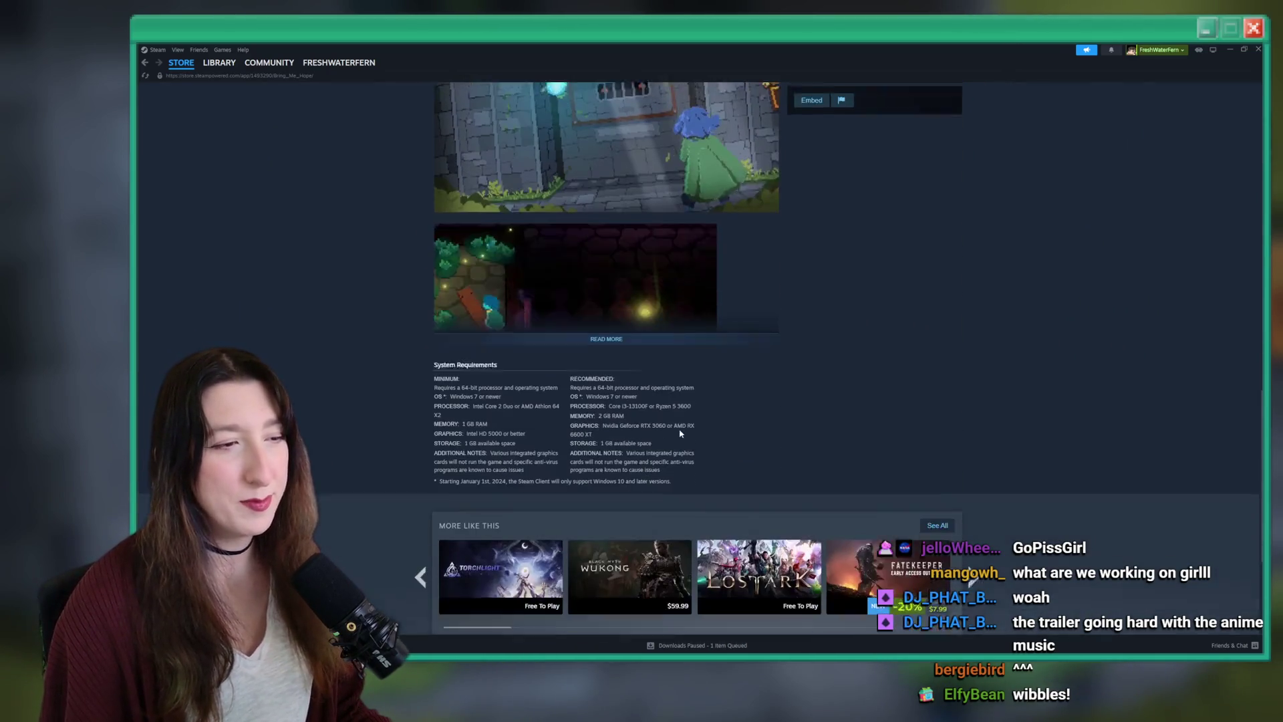
Expand the full About This Game description, then switch back to GameMaker.
click(606, 328)
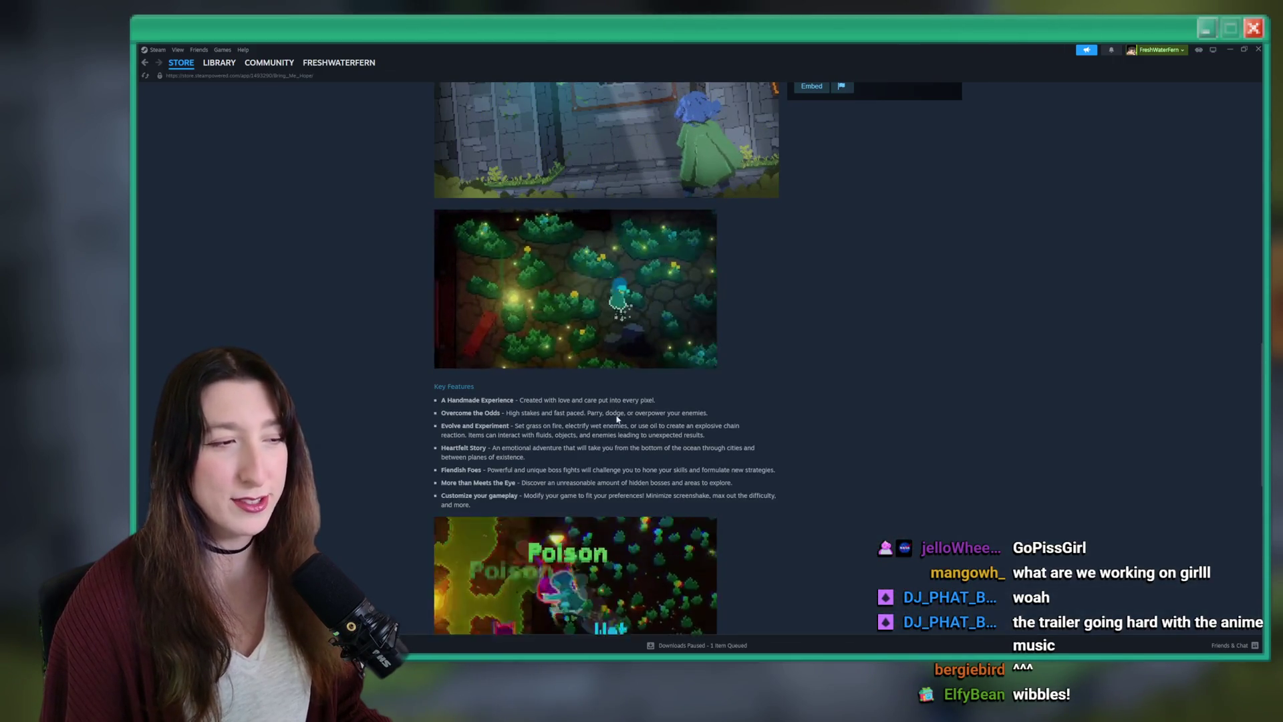
scroll(598, 167, down, 3)
scroll(624, 480, up, 8)
scroll(624, 480, up, 10)
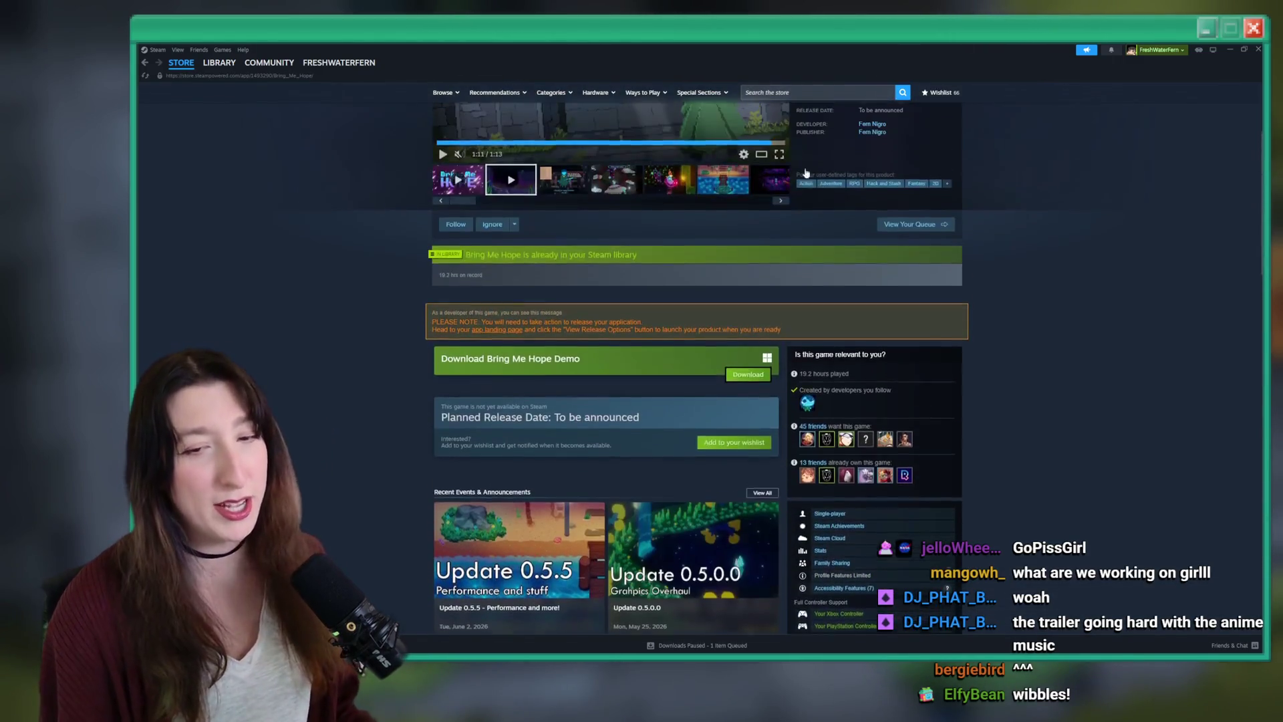
key(alt+Tab)
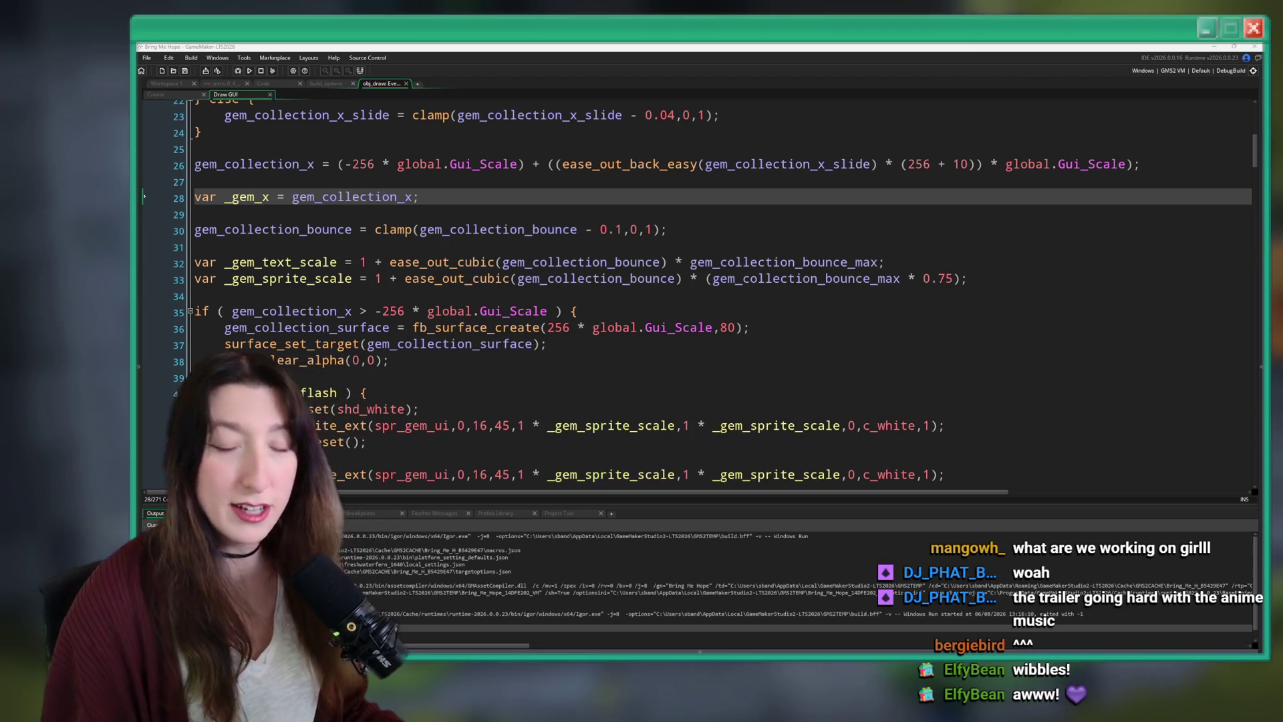
Review the gem collection Draw GUI code around the if-line and surface creation line.
click(428, 195)
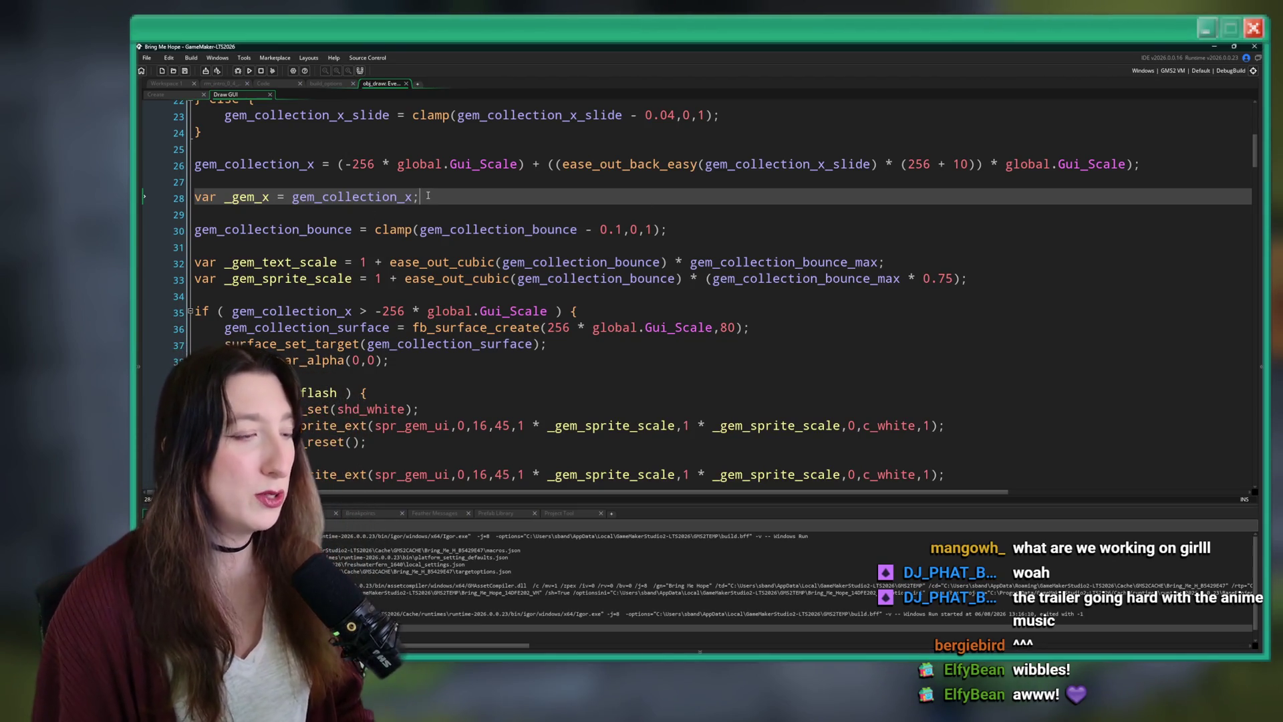
ctrl+scroll(343, 208, down, 3)
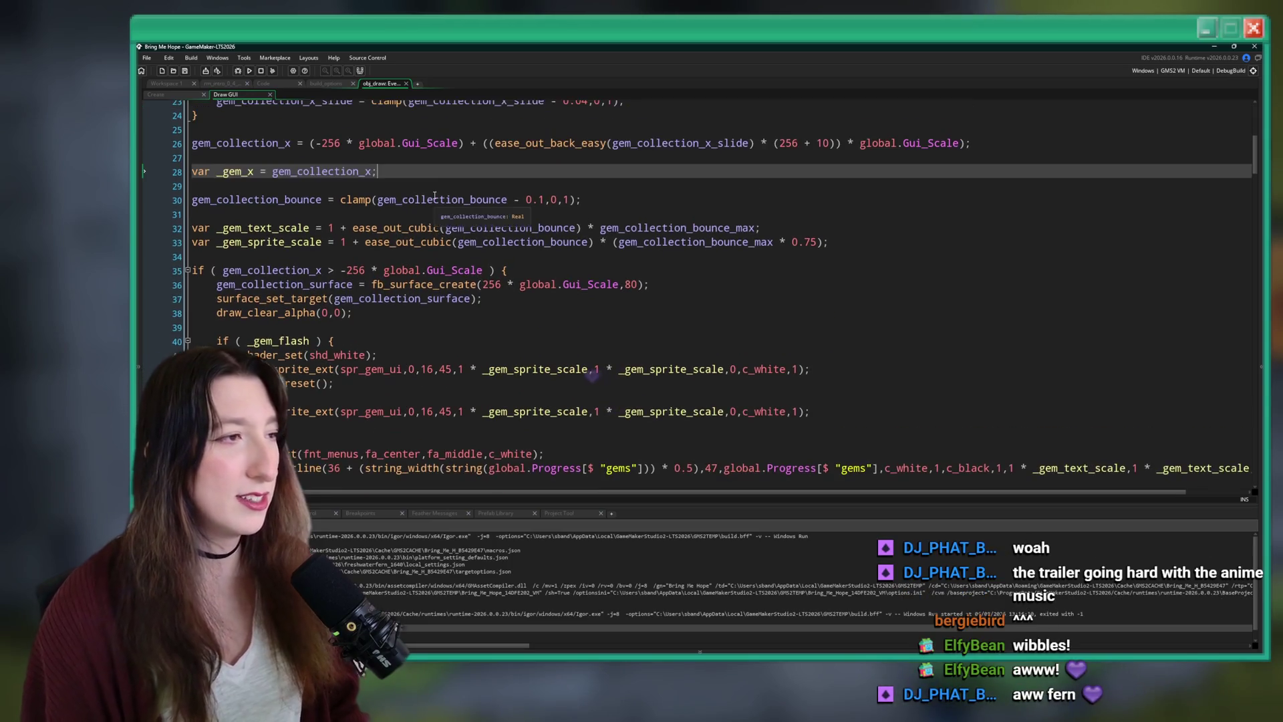
scroll(443, 173, up, 1)
scroll(539, 202, up, 1)
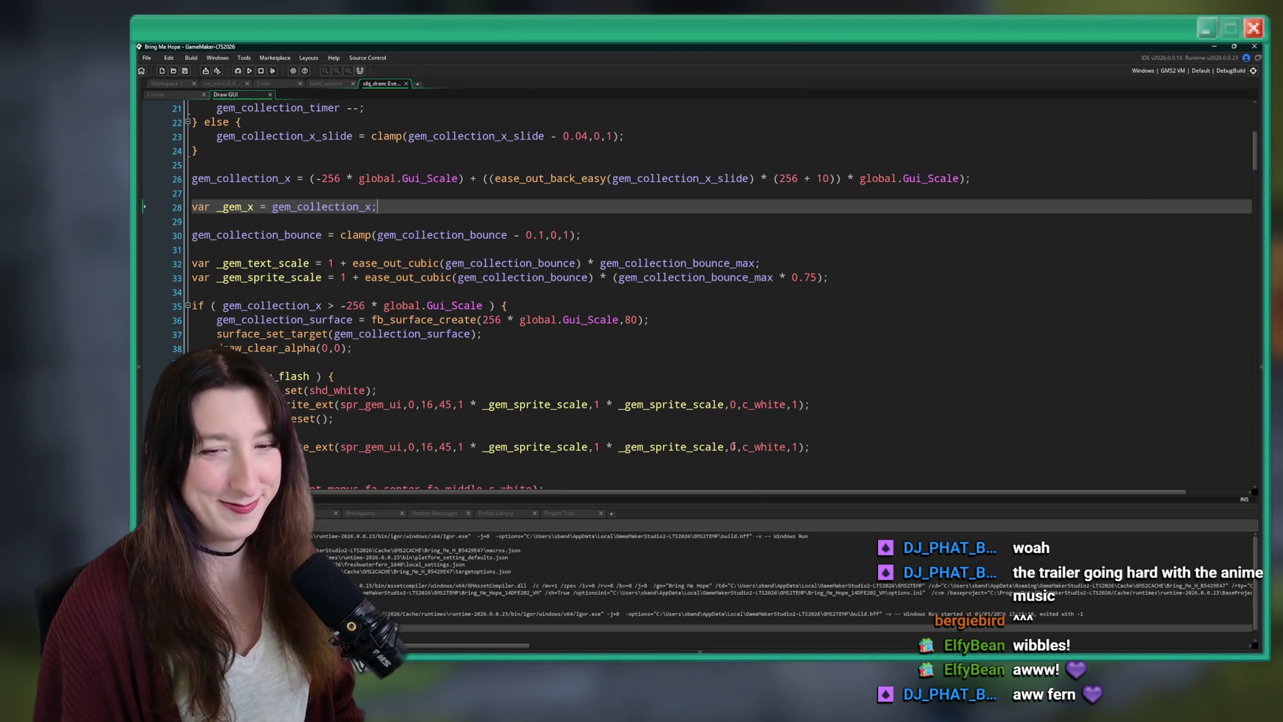
click(564, 310)
scroll(619, 304, down, 5)
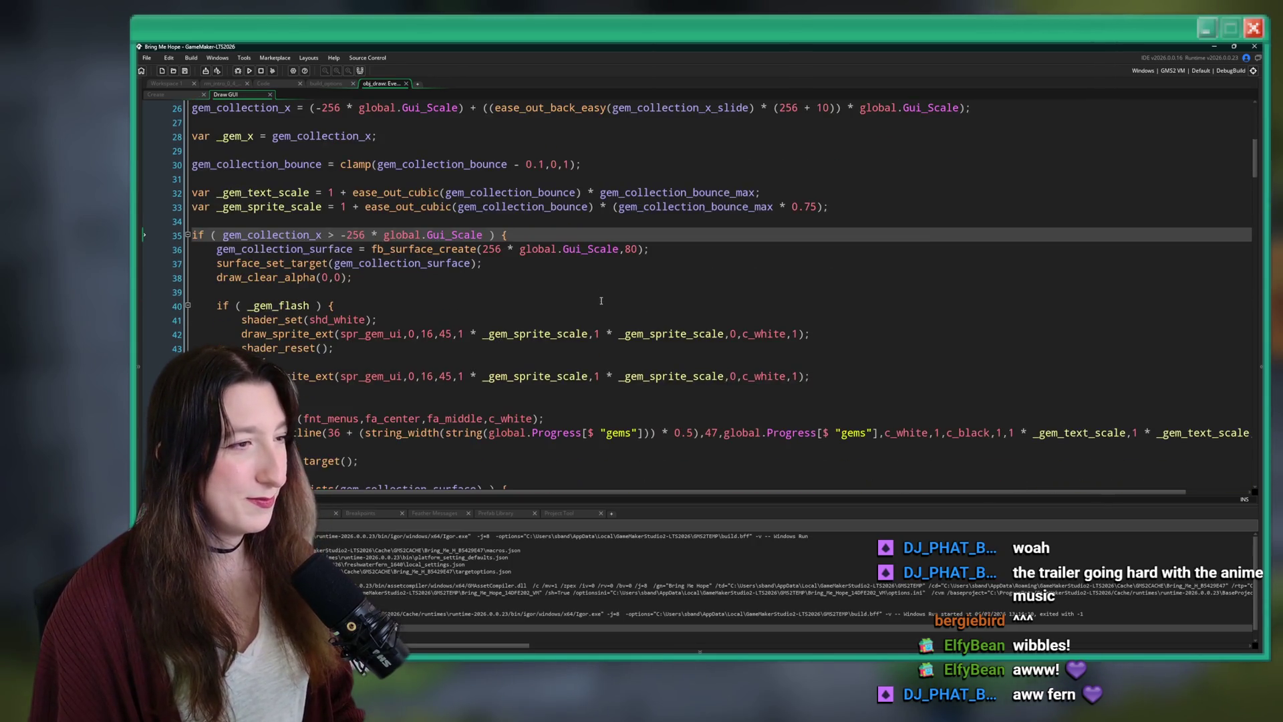
click(663, 250)
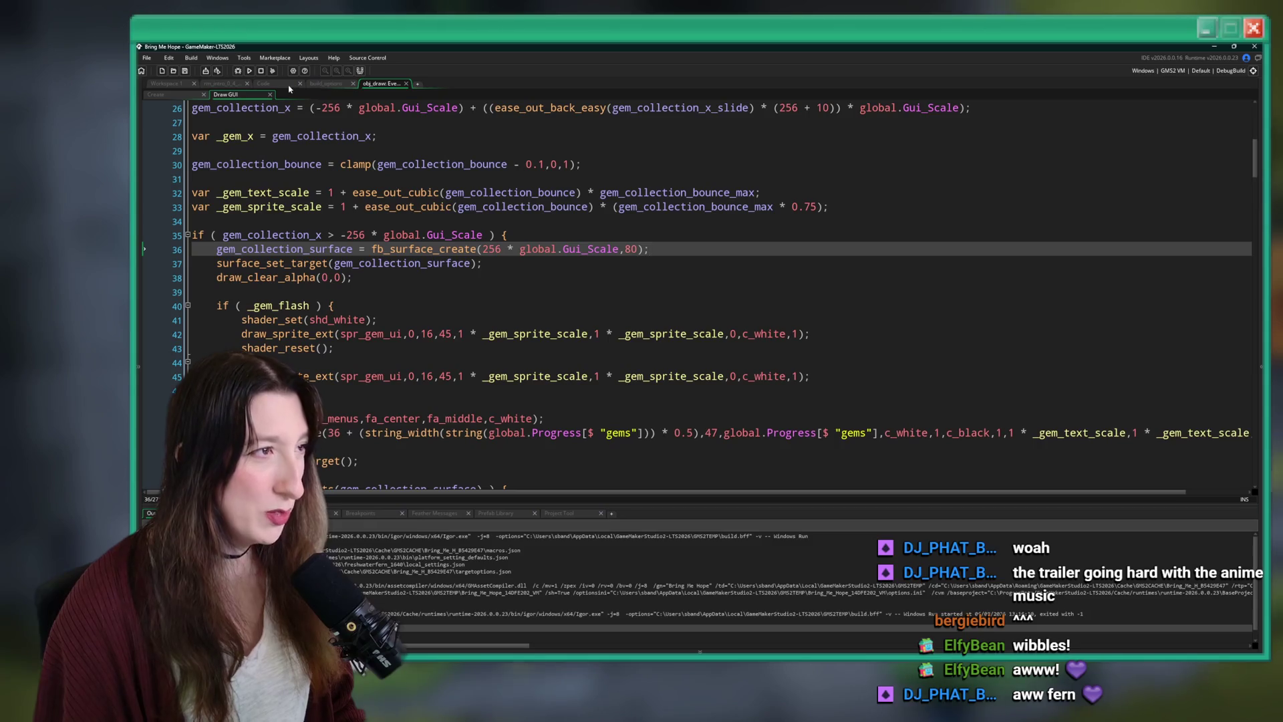
Find the gems entry in scr_progress.gml, then open ToDo.txt through asset search.
click(282, 85)
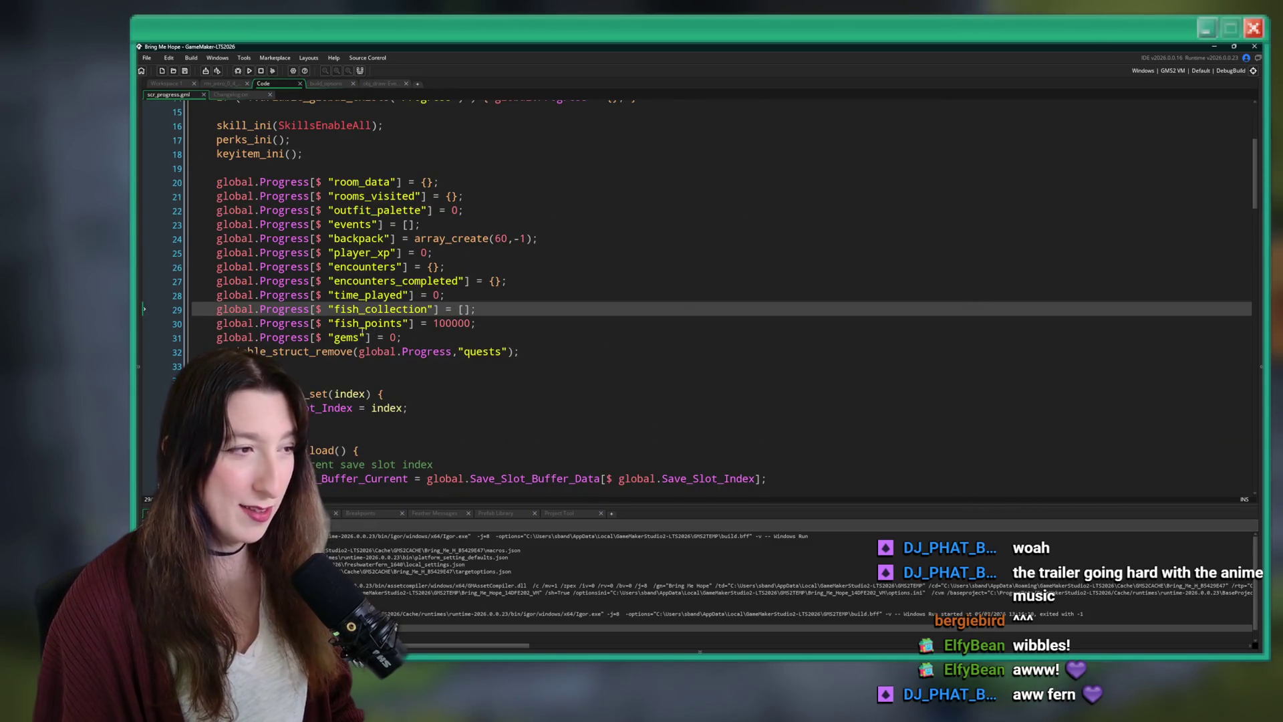
double_click(361, 332)
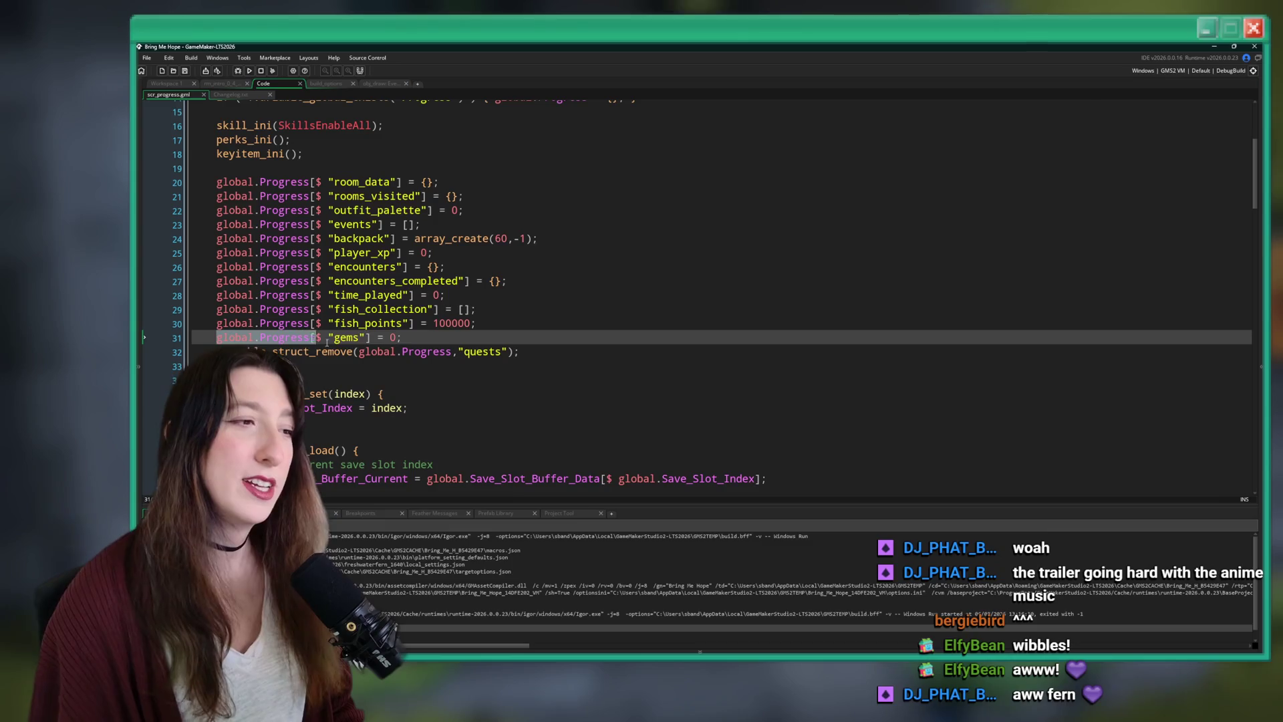
click(533, 283)
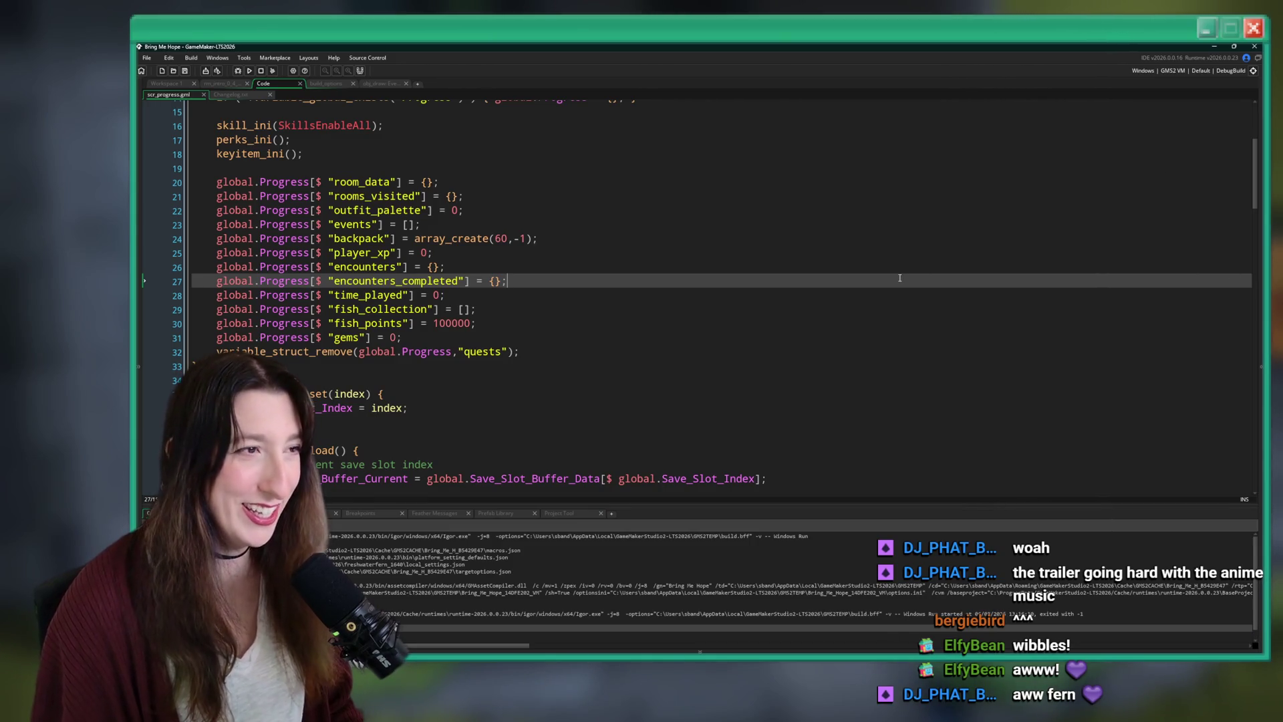
key(ctrl+t)
key(Return)
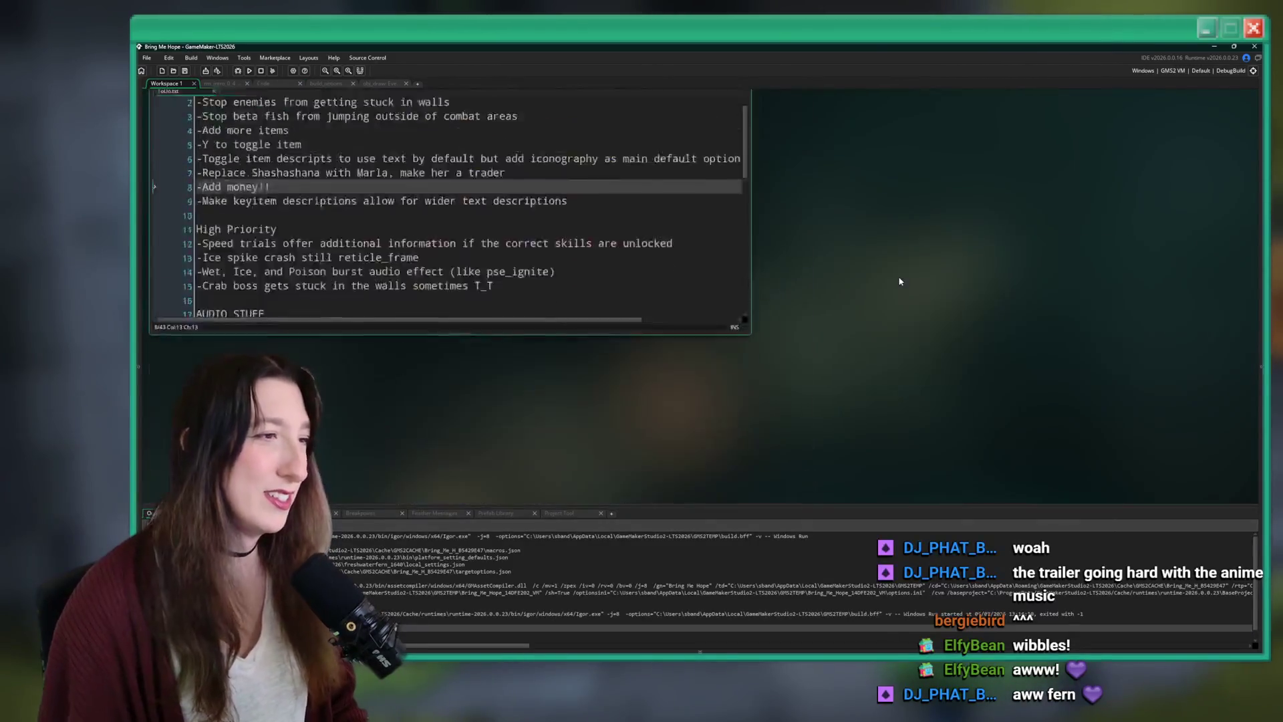
Delete the '-Add money!!' task line from ToDo.txt.
key(Up)
key(Up)
key(Down)
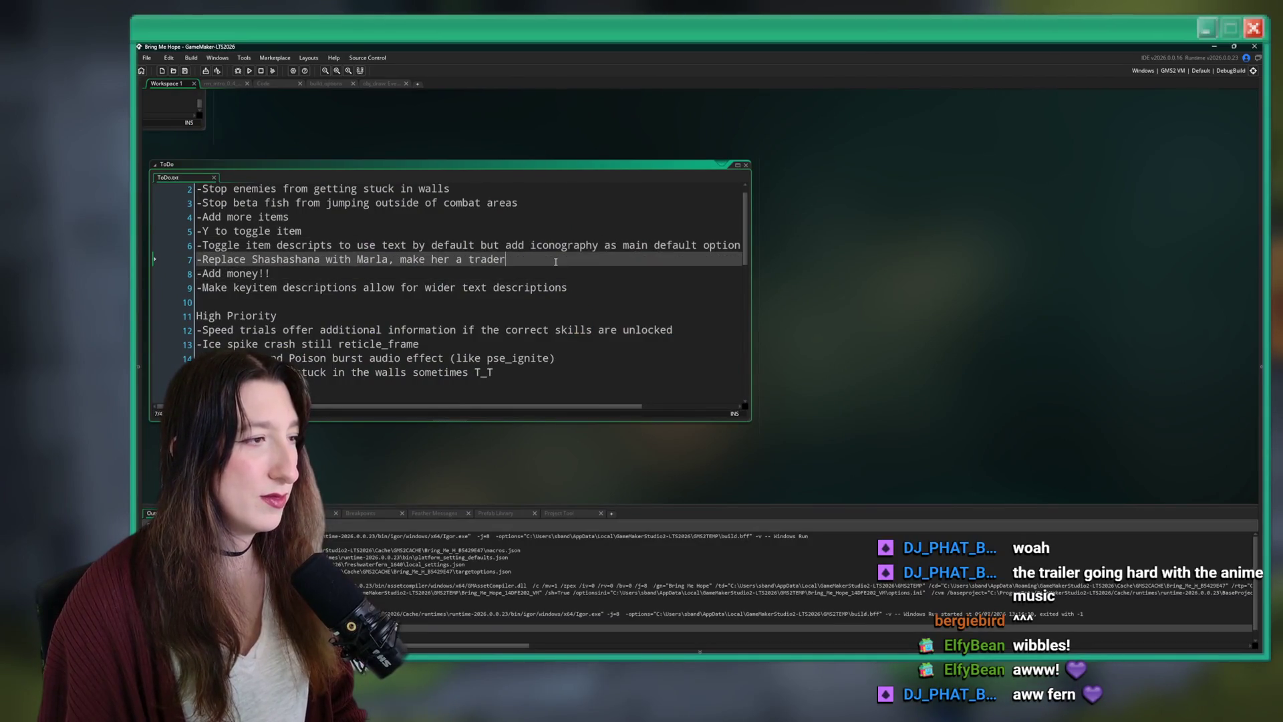
key(Down)
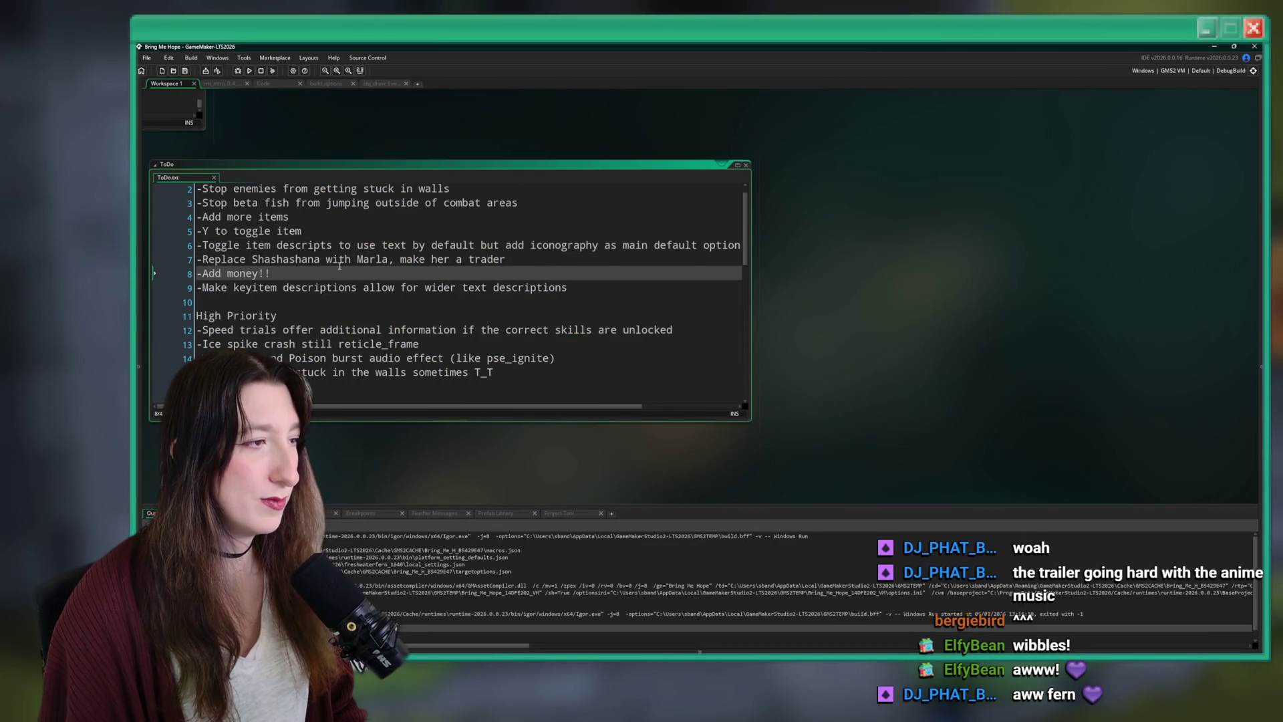
click(186, 275)
key(BackSpace)
key(BackSpace)
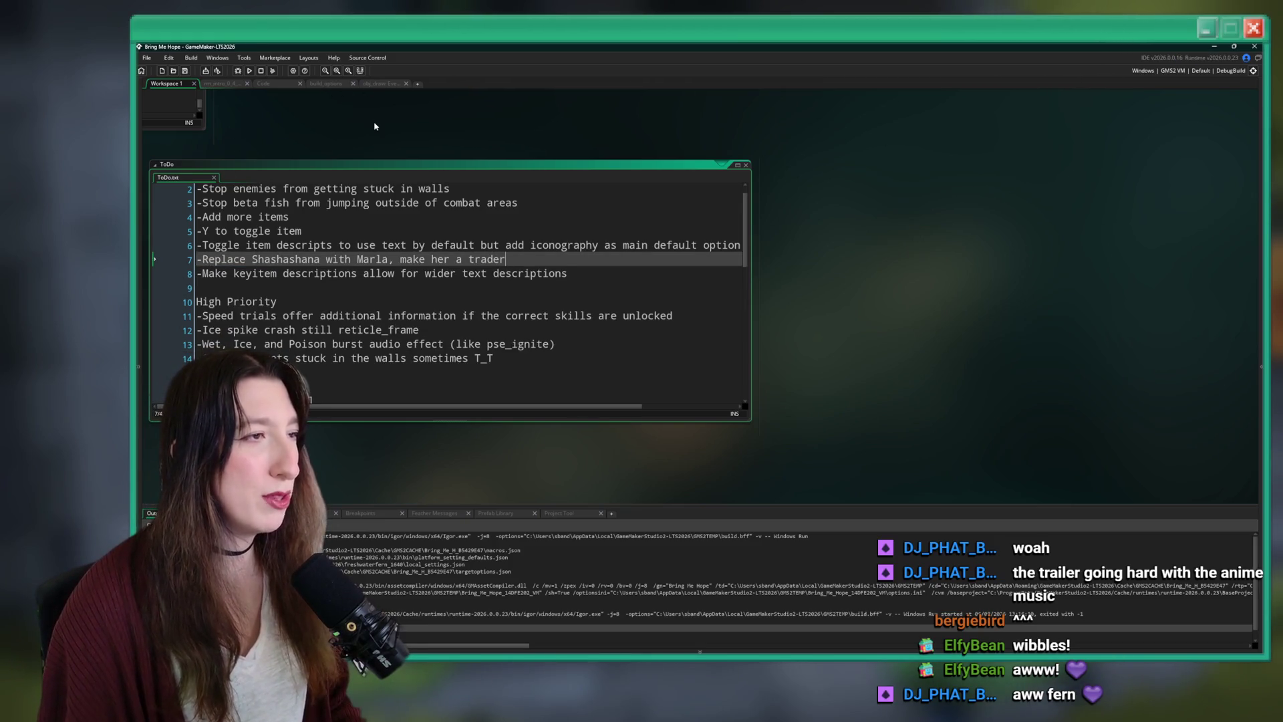
Find obj_menu_inventory through asset search and open its Draw GUI event code.
key(ctrl+t)
text(obj_me)
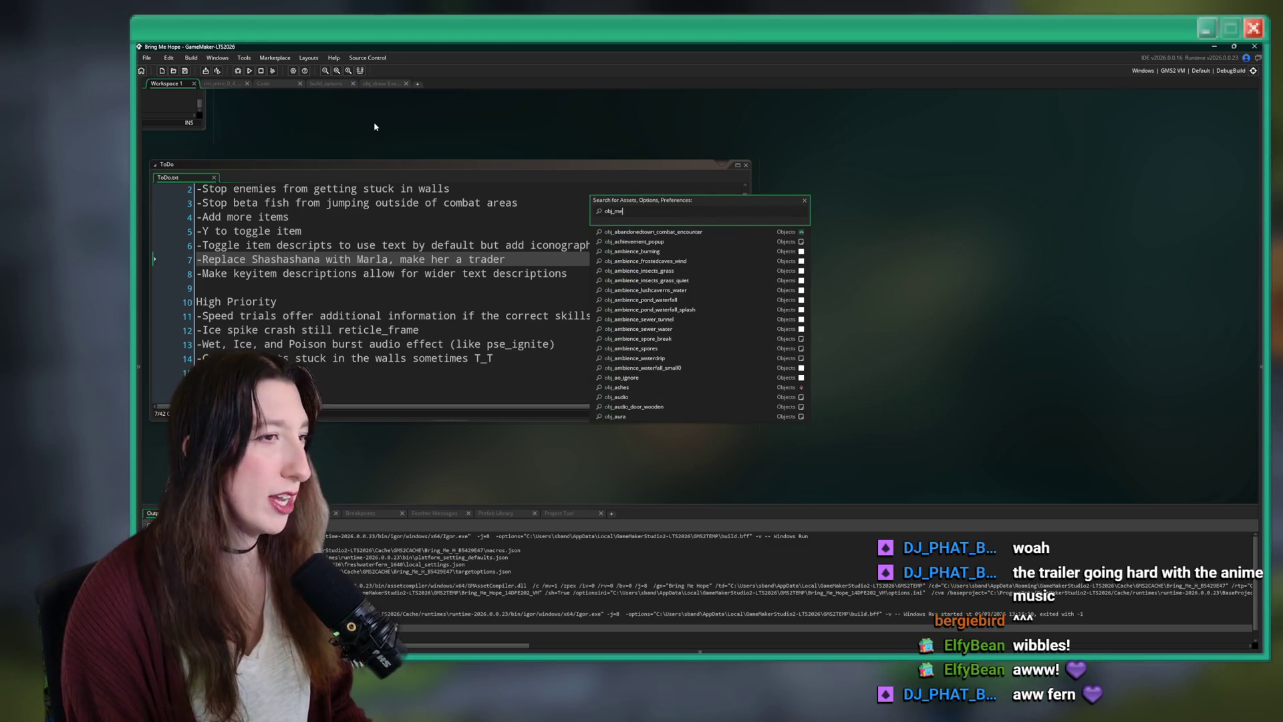
text(nu_in)
key(Return)
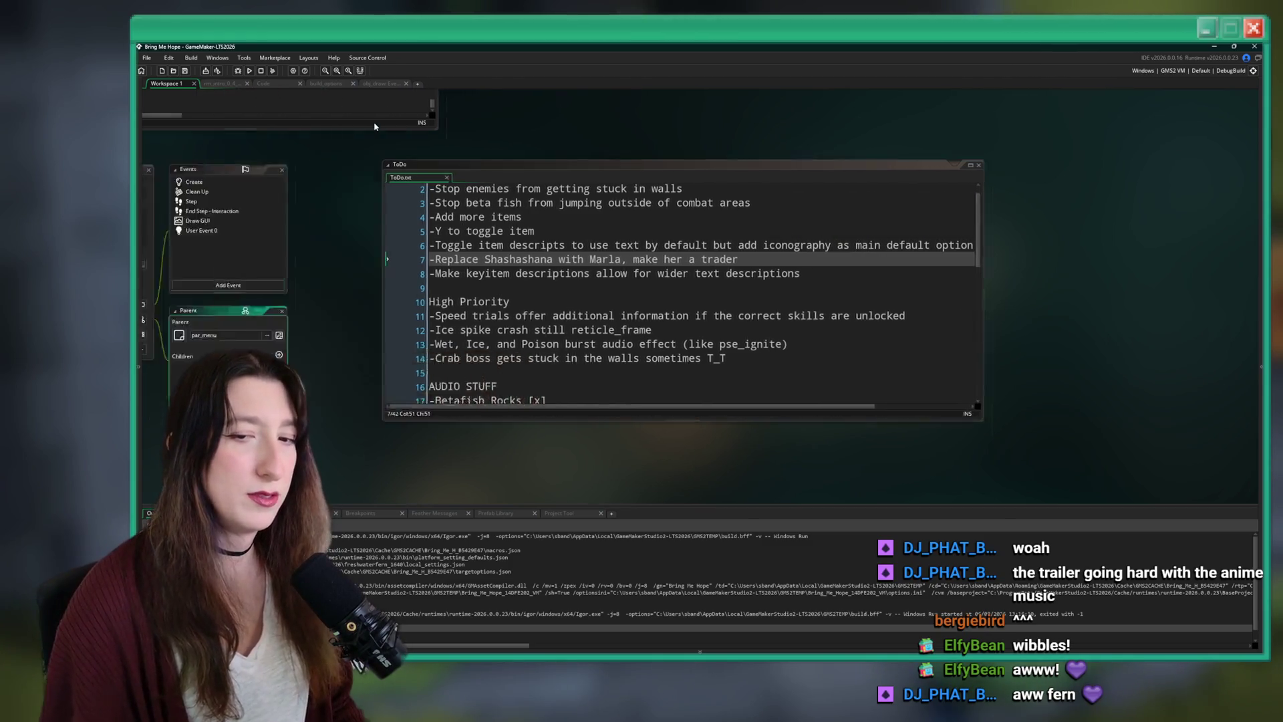
click(381, 220)
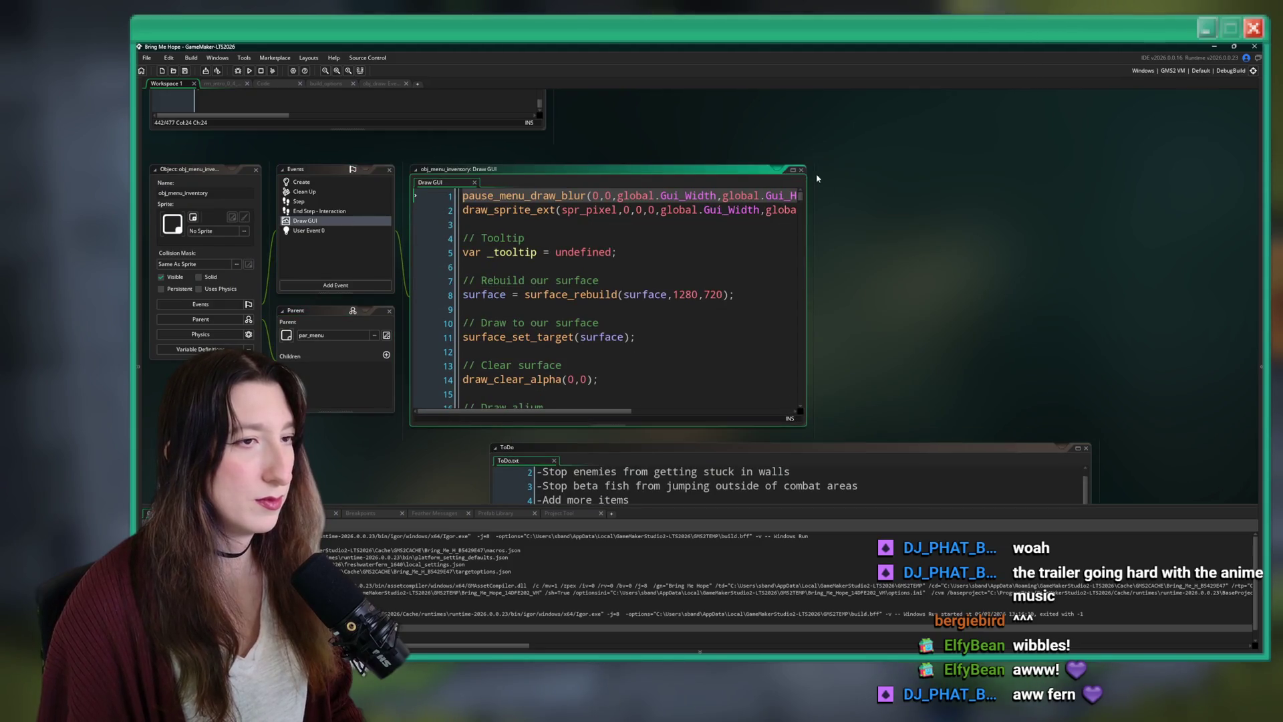
Expand the Draw GUI code and compare the gem drawing and inventory menu code tabs.
click(793, 171)
click(374, 85)
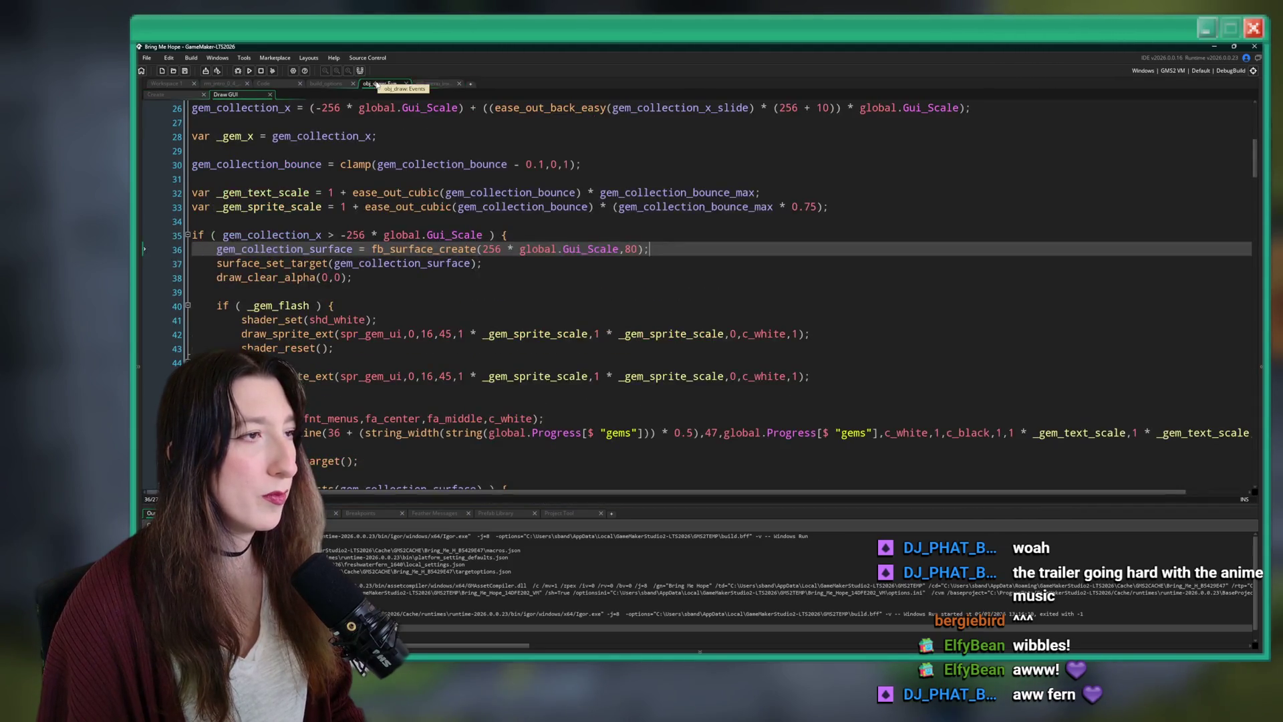
click(401, 174)
click(404, 216)
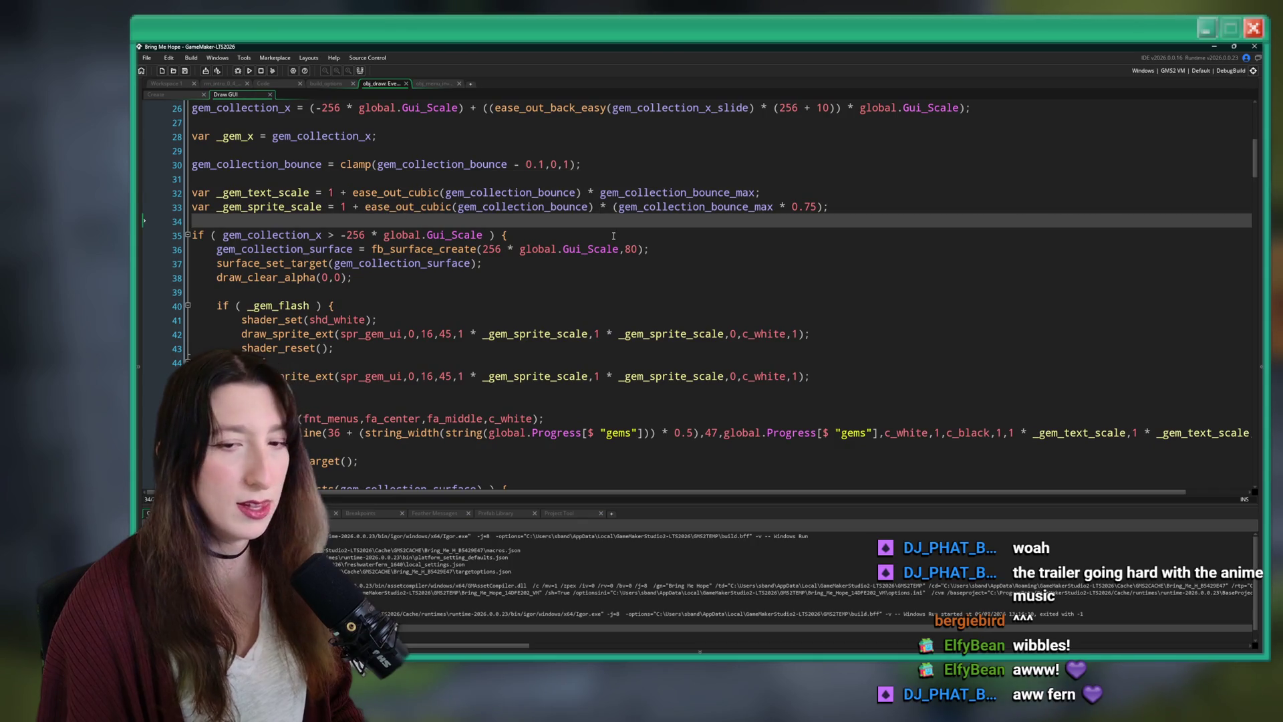
scroll(611, 126, up, 3)
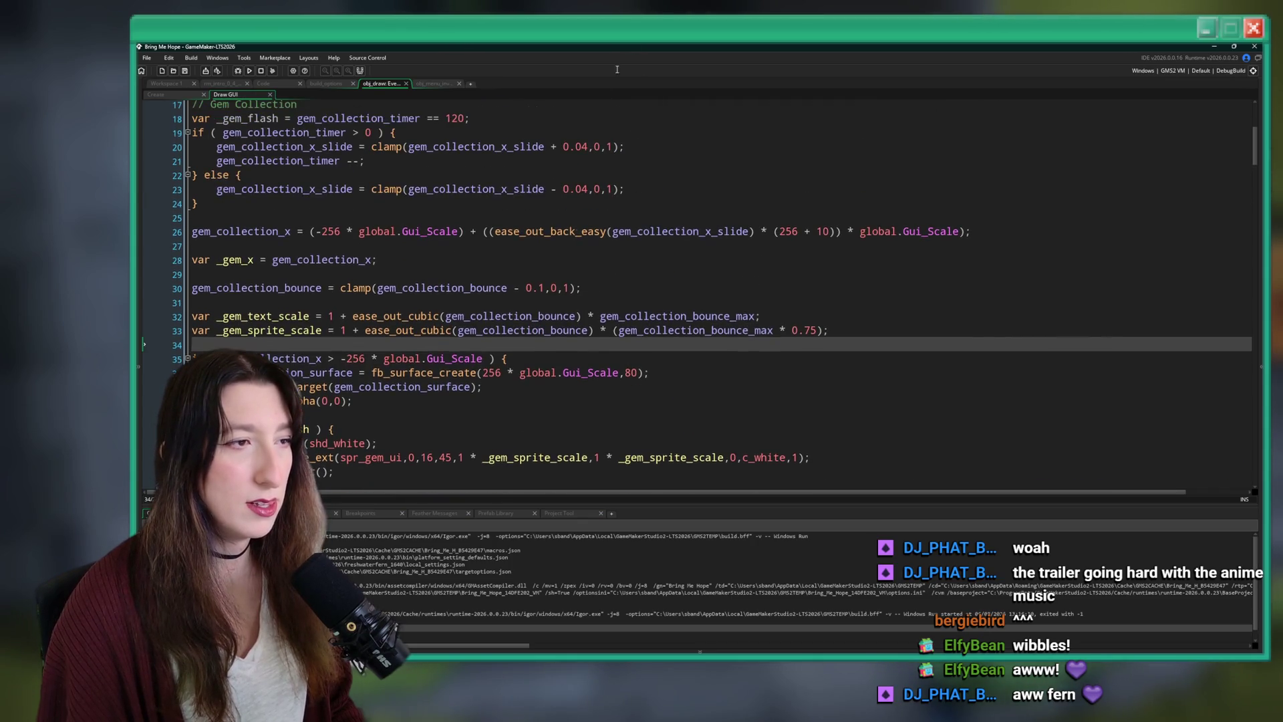
click(423, 83)
click(397, 85)
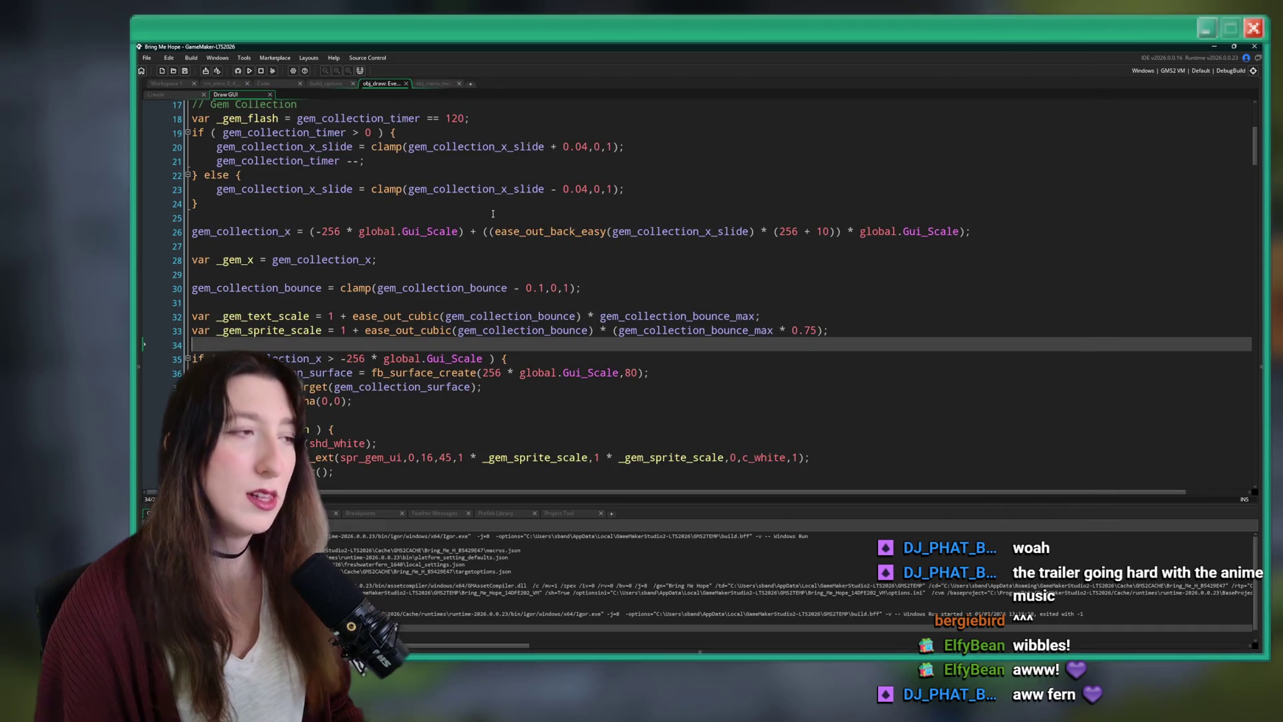
Inspect the gem sprite scale, gem_collection_bounce and gem text scale lines.
click(845, 332)
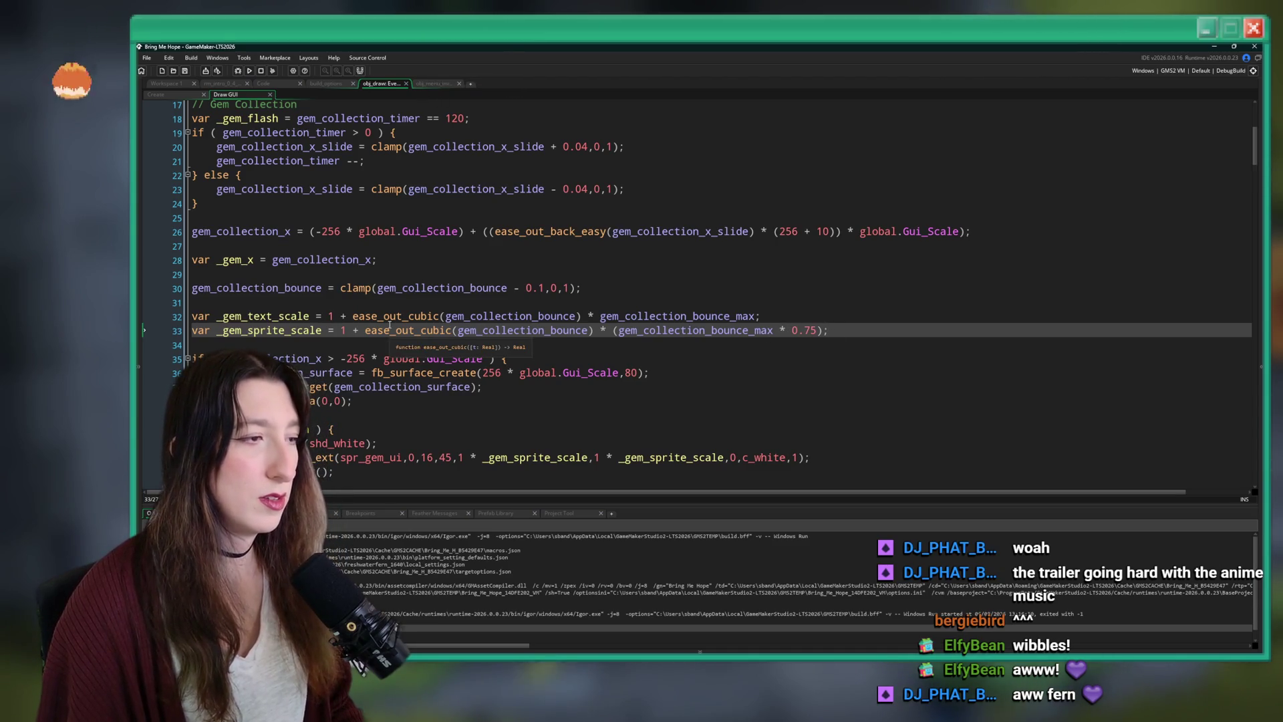
scroll(661, 268, down, 1)
click(858, 256)
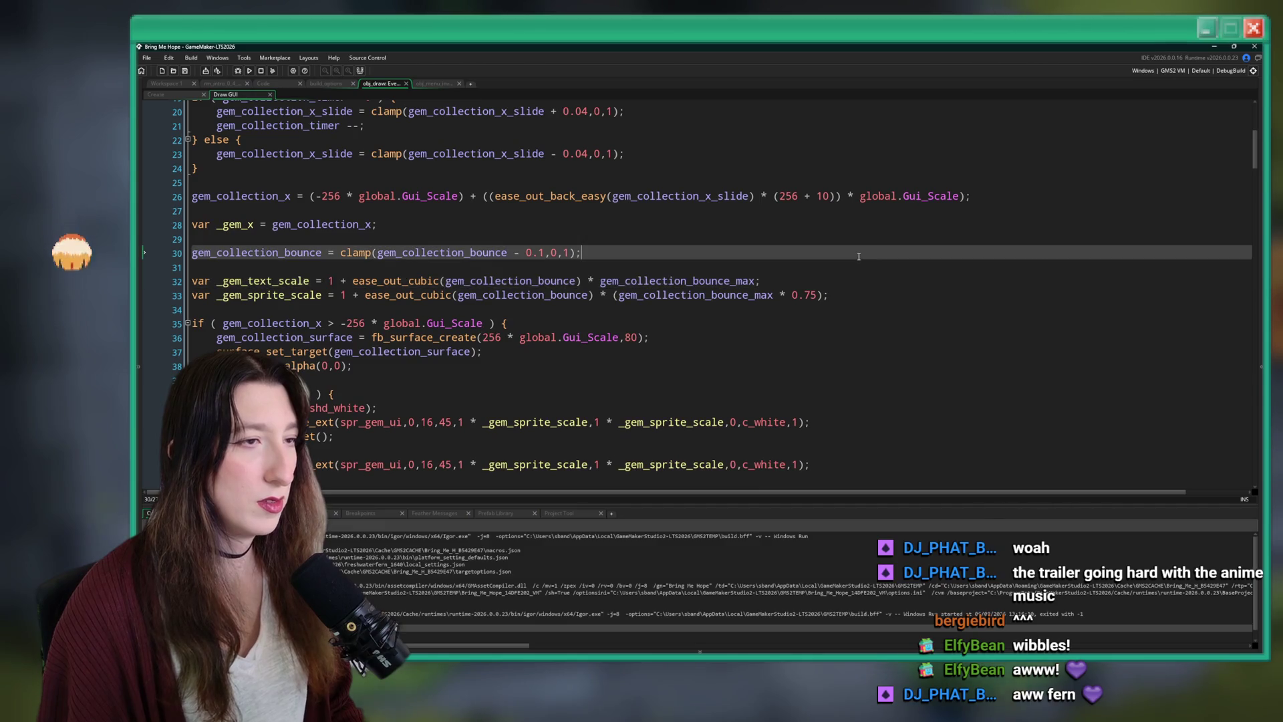
click(936, 183)
scroll(949, 200, up, 1)
click(949, 224)
scroll(962, 167, down, 2)
click(903, 248)
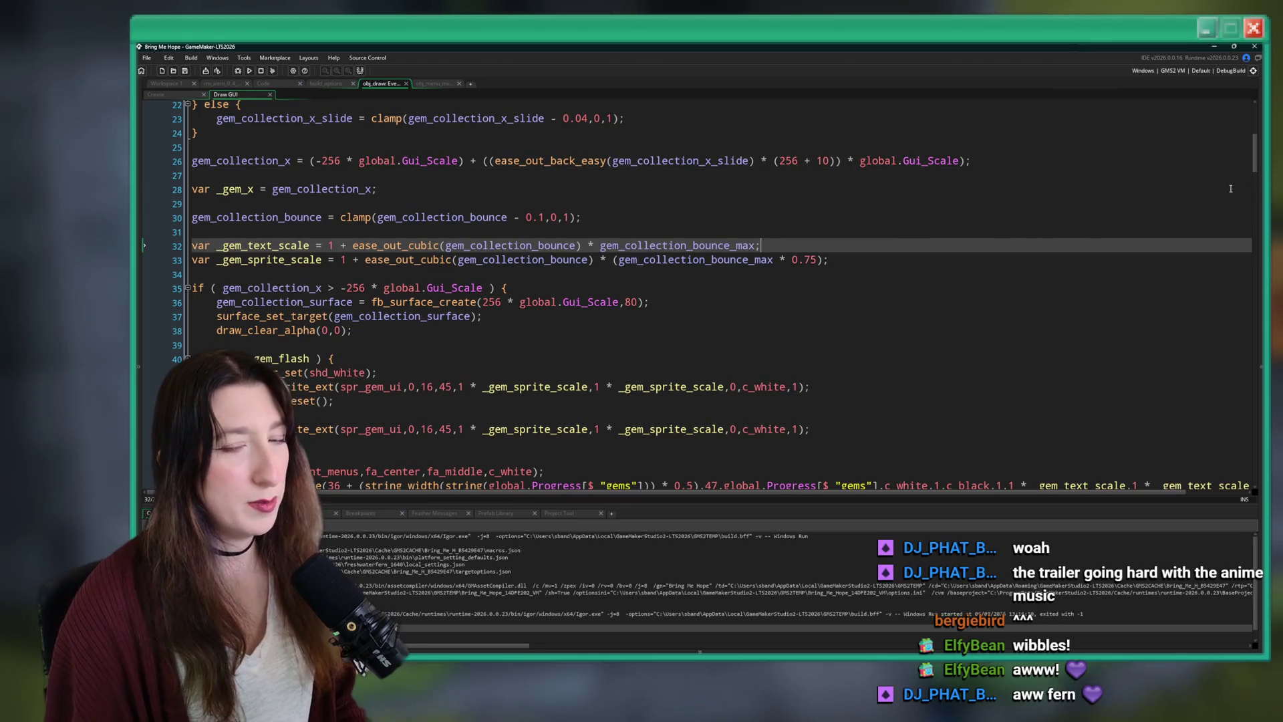
Highlight every use of gem_collection_timer, then go to the inventory menu's Draw GUI code.
click(287, 218)
scroll(302, 341, up, 1)
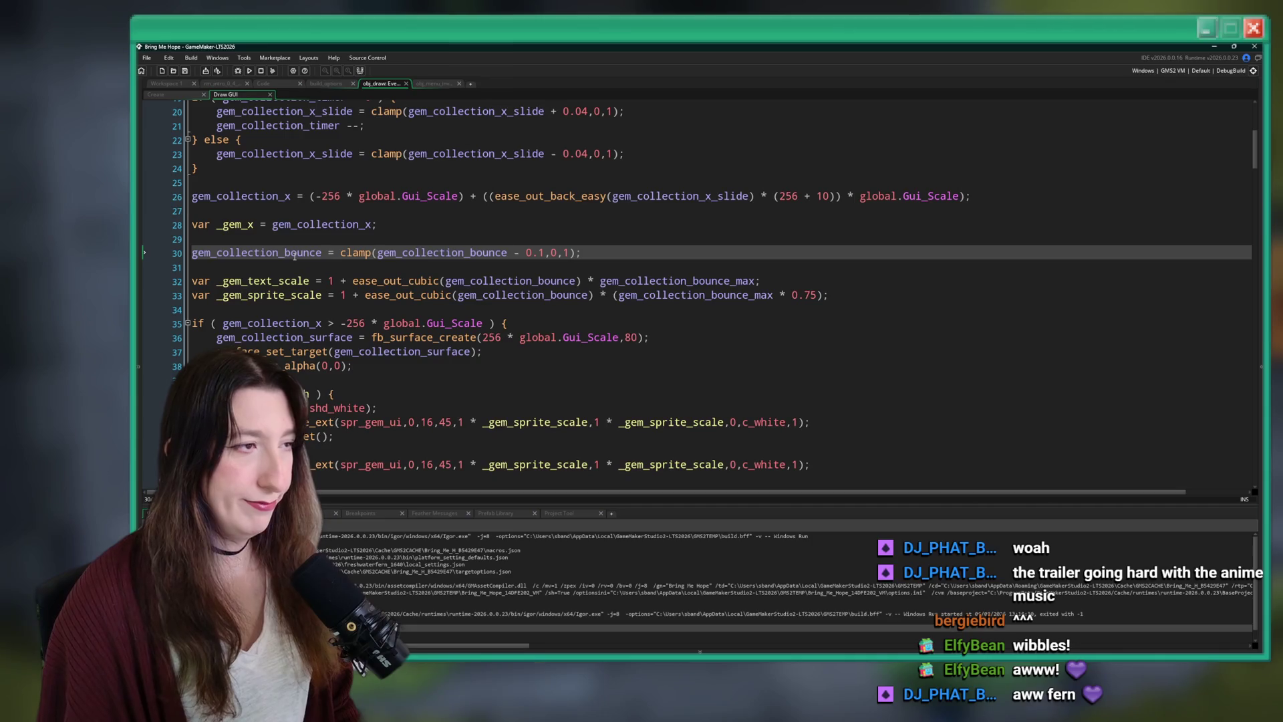
scroll(294, 256, up, 3)
click(343, 220)
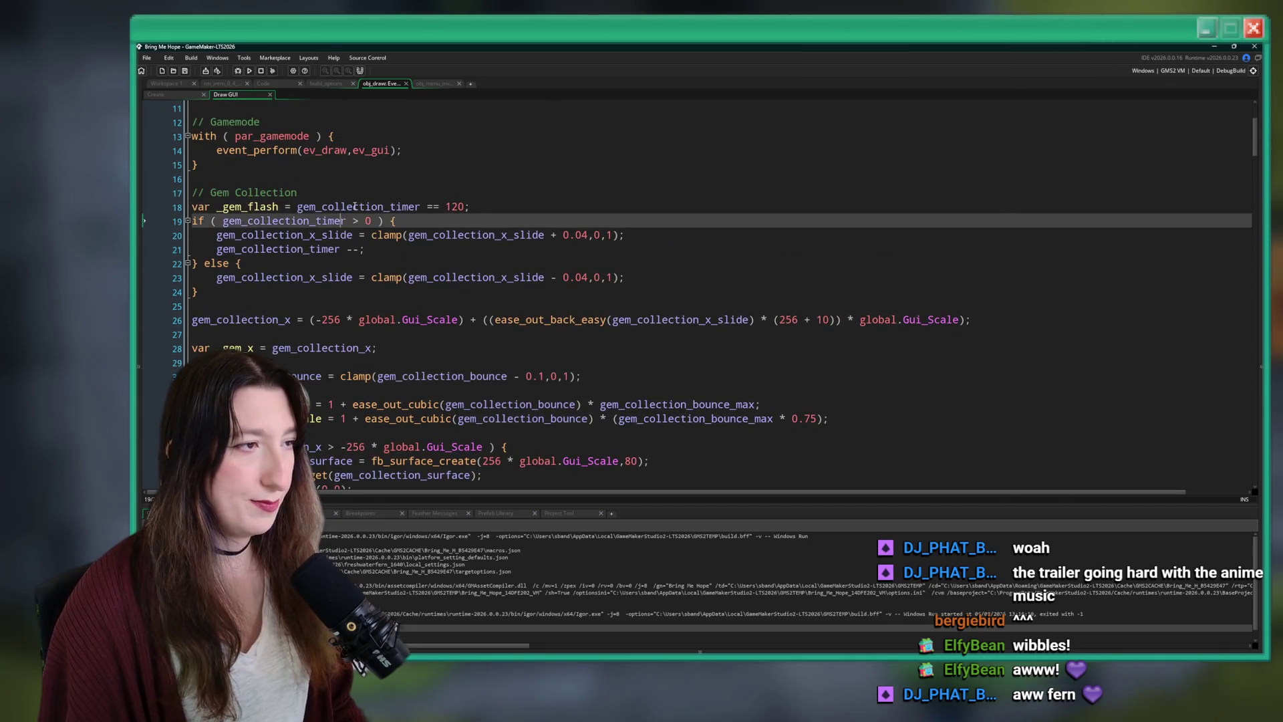
double_click(355, 206)
click(431, 83)
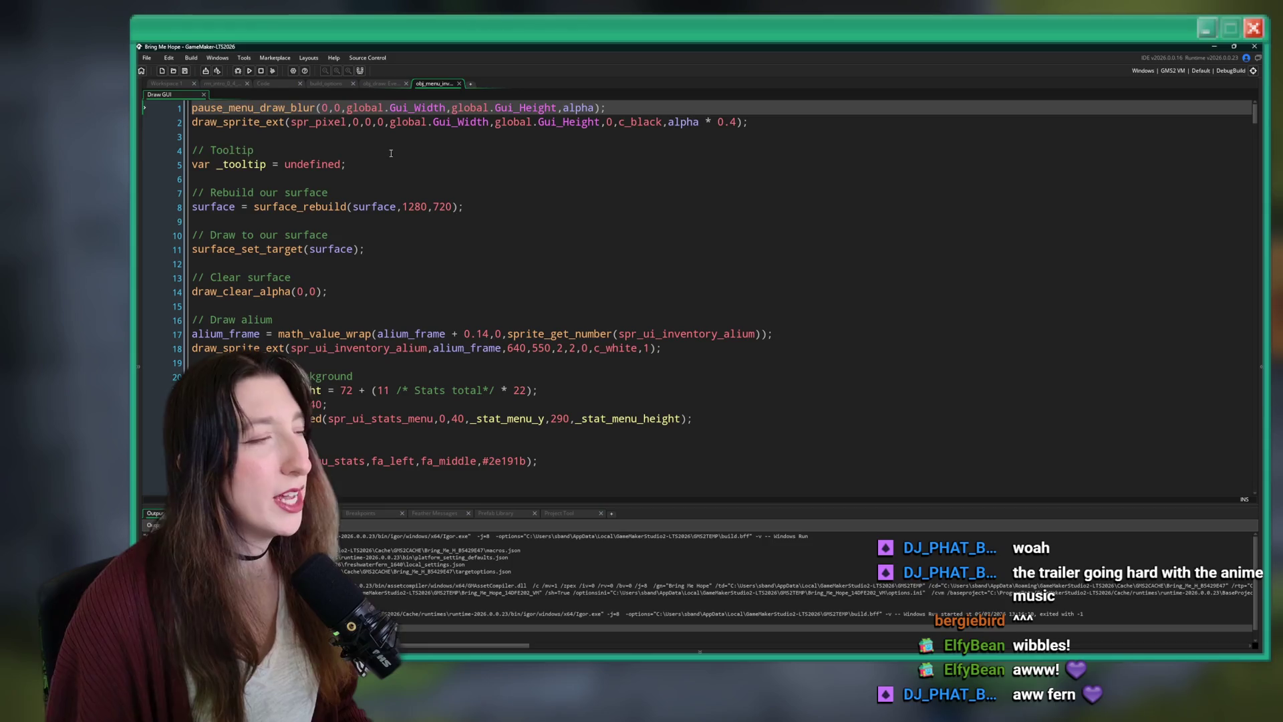
Open the obj_menu_inventory Step event code through asset search.
click(365, 151)
click(392, 179)
text(menu)
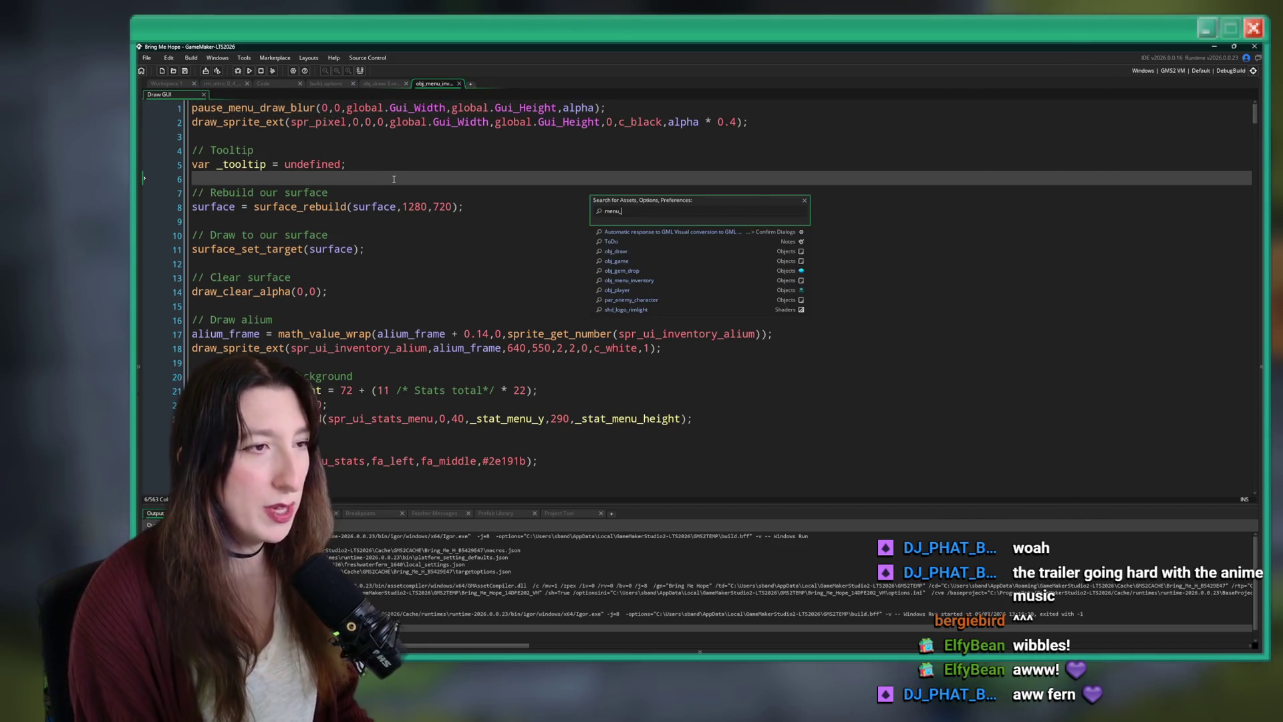
text(_in)
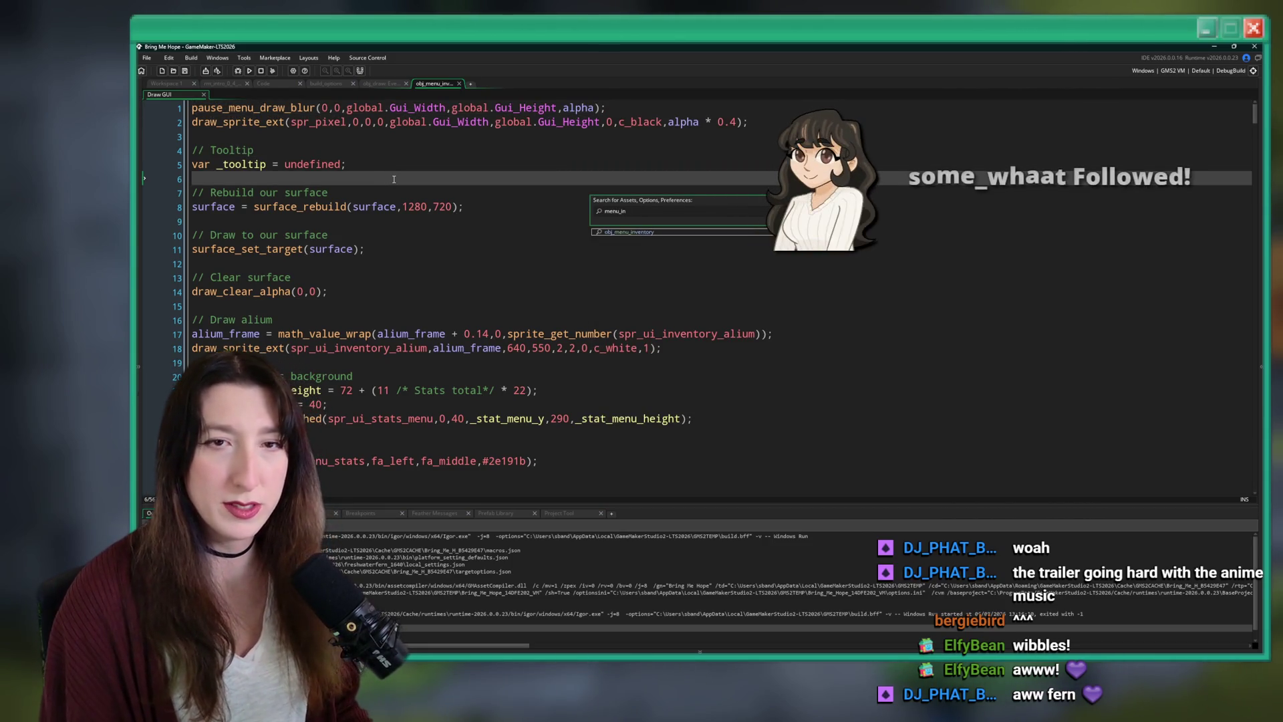
key(Return)
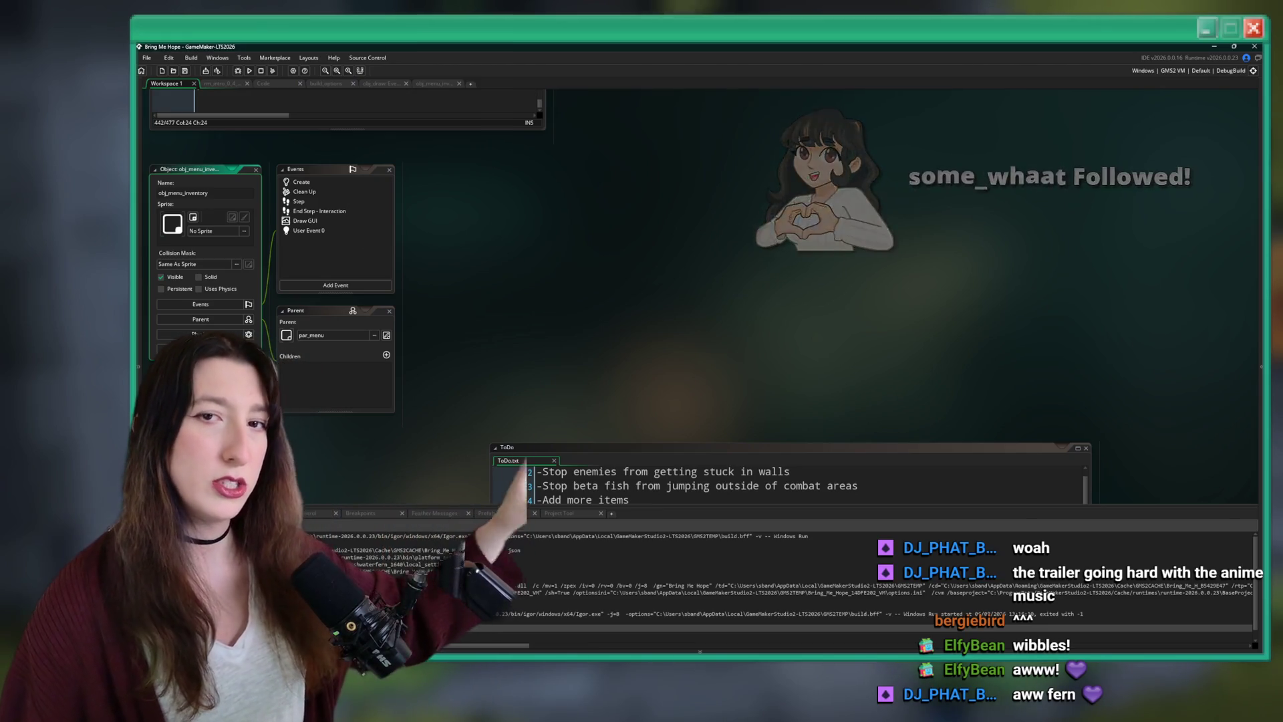
double_click(366, 203)
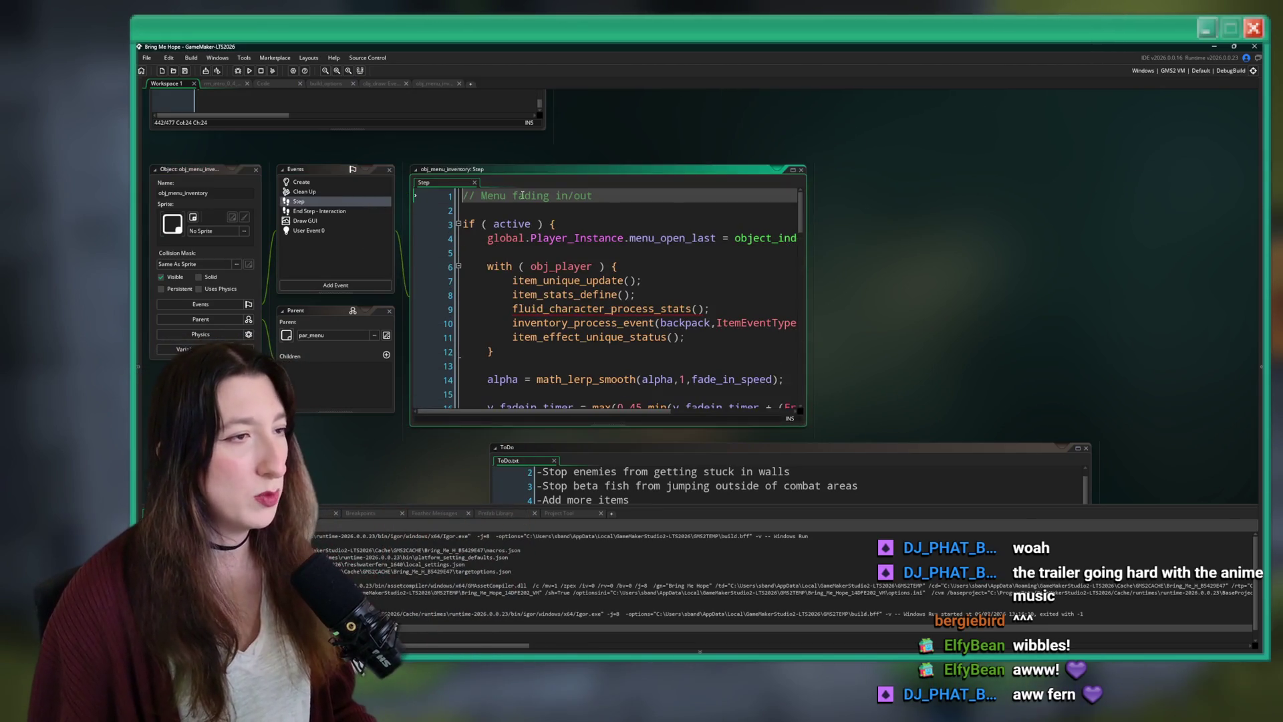
Add a 'gem_collection_timer = 60;' line inside the if (active) block.
click(709, 239)
key(Up)
key(Return)
text(gem_collection_timer = 60;)
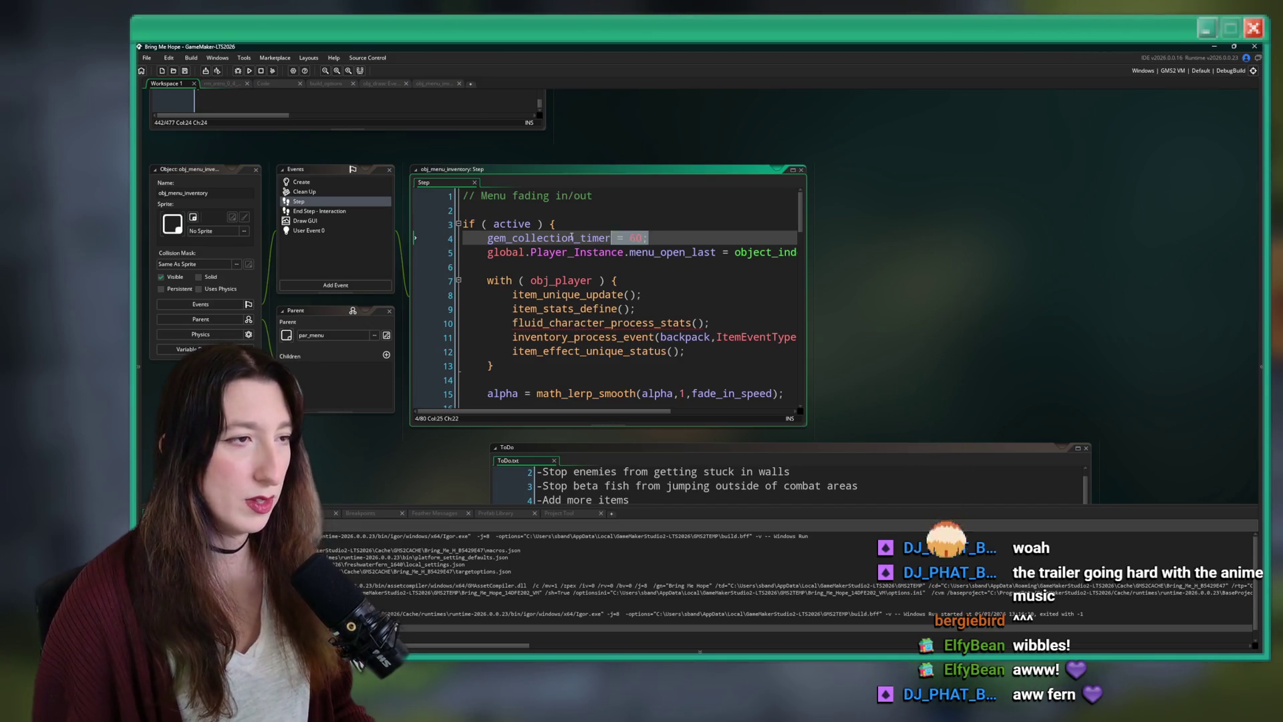
key(ctrl+t)
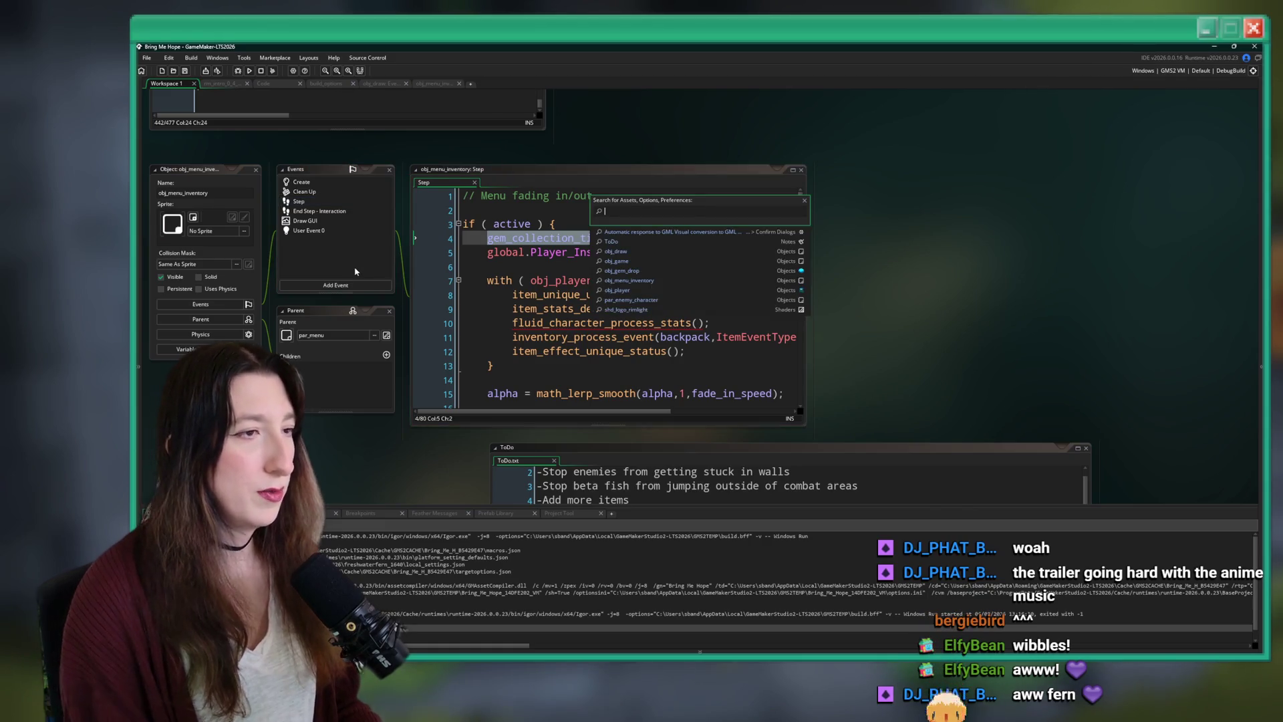
click(579, 226)
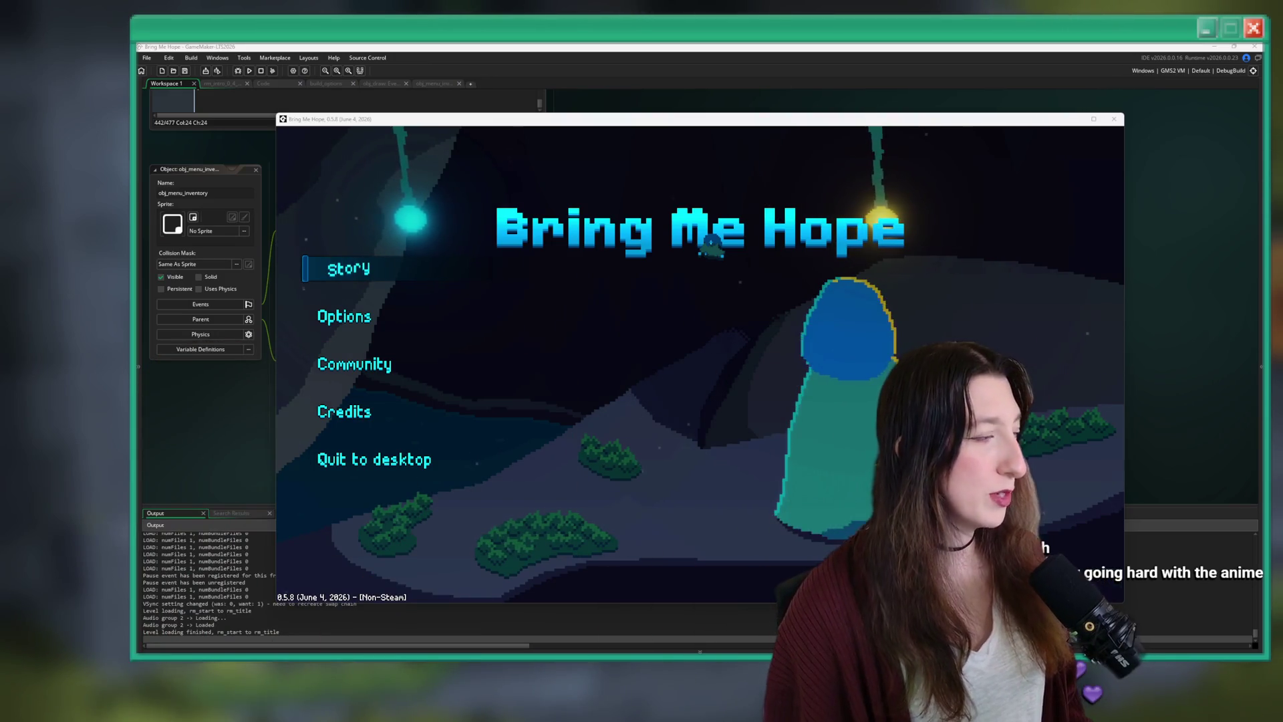
Start the story, walk right, and open the inventory to check the gem counter and skills.
key(Return)
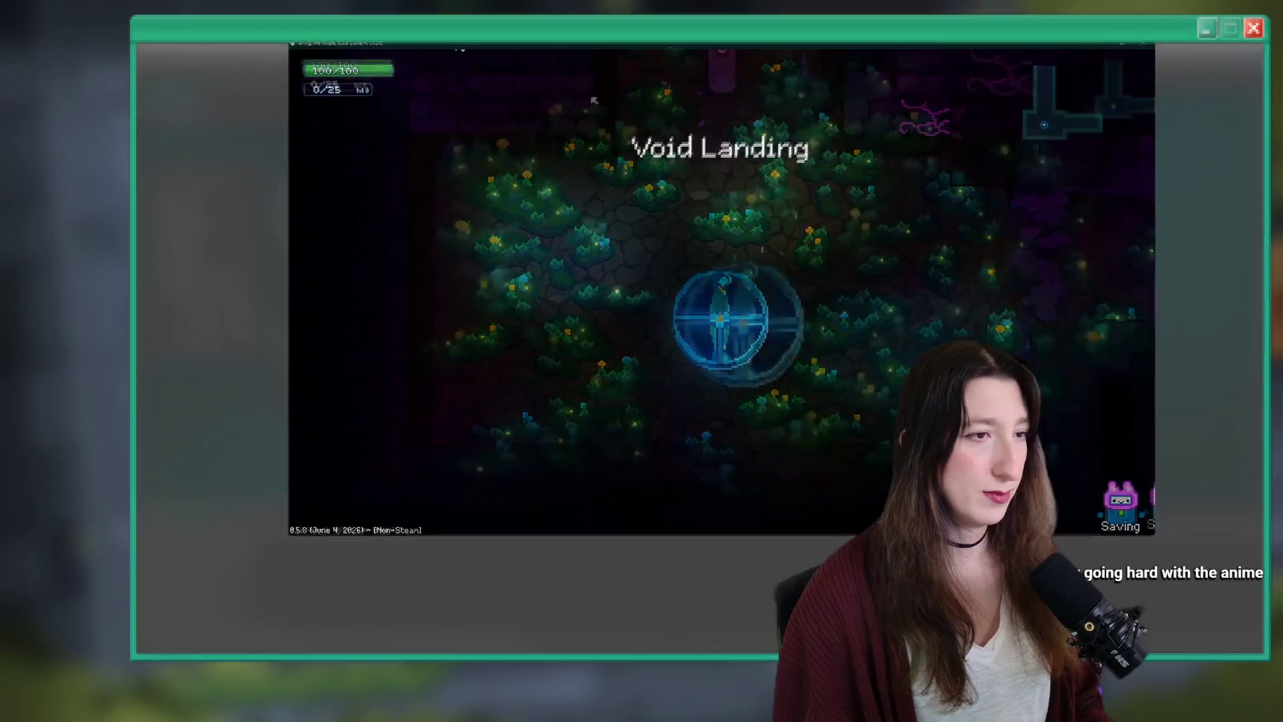
key(Tab)
key(Tab)
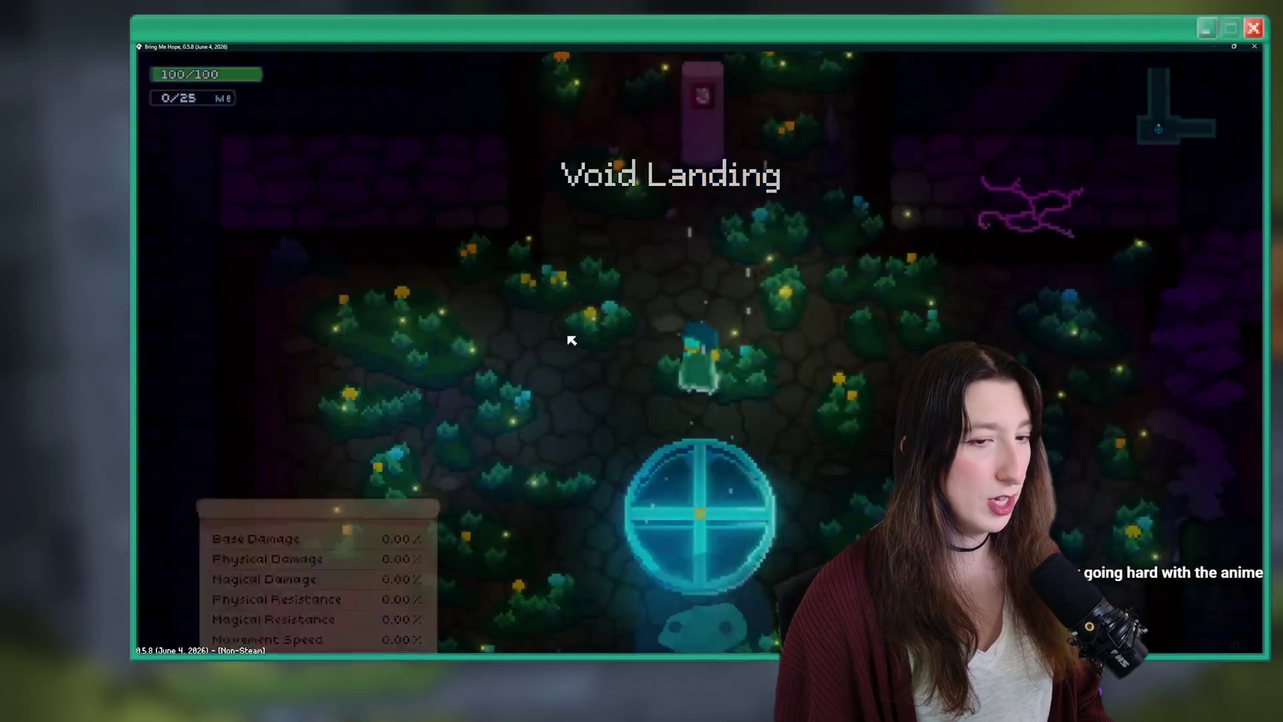
key(d)
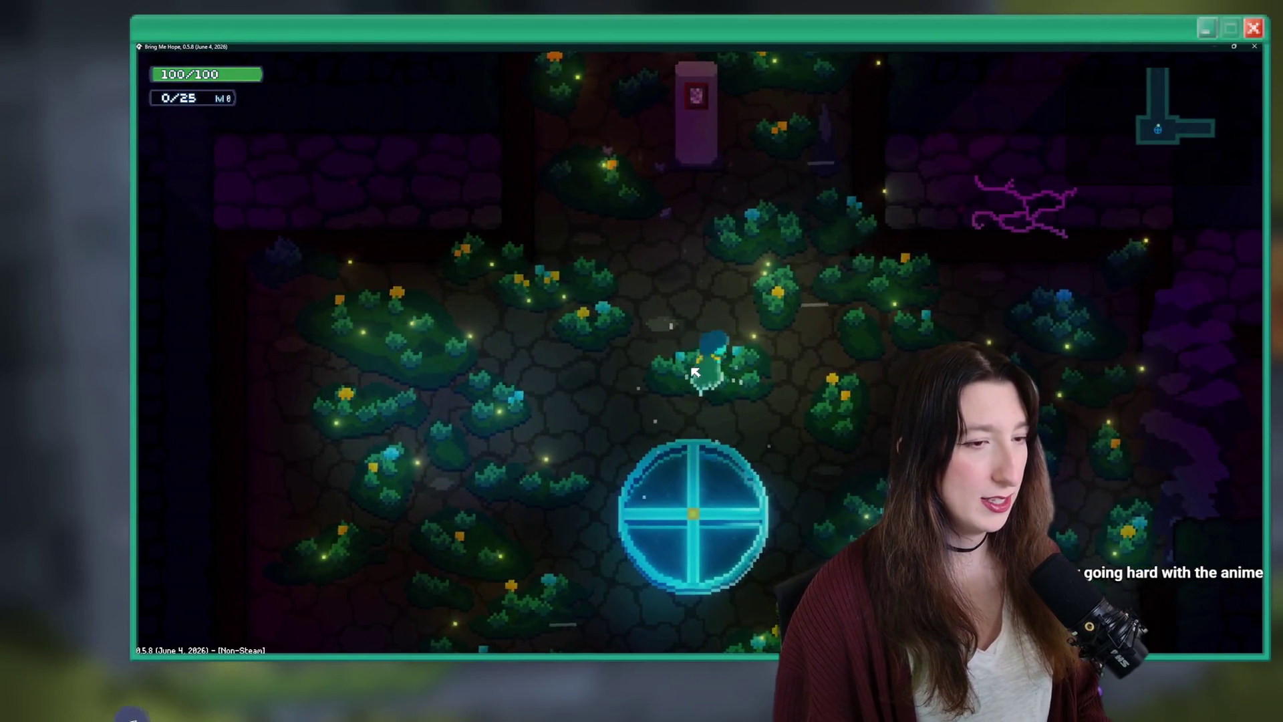
key(Tab)
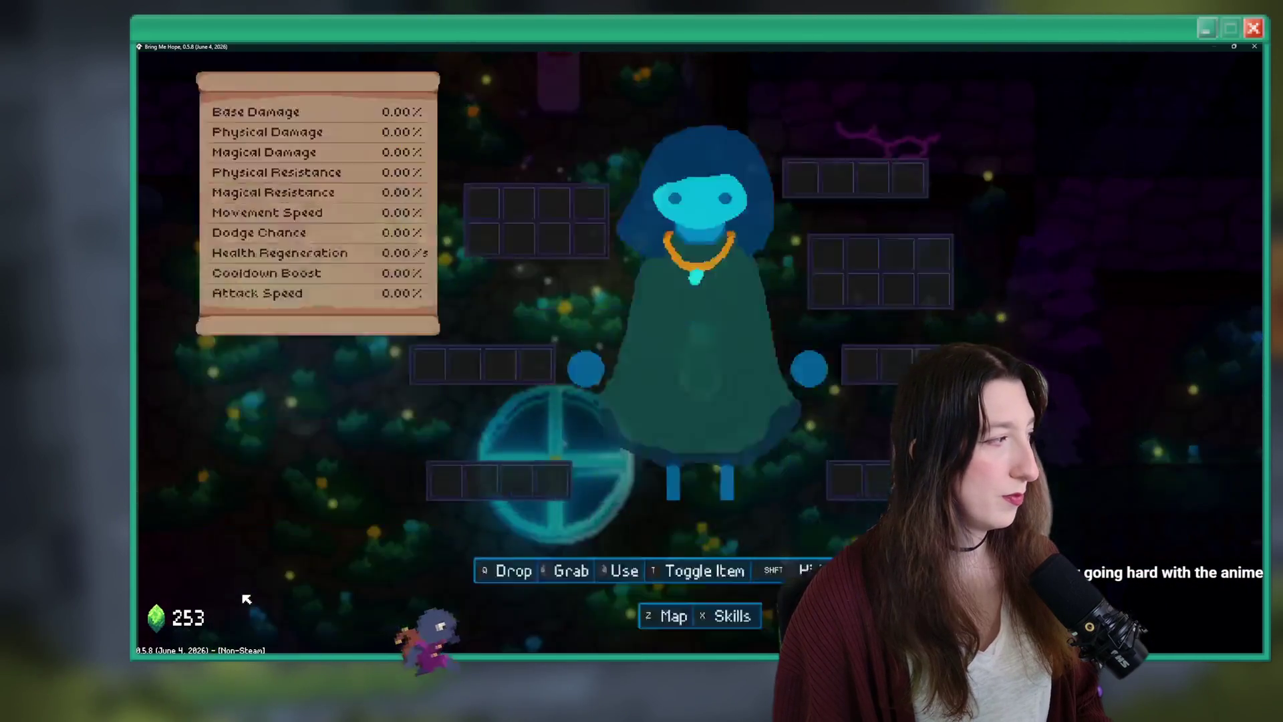
key(d)
Check the map, close the game window, and return to line 4 of the Step code.
key(x)
key(x)
key(z)
key(z)
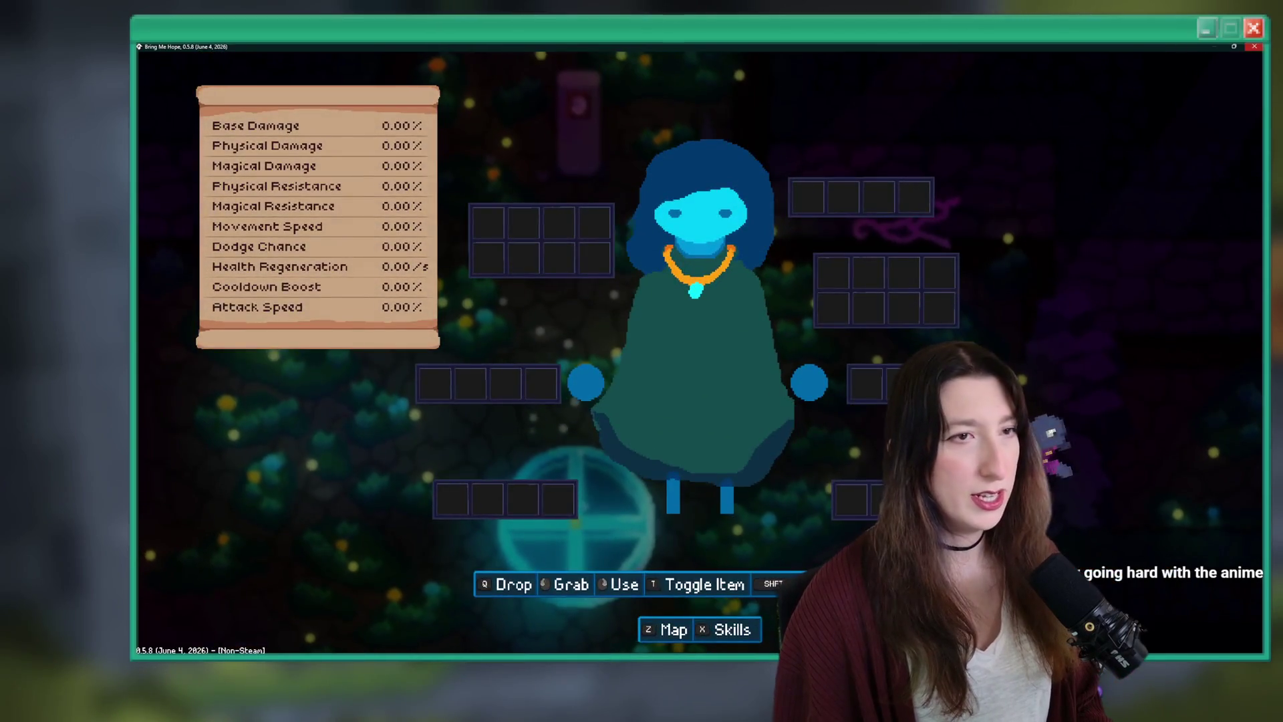
click(1254, 47)
click(487, 238)
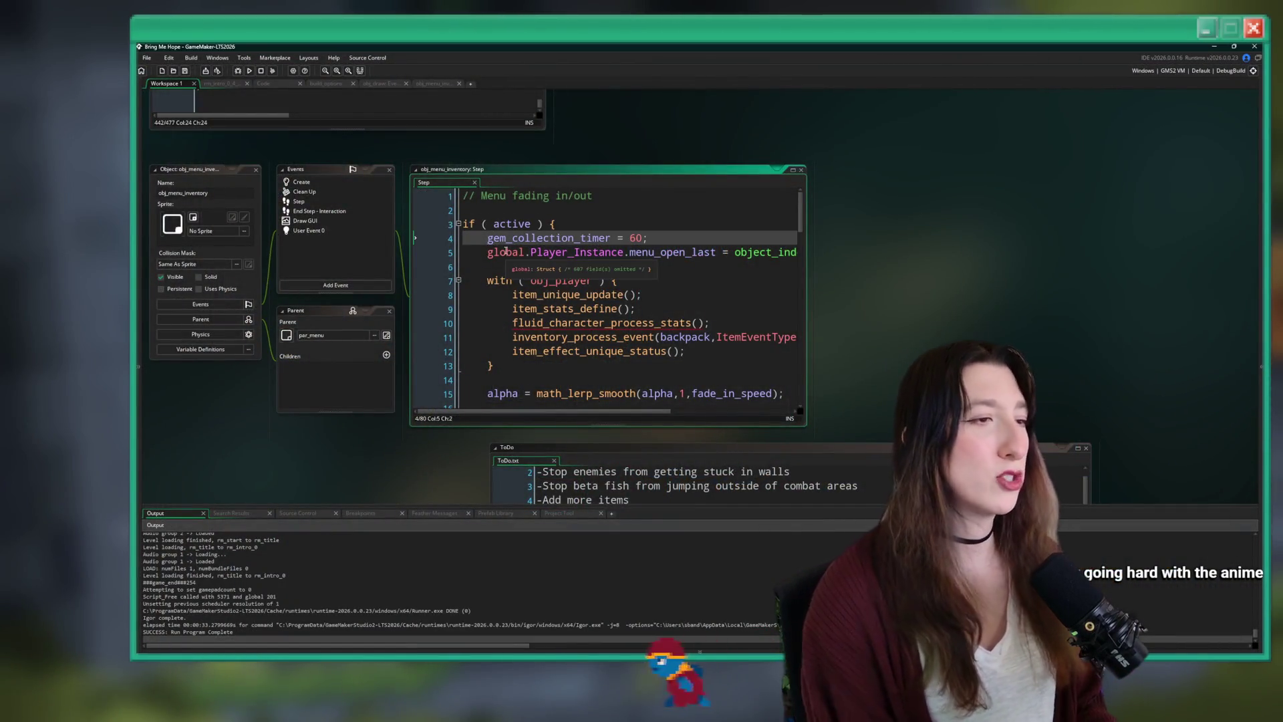
Change the line to set obj_draw.gem_collection_timer and rebuild the game with F5.
text(obj_draw.)
key(F5)
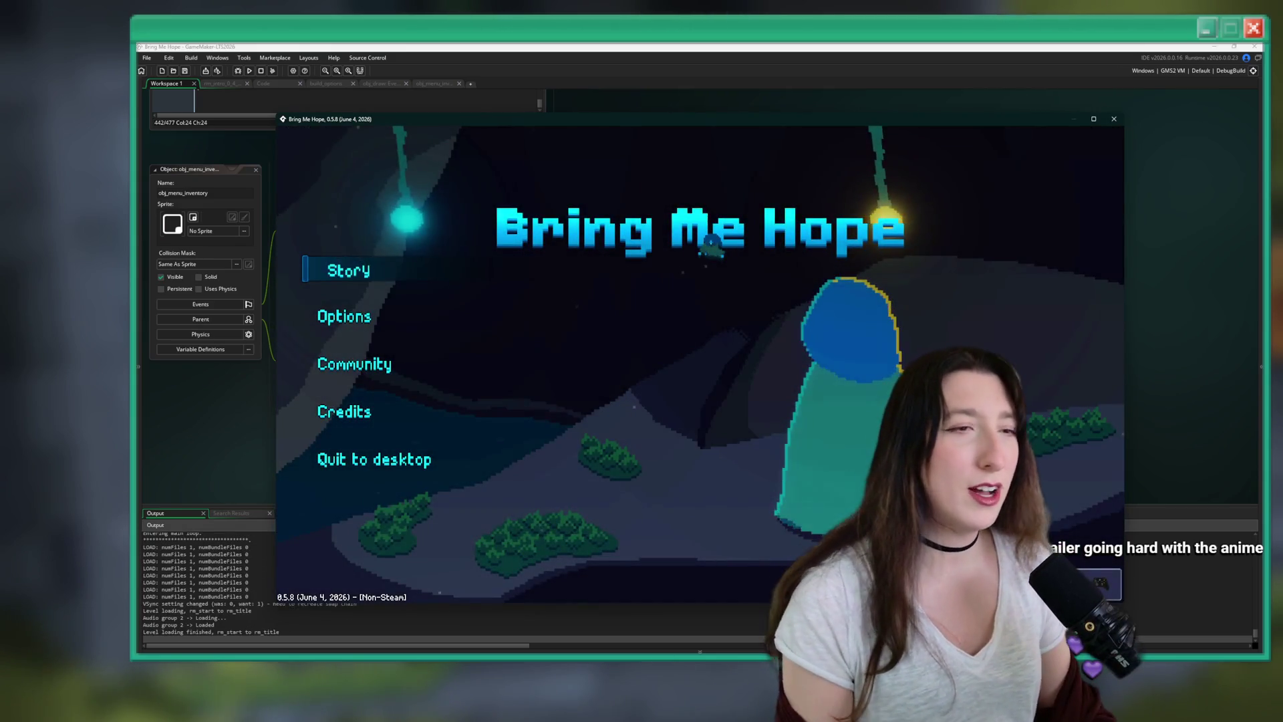
Start the story, maximize the game window, and walk and attack to collect gems.
click(394, 262)
drag(434, 122, 446, 44)
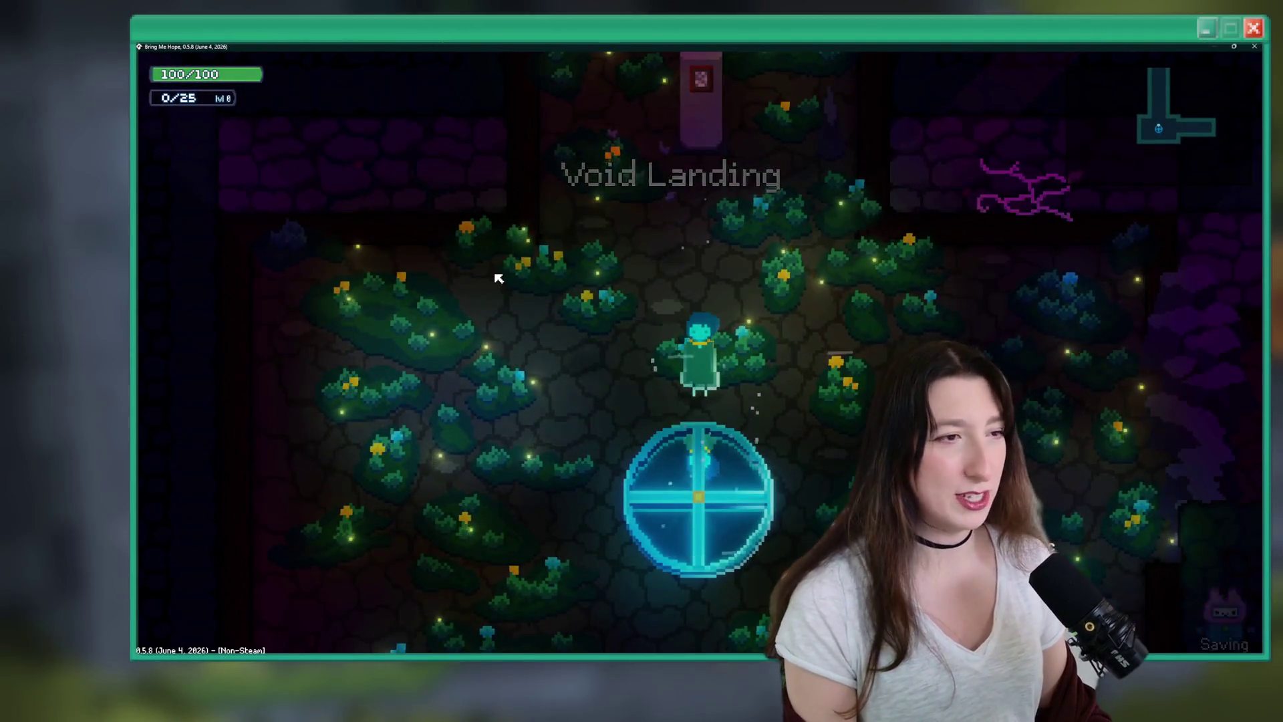
key(w)
key(Tab)
click(498, 277)
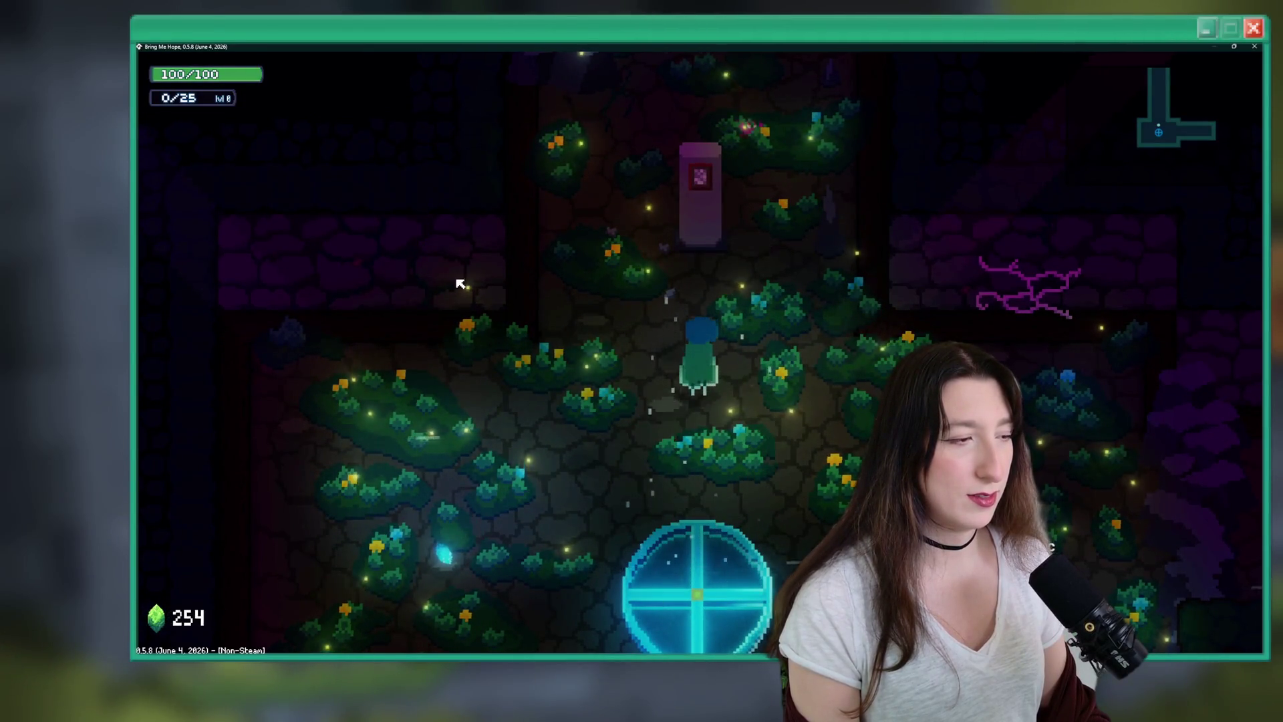
Toggle the inventory repeatedly to watch the gem counter reach 255, then quit the game.
key(Tab)
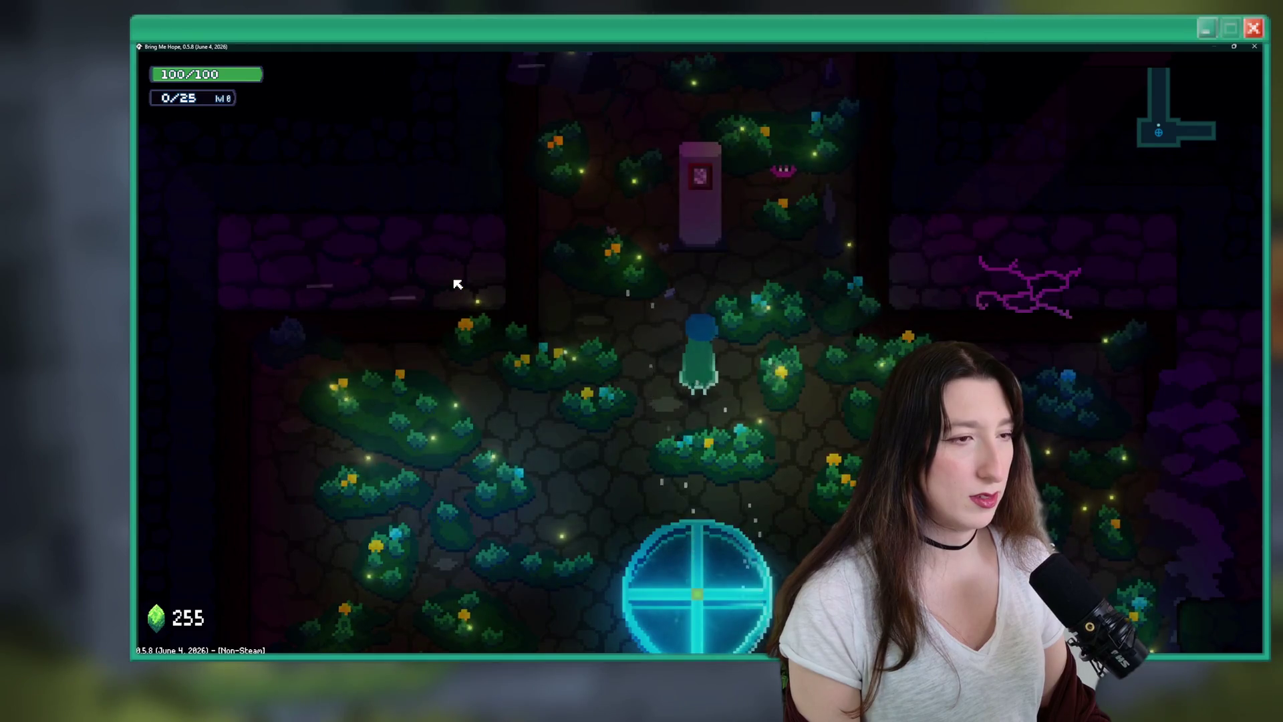
key(Tab)
key(Tab)
key(Tab)
key(Tab)
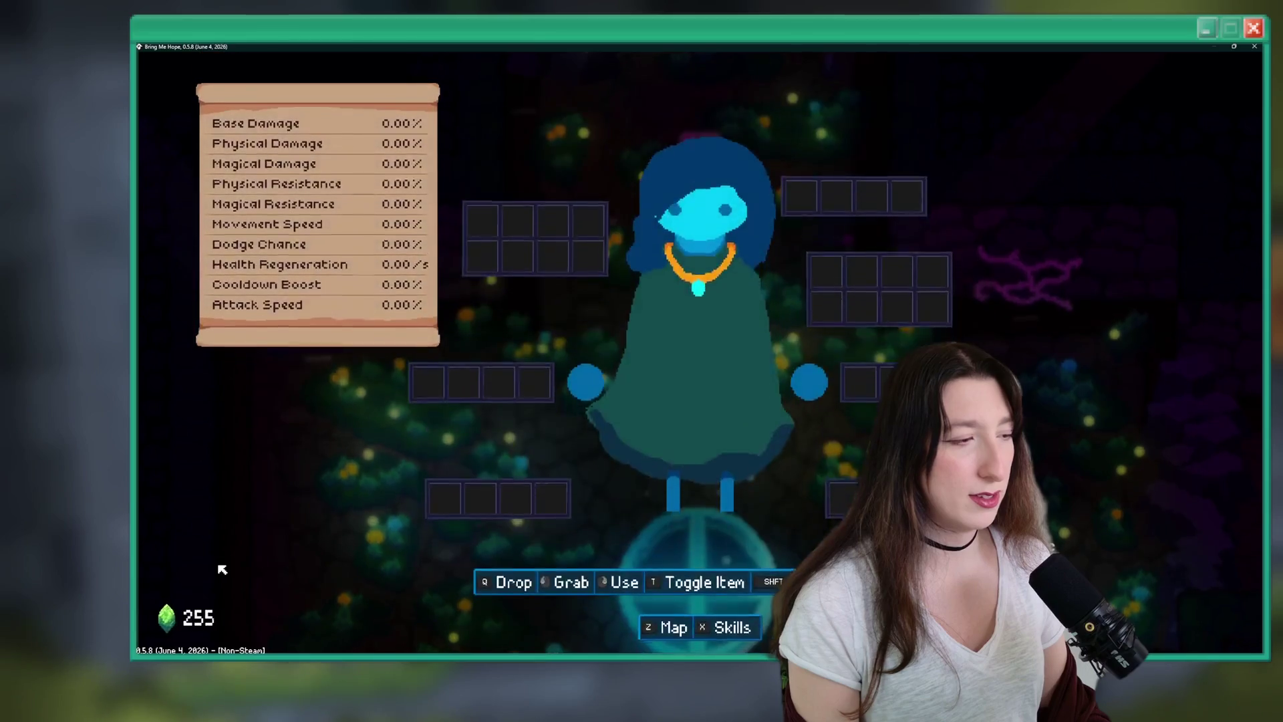
key(Tab)
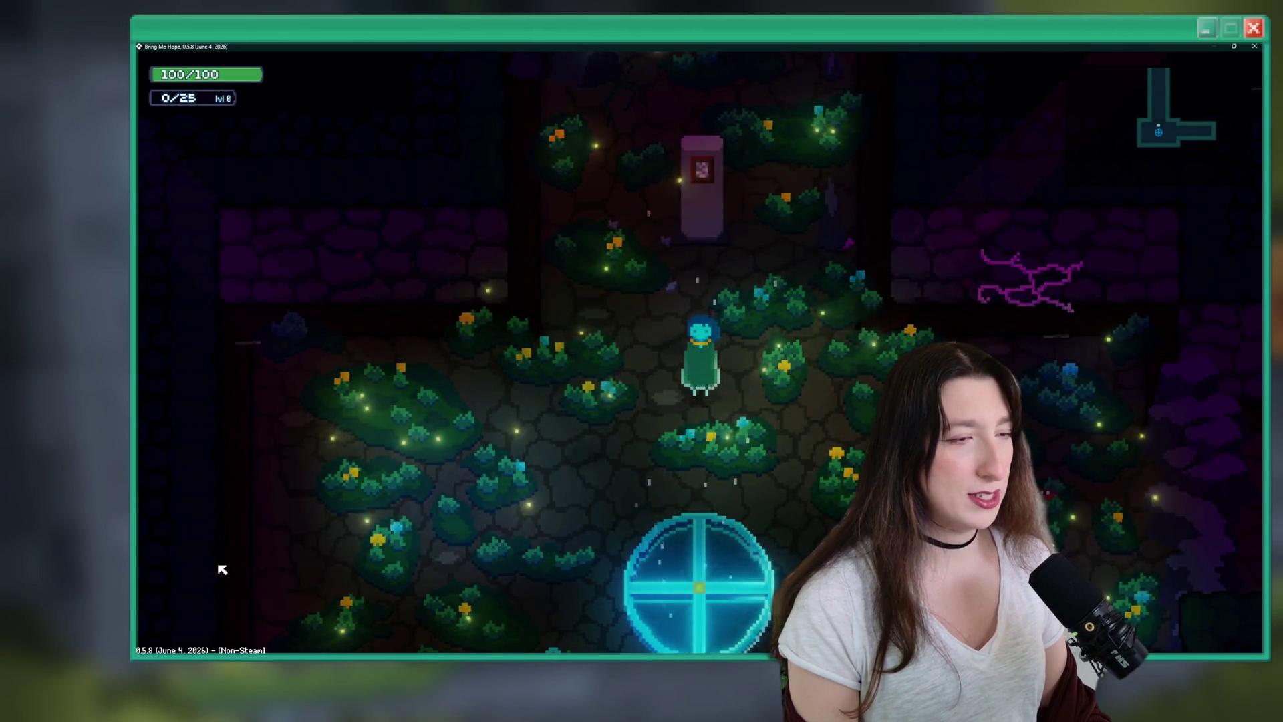
key(Tab)
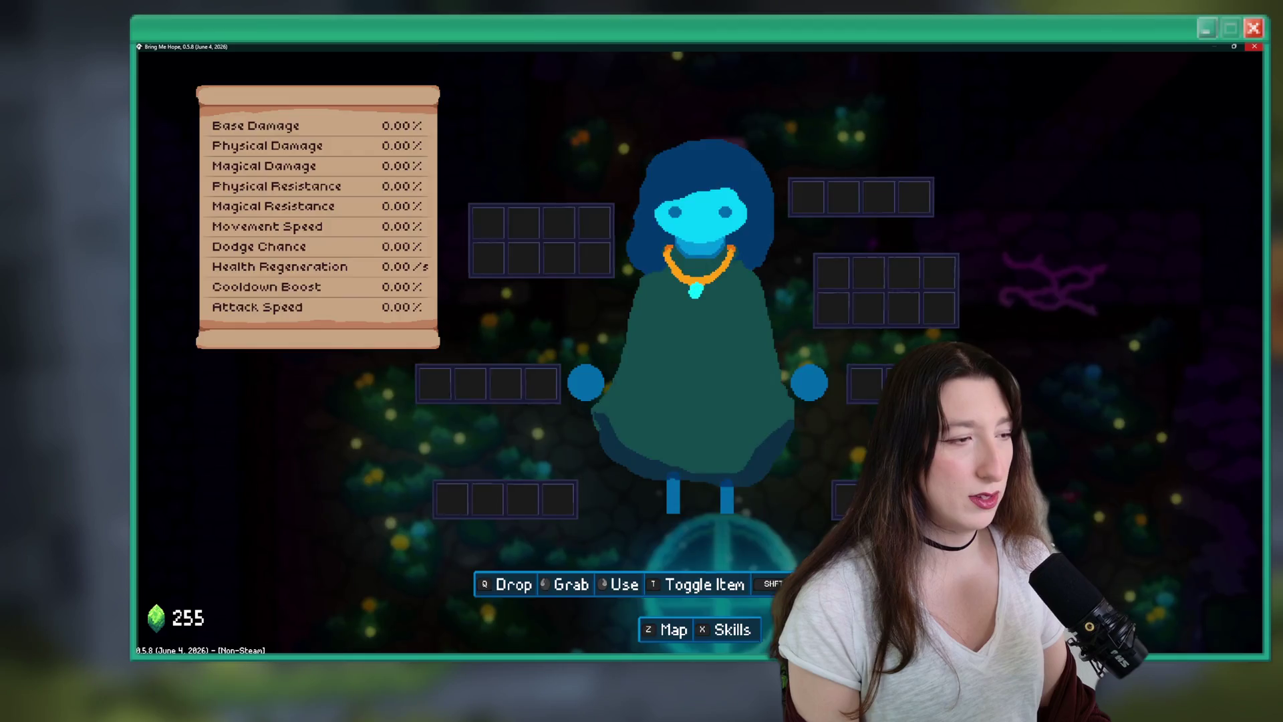
key(Tab)
key(Escape)
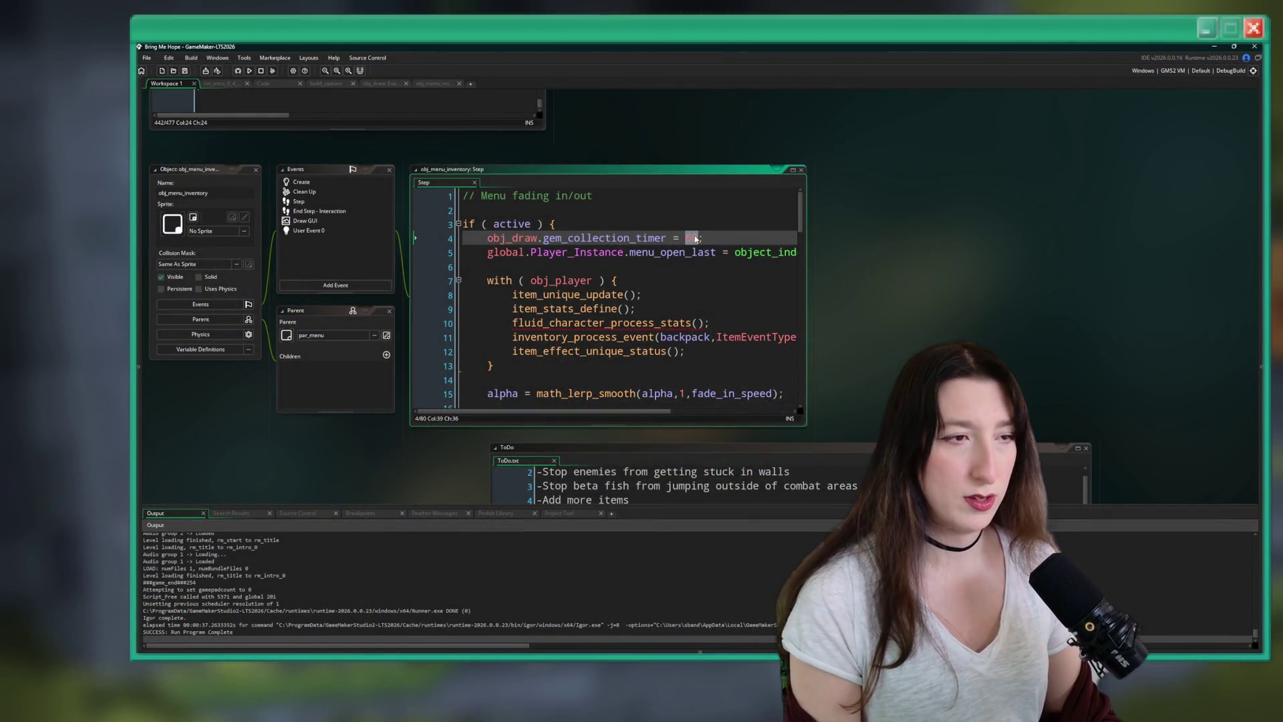
Replace the timer value 60 with 5 on line 4 and rebuild with F5.
text(5)
key(F5)
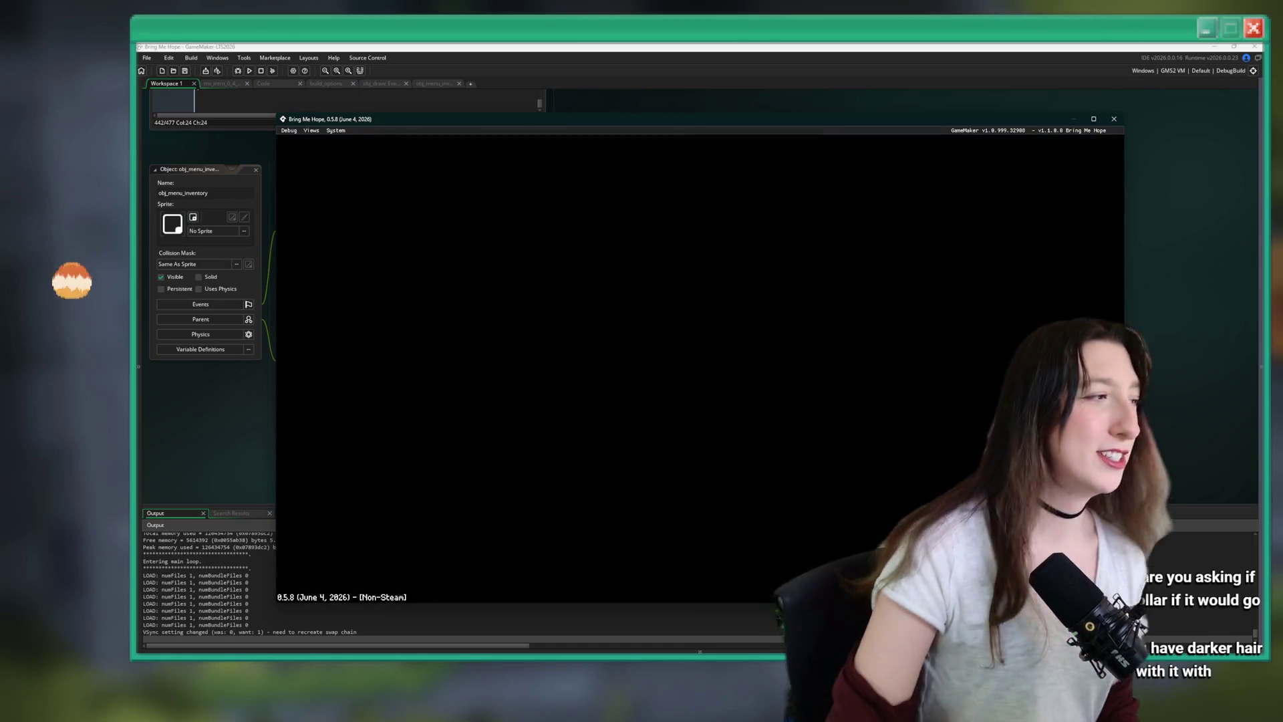
Start the story and toggle the inventory and stats screen open and closed several times.
click(431, 268)
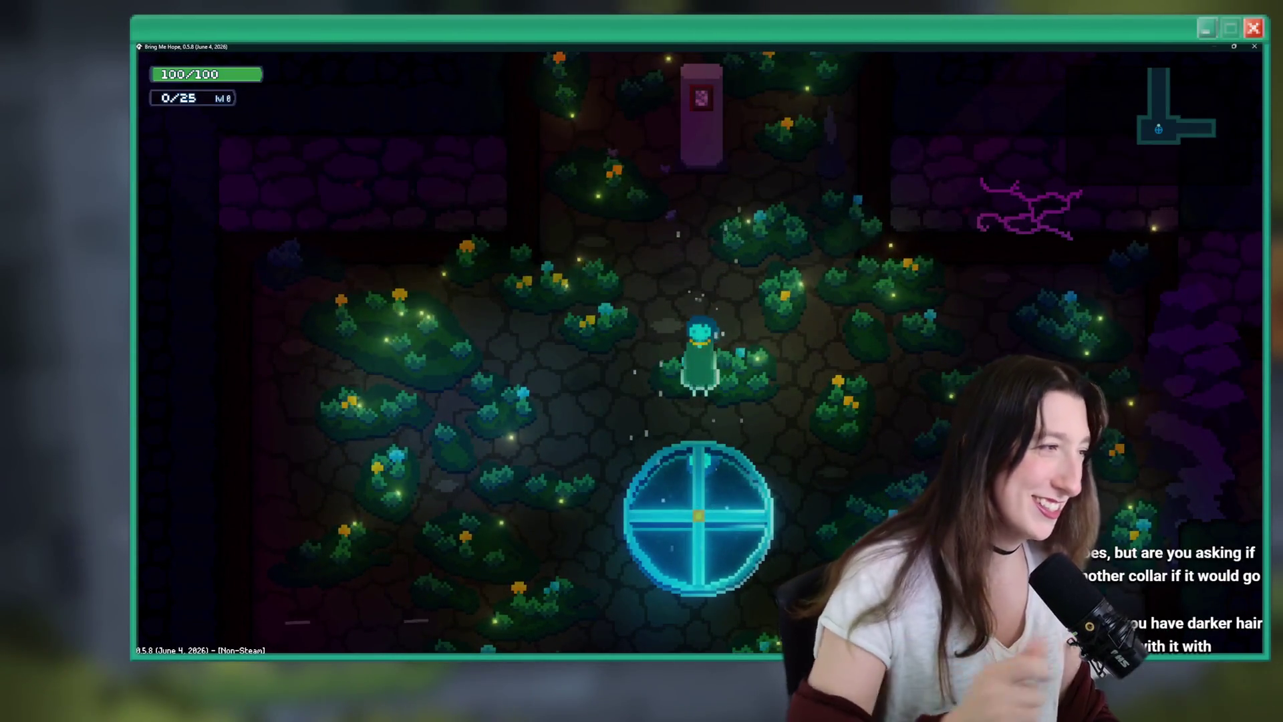
key(Tab)
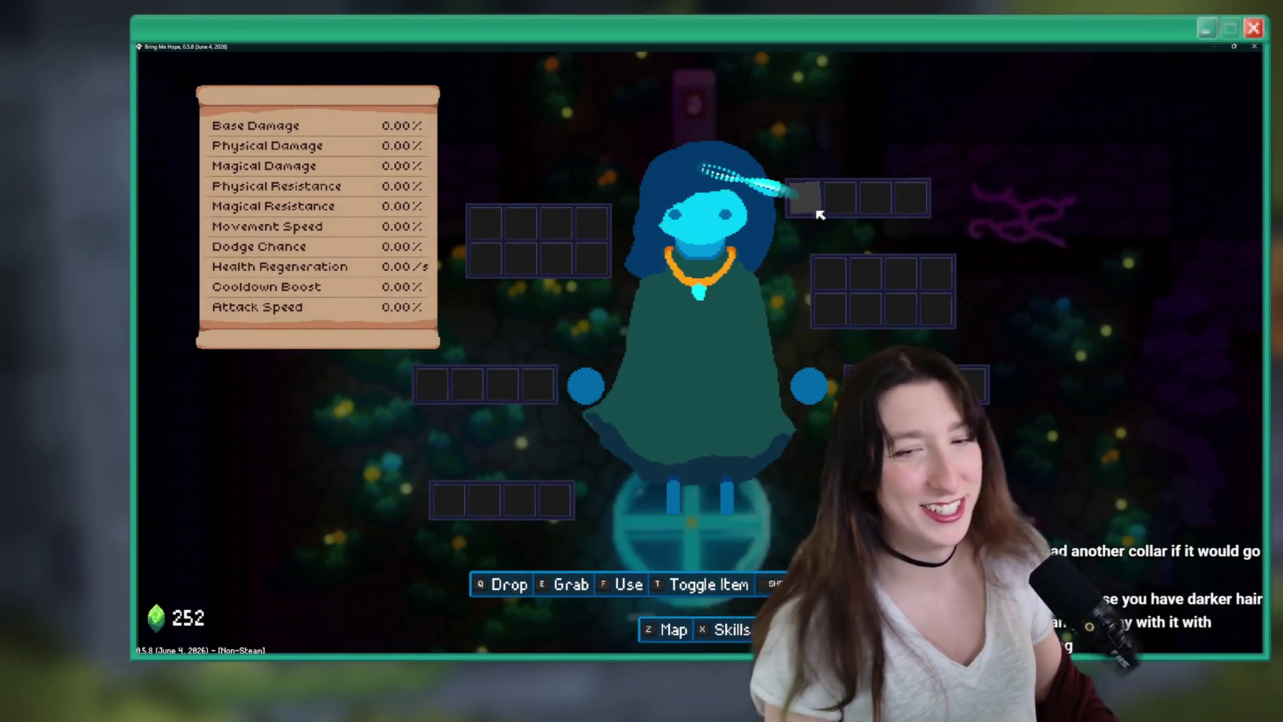
key(Tab)
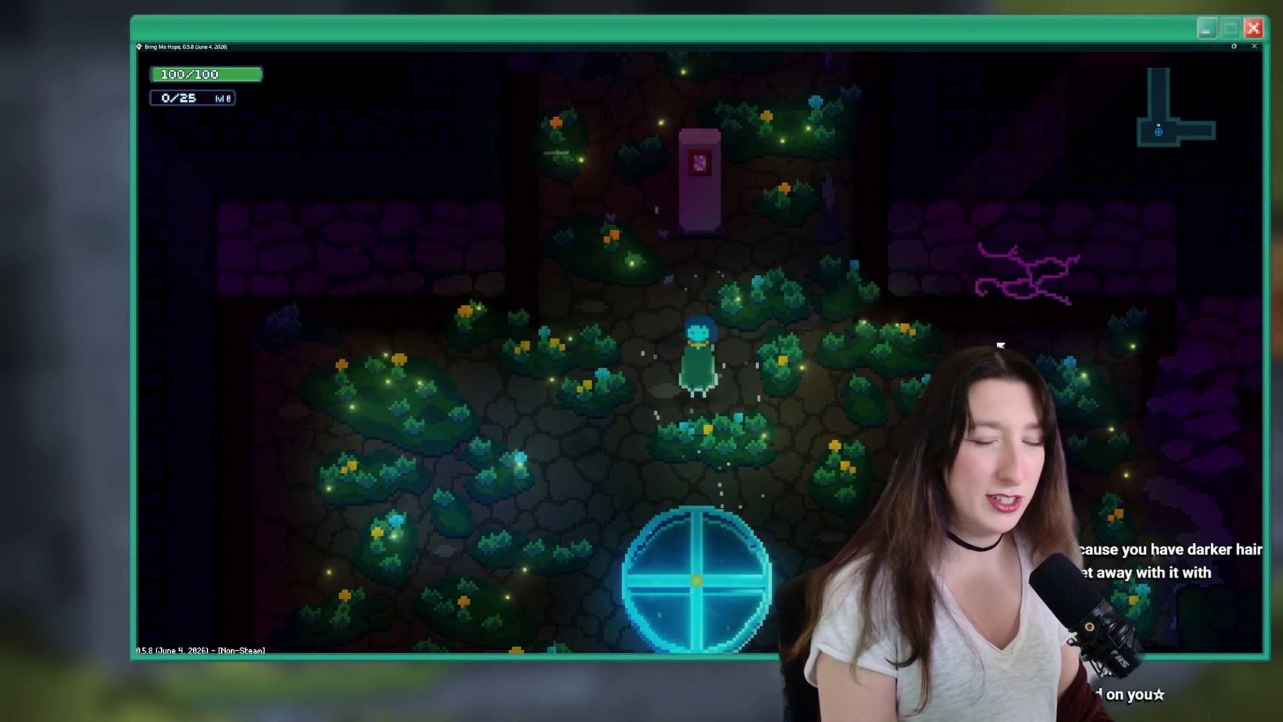
key(Tab)
key(Tab)
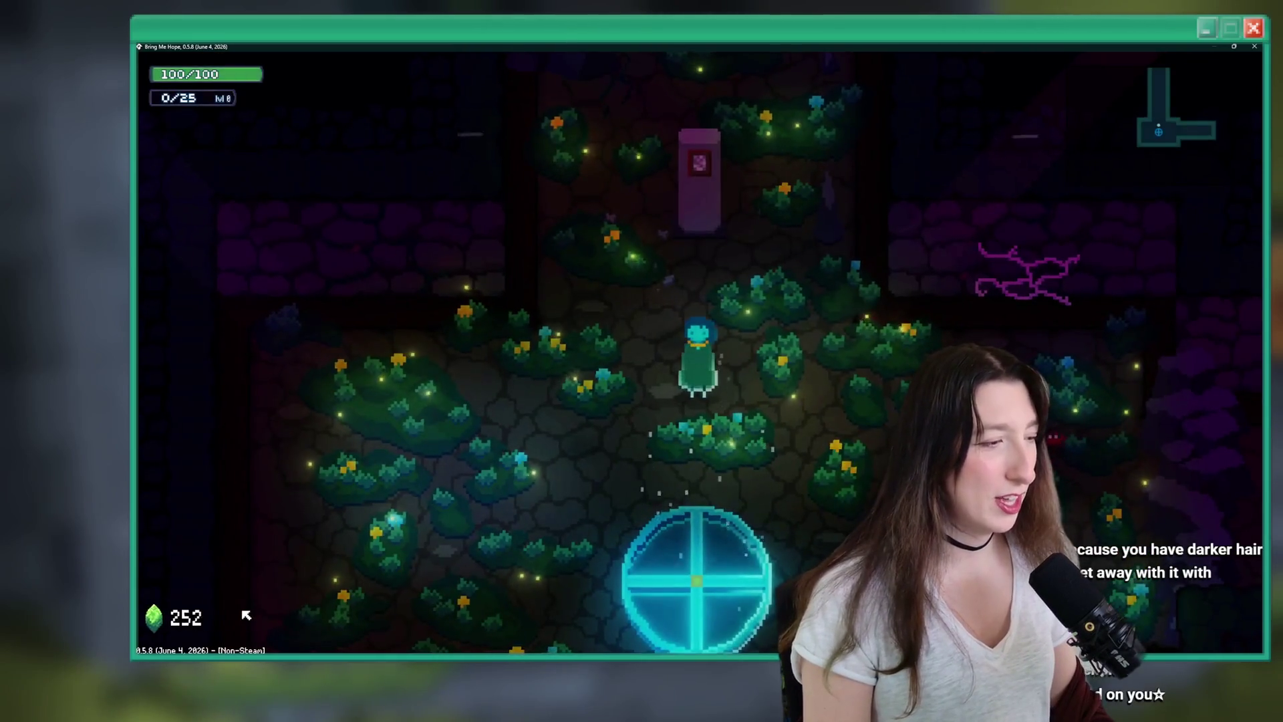
key(Tab)
key(Tab)
key(Tab)
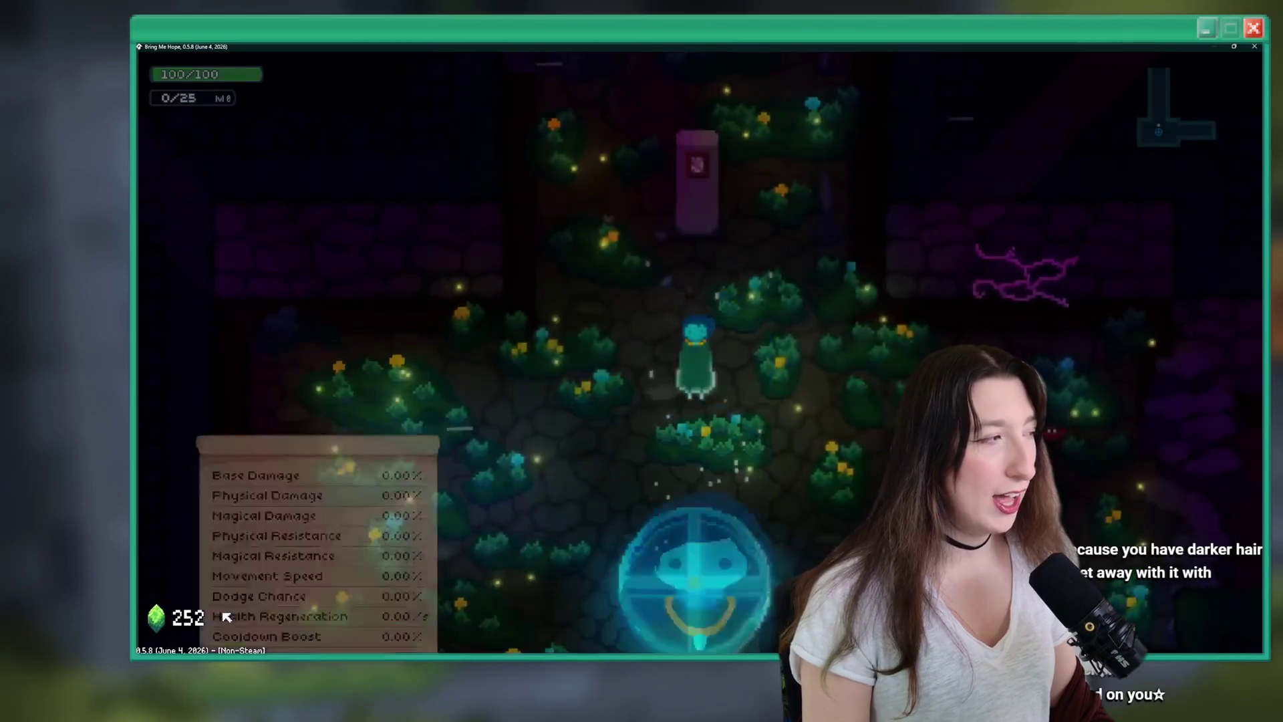
key(Tab)
key(Tab)
key(Tab)
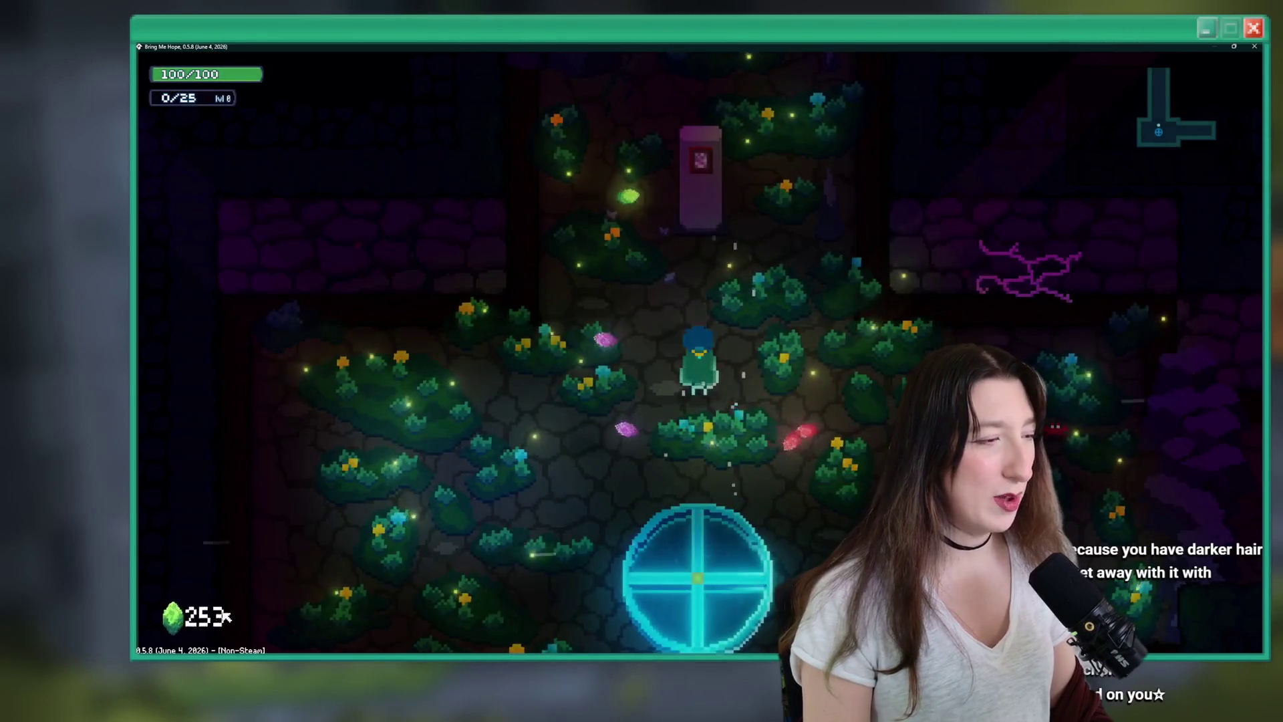
key(w)
key(w)
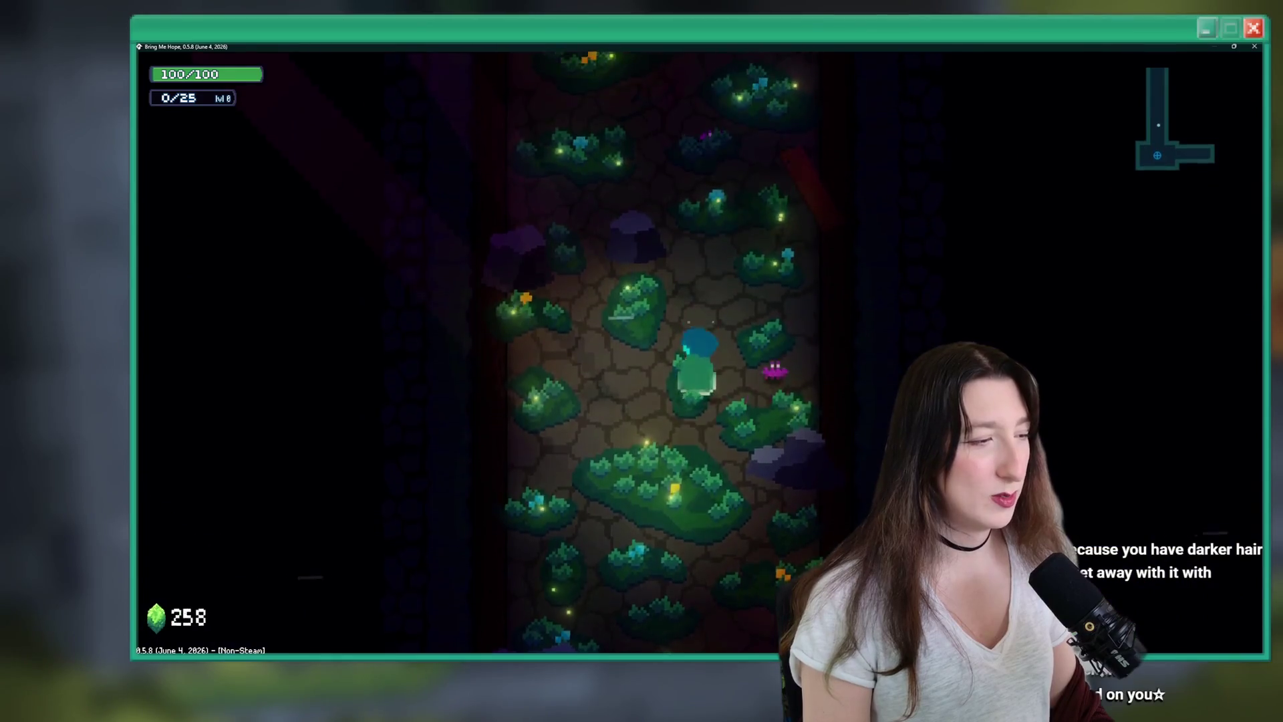
key(Tab)
key(Tab)
key(Tab)
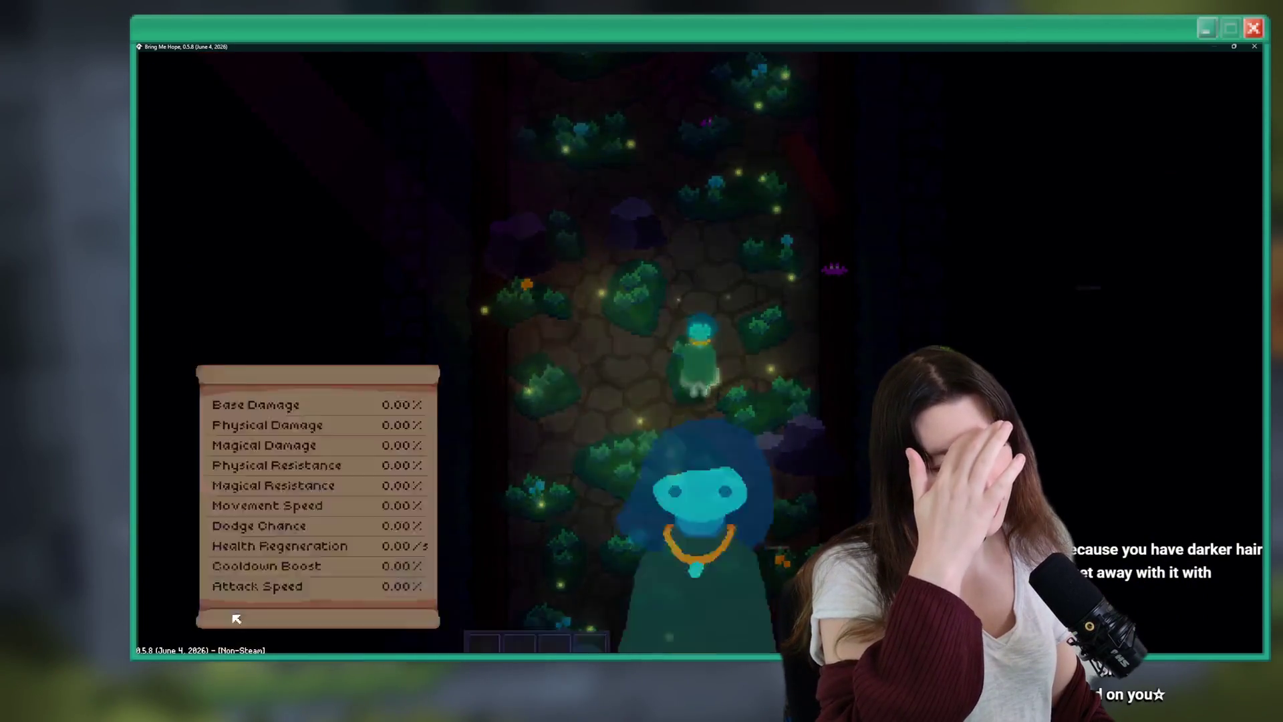
key(Tab)
Flip between the Map, Inventory, Skills I've Learned and Key Items pages with Z/X, then quit the game.
key(Tab)
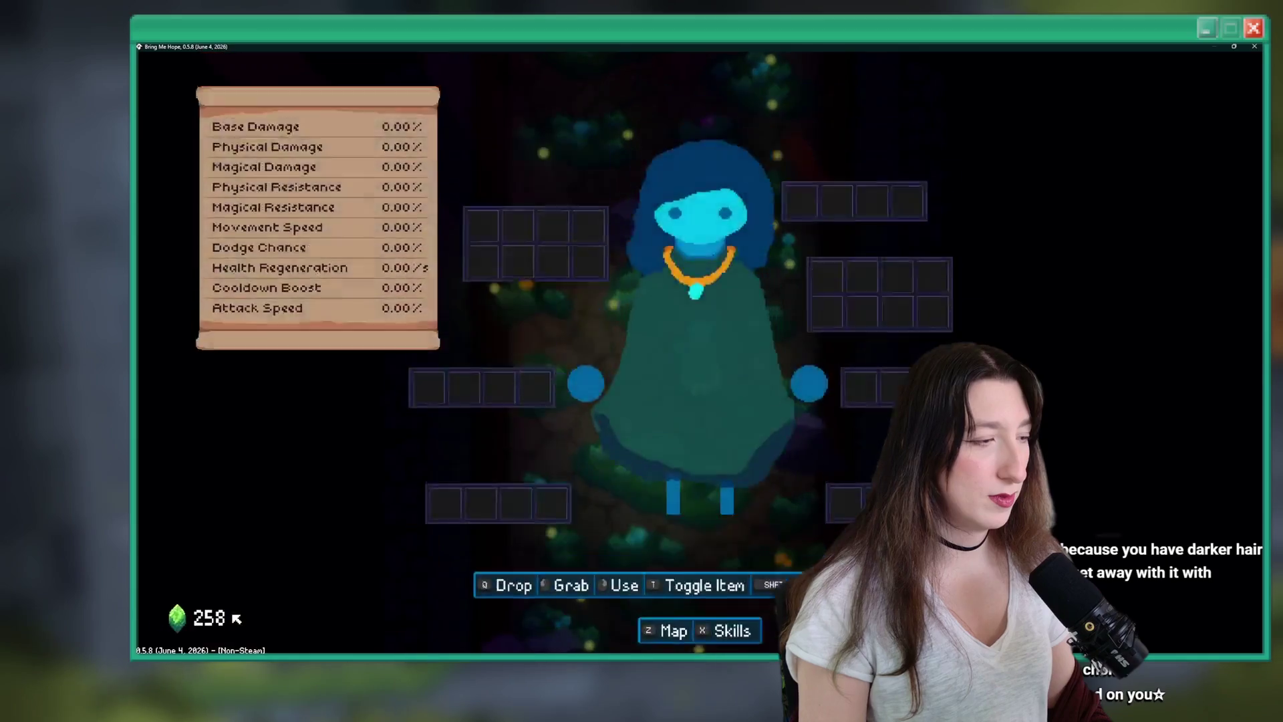
key(z)
key(x)
key(x)
key(z)
key(Tab)
key(m)
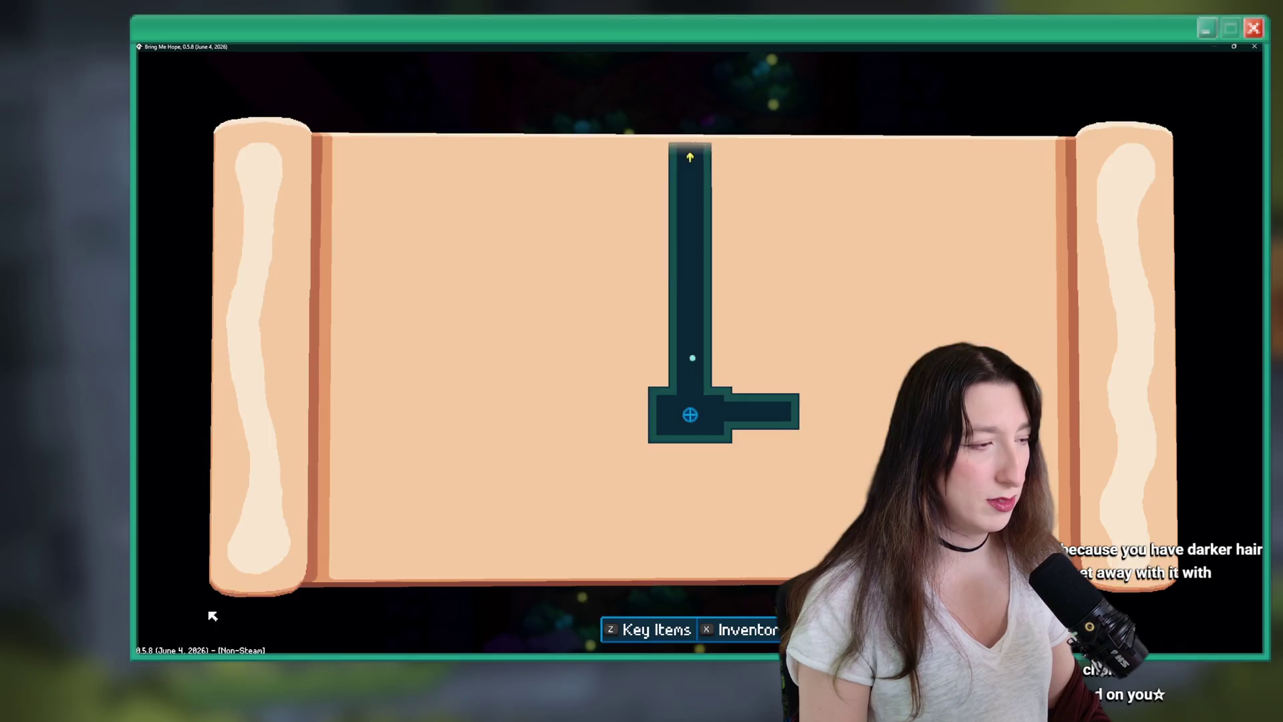
key(x)
key(z)
key(x)
key(z)
key(x)
key(z)
key(x)
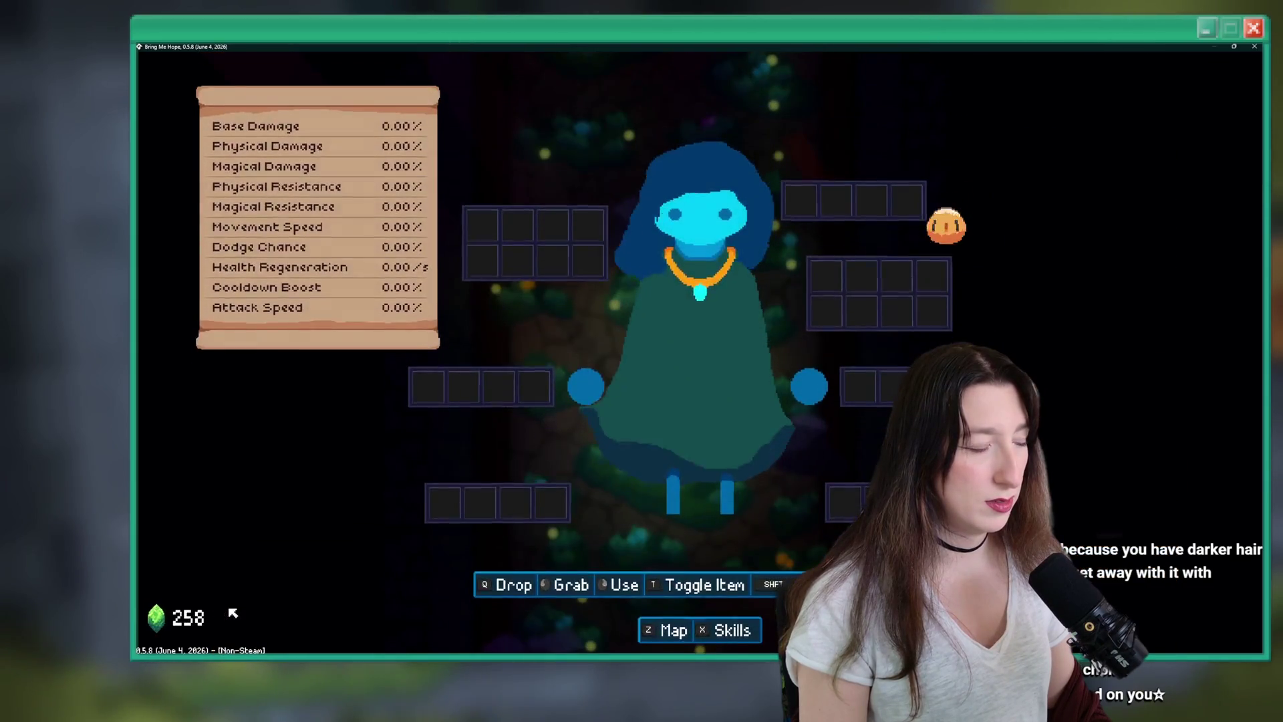
key(z)
key(x)
key(x)
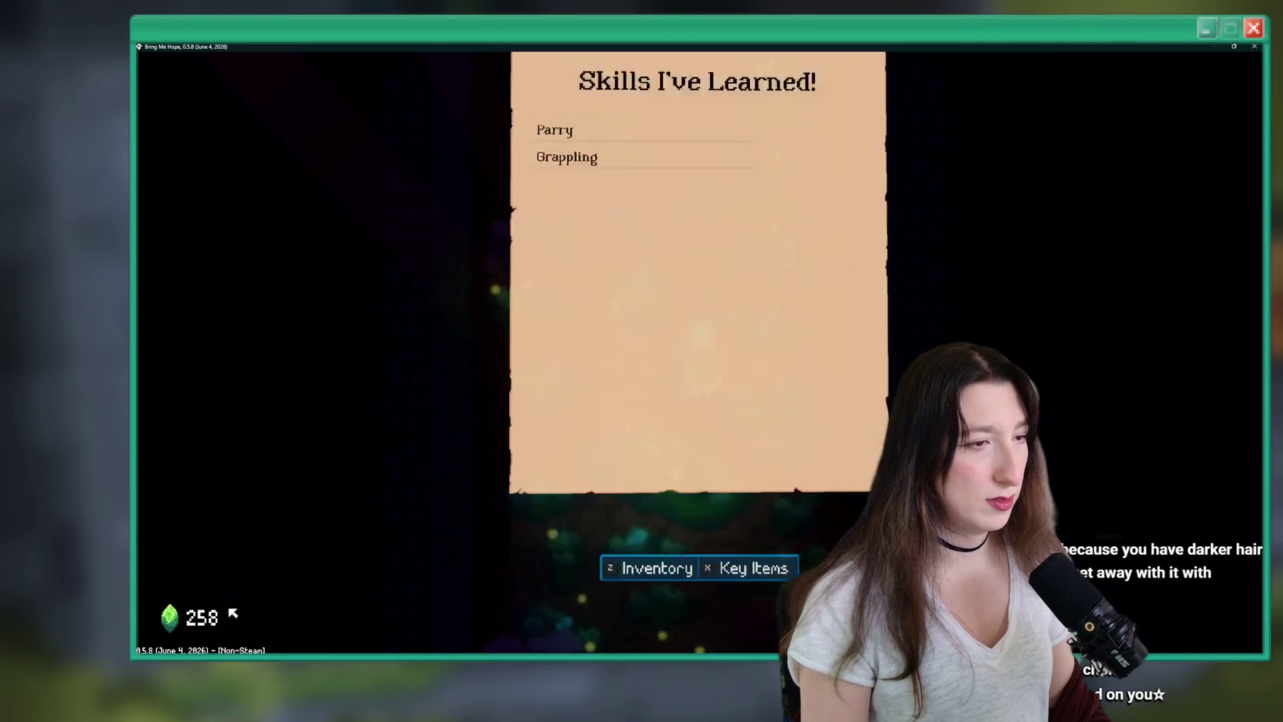
key(z)
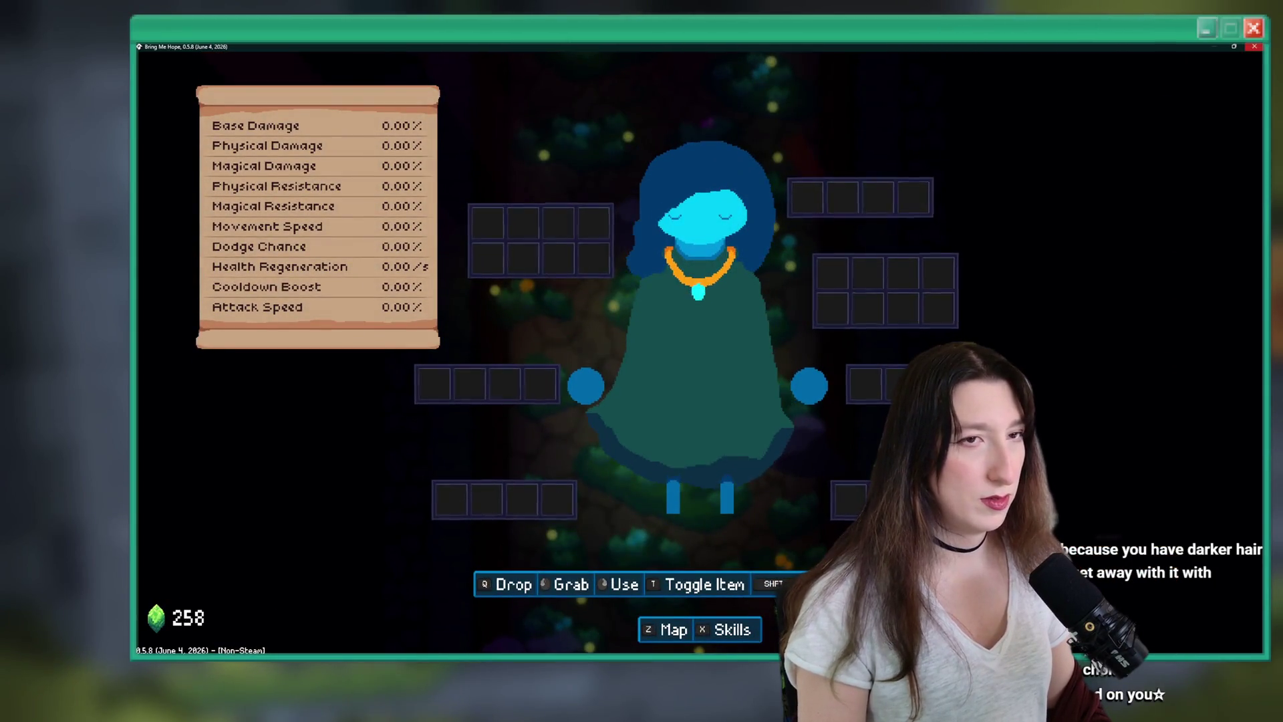
key(z)
key(z)
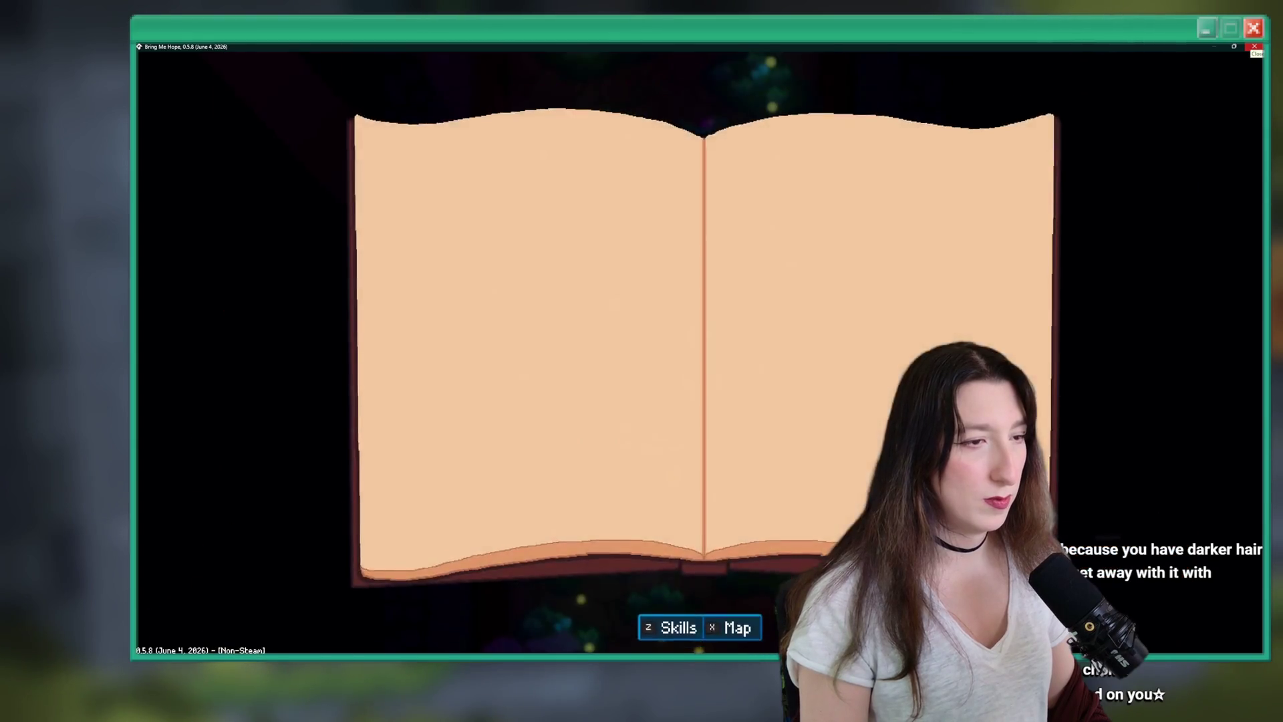
key(z)
key(z)
key(alt+F4)
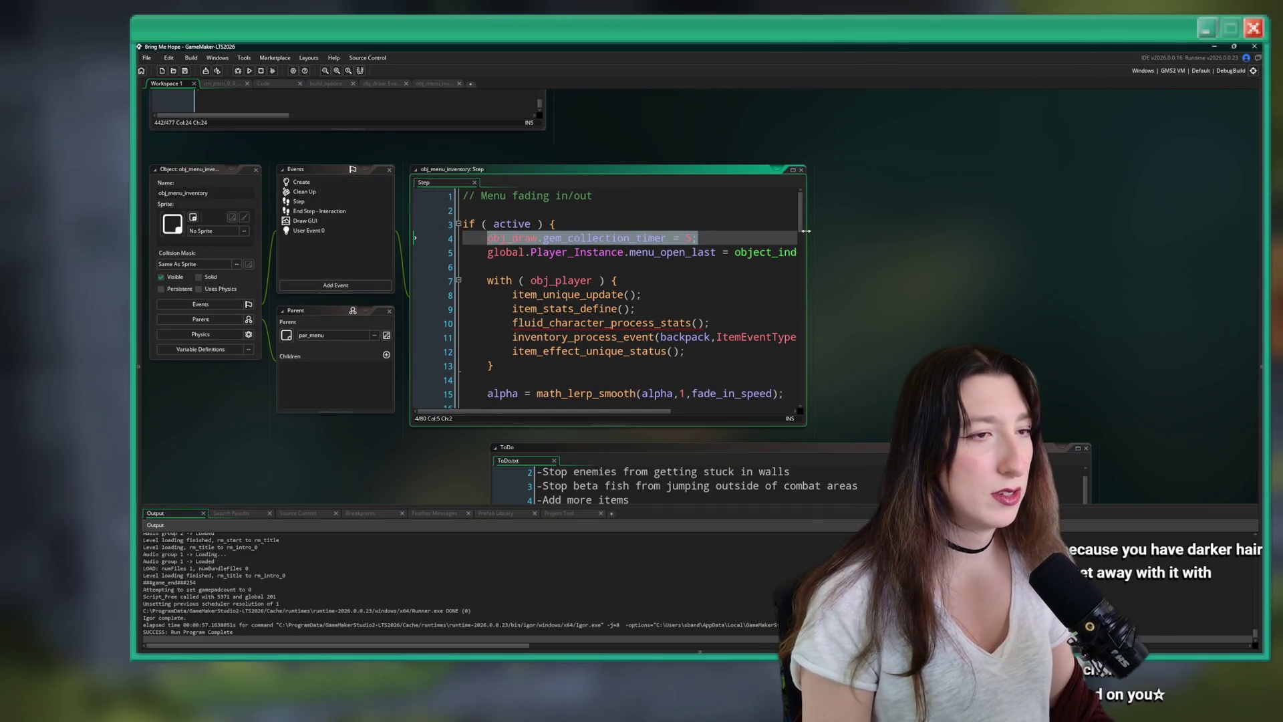
Paste the gem_collection_timer line into obj_menu_keyitems' Step code after the if (active) line.
drag(804, 220, 874, 207)
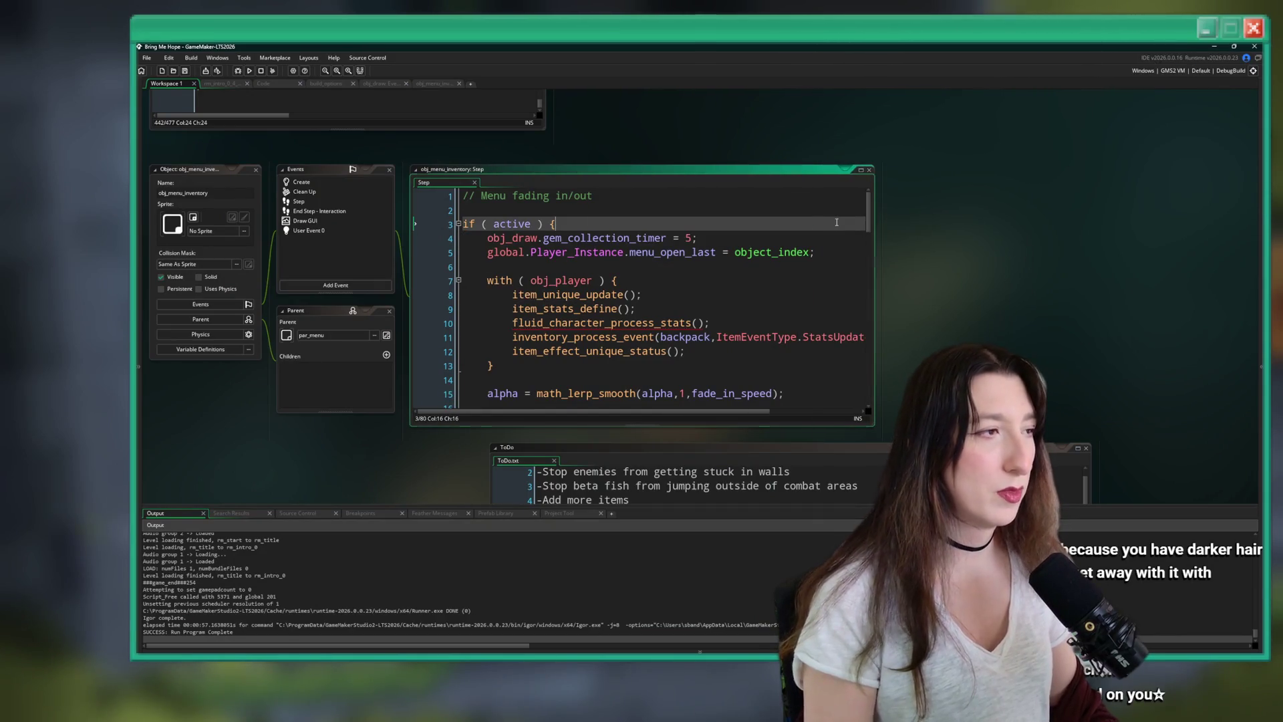
key(ctrl+t)
text(menu_ke)
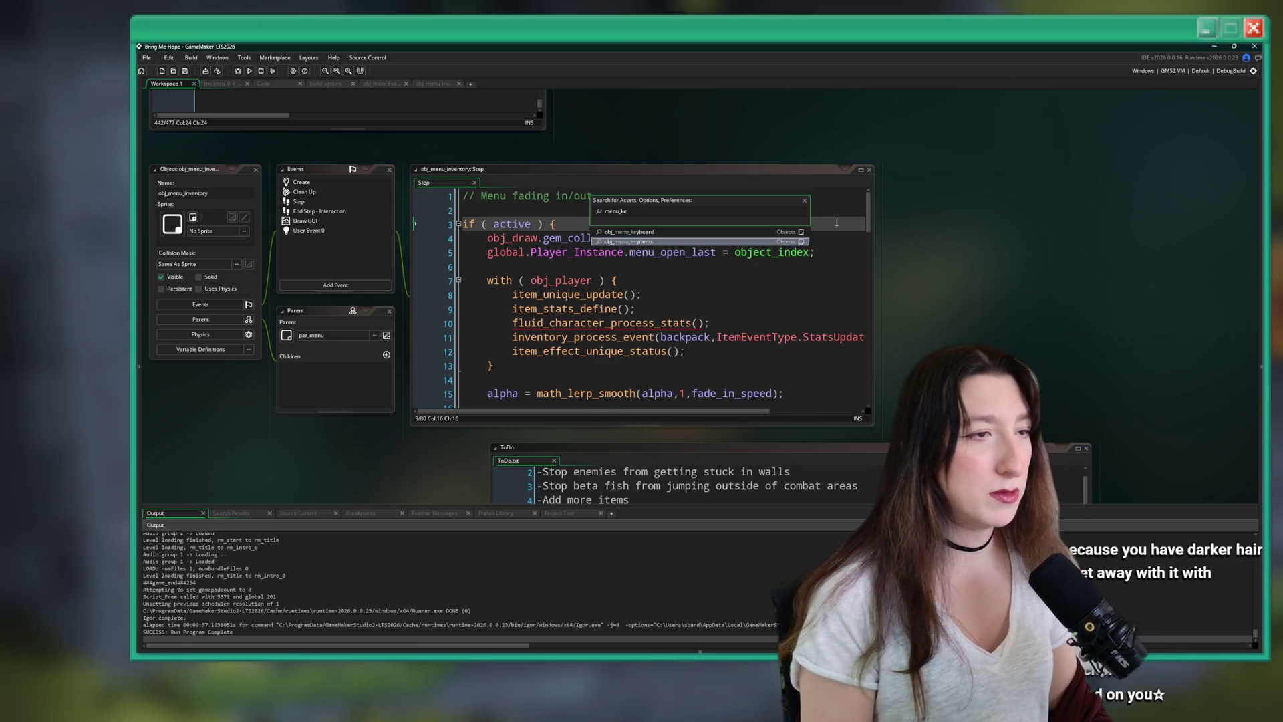
key(Return)
click(336, 186)
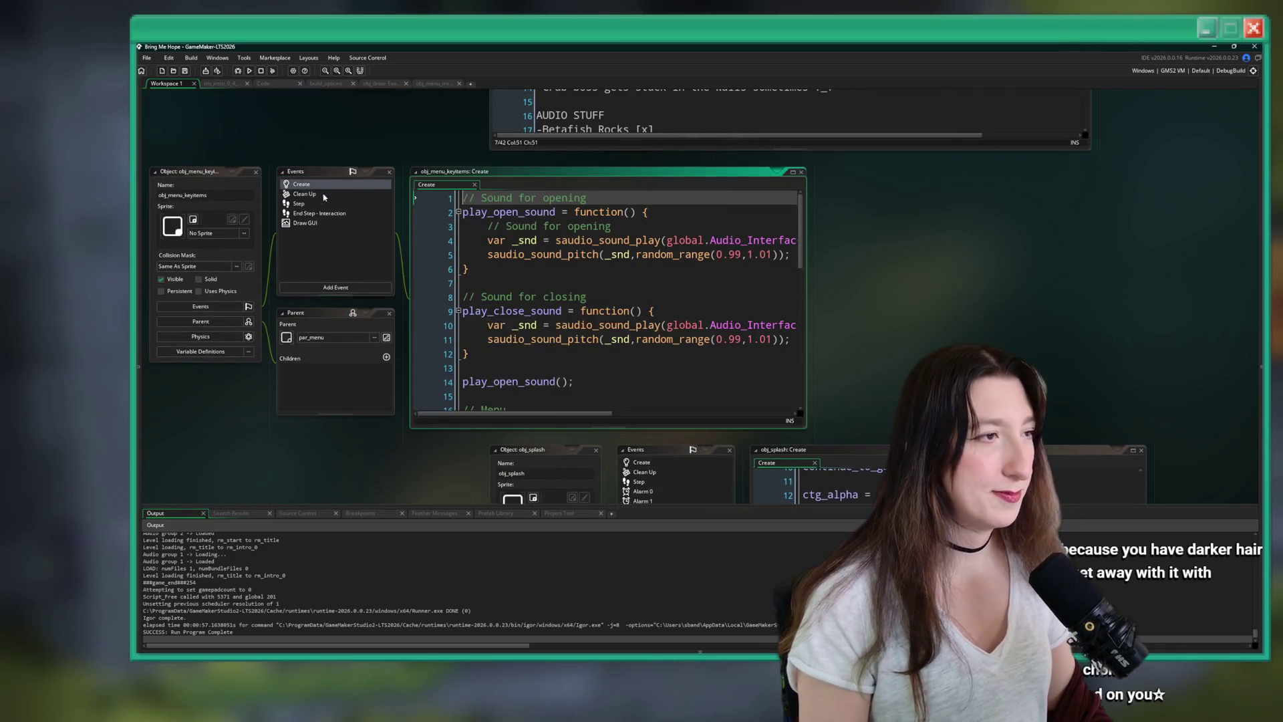
click(336, 203)
click(638, 212)
key(Return)
key(ctrl+v)
Open obj_menu_main and obj_menu_map, and inspect obj_menu_map's Draw GUI and Step code.
key(ctrl+t)
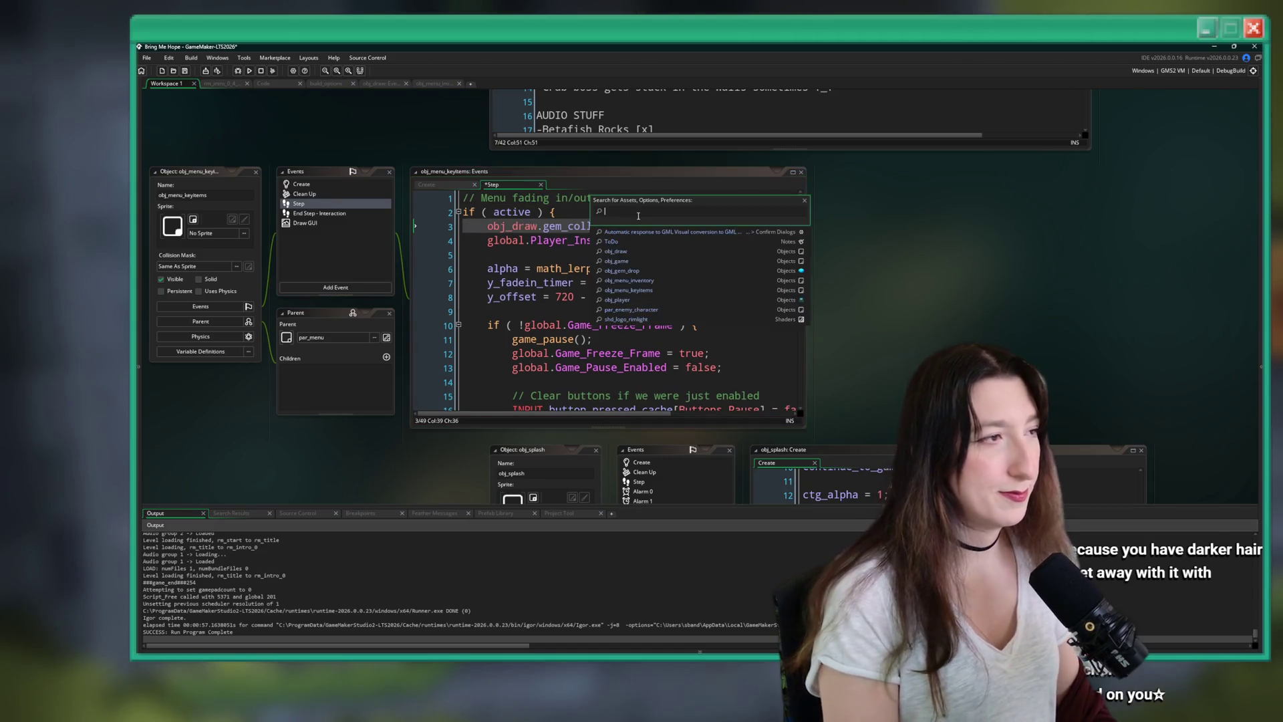
text(menu_)
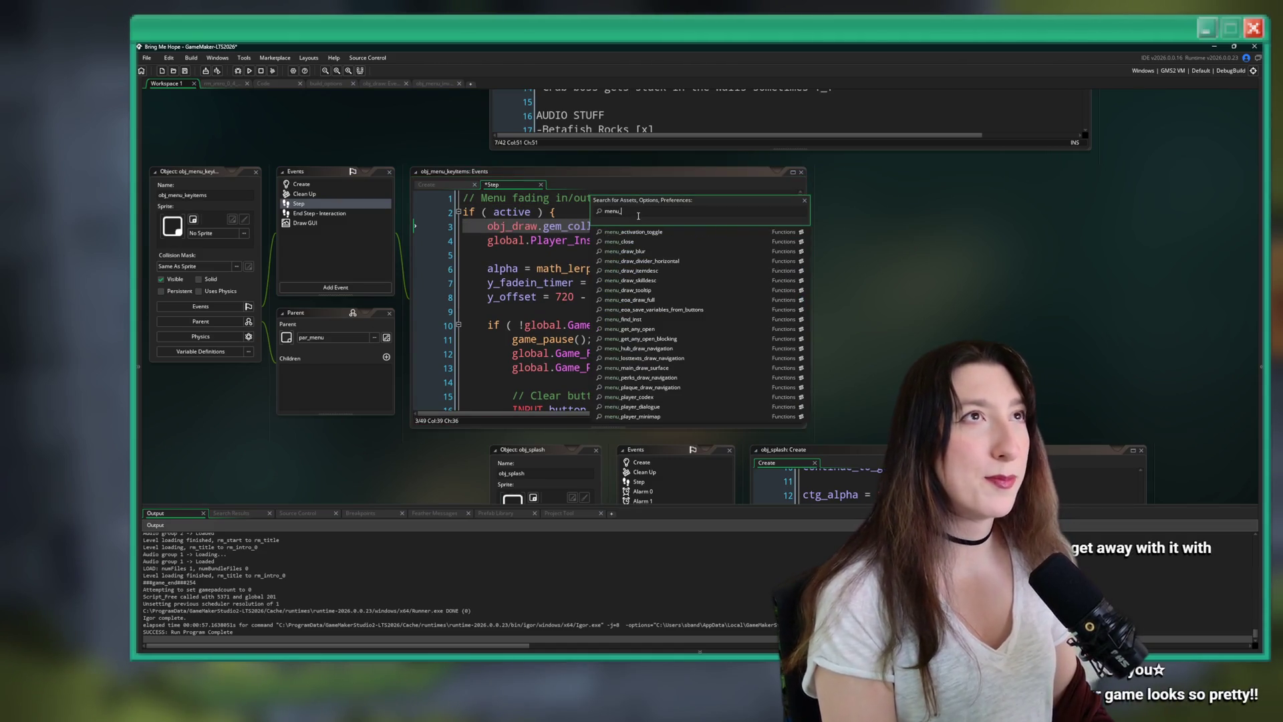
text(l)
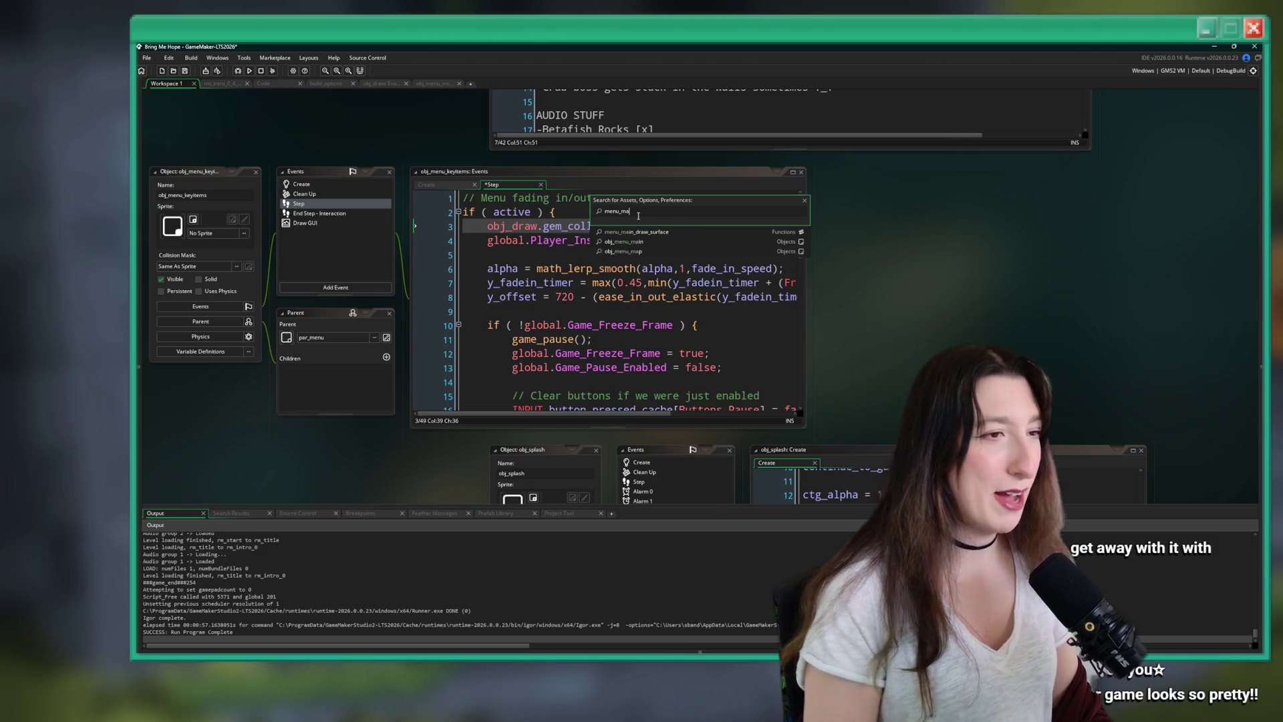
key(Return)
key(ctrl+t)
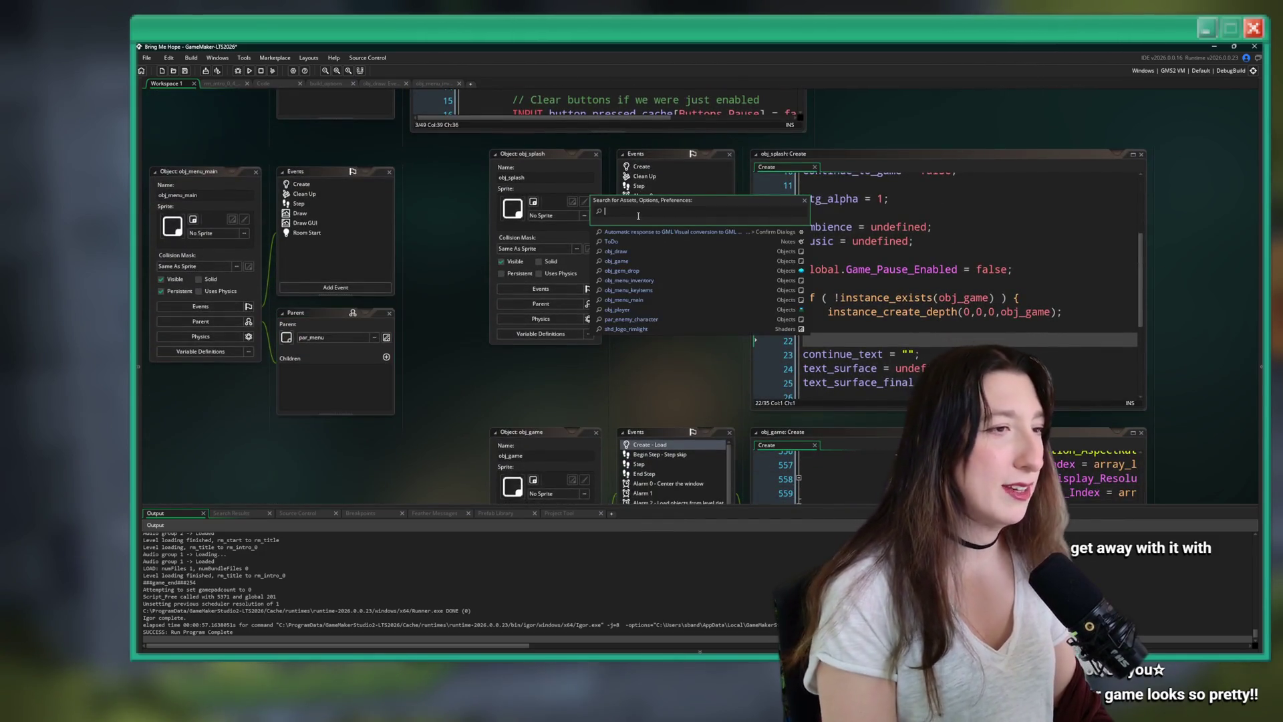
text(menu_ma)
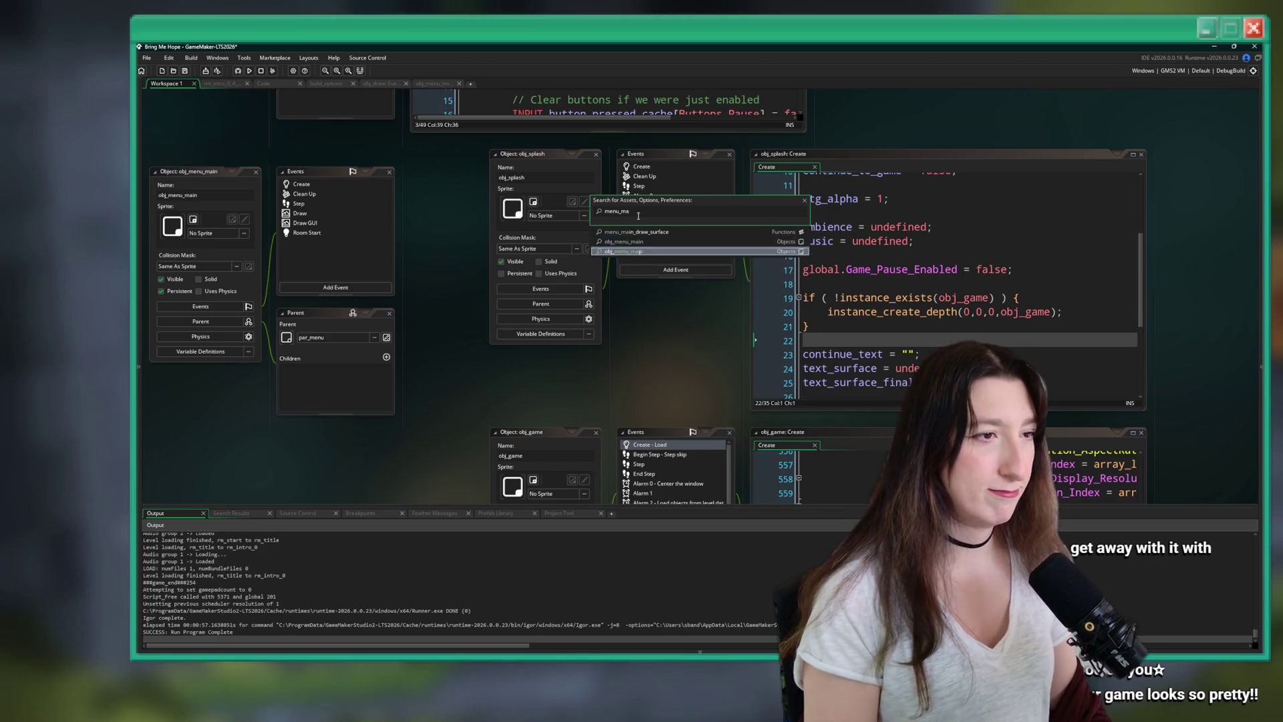
key(Return)
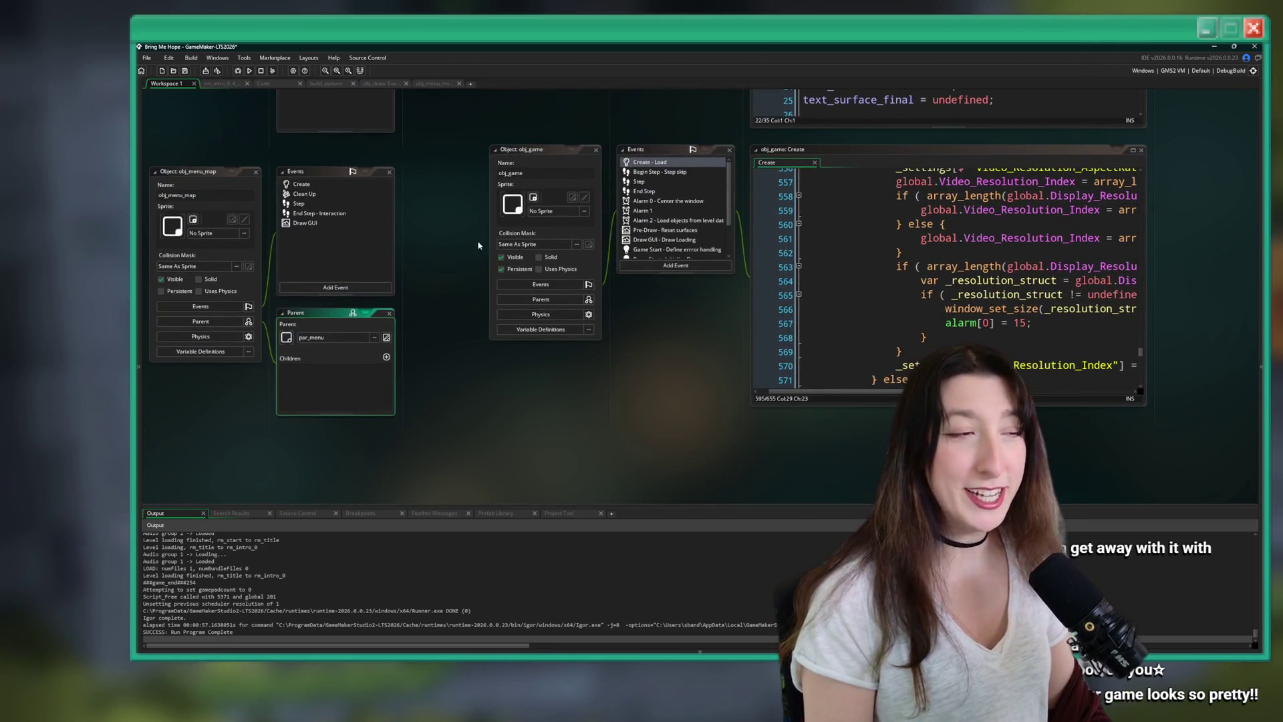
double_click(337, 223)
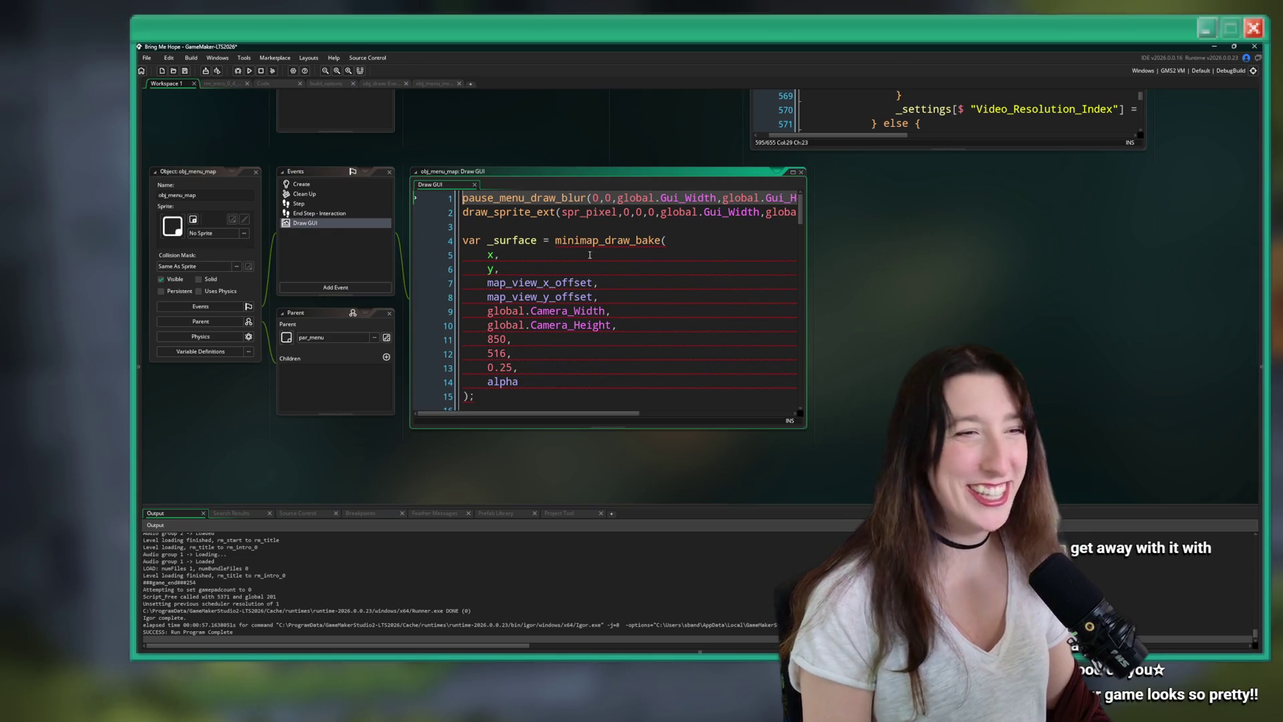
click(650, 240)
double_click(361, 203)
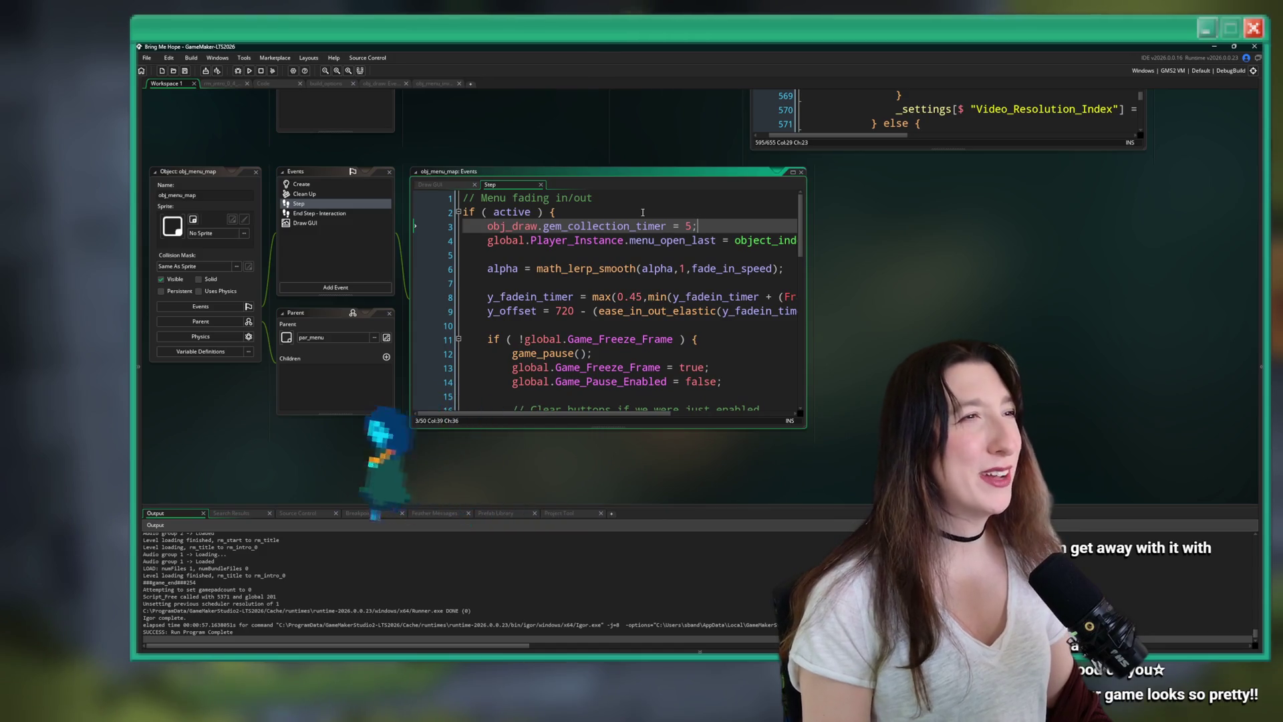
Open obj_menu_skills and look over its Step and Draw GUI code.
key(ctrl+t)
text(menu_ski)
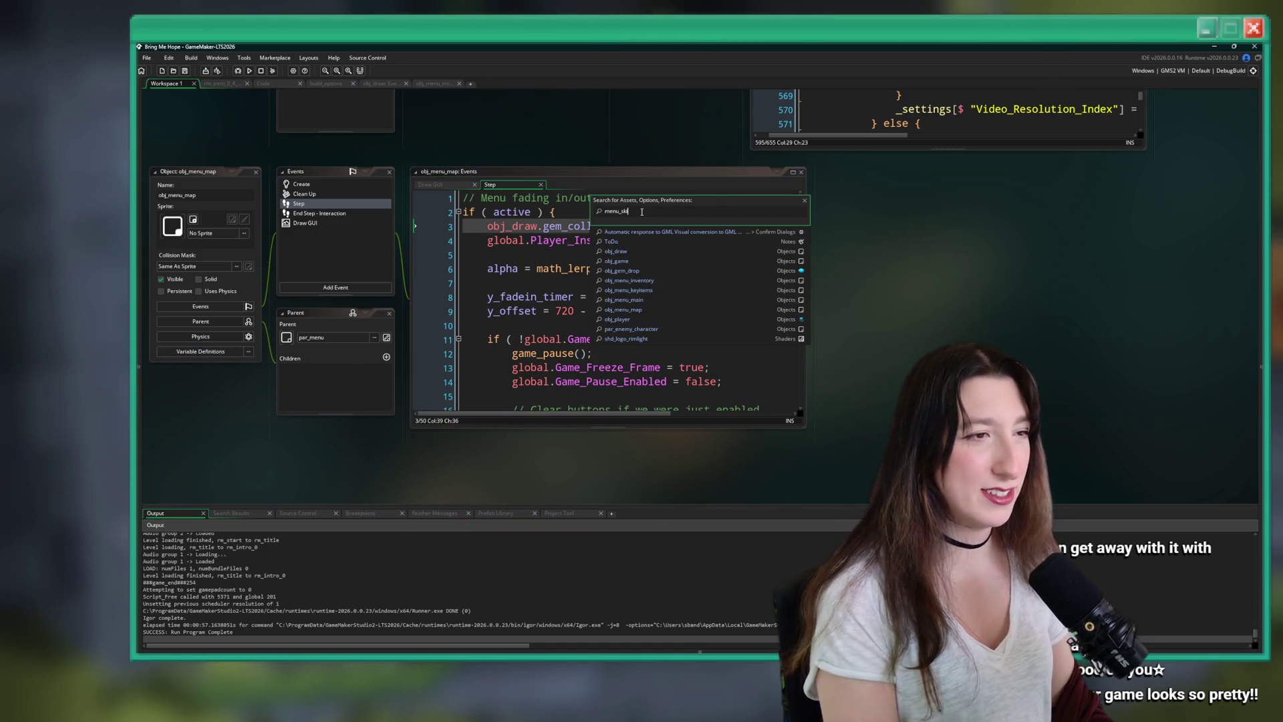
text(ll)
key(Down)
key(Down)
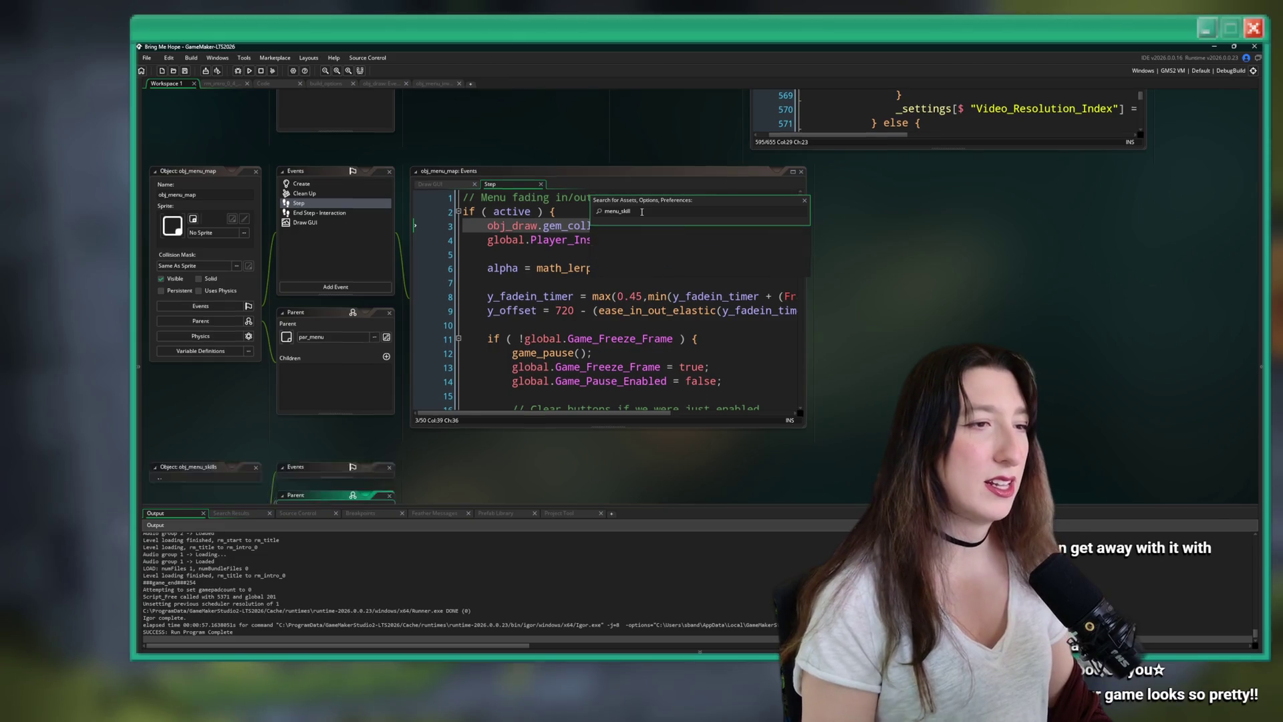
key(Return)
double_click(299, 203)
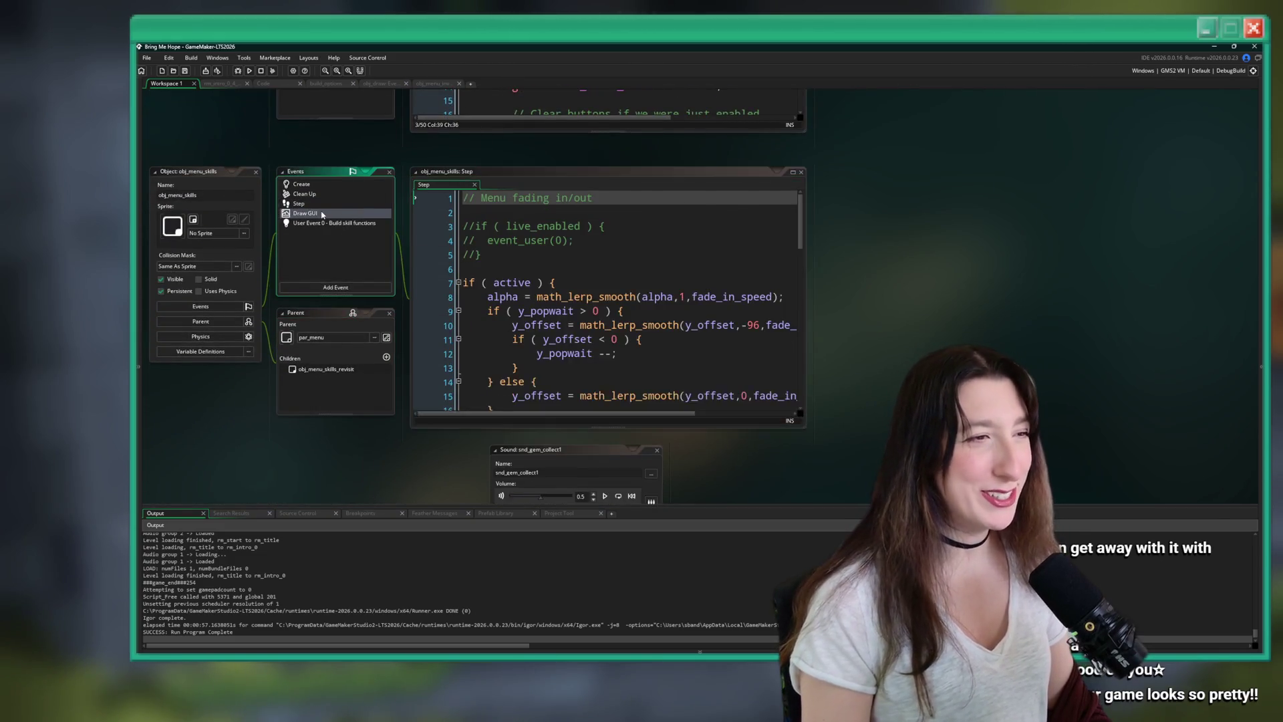
double_click(305, 212)
click(636, 266)
scroll(637, 267, down, 3)
In obj_menu_skillspaper's Step code, add a new line inside the if (active) block.
key(ctrl+t)
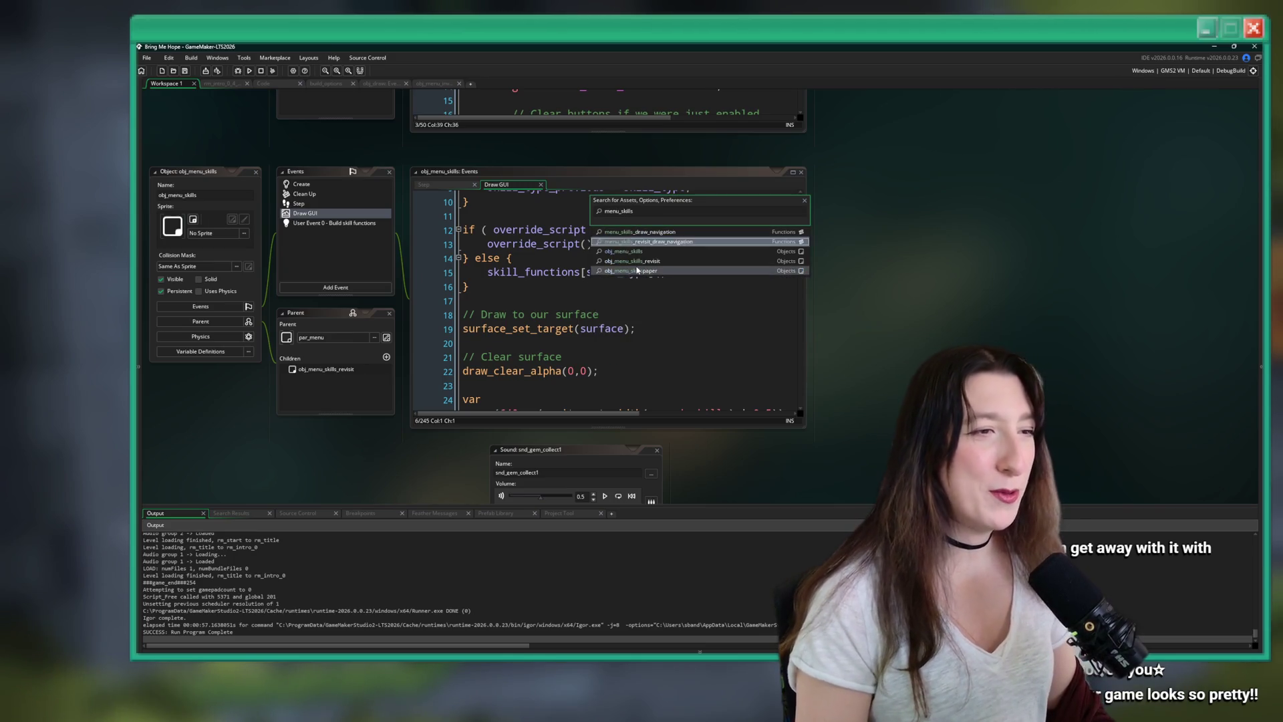
key(Down)
key(Down)
key(Down)
key(Return)
double_click(305, 226)
double_click(353, 203)
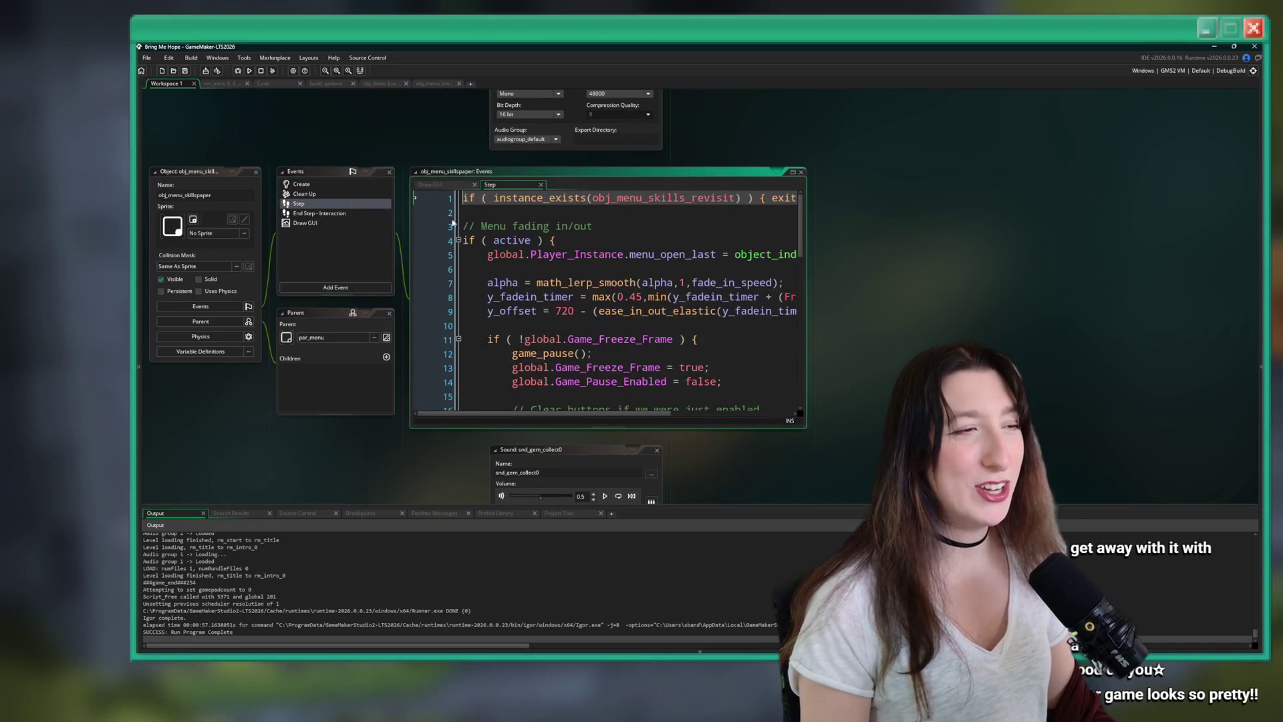
click(618, 240)
key(Return)
text(obj_draw.gem_collection_timer = 5;)
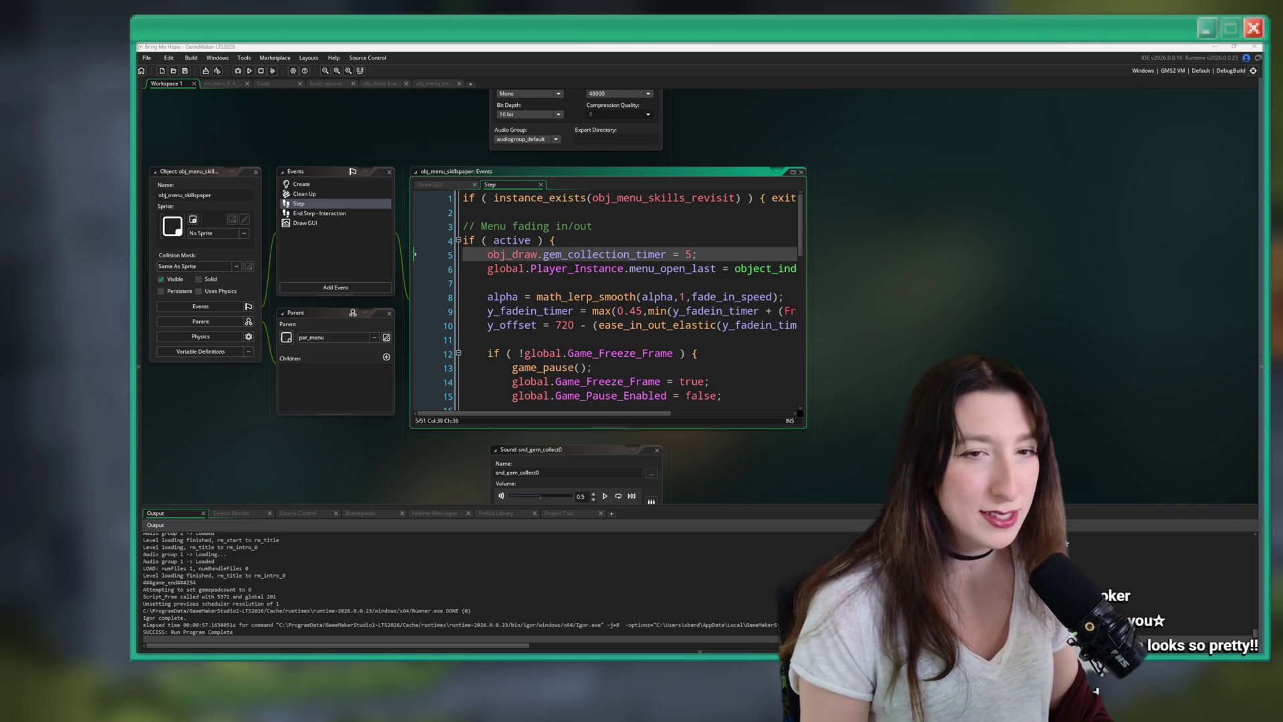
key(alt+Tab)
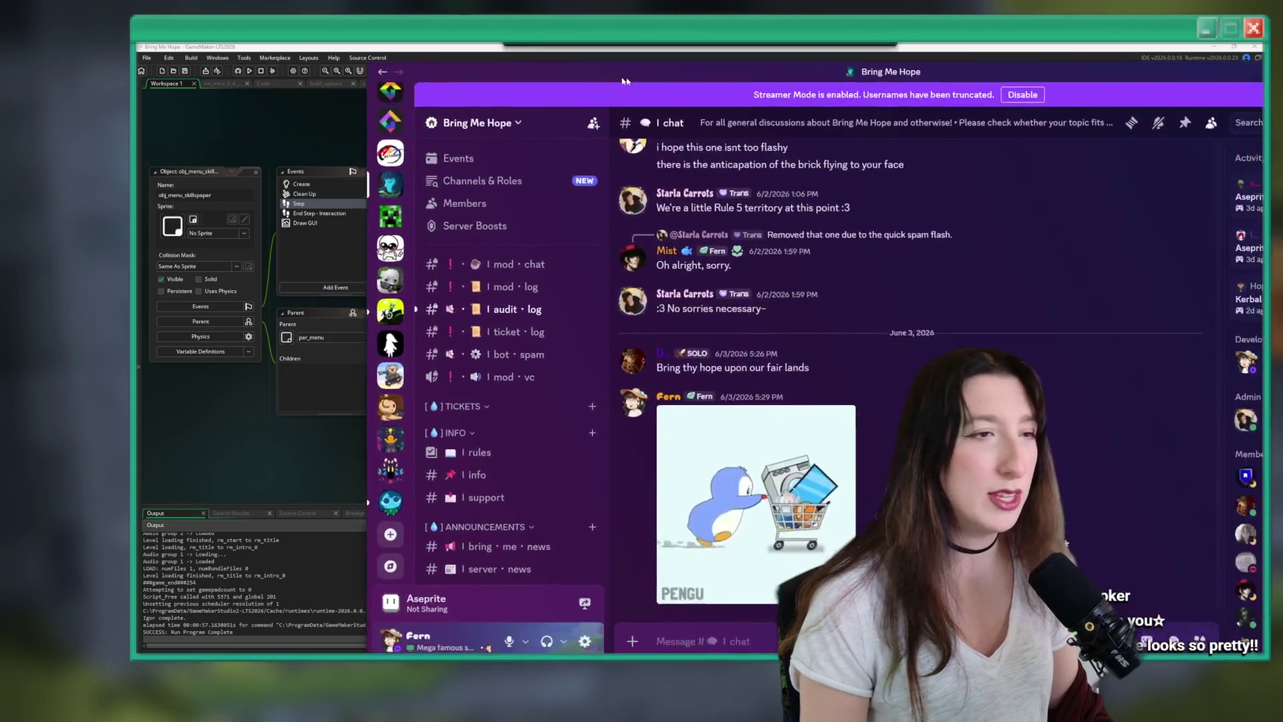
click(301, 293)
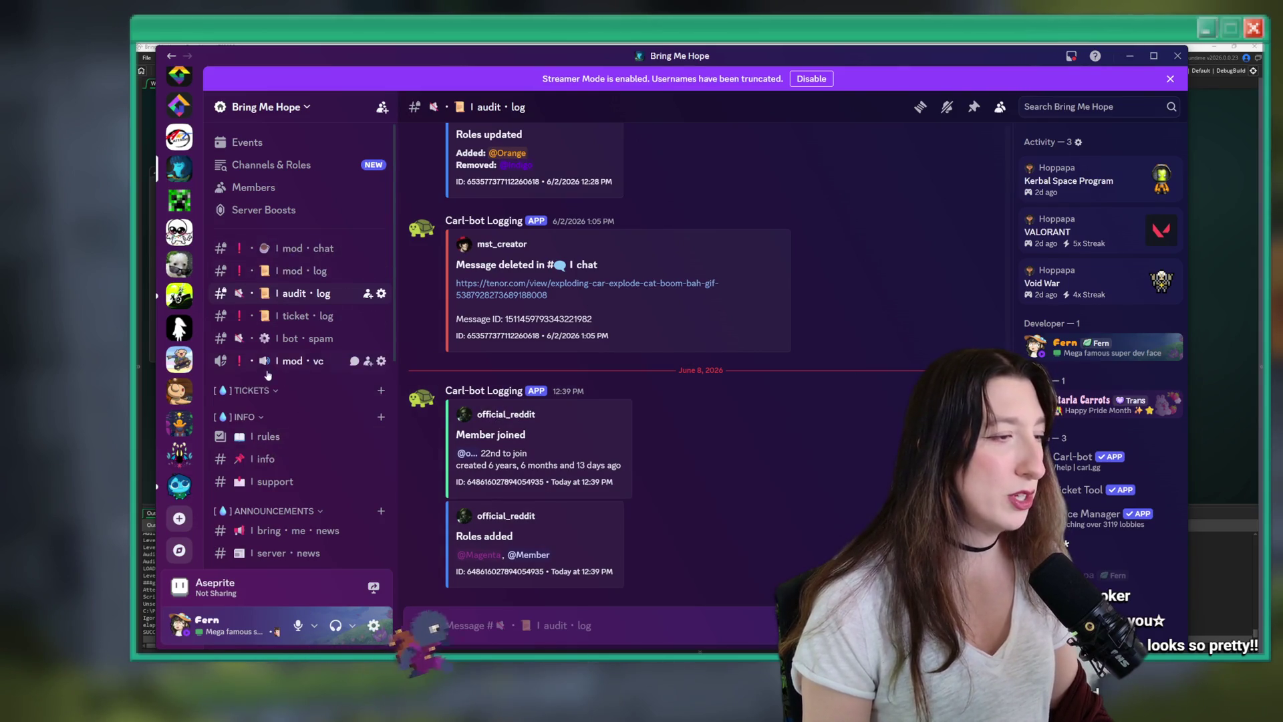
scroll(289, 401, down, 4)
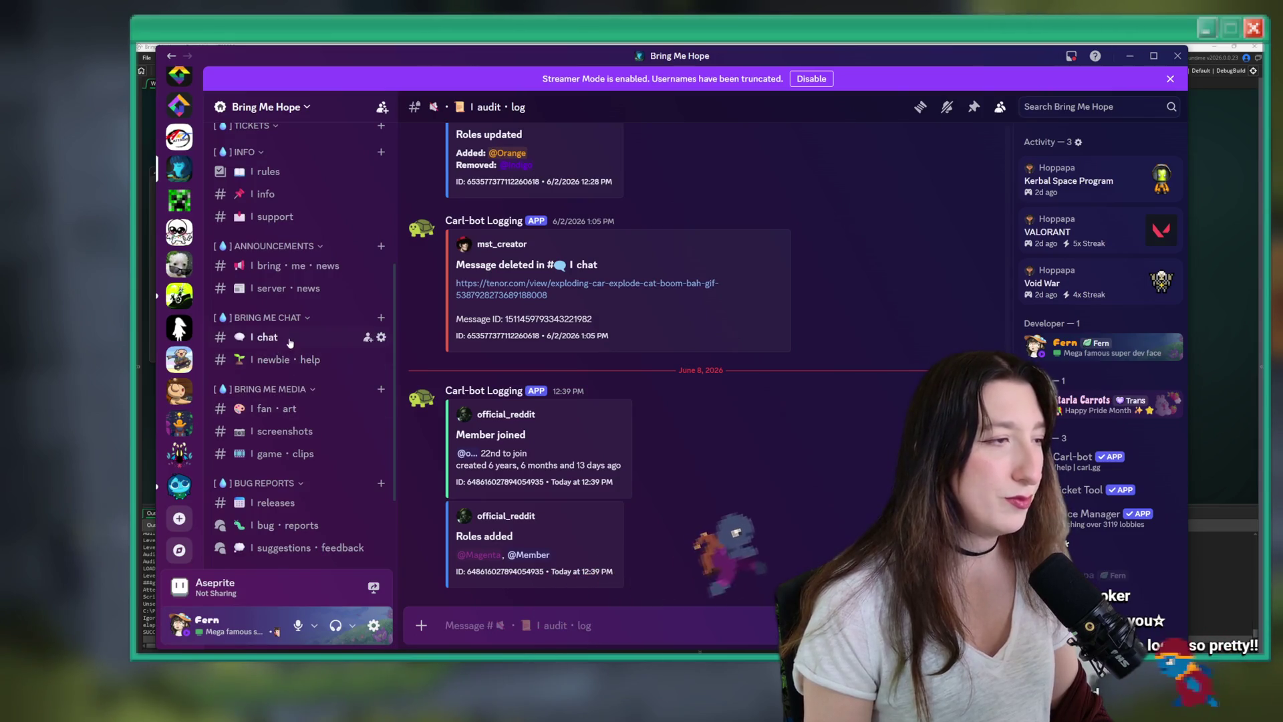
click(280, 337)
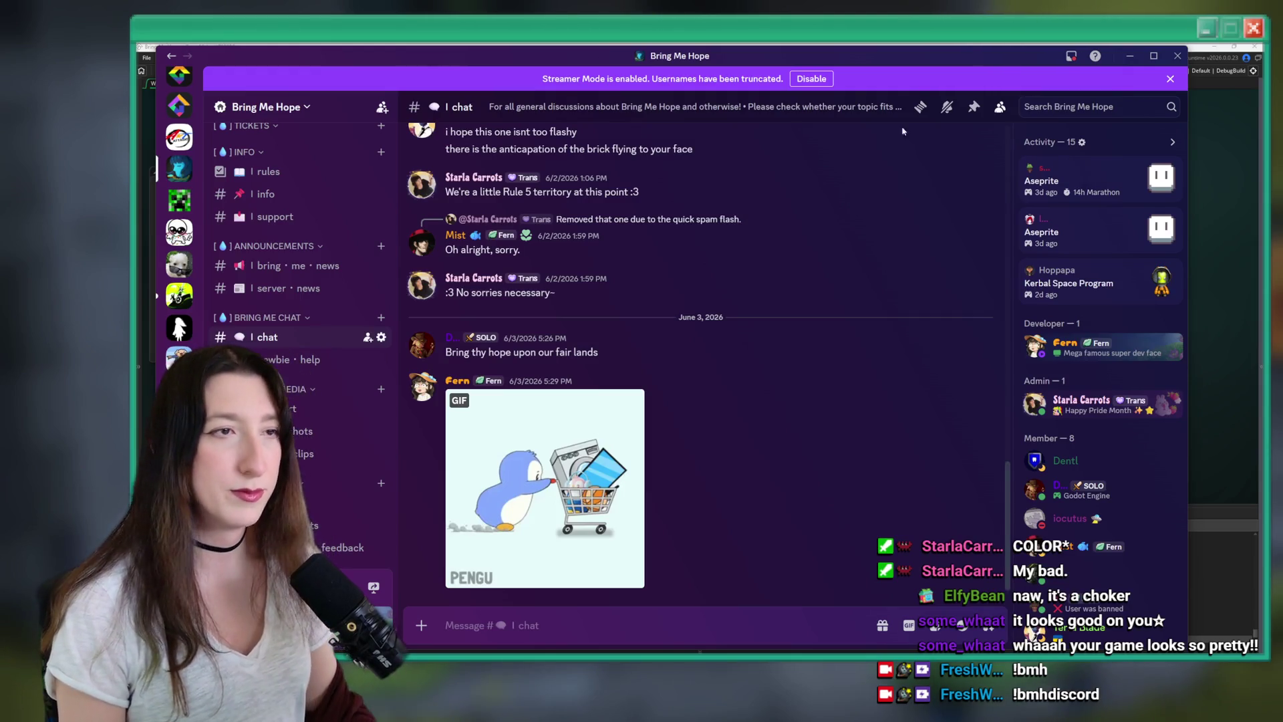
key(alt+Tab)
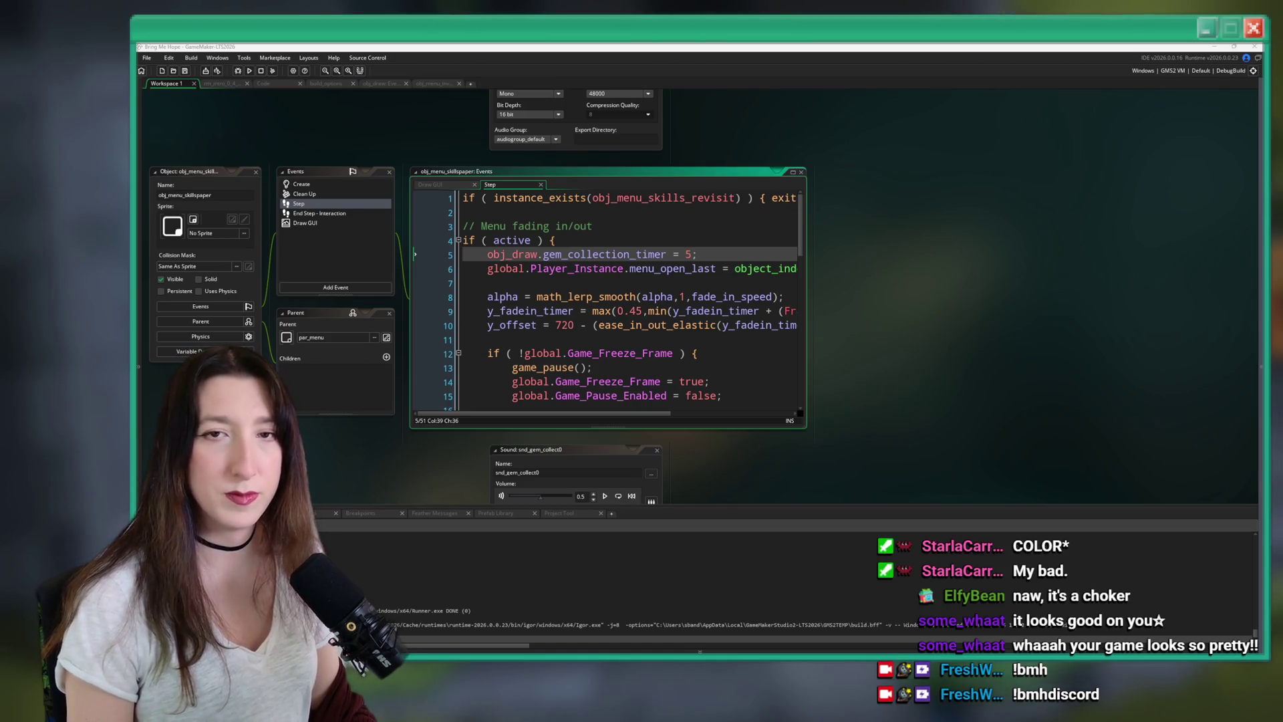
Open the asset search from the code editor and dismiss it without choosing anything.
click(704, 254)
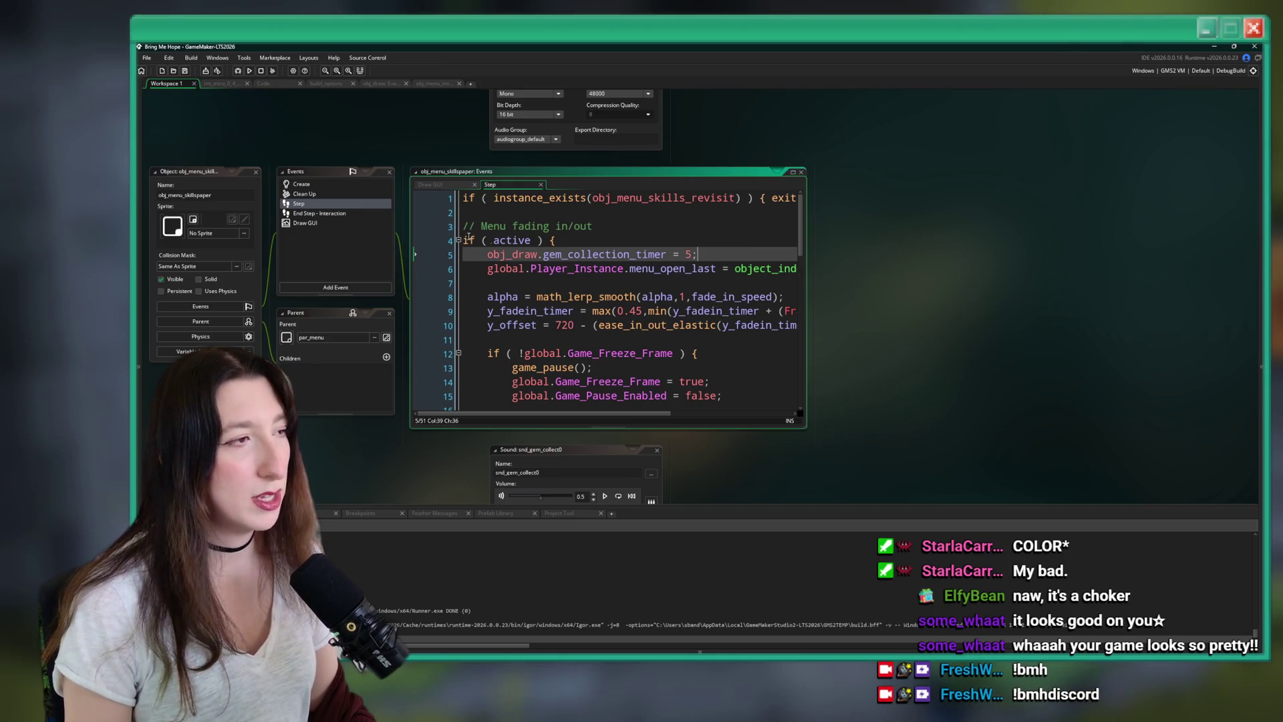
key(ctrl+t)
text(menu_)
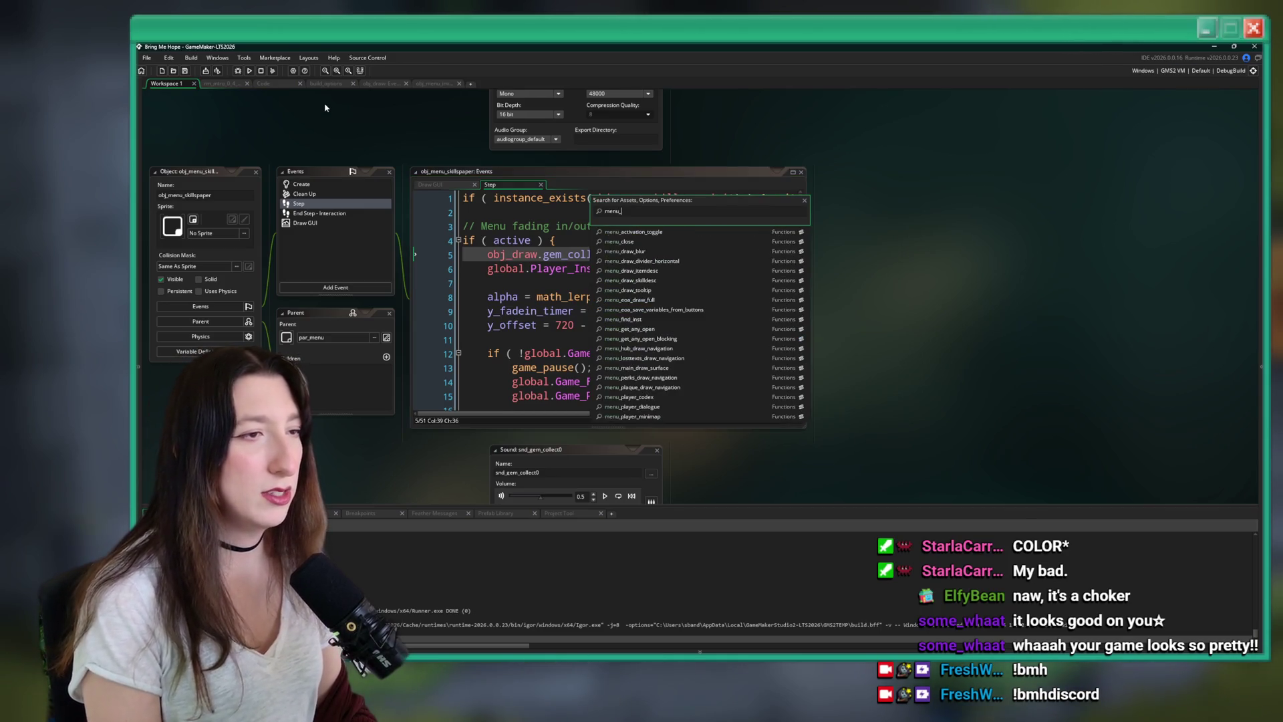
key(Escape)
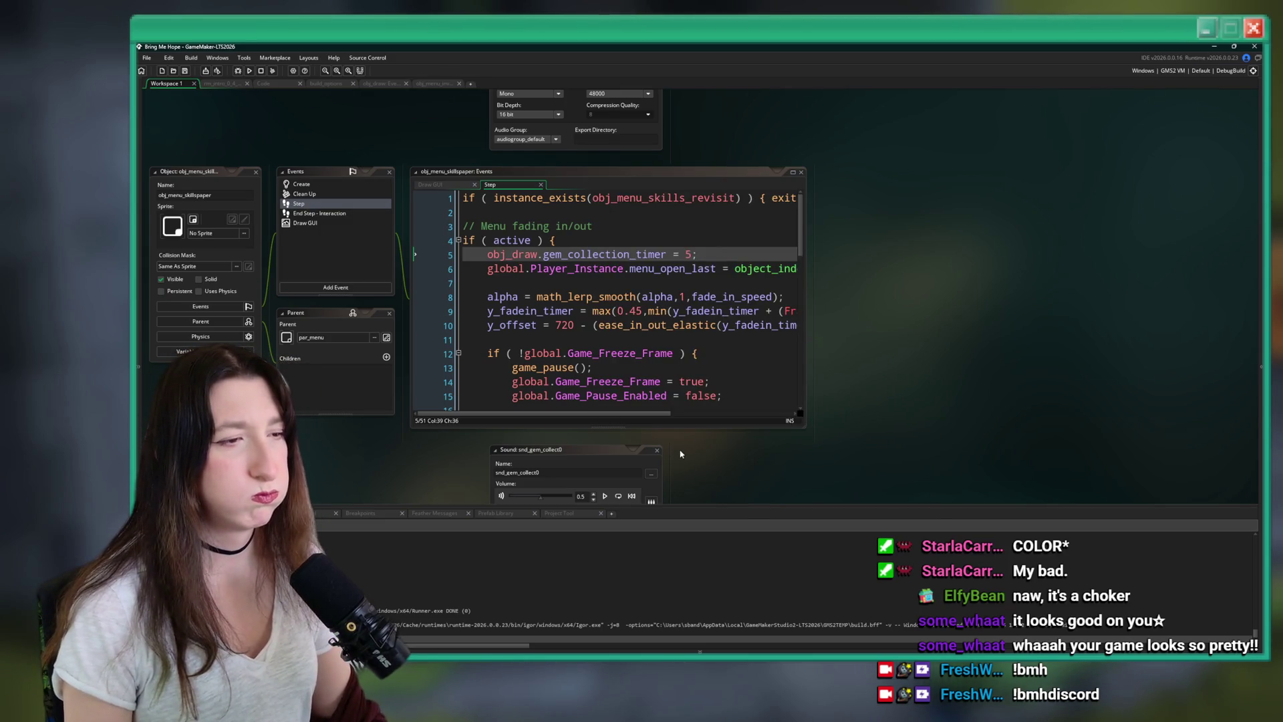
scroll(681, 457, down, 3)
scroll(669, 374, down, 5)
scroll(665, 354, up, 3)
scroll(663, 344, down, 3)
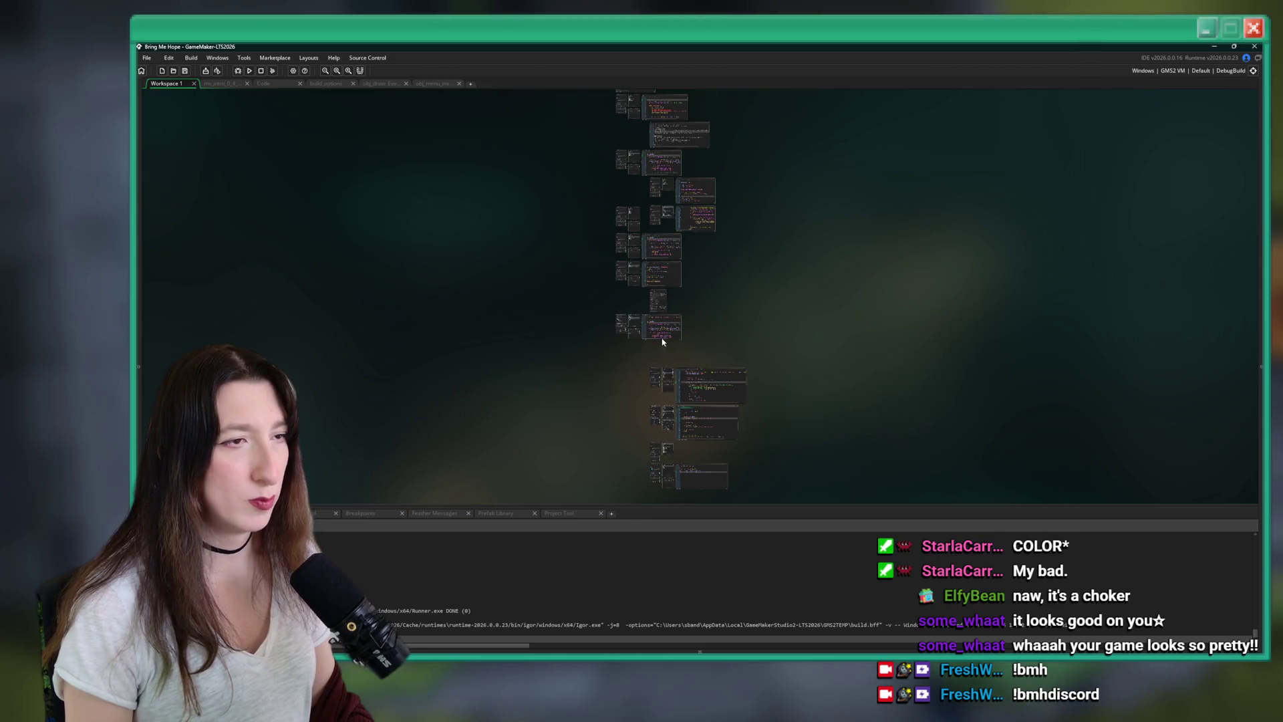
Add a fresh Workspace 2, select the intro room tab, and build and run the game with F5.
click(470, 84)
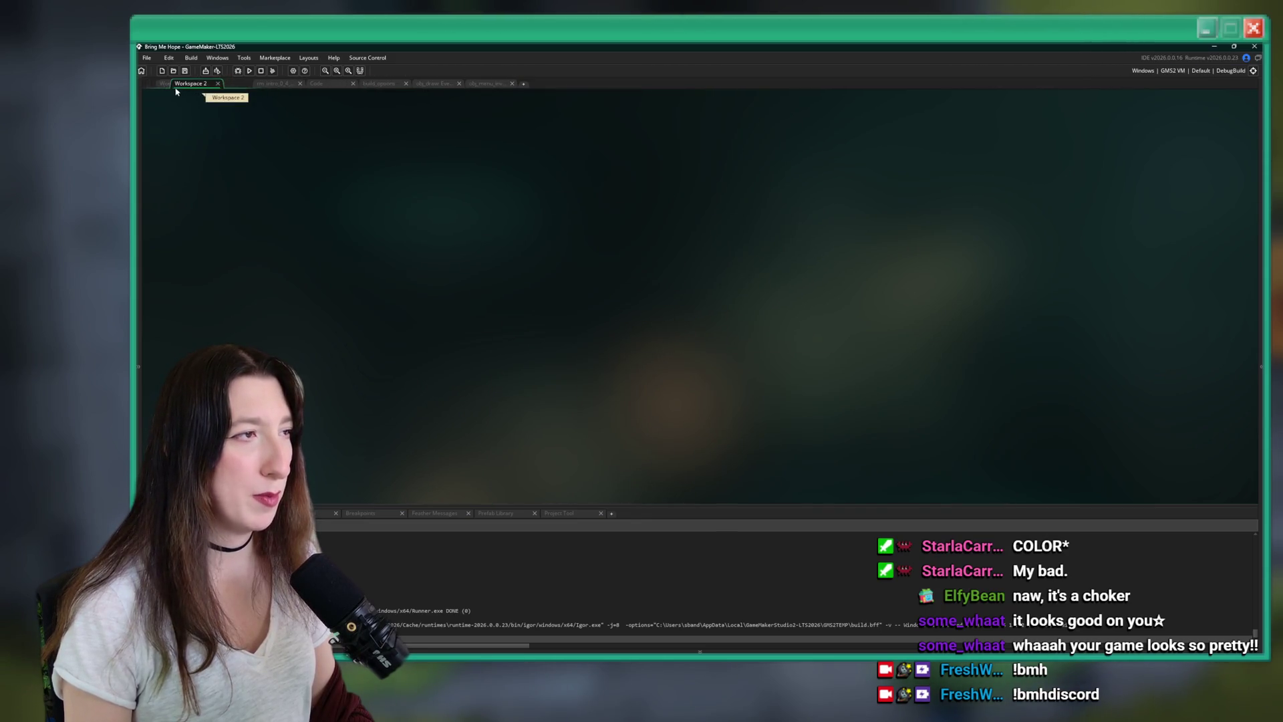
click(231, 84)
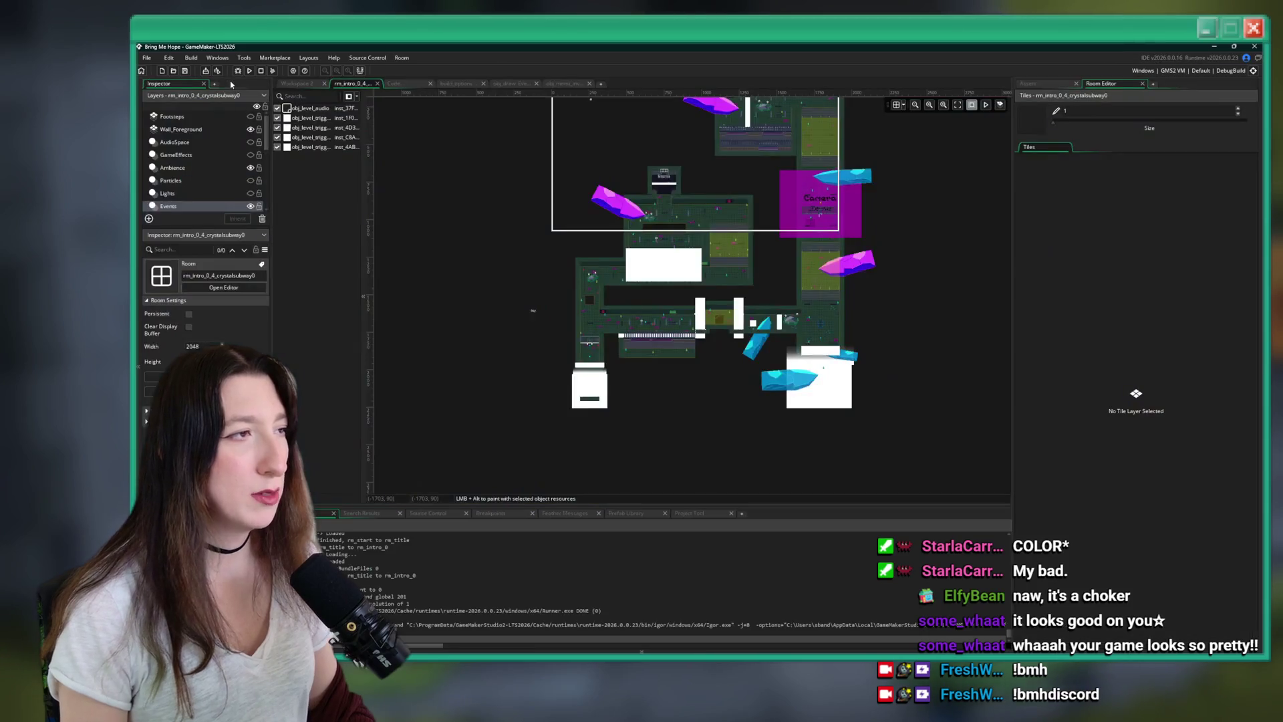
key(F5)
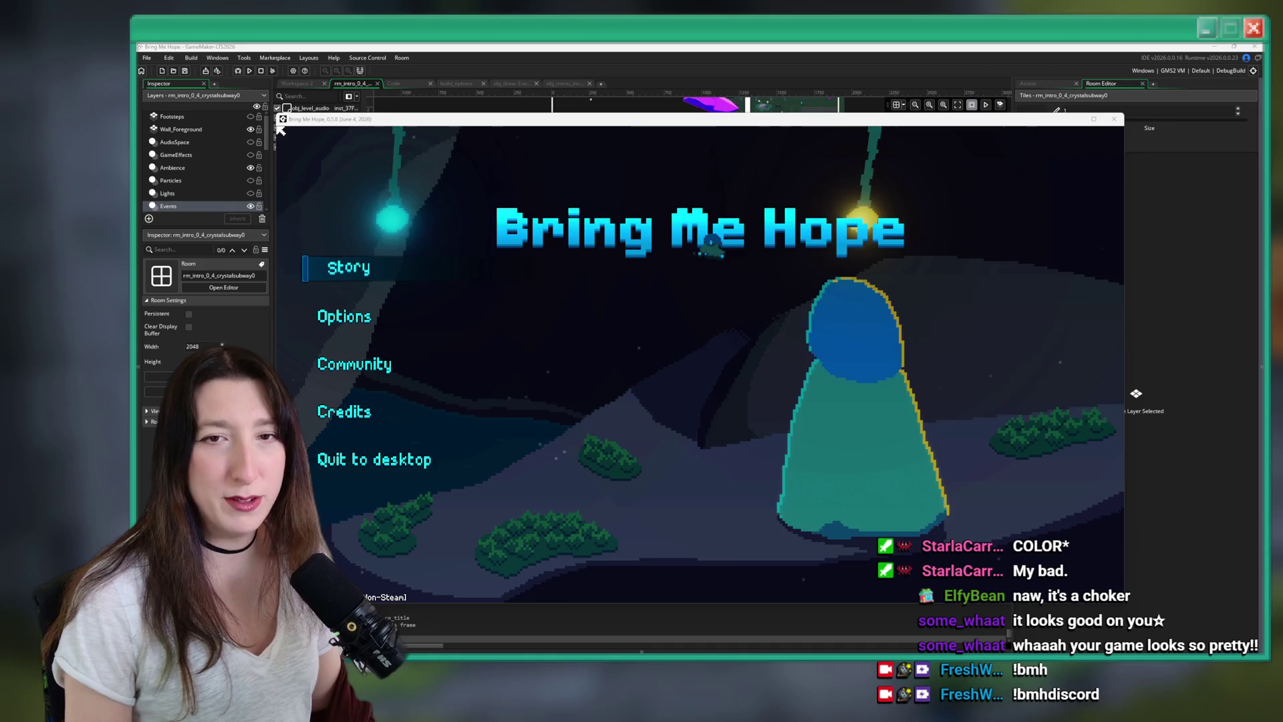
key(alt+Tab)
Open the dashboard's Content > Clips manager and scroll down the clip list.
click(192, 240)
click(172, 295)
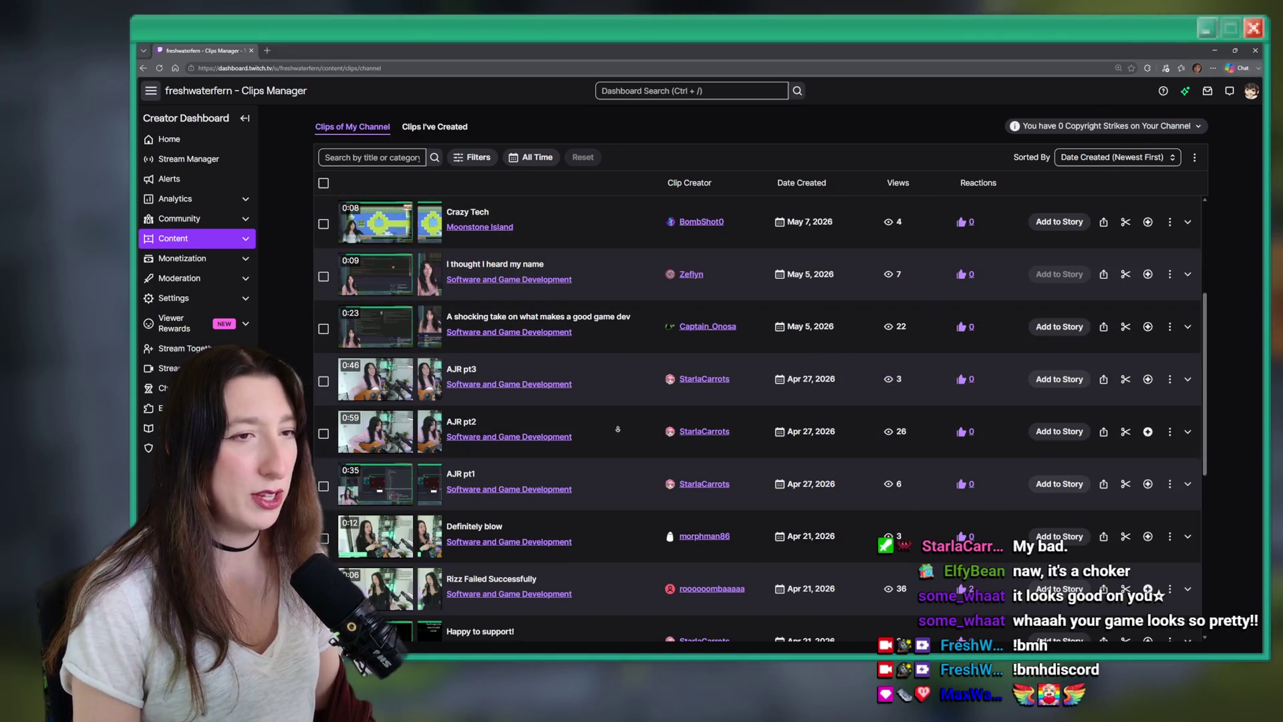
scroll(593, 416, down, 10)
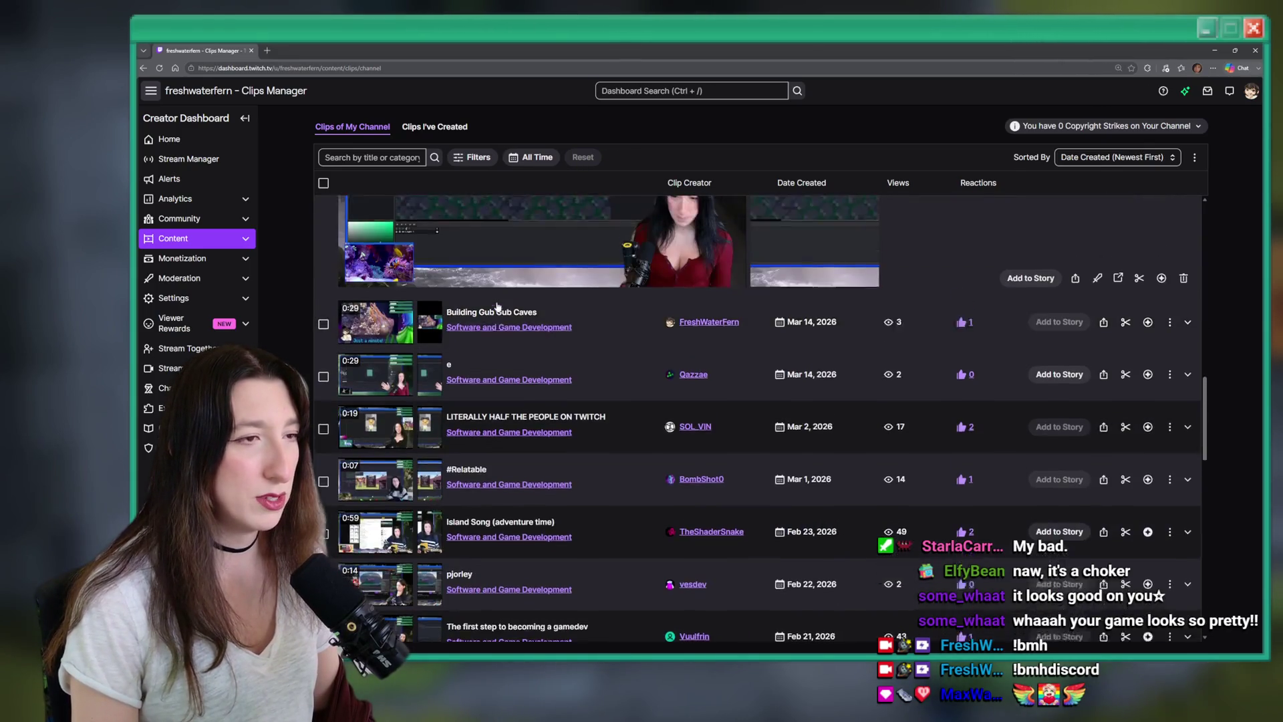
scroll(487, 315, down, 10)
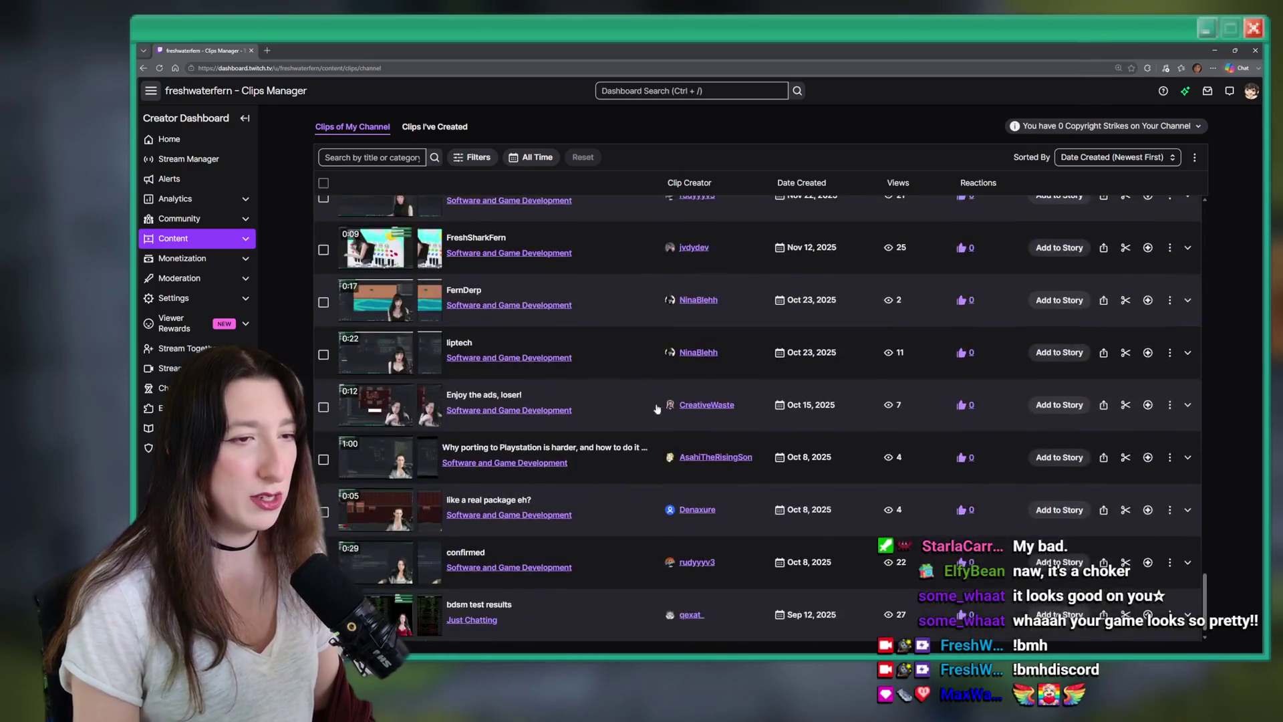
scroll(710, 420, down, 15)
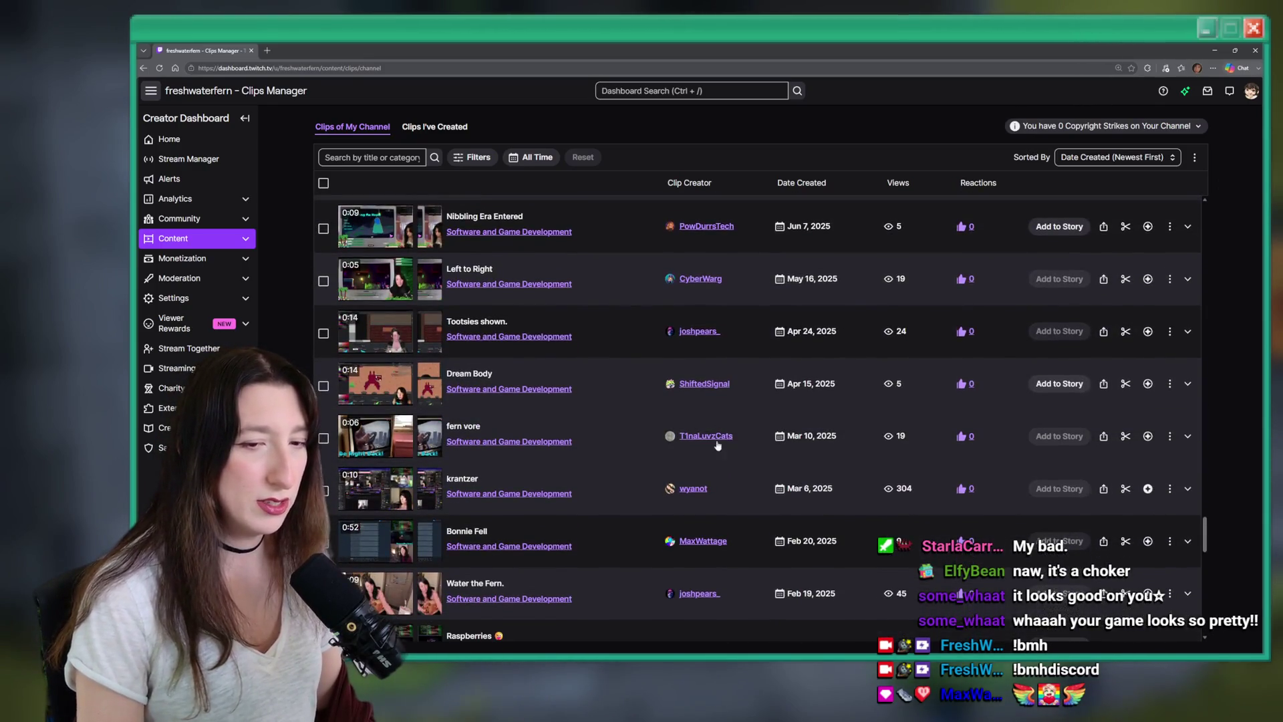
scroll(752, 453, down, 5)
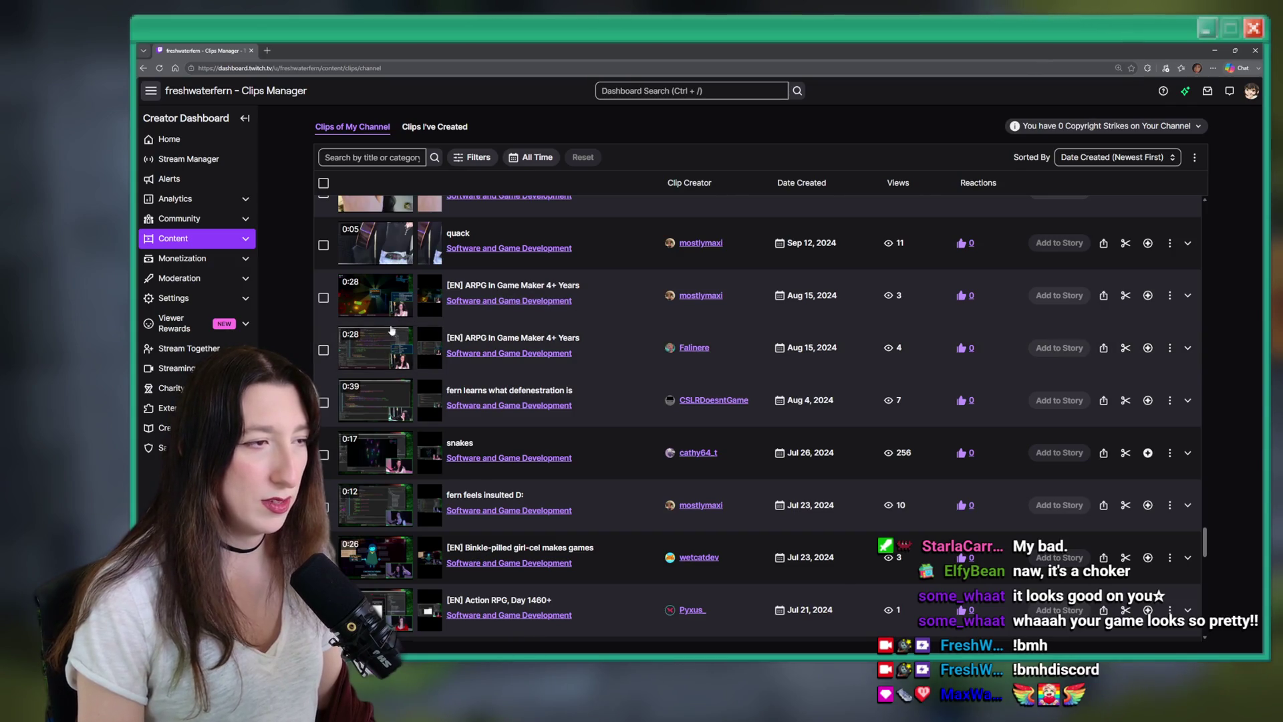
Expand the '[EN] ARPG In Game Maker 4+ Years' clip and open it on its own page.
click(405, 292)
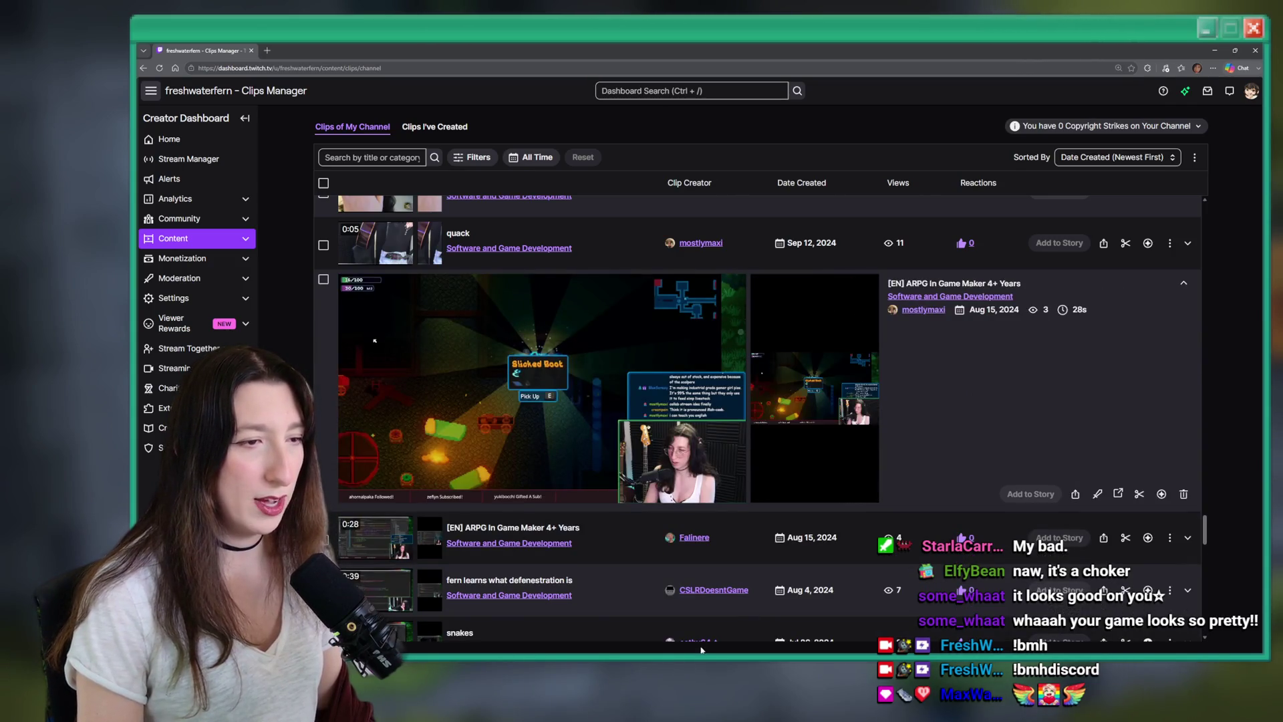
click(927, 285)
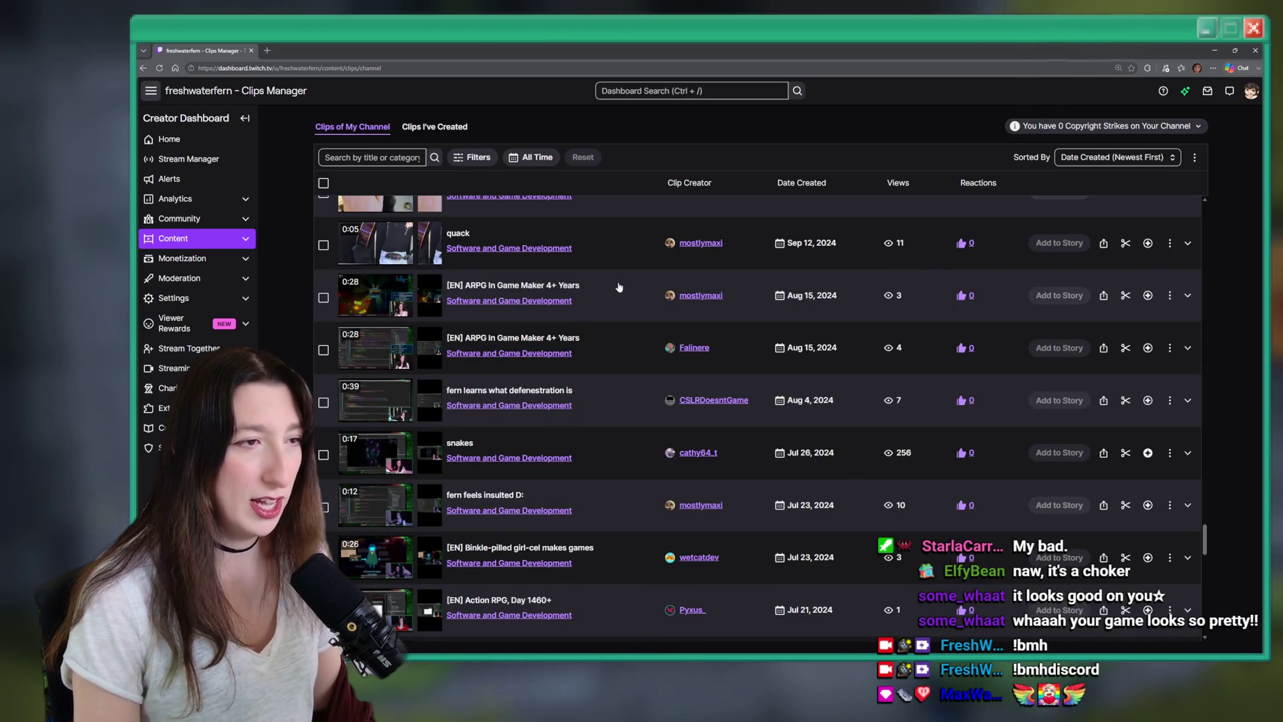
click(619, 288)
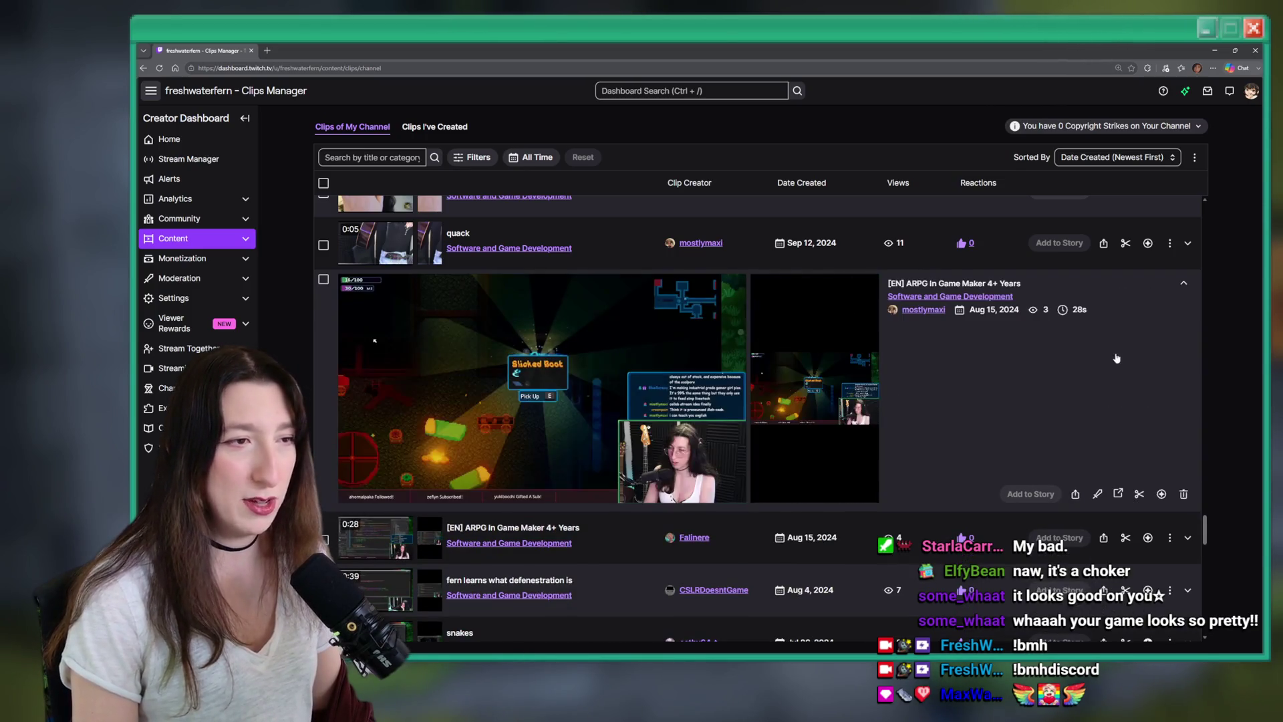
click(1121, 494)
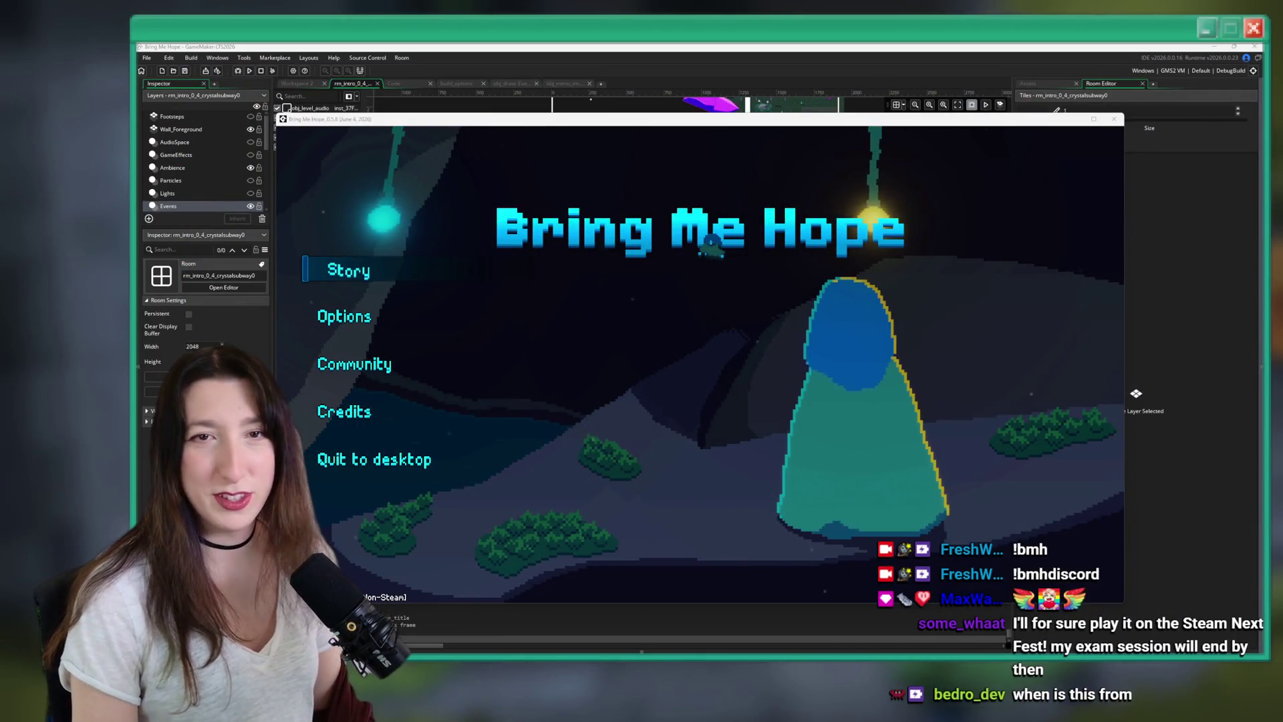
Start story mode, walk the character north and south, and toggle the inventory screen.
click(371, 270)
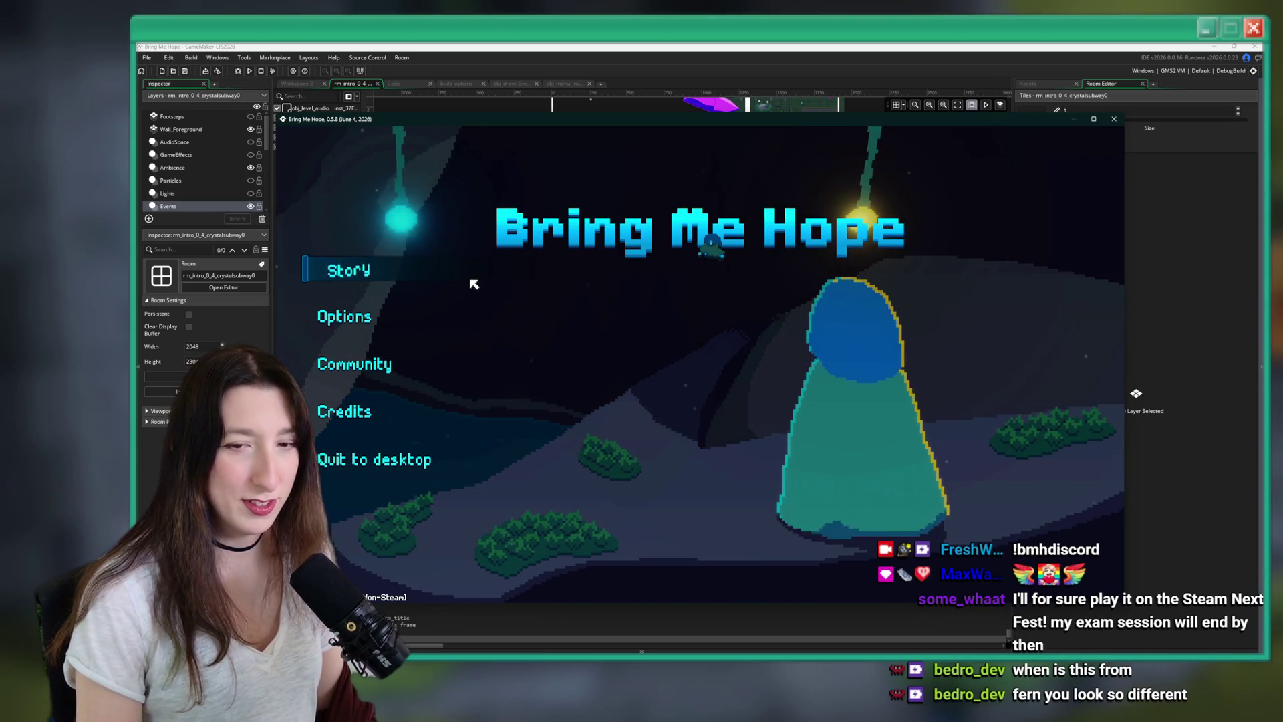
click(391, 284)
drag(387, 120, 392, 43)
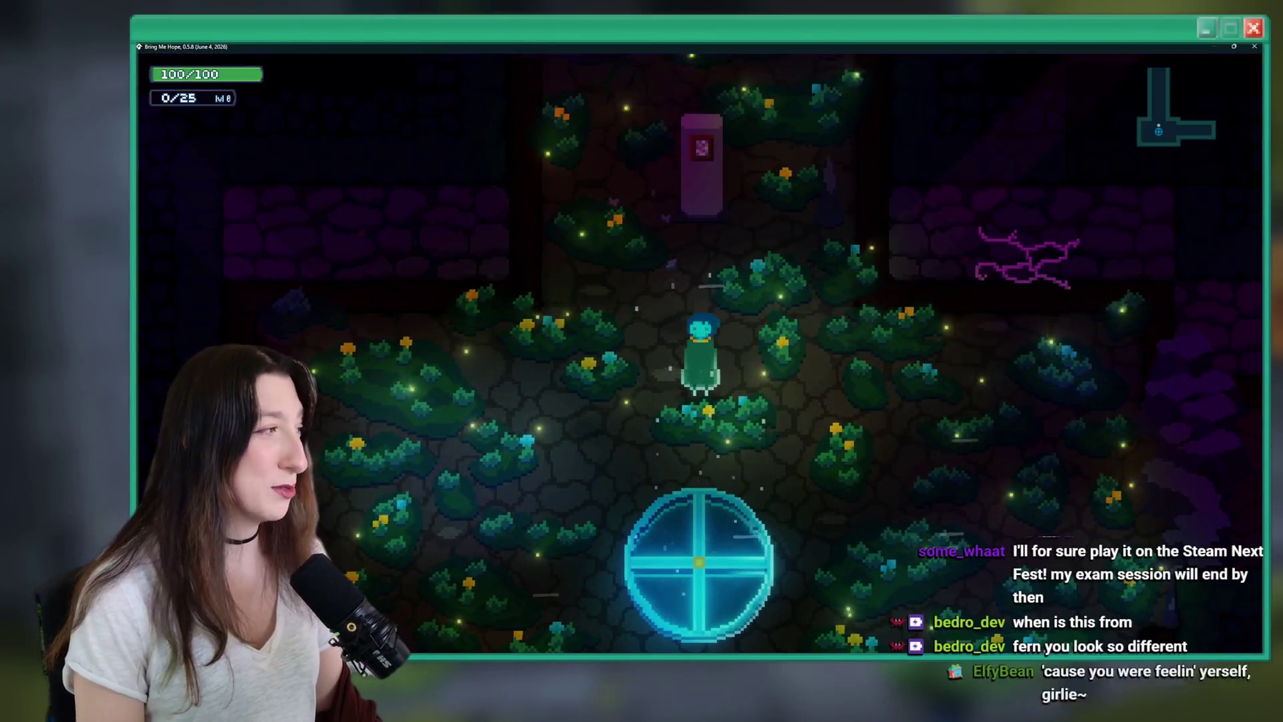
key(w)
key(s)
key(Tab)
key(Tab)
key(s)
key(w)
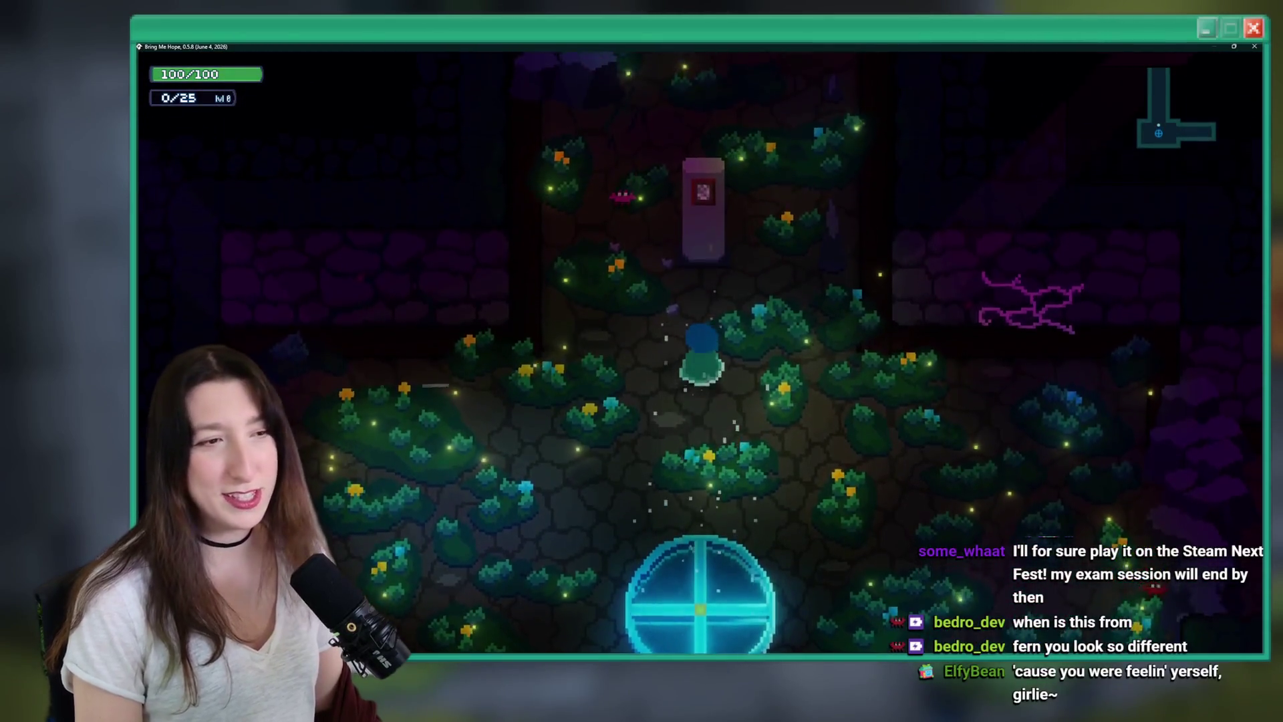
key(Tab)
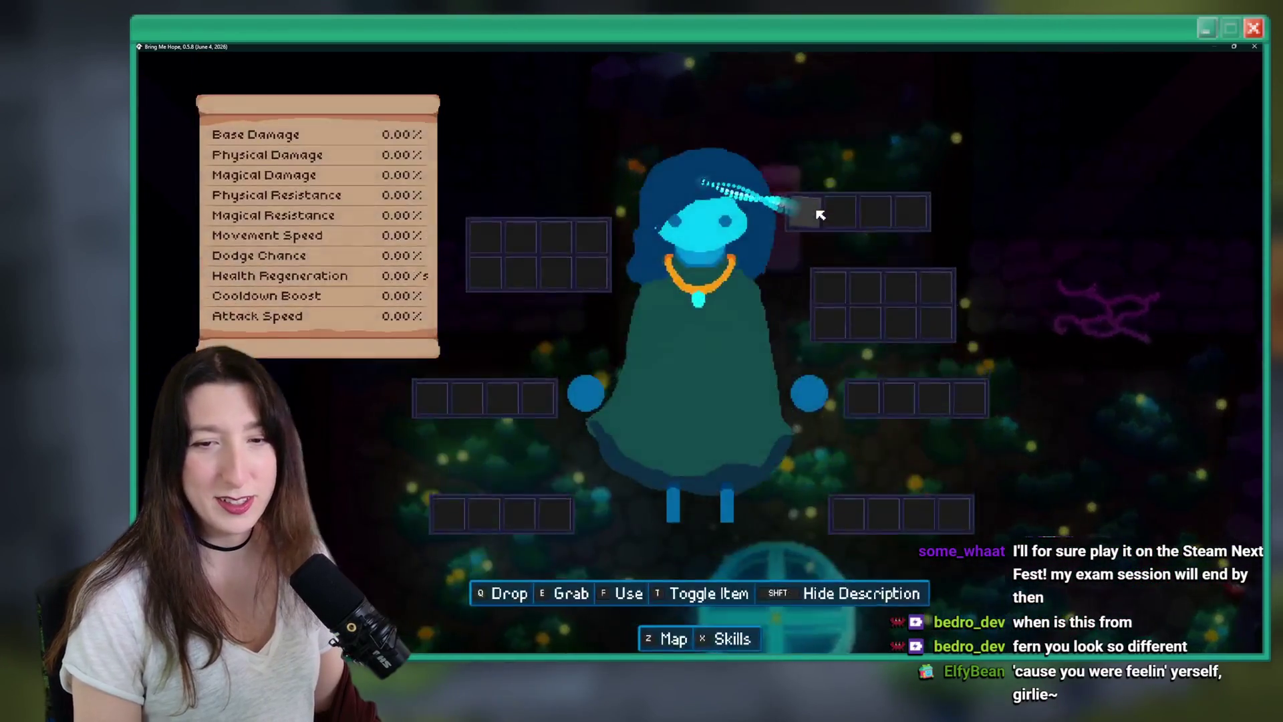
key(Tab)
Walk the character to the signpost and past it, opening and closing the equipment screen.
key(w)
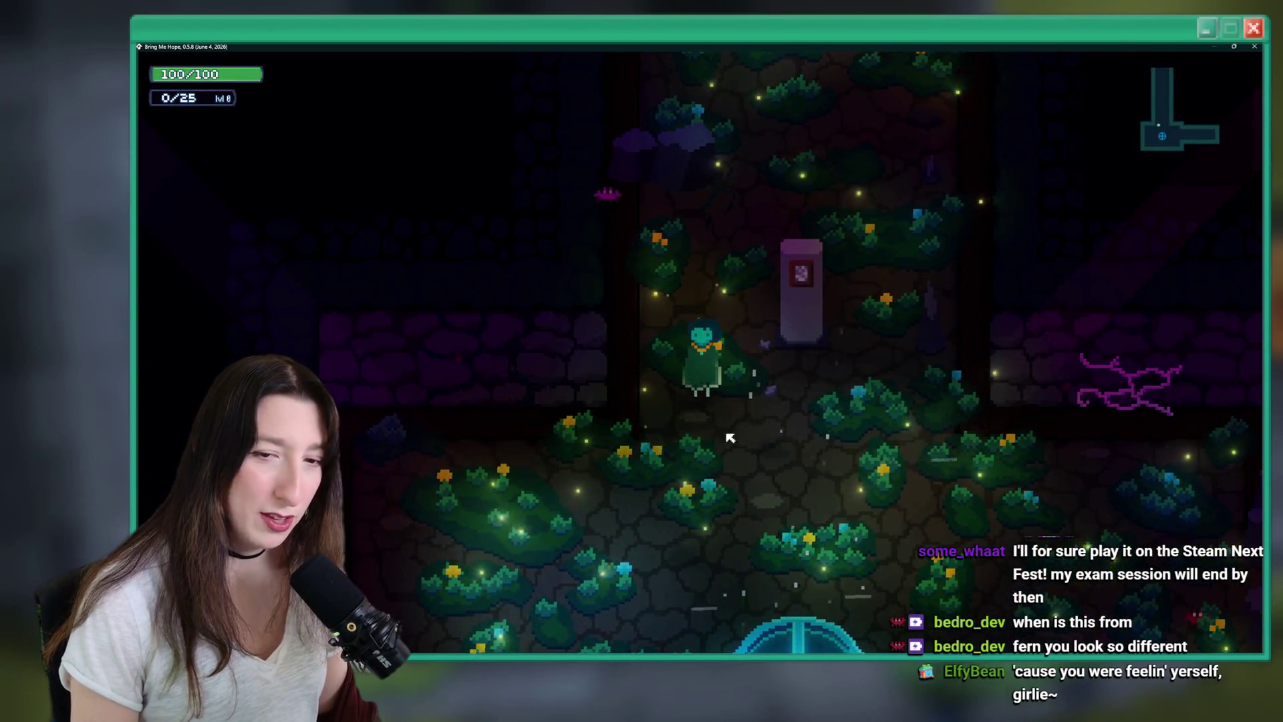
key(s)
key(w)
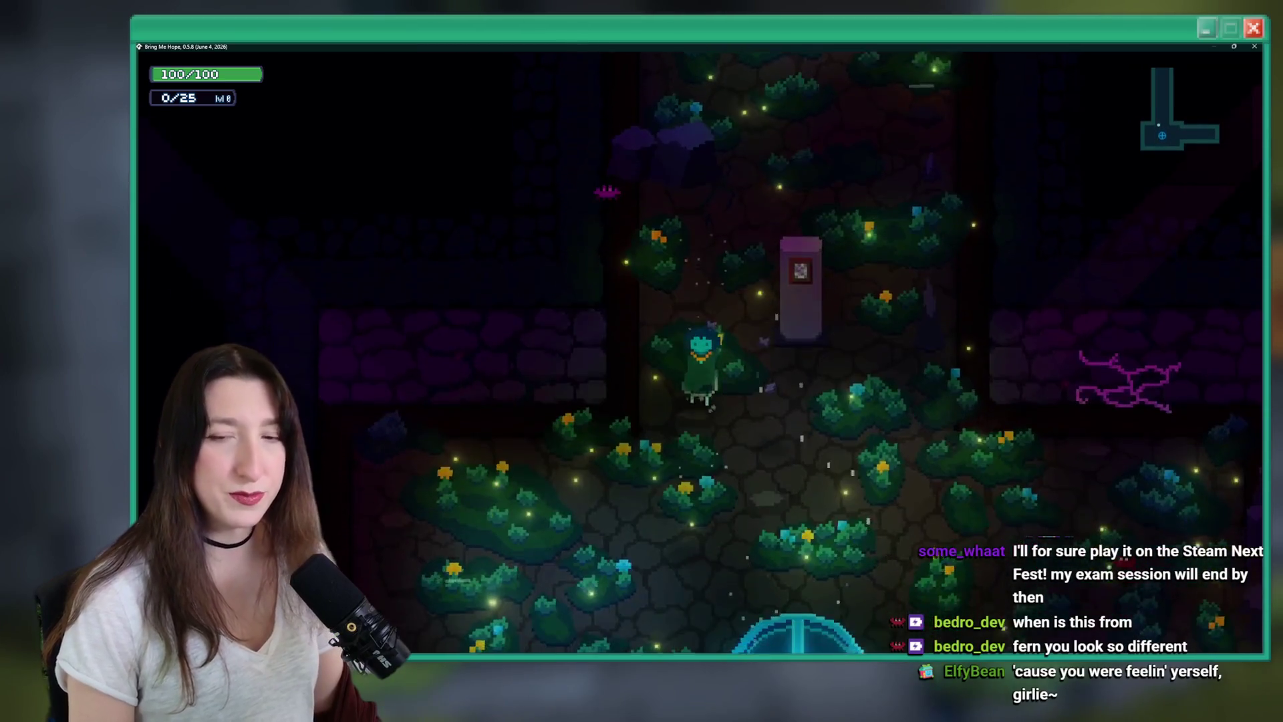
key(d)
key(a)
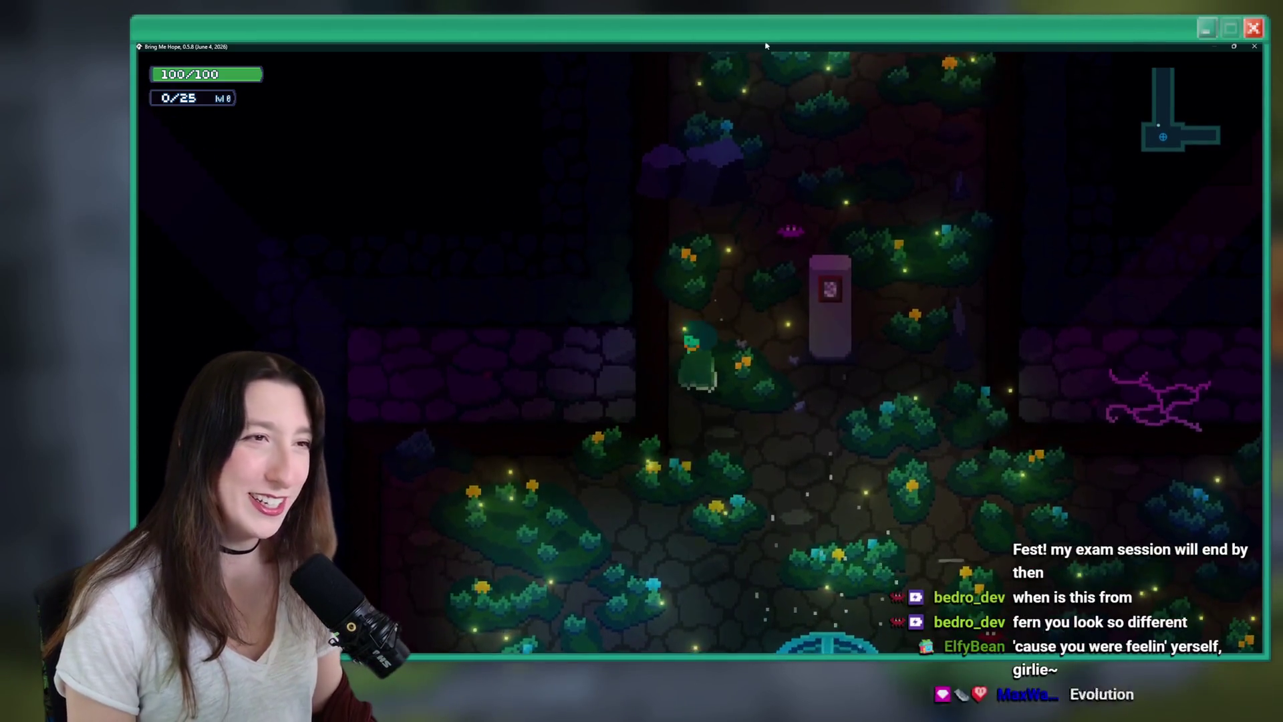
key(w)
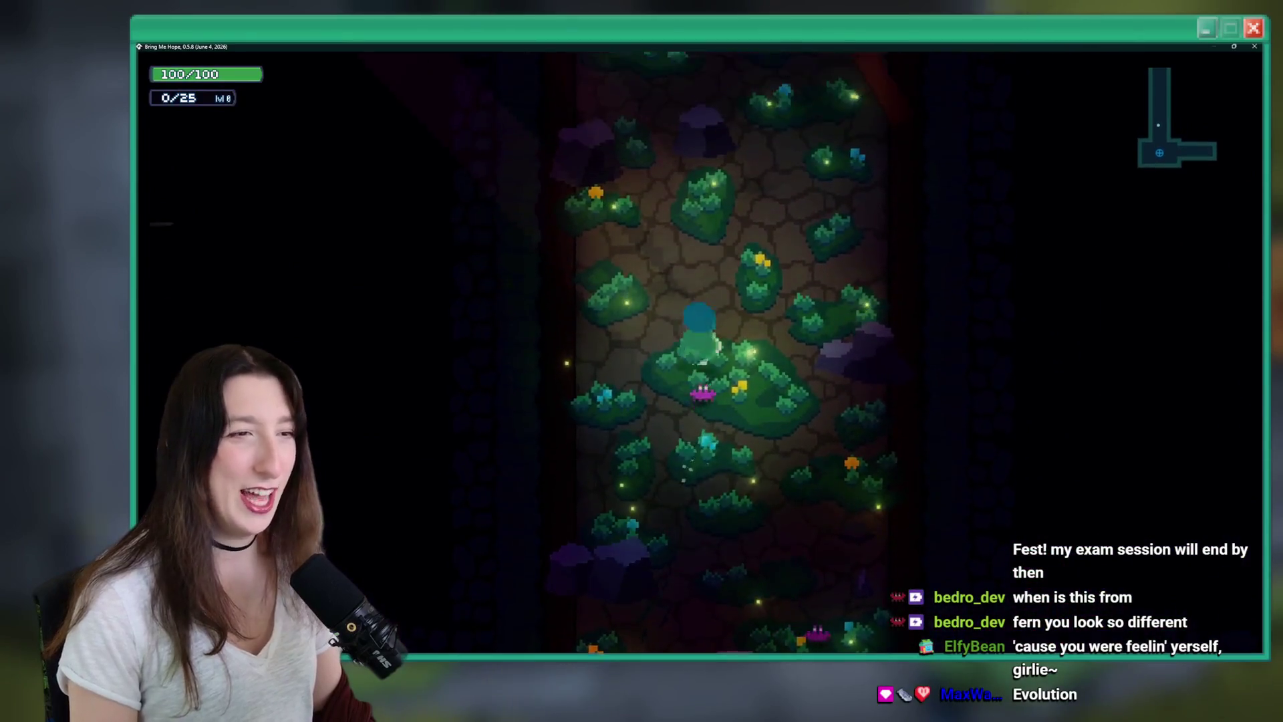
key(i)
key(i)
key(s)
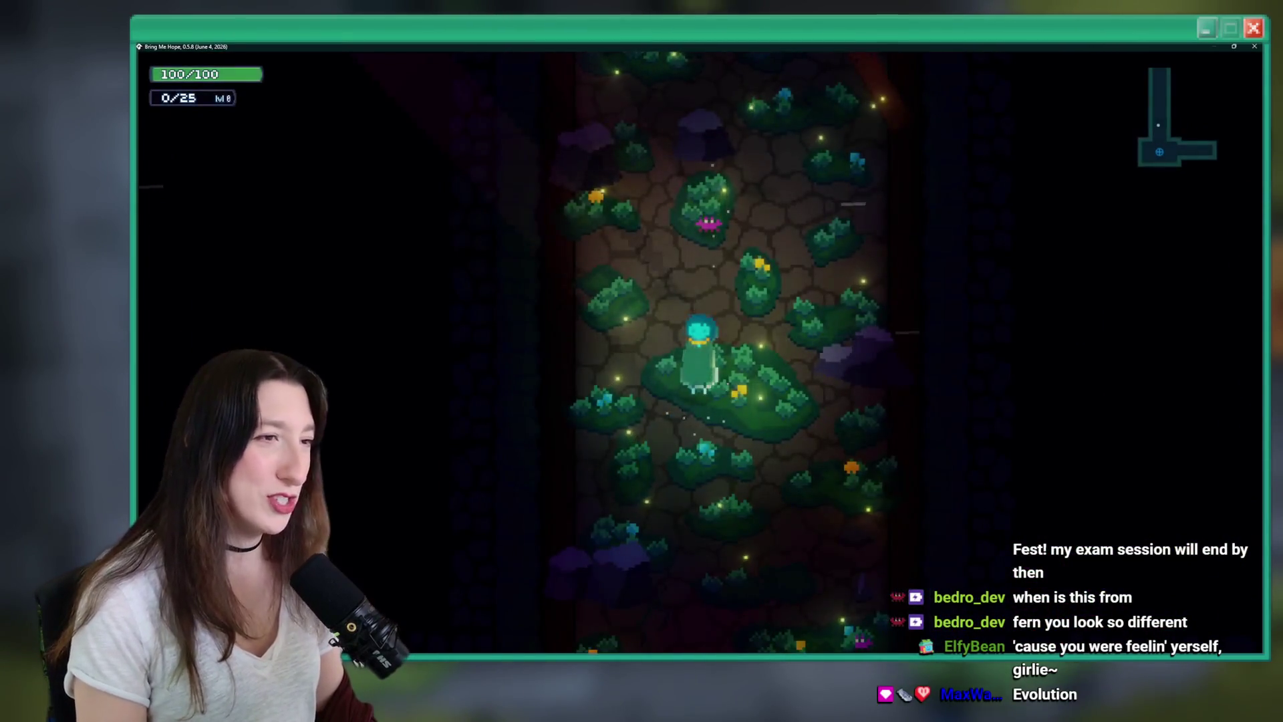
key(i)
Flip through the pause book to the Skills and map pages, panning the map.
key(x)
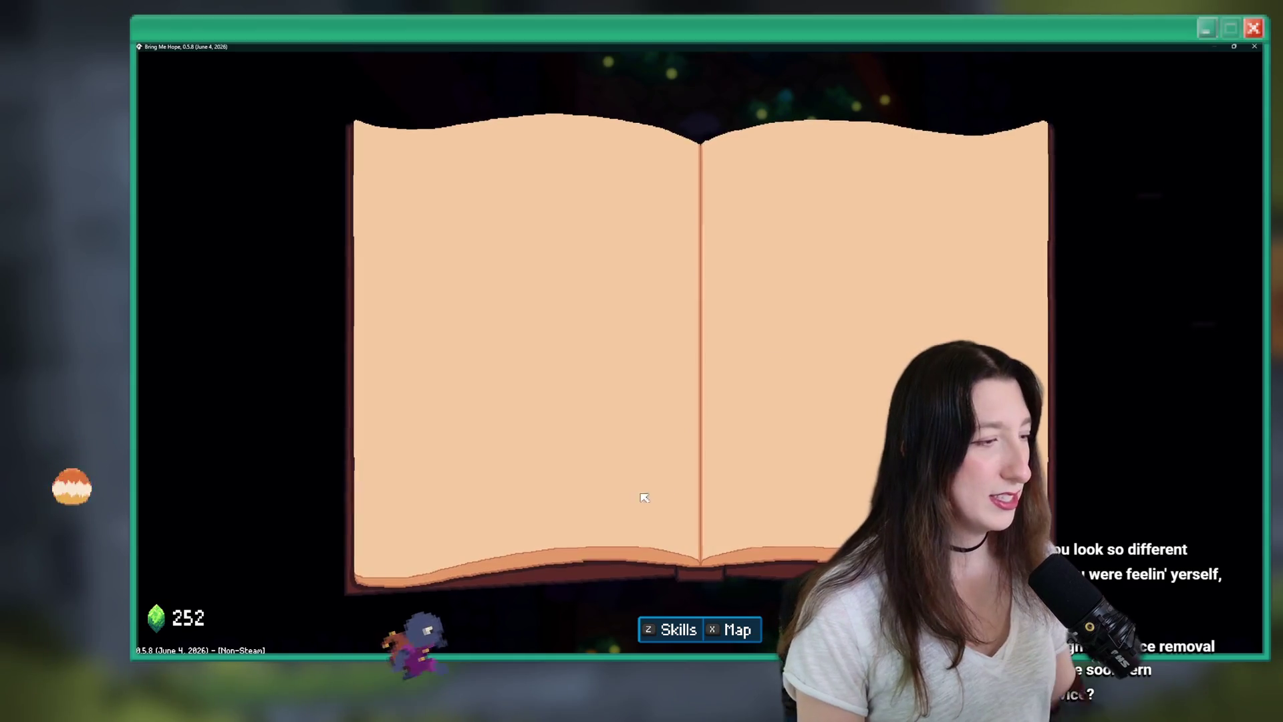
key(x)
key(Escape)
key(Escape)
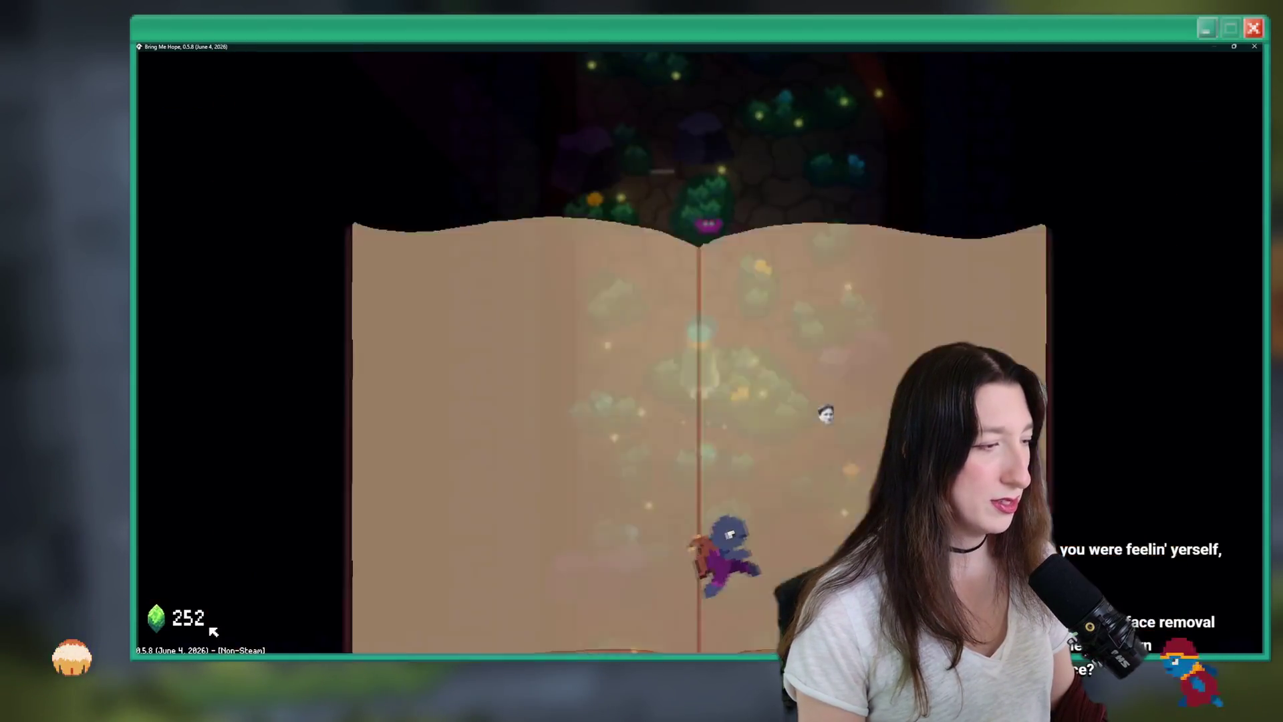
key(Escape)
key(Escape)
key(z)
key(z)
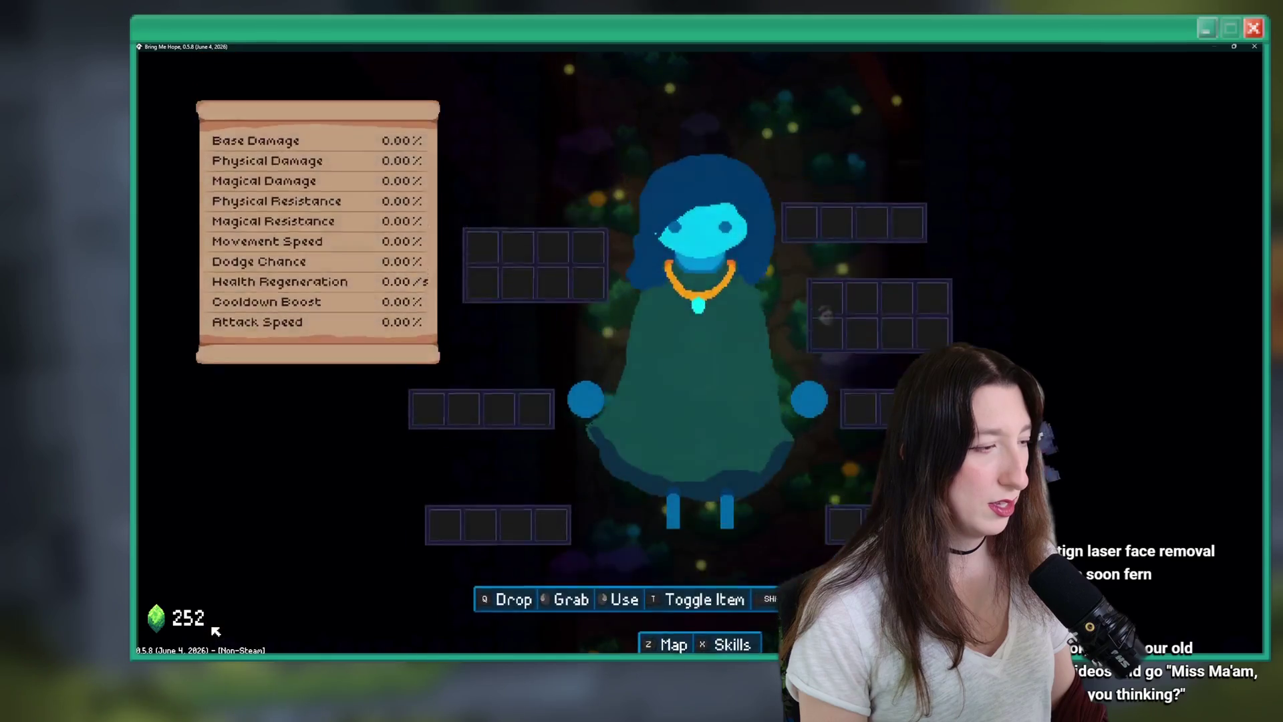
key(z)
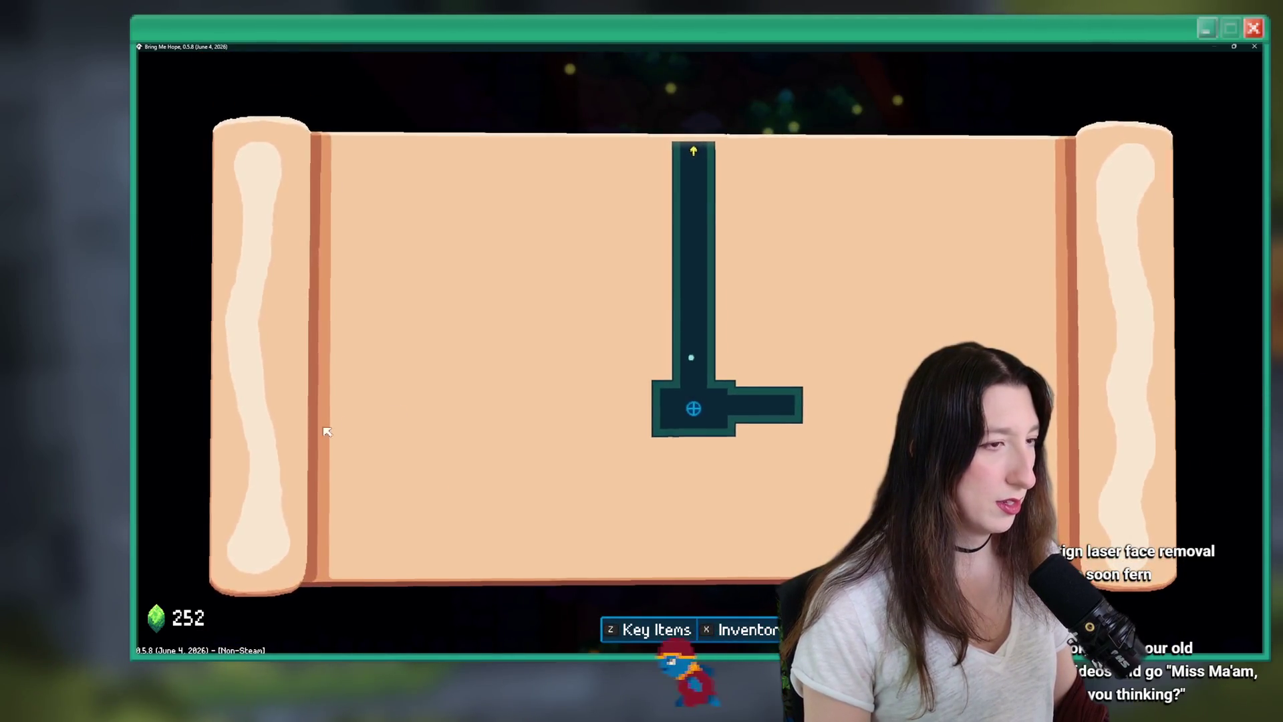
key(Right)
key(Up)
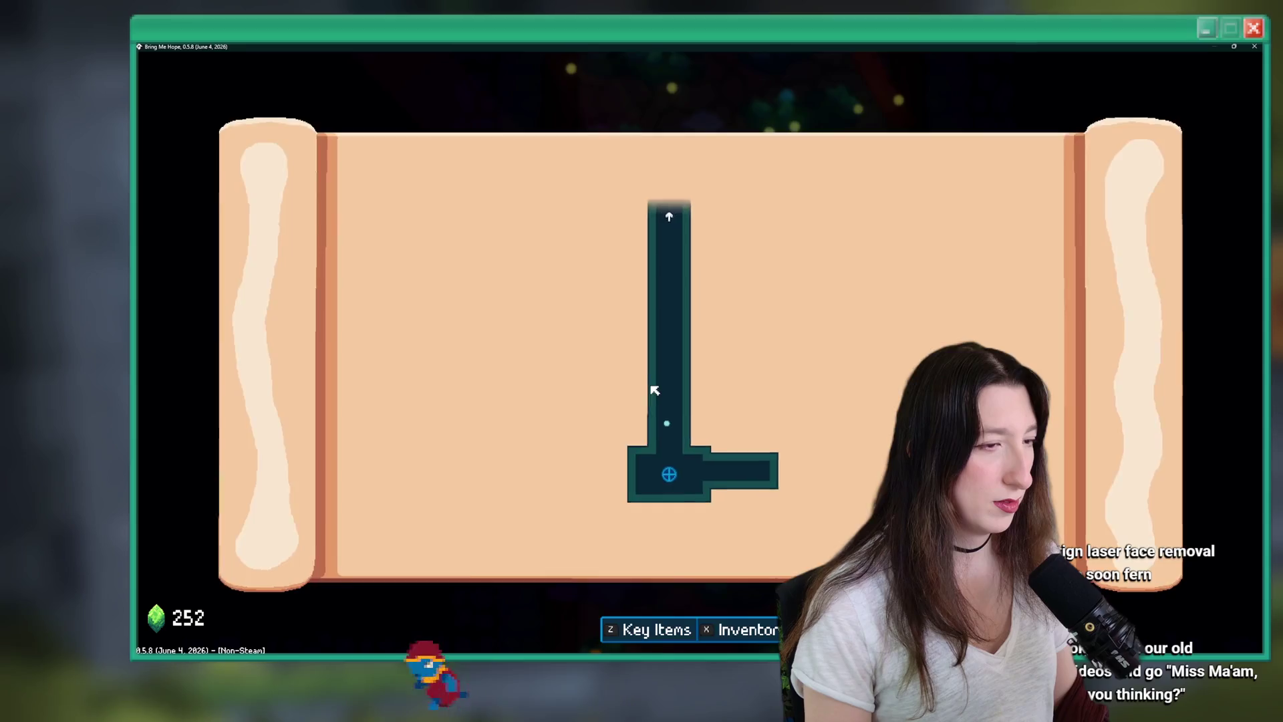
Cycle between the skills, inventory and map pages, then close the game window.
key(x)
key(x)
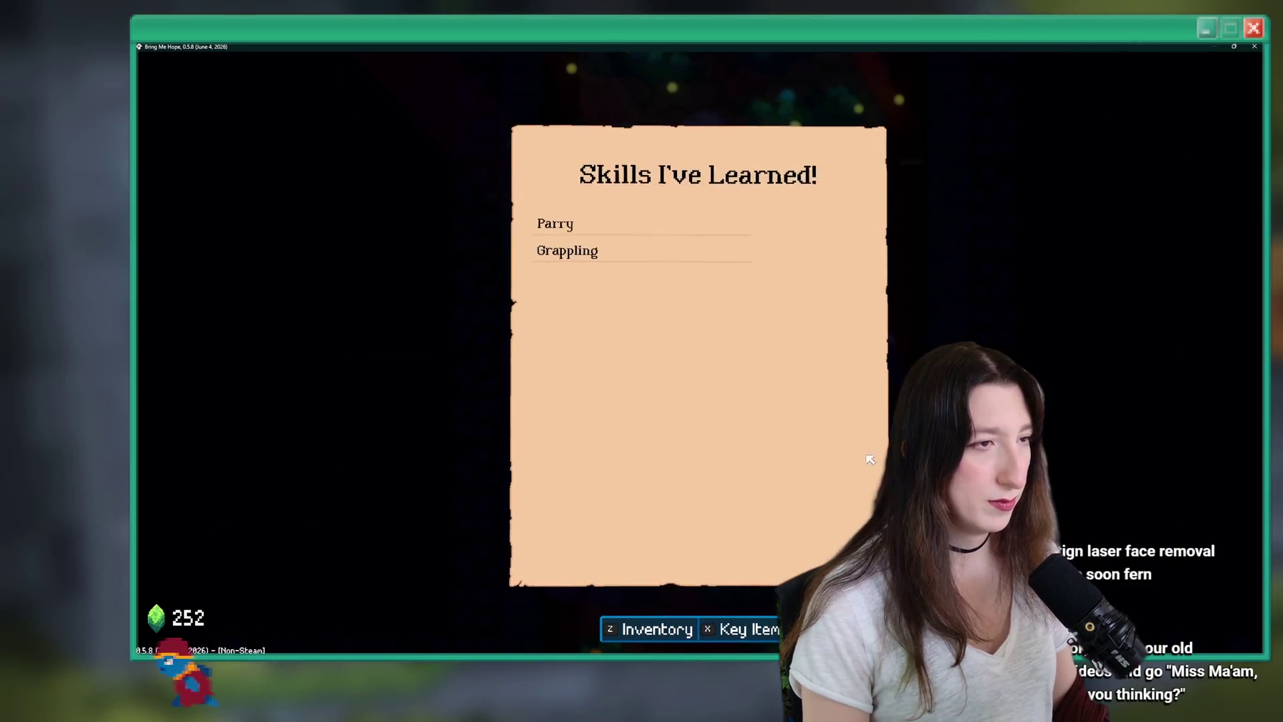
key(z)
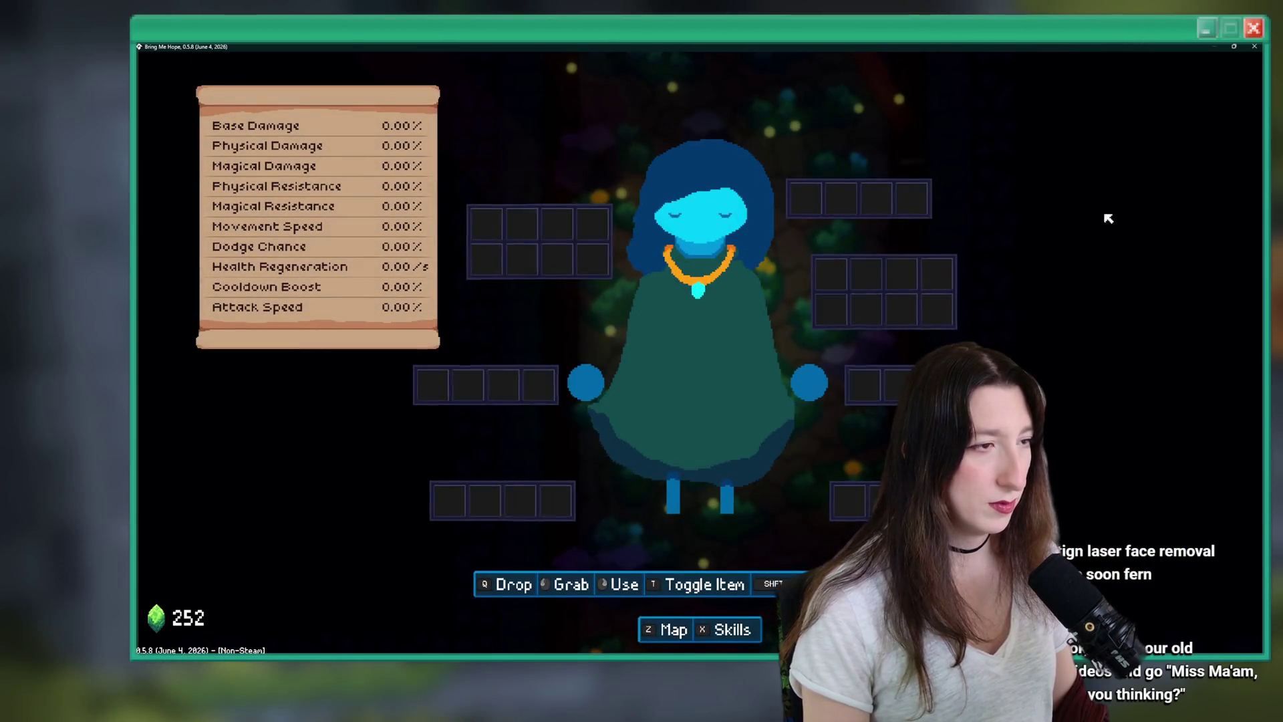
key(z)
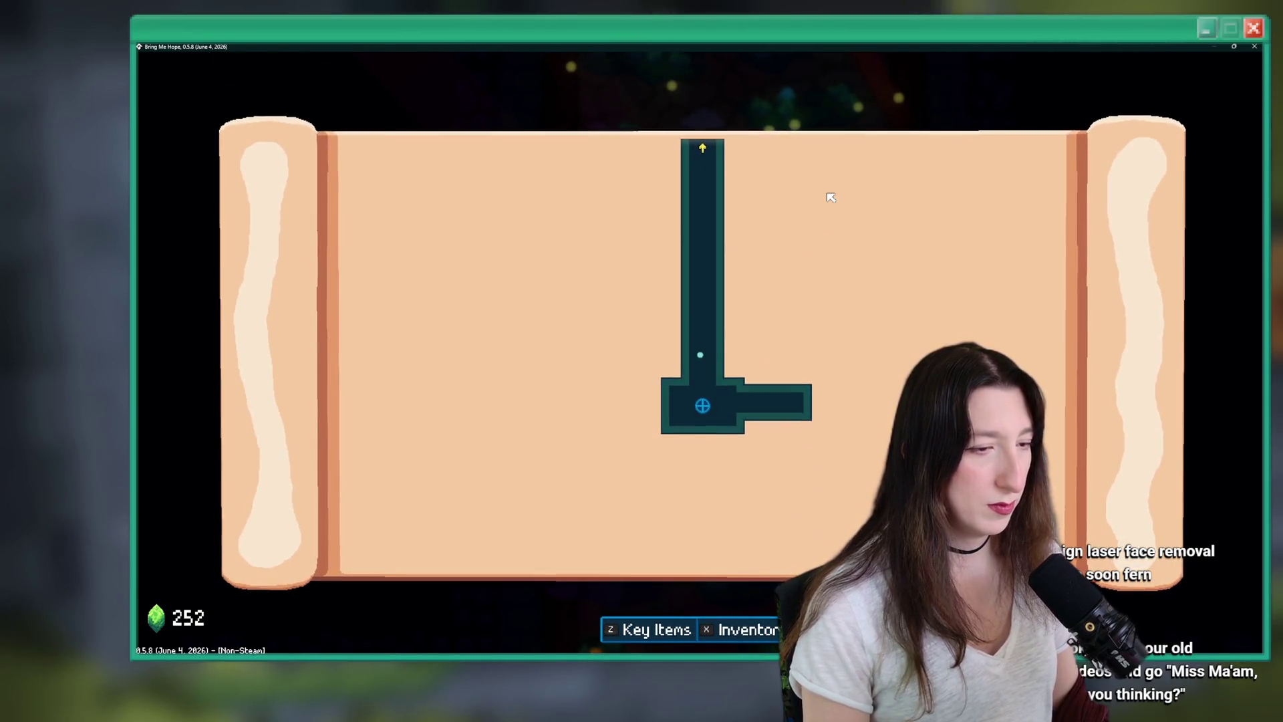
key(x)
key(z)
key(z)
key(x)
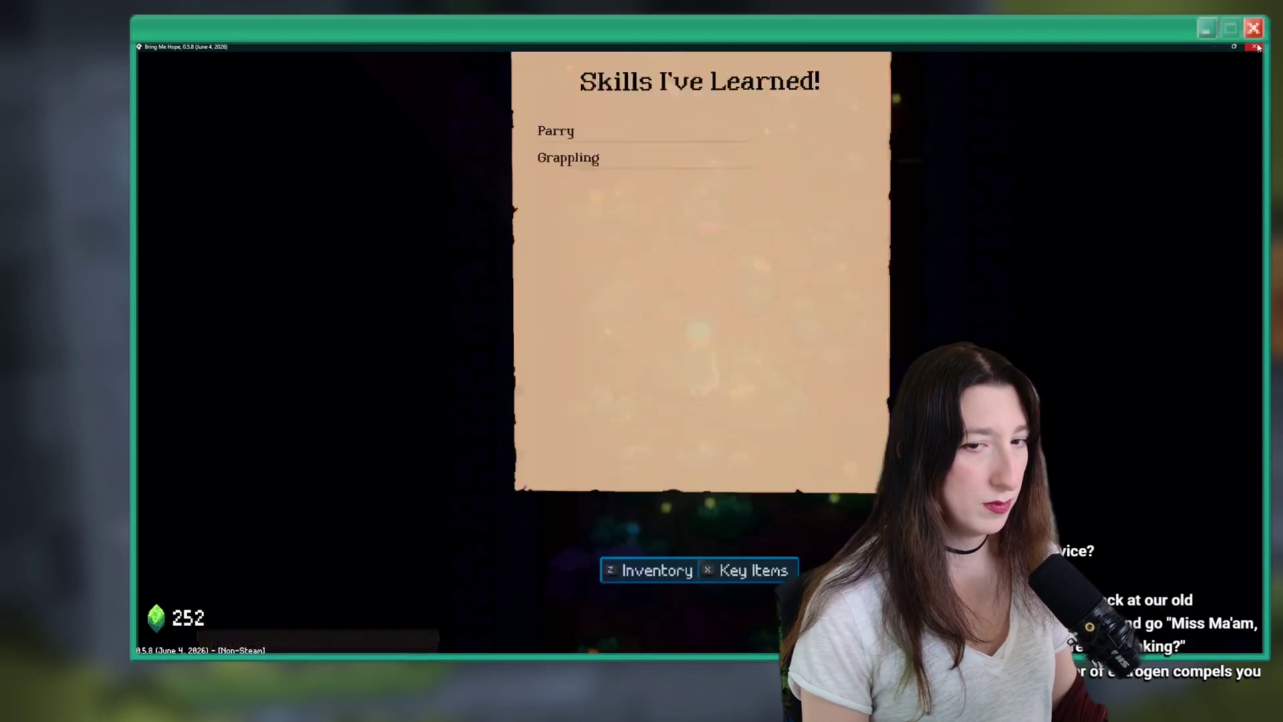
click(1254, 46)
drag(747, 341, 705, 371)
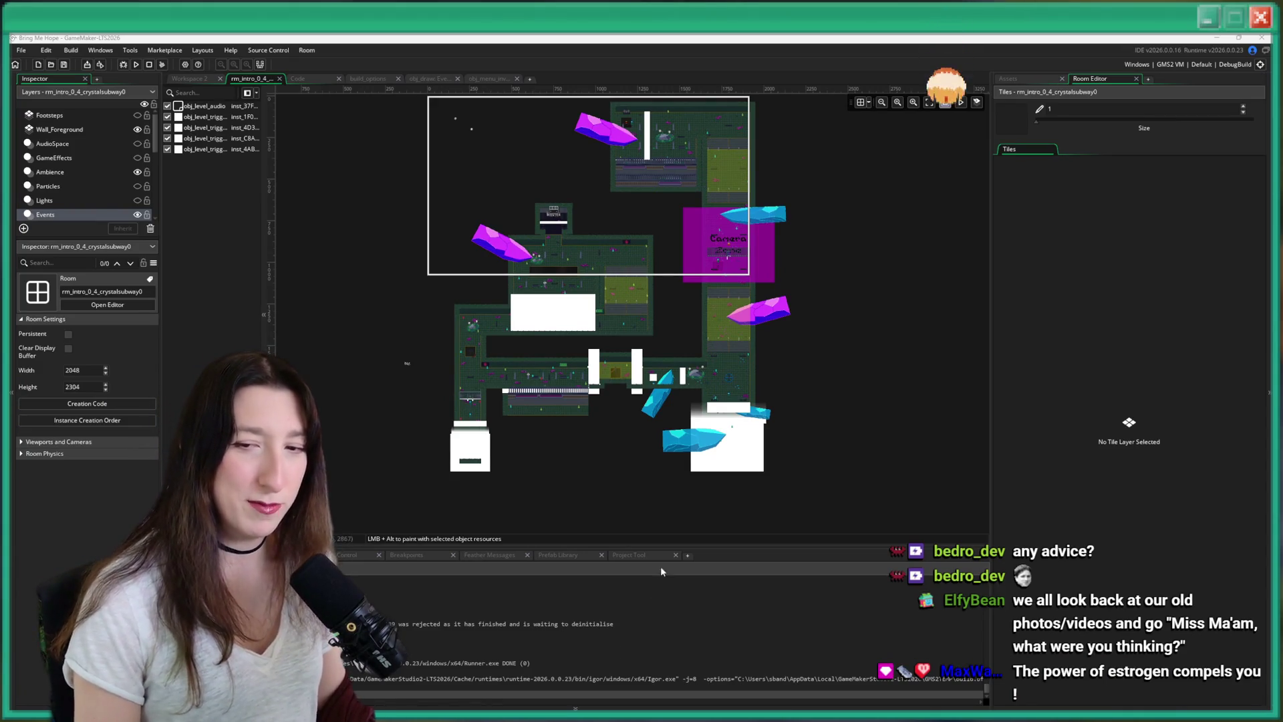
Refocus GameMaker, then switch to the Bluesky photo in the browser.
click(681, 547)
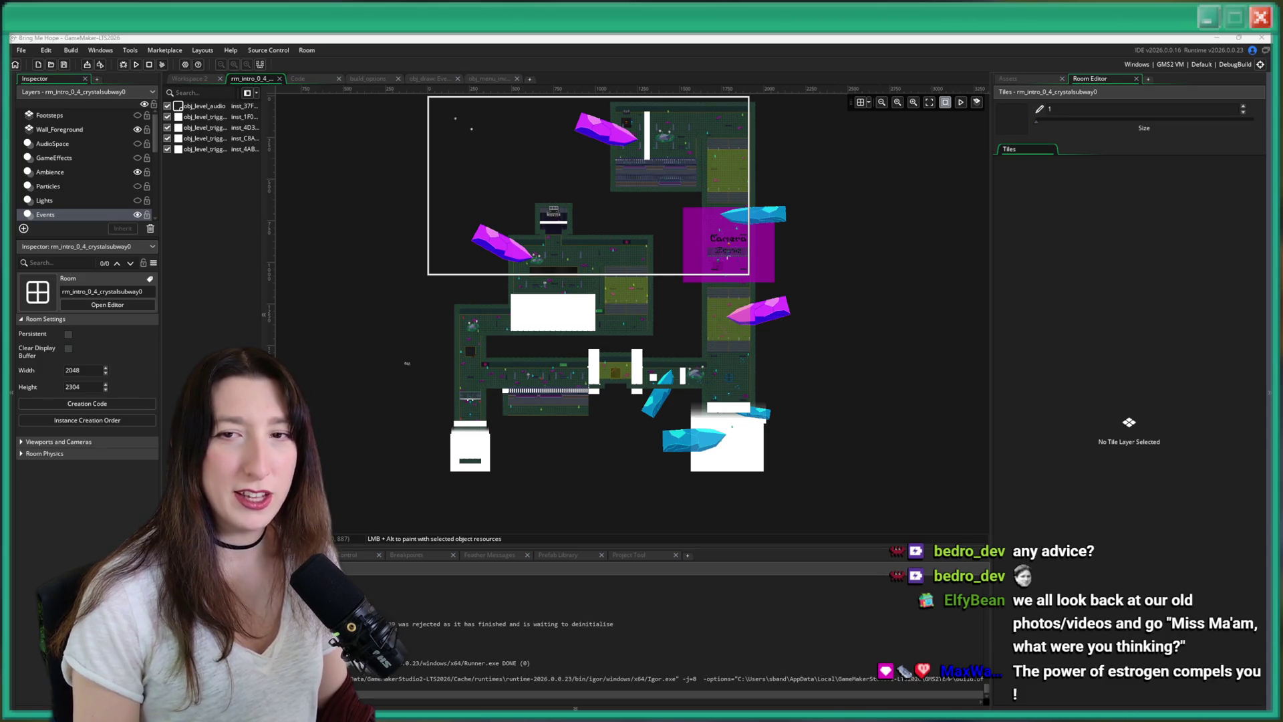
key(alt+Tab)
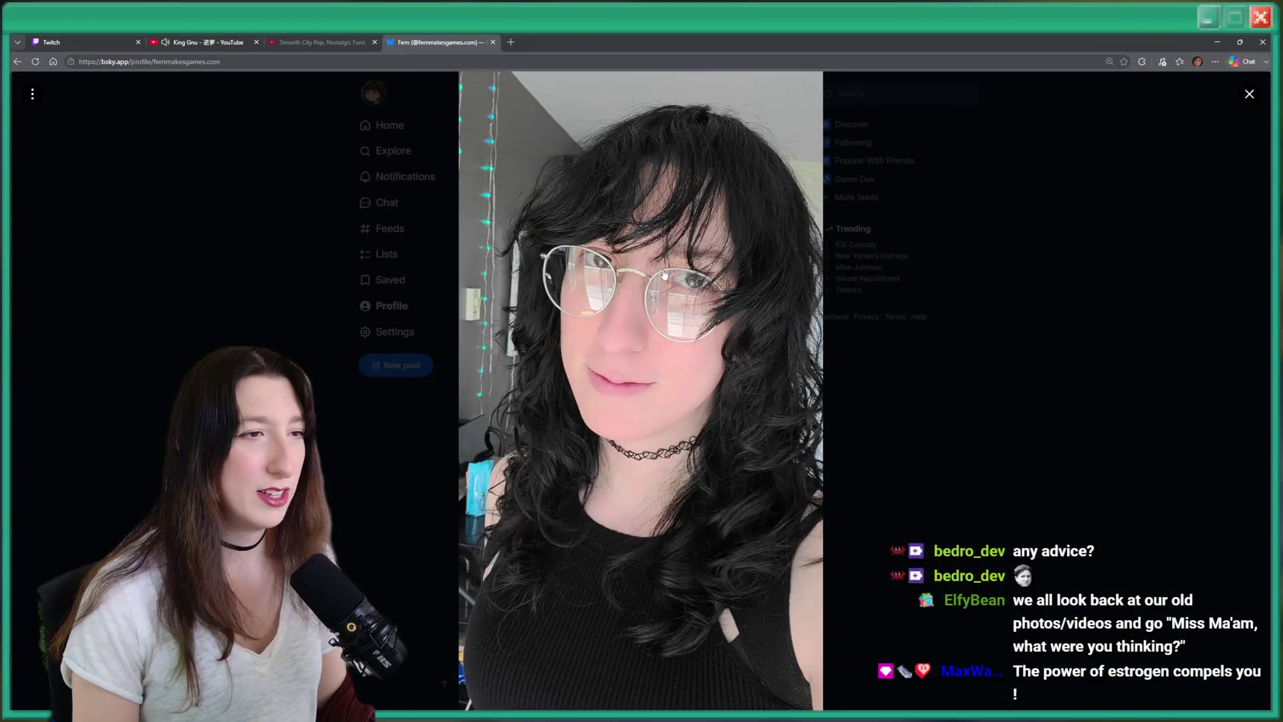
Close the enlarged photo, then enlarge and close the mirror-selfie post's photo.
click(1088, 293)
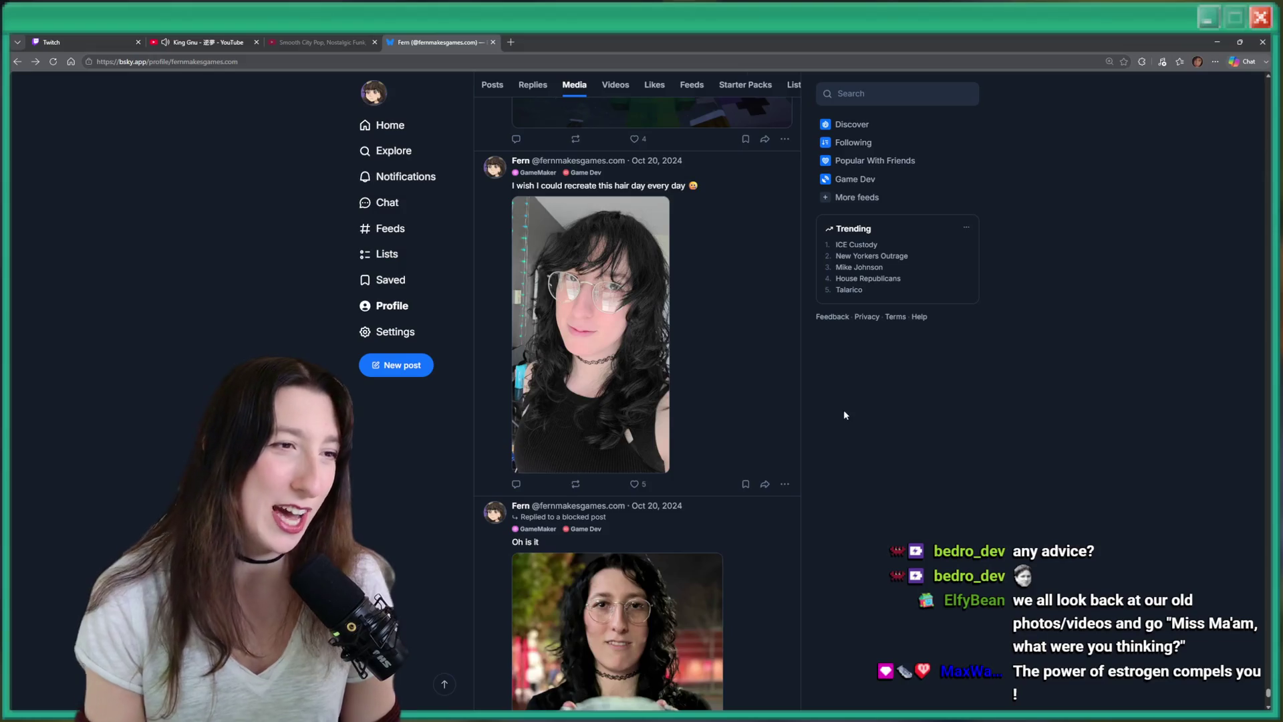
scroll(708, 442, up, 6)
scroll(699, 485, up, 3)
click(710, 462)
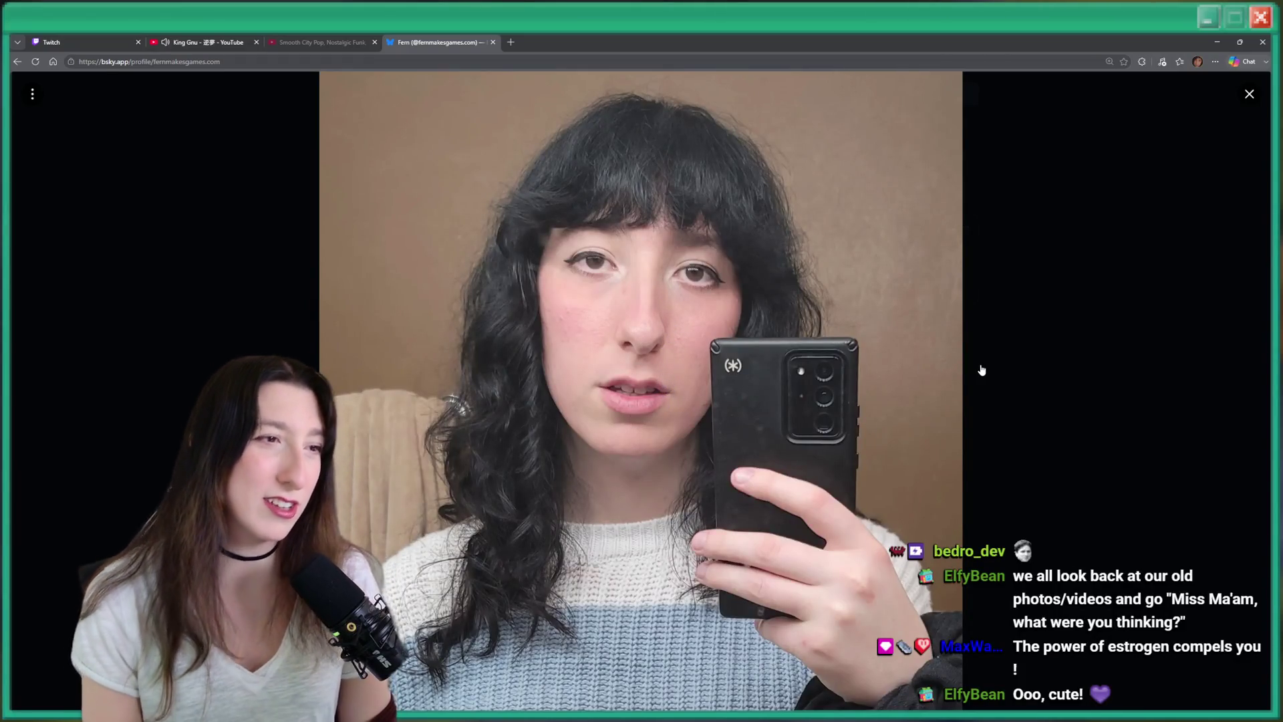
click(1052, 420)
key(alt+Tab)
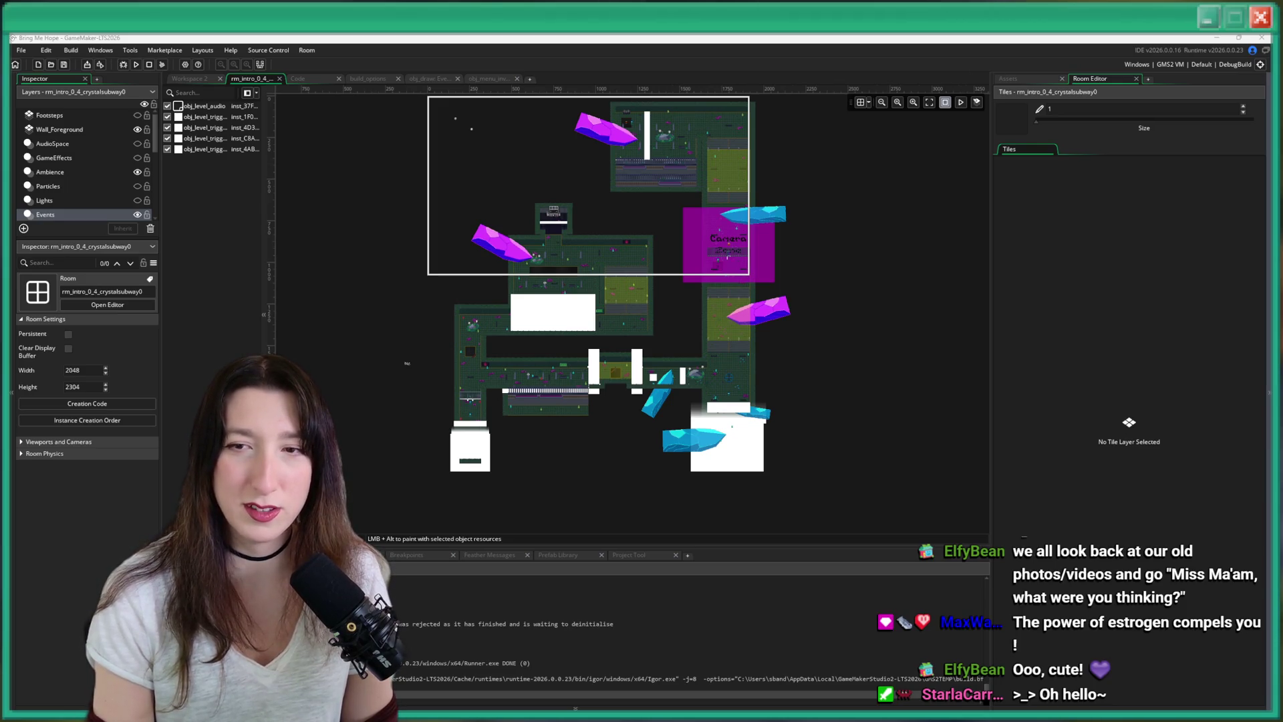
Return to the enlarged Bluesky photo, open its options, then go back to GameMaker.
key(alt+Tab)
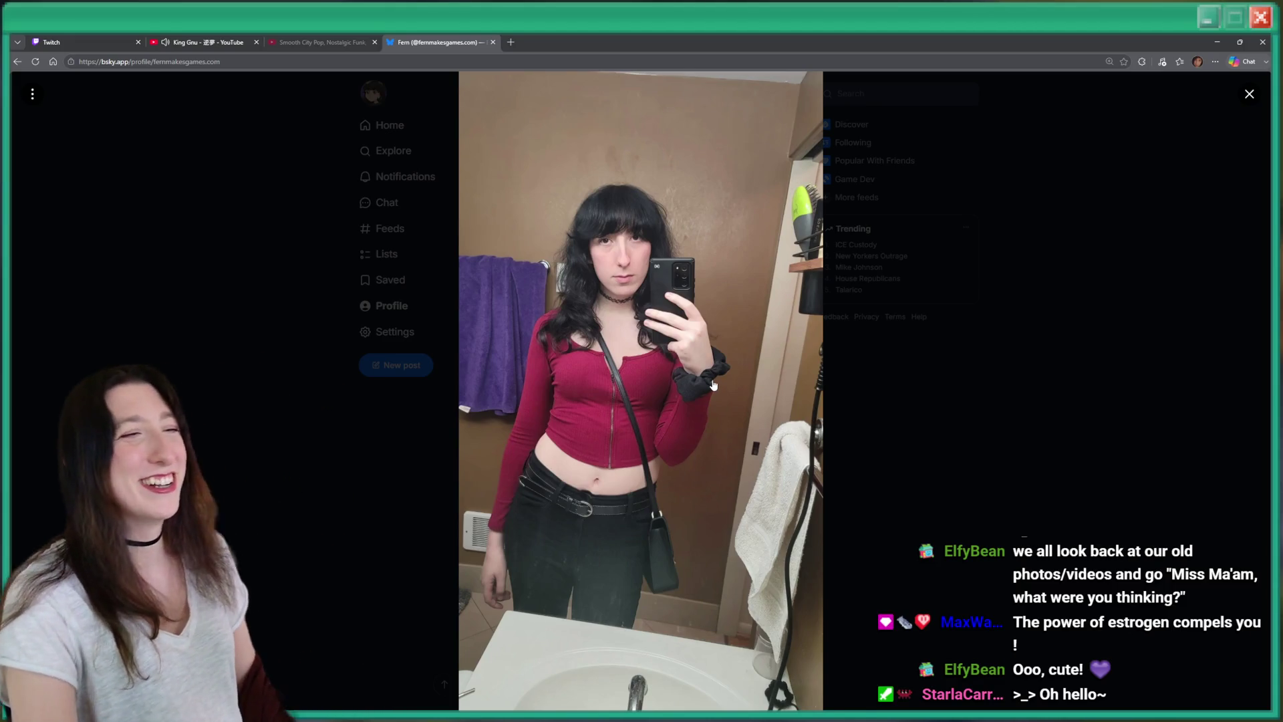
key(Return)
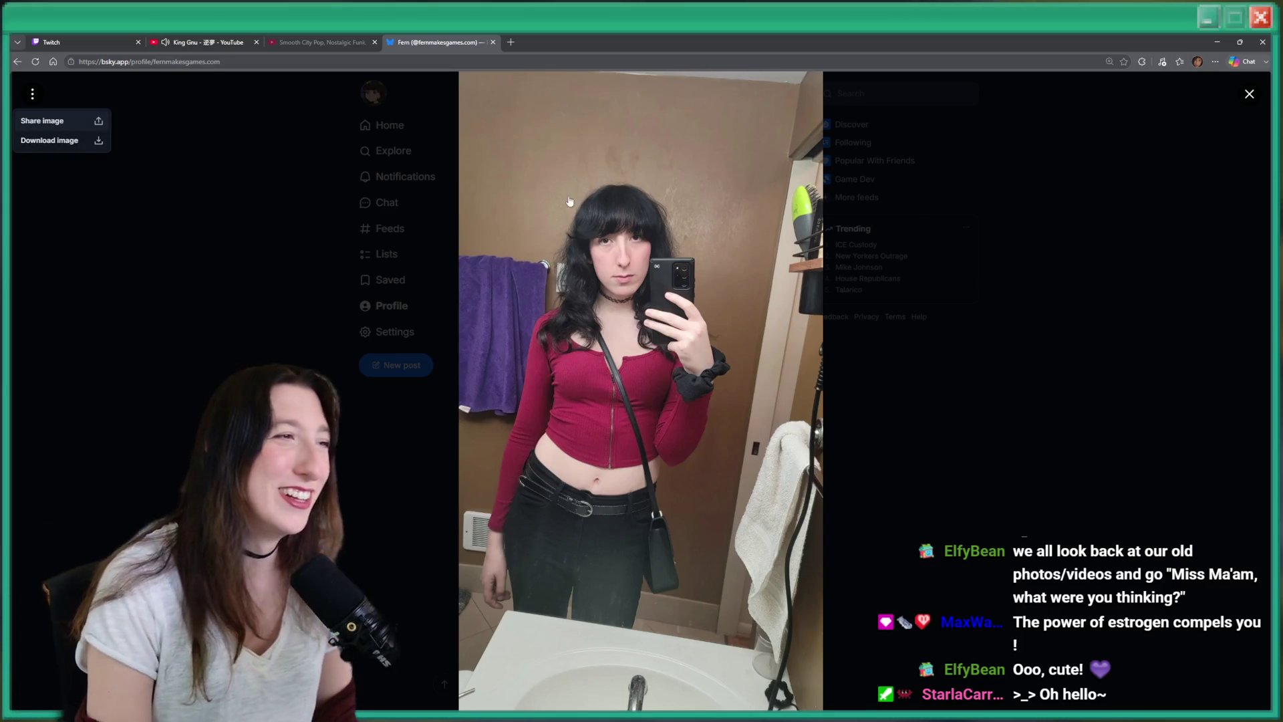
key(alt+Tab)
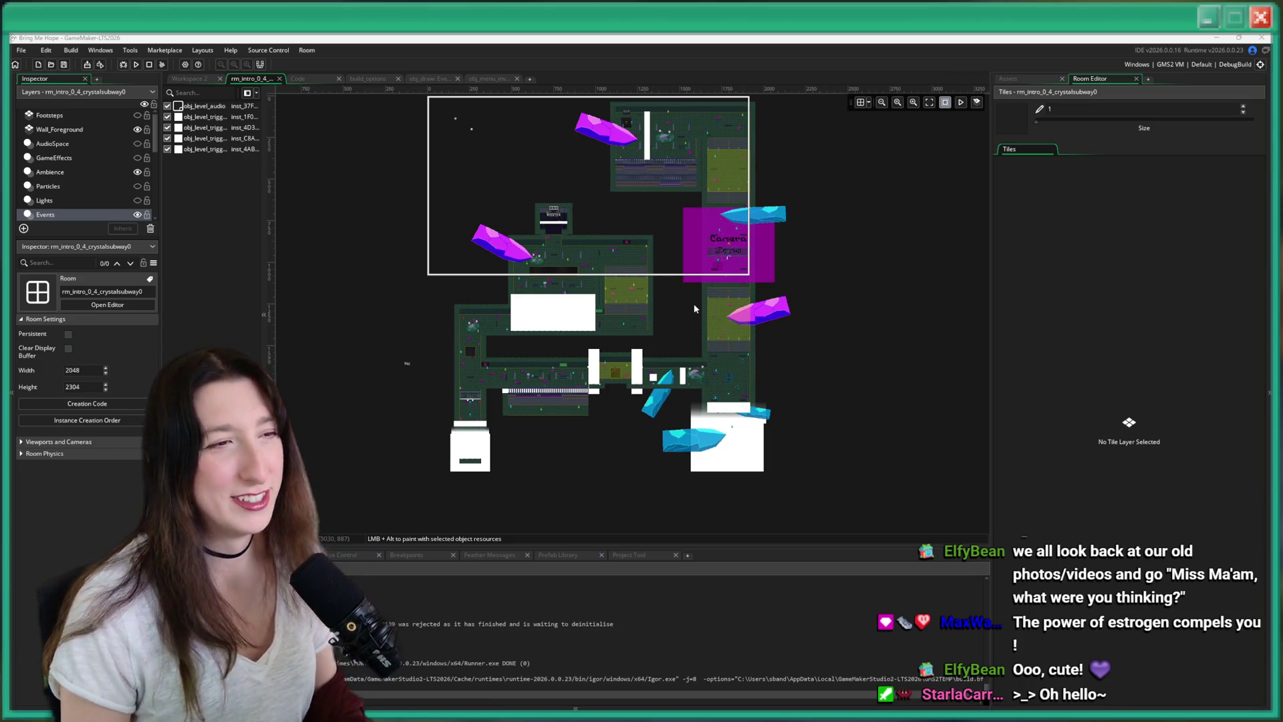
Zoom and pan toward the upper rooms, then close the rm_intro_0_4_crystalsubway0 room tab.
scroll(547, 273, up, 3)
mouse_move(547, 273)
mouse_down()
mouse_move(571, 239)
mouse_move(578, 117)
mouse_up()
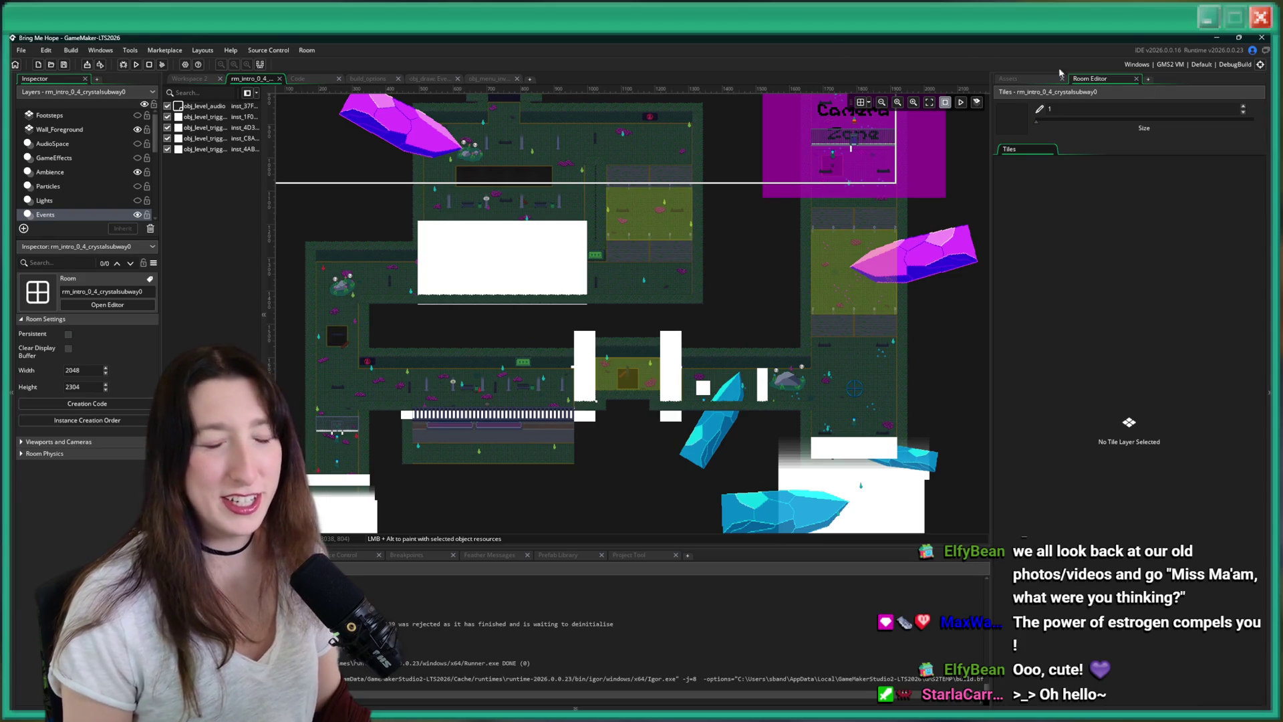
click(280, 79)
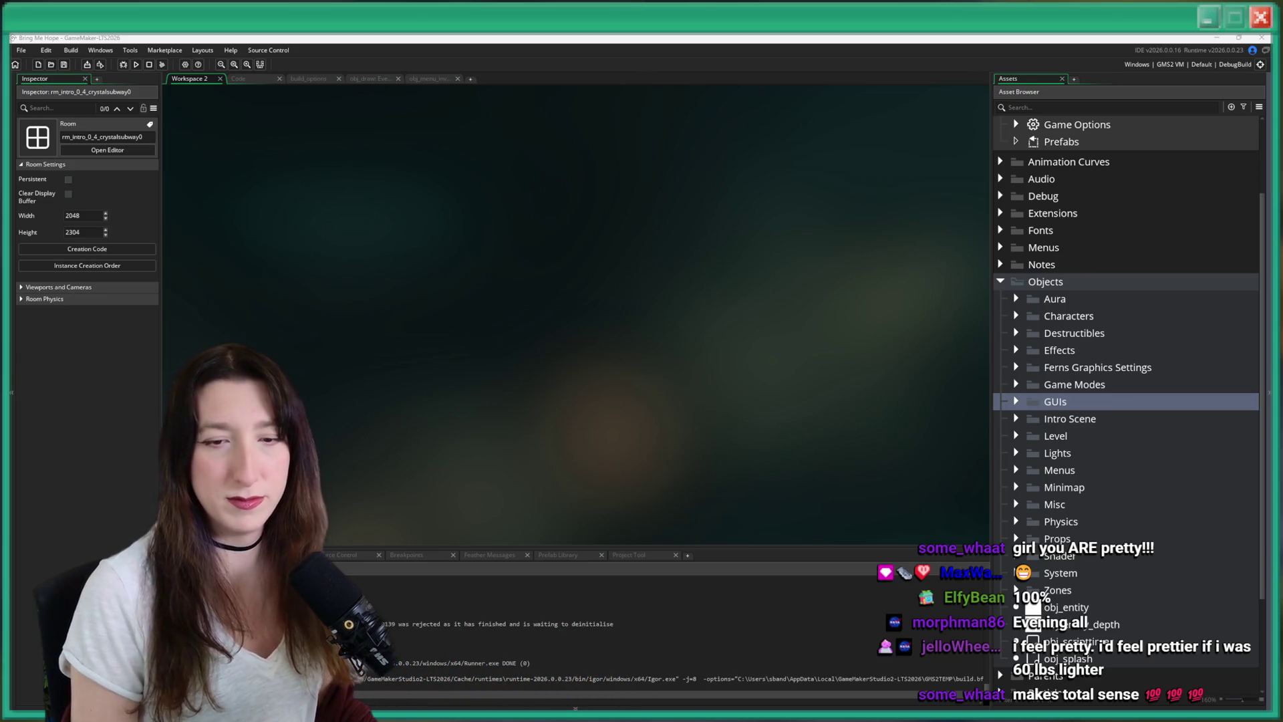
click(623, 419)
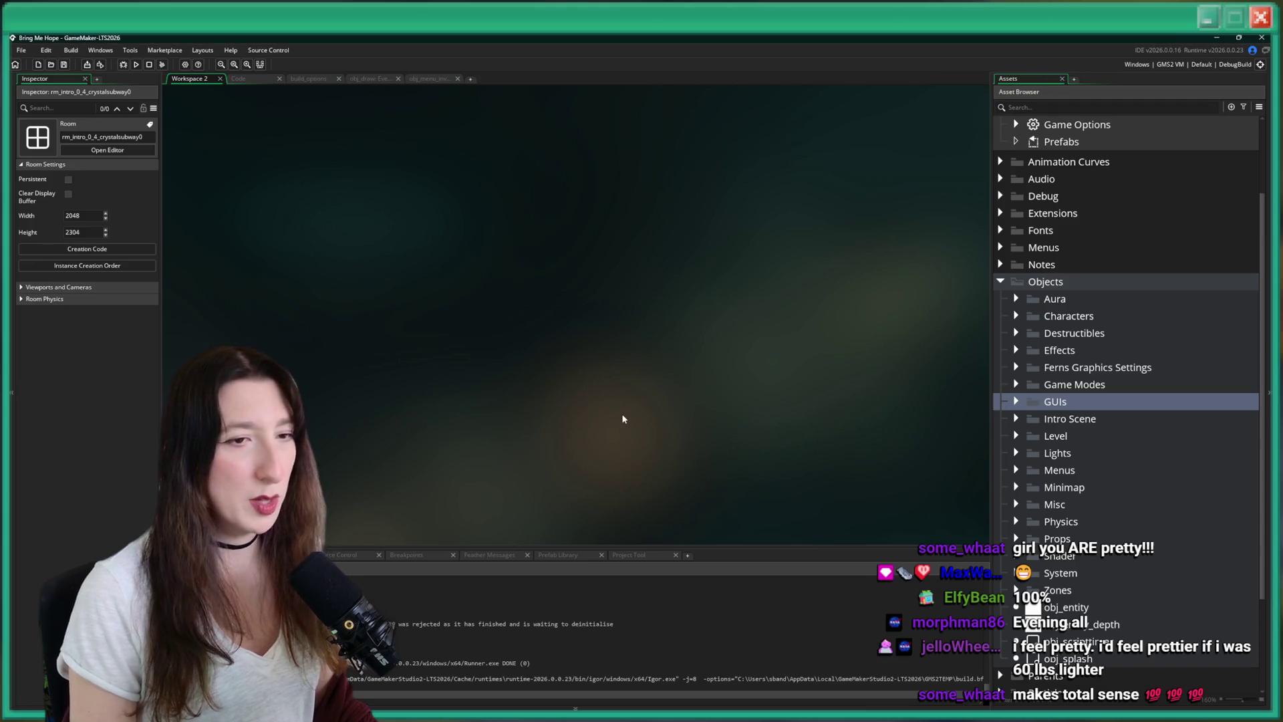
Find obj_menu_fishingpoints with the asset search, open it, then close it.
key(ctrl+t)
text(fish)
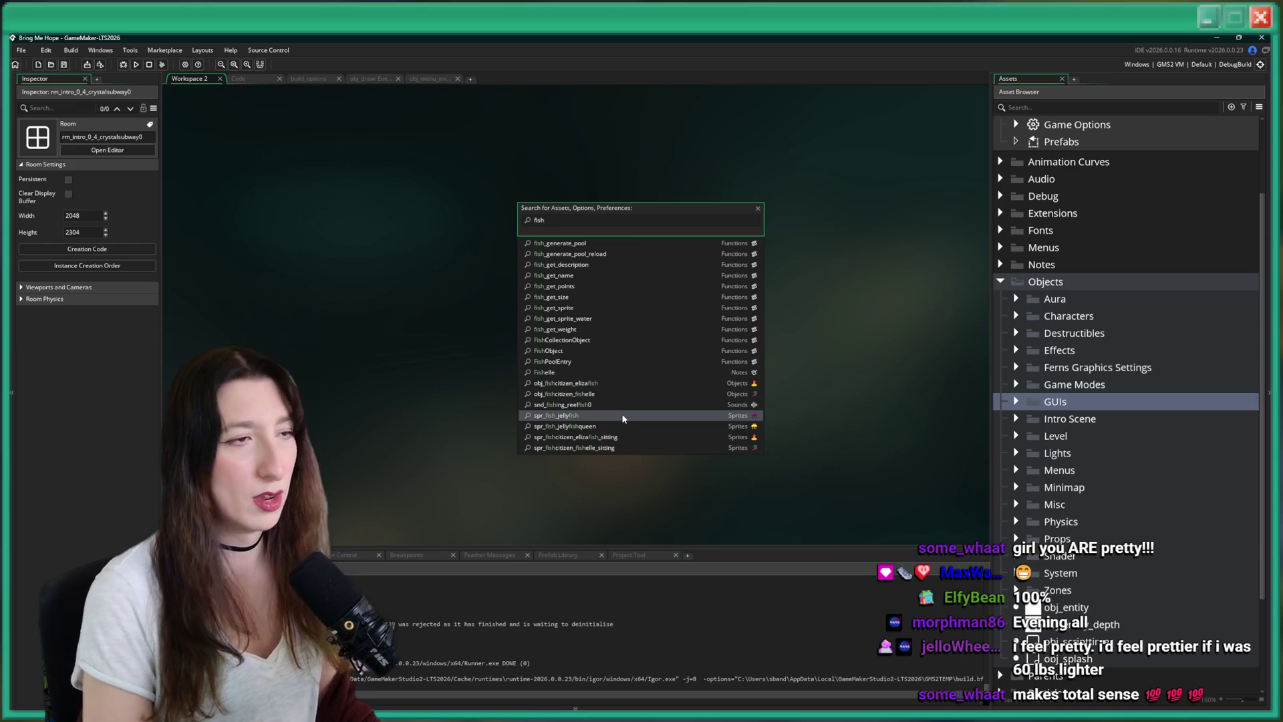
text(ingpoints)
key(Return)
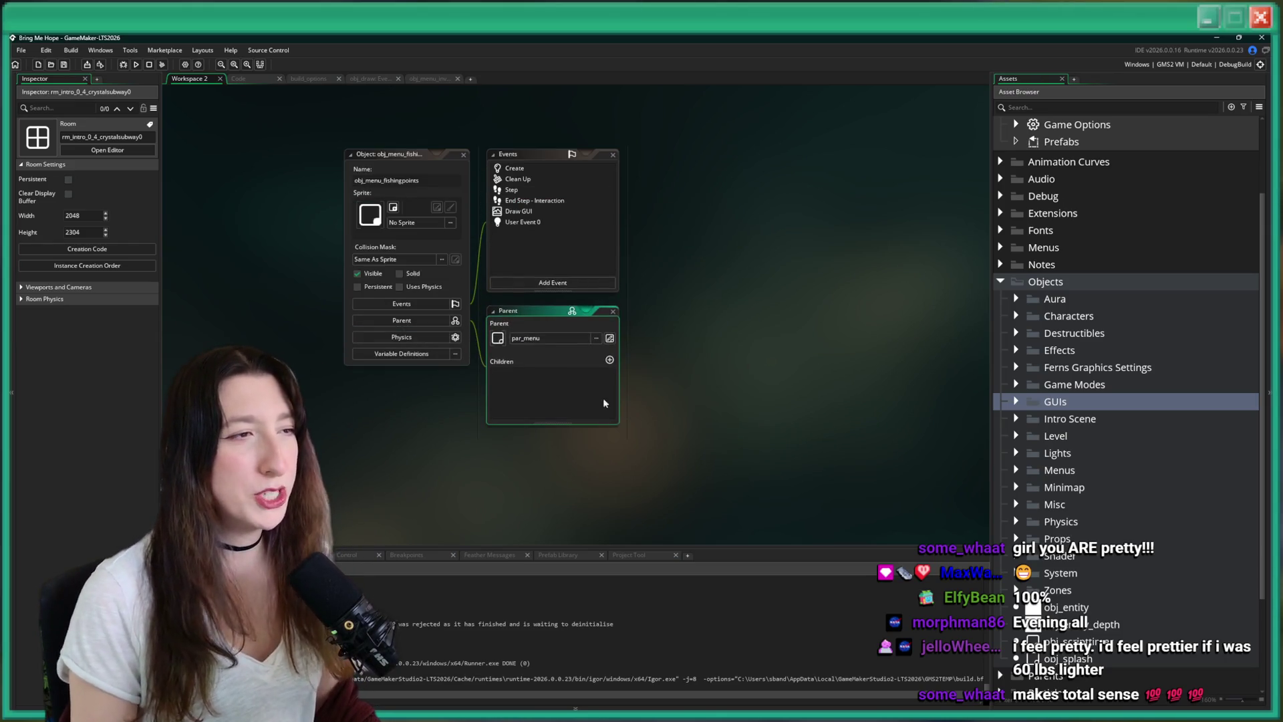
click(464, 155)
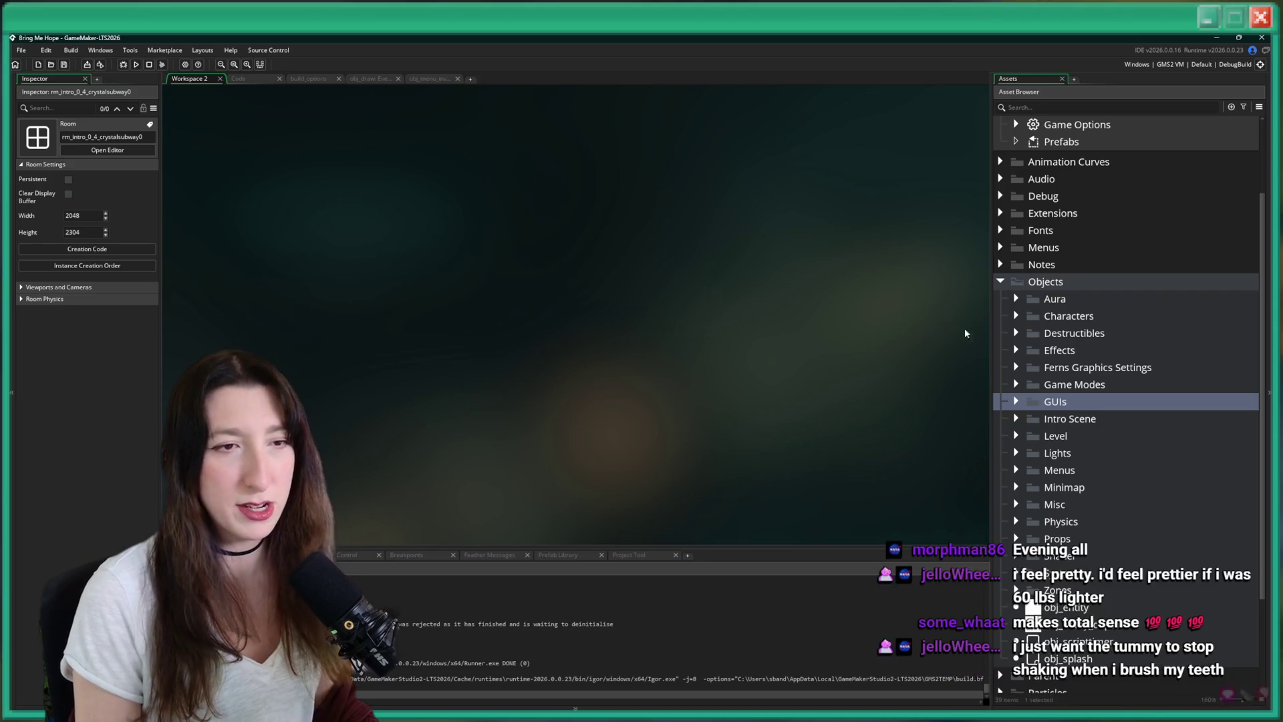
Duplicate obj_menu_fishingpoints as obj_menu_gemstore and glance at its Clean Up code.
click(1070, 107)
text(obj_menu_fishingpoints)
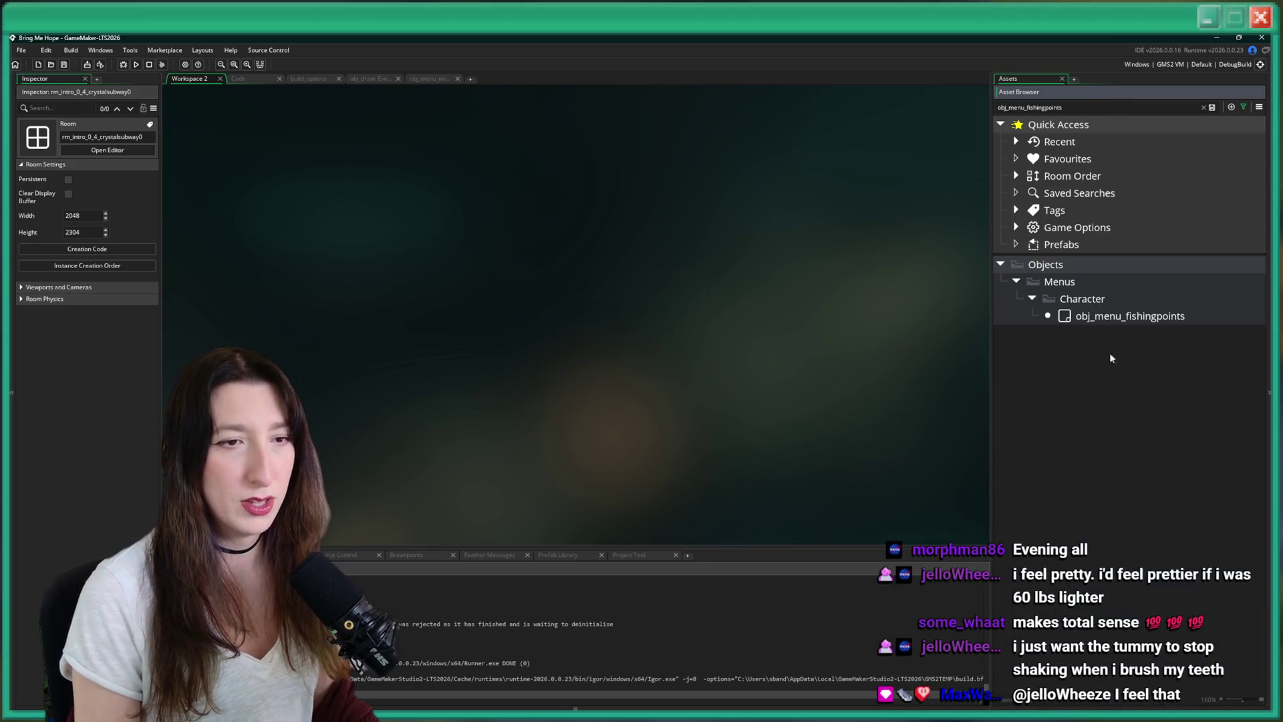
click(1139, 318)
click(1204, 107)
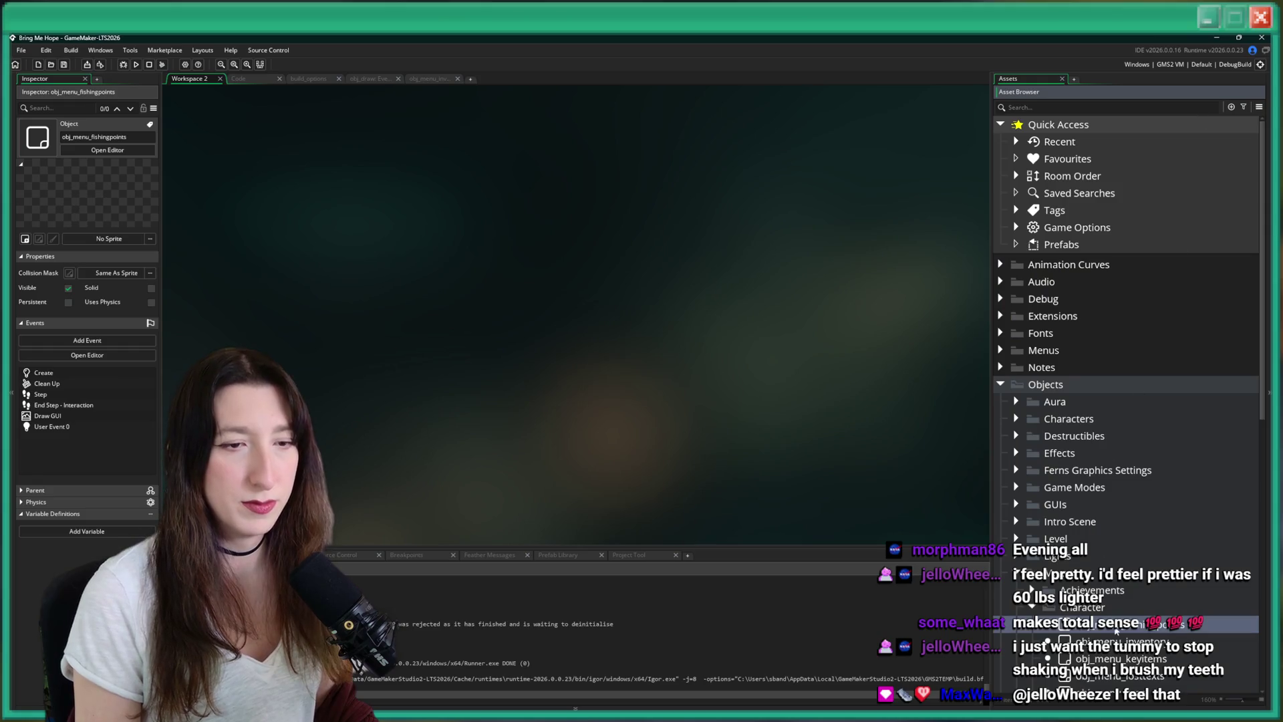
scroll(1136, 558, down, 2)
key(ctrl+d)
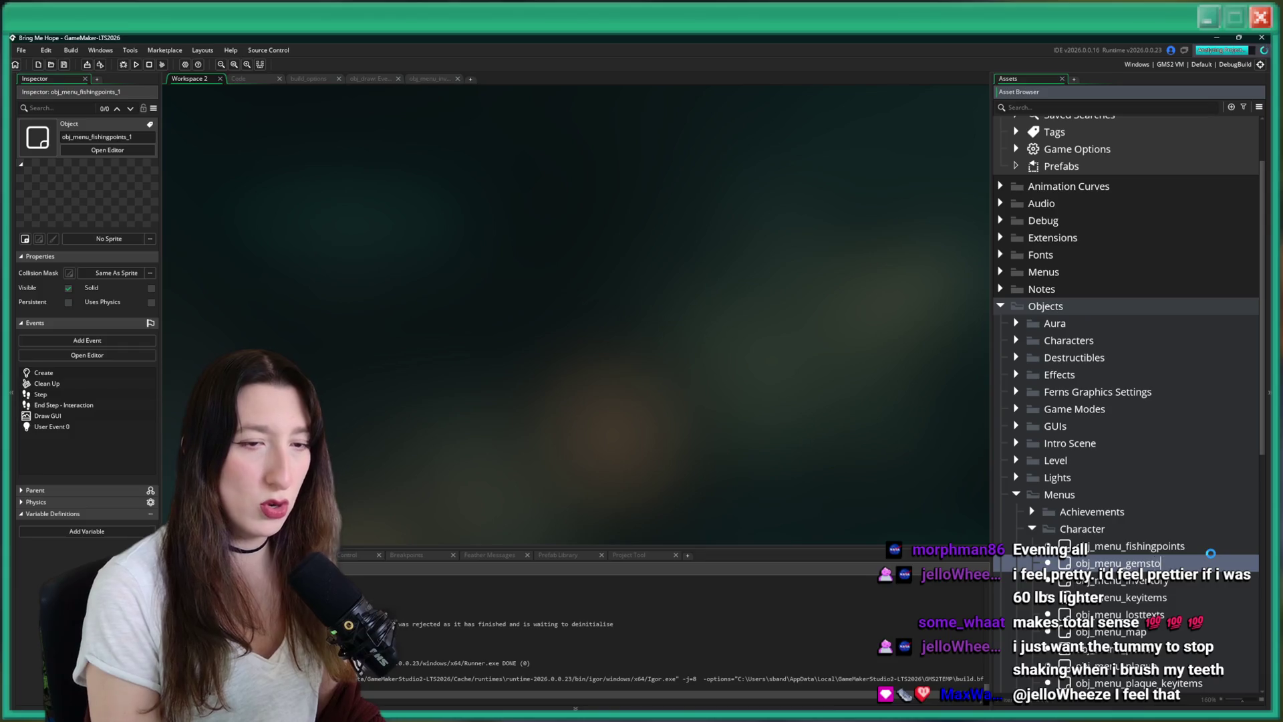
text(re)
key(Return)
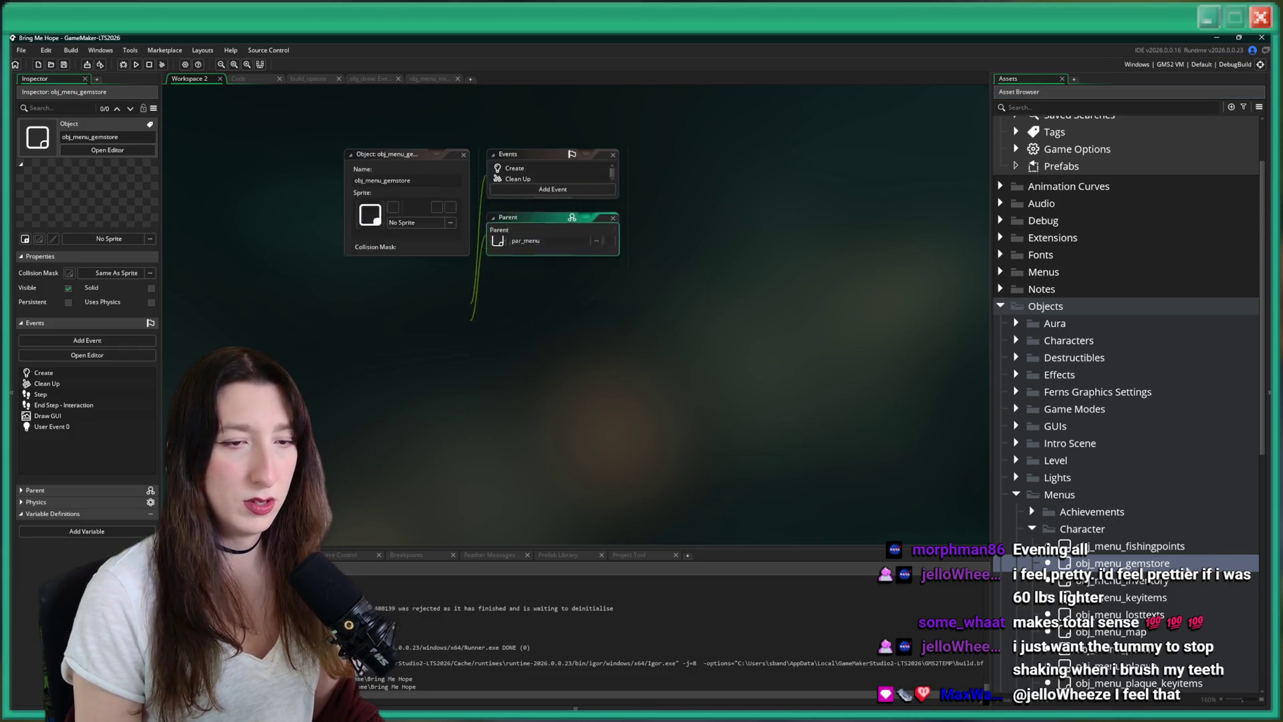
double_click(583, 178)
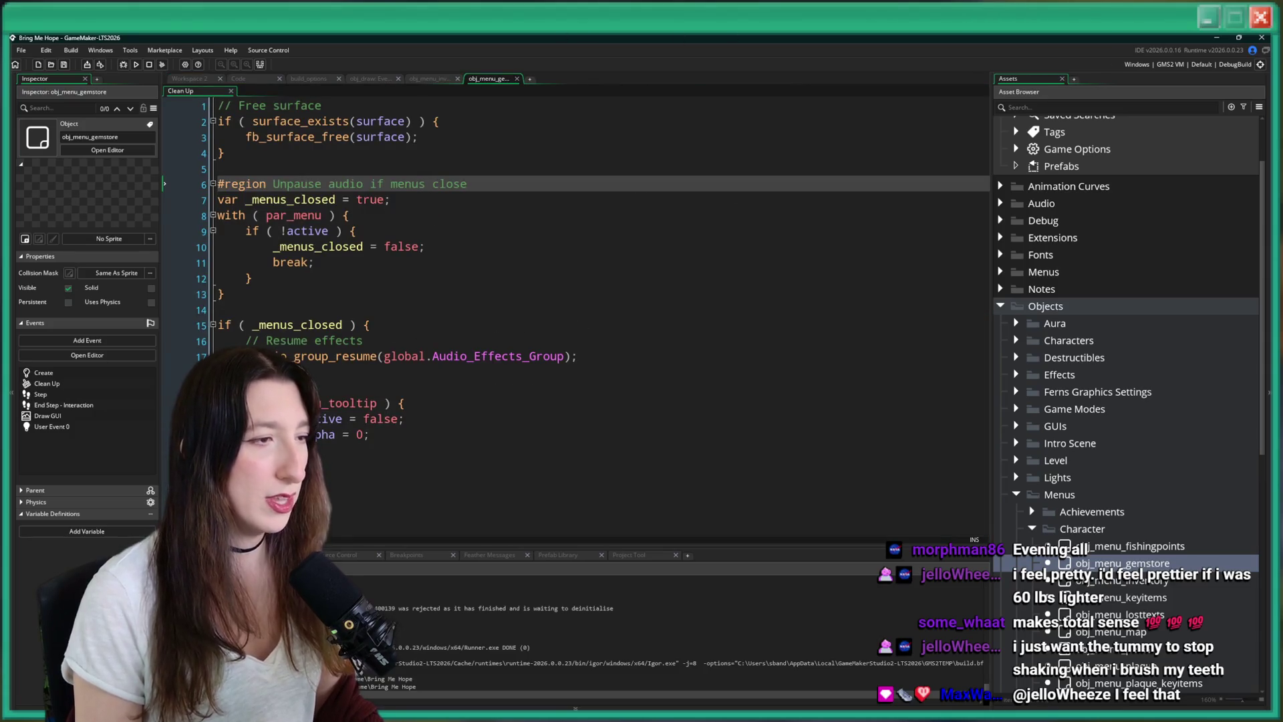
click(169, 78)
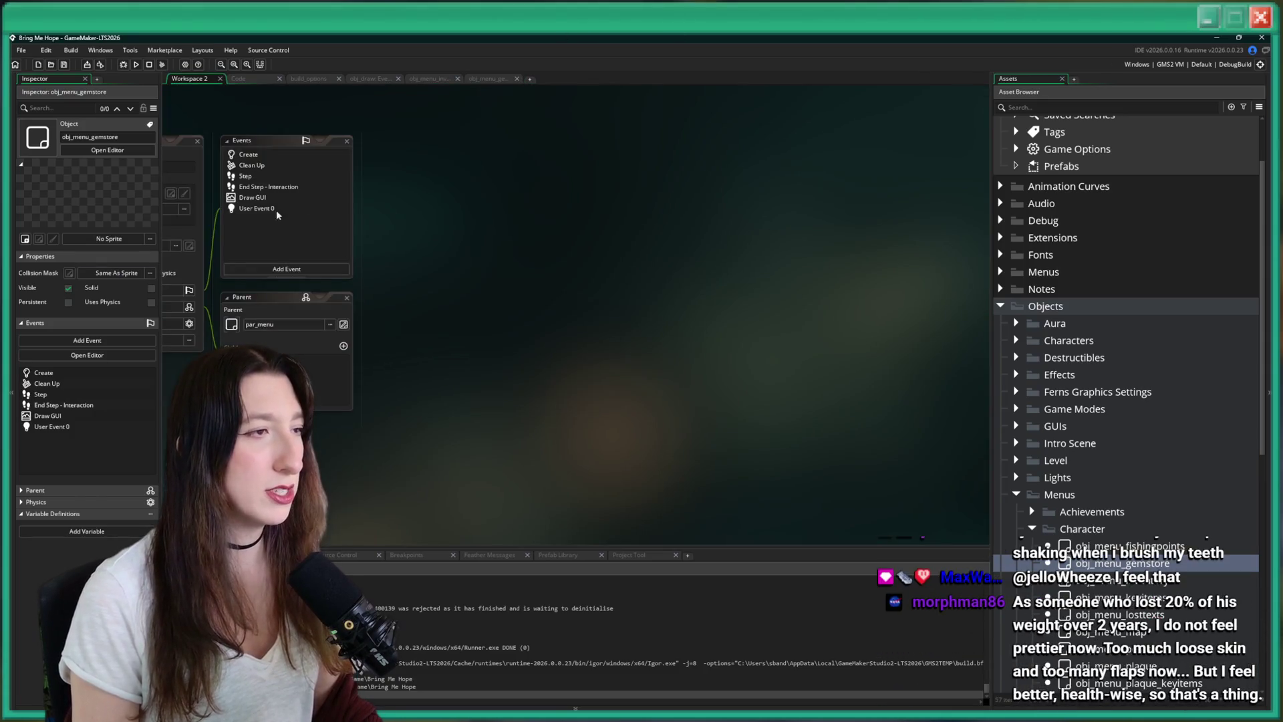
Read through obj_menu_gemstore's Create event code in a full editor tab.
double_click(248, 154)
click(799, 142)
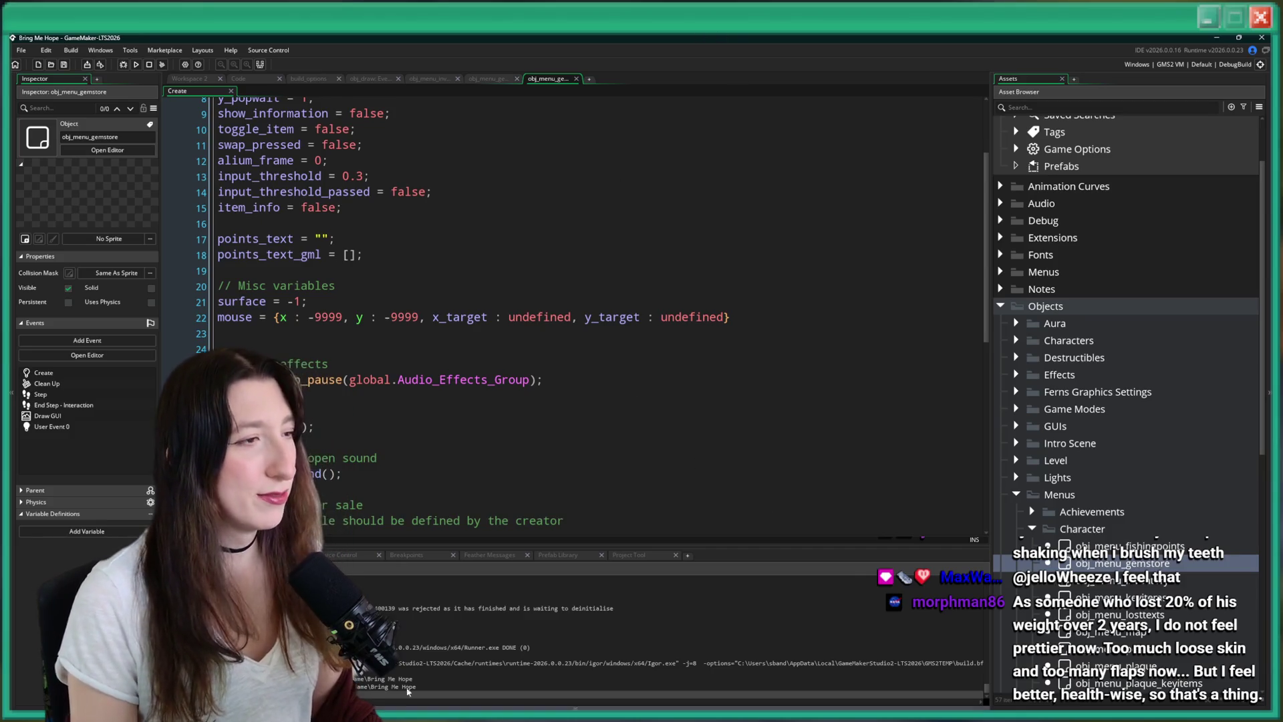
scroll(415, 538, down, 8)
scroll(415, 492, up, 3)
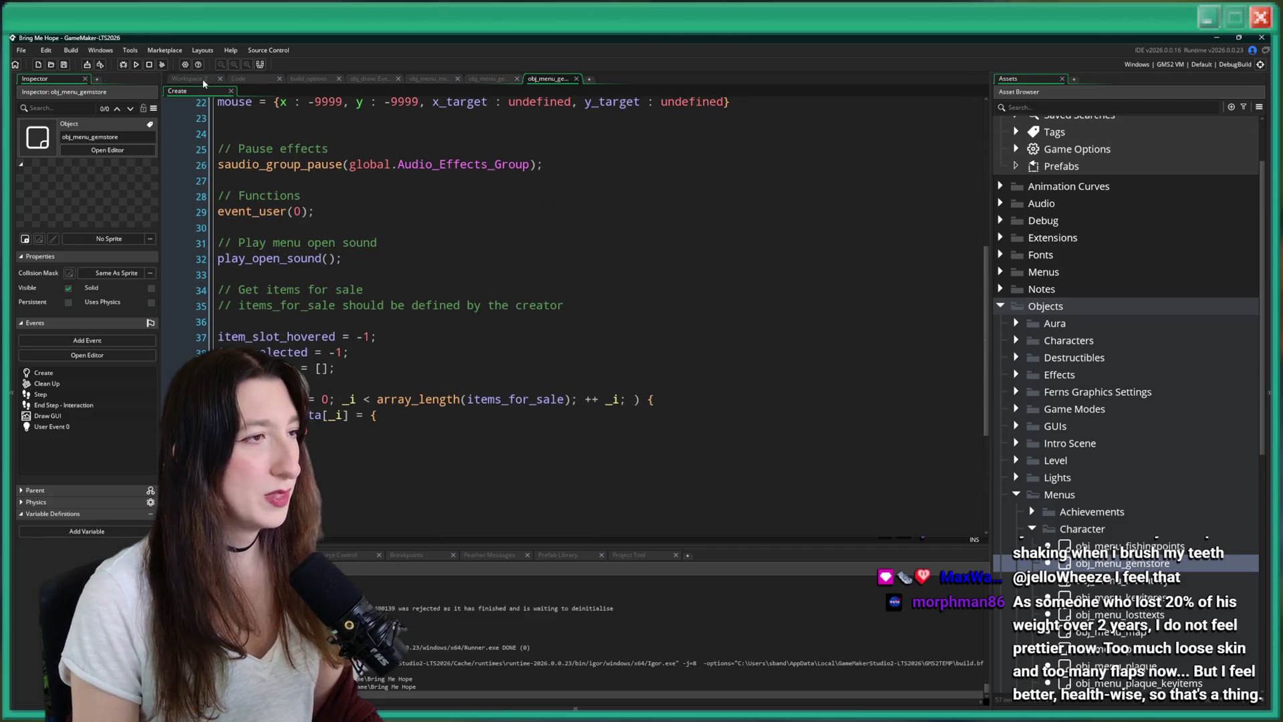
click(189, 78)
Read through the User Event 0 code, including play_close_sound and sell_item.
click(271, 209)
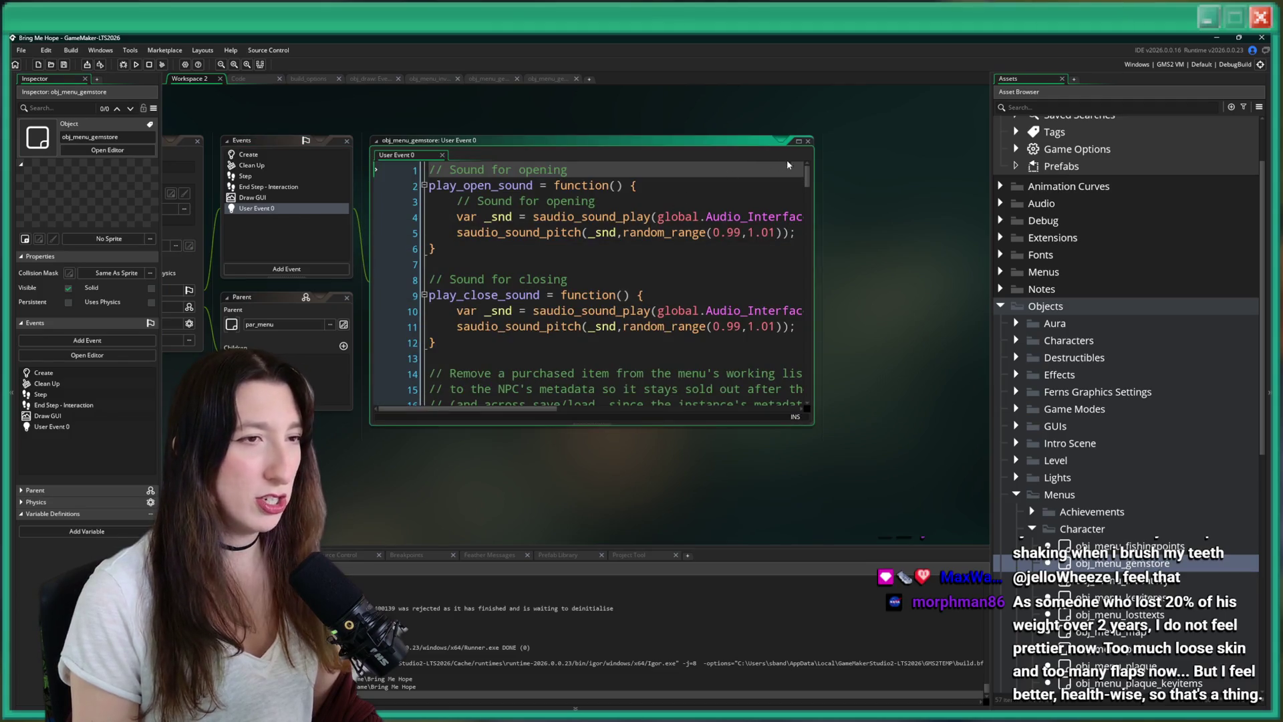
click(799, 142)
click(611, 231)
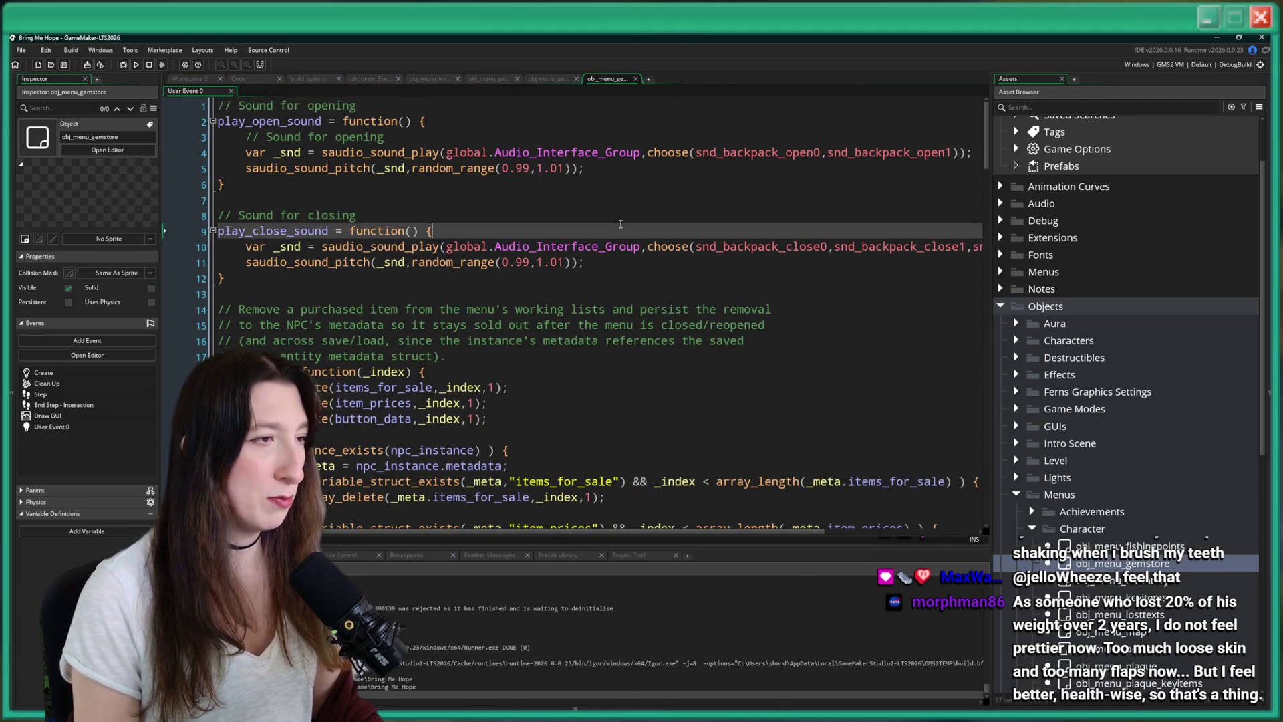
scroll(610, 224, down, 2)
scroll(611, 224, down, 4)
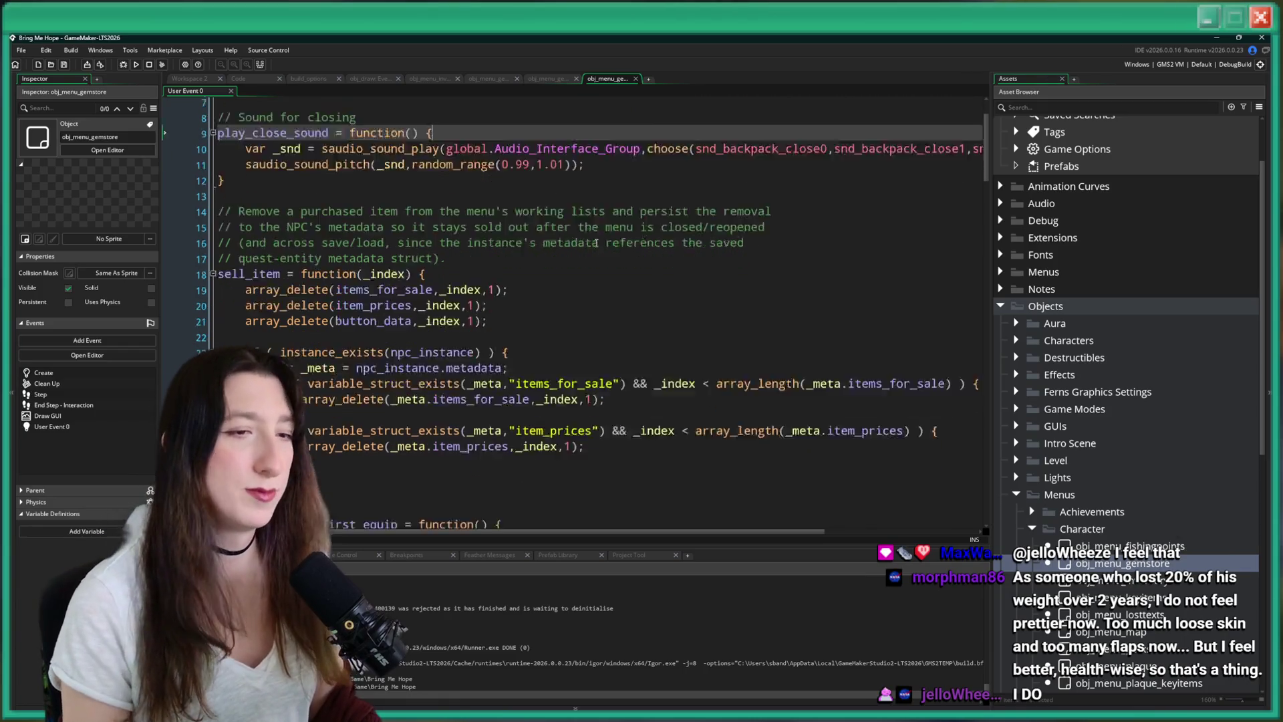
click(658, 317)
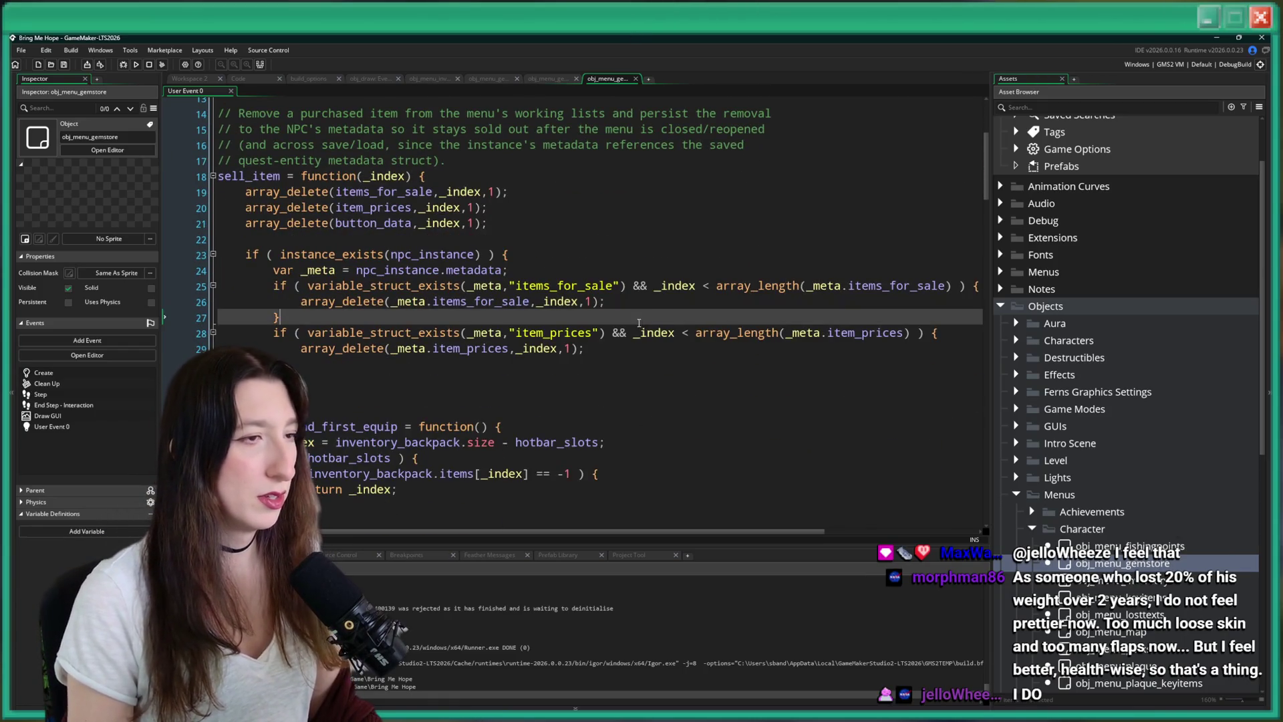
scroll(581, 331, down, 6)
scroll(510, 344, down, 15)
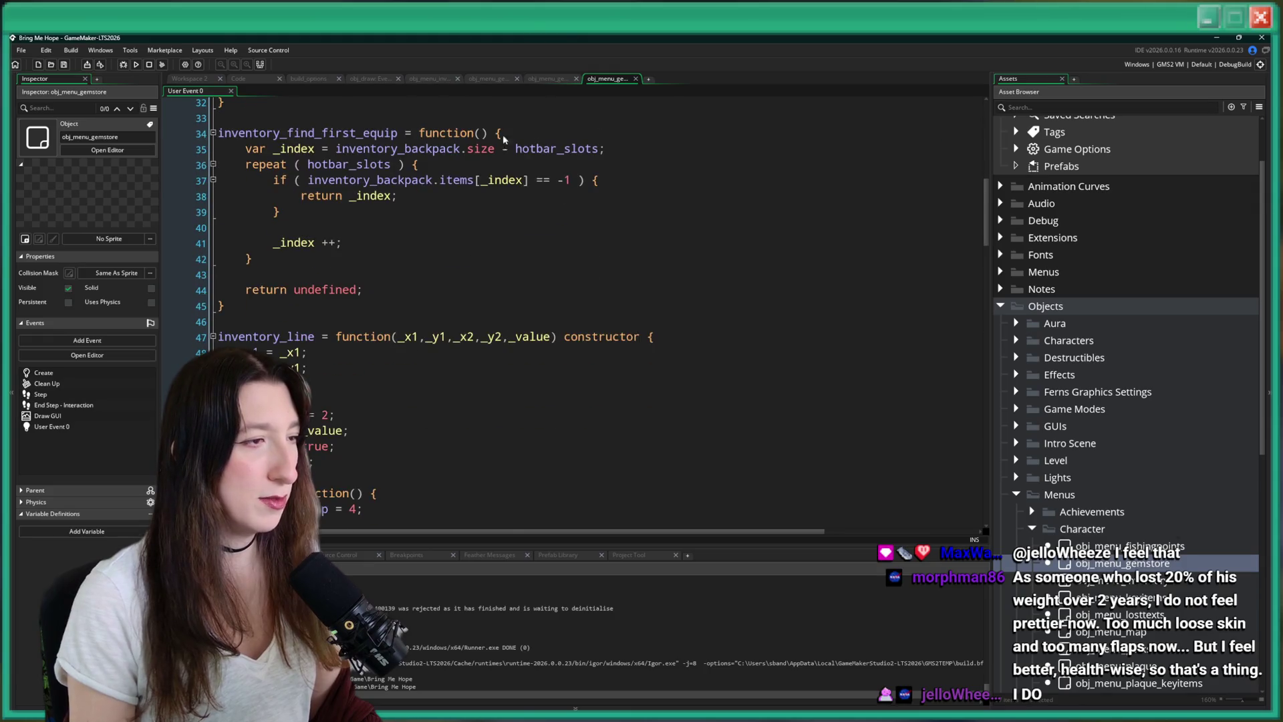
click(447, 325)
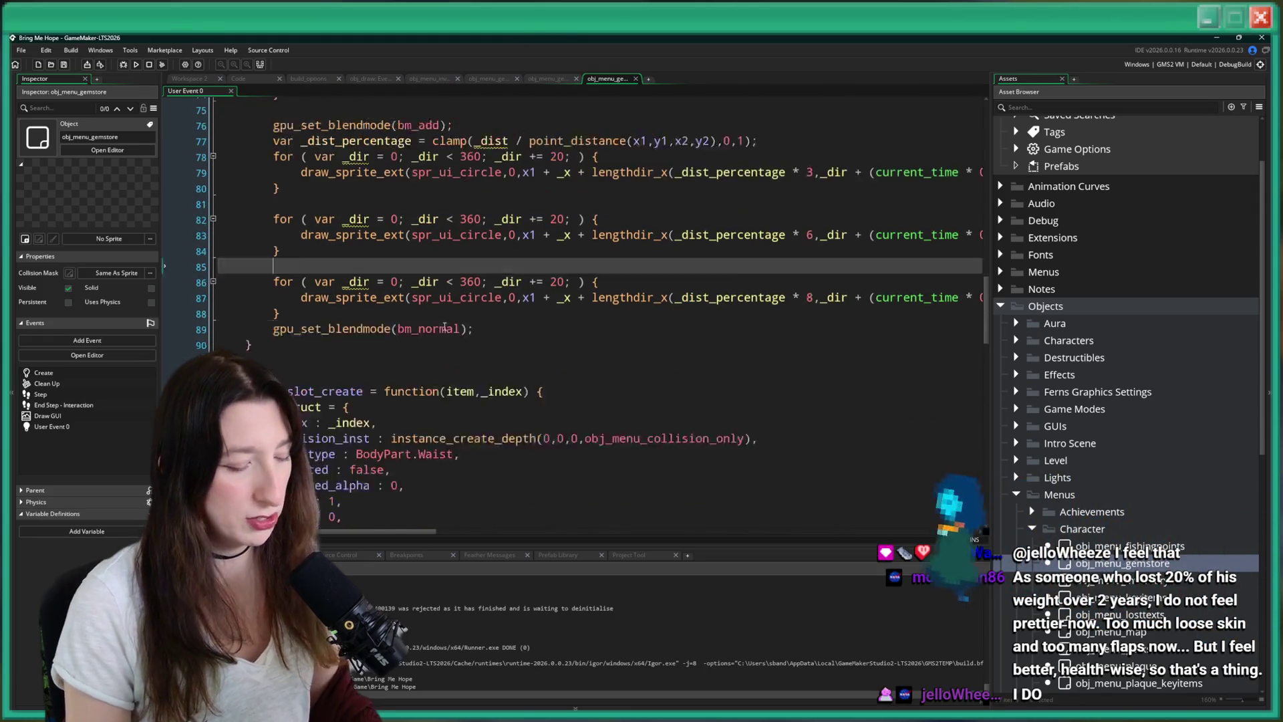
Hide the side panels, check the popscale lines, and search the code for 'popang'.
key(F12)
scroll(343, 362, up, 8)
scroll(343, 362, up, 5)
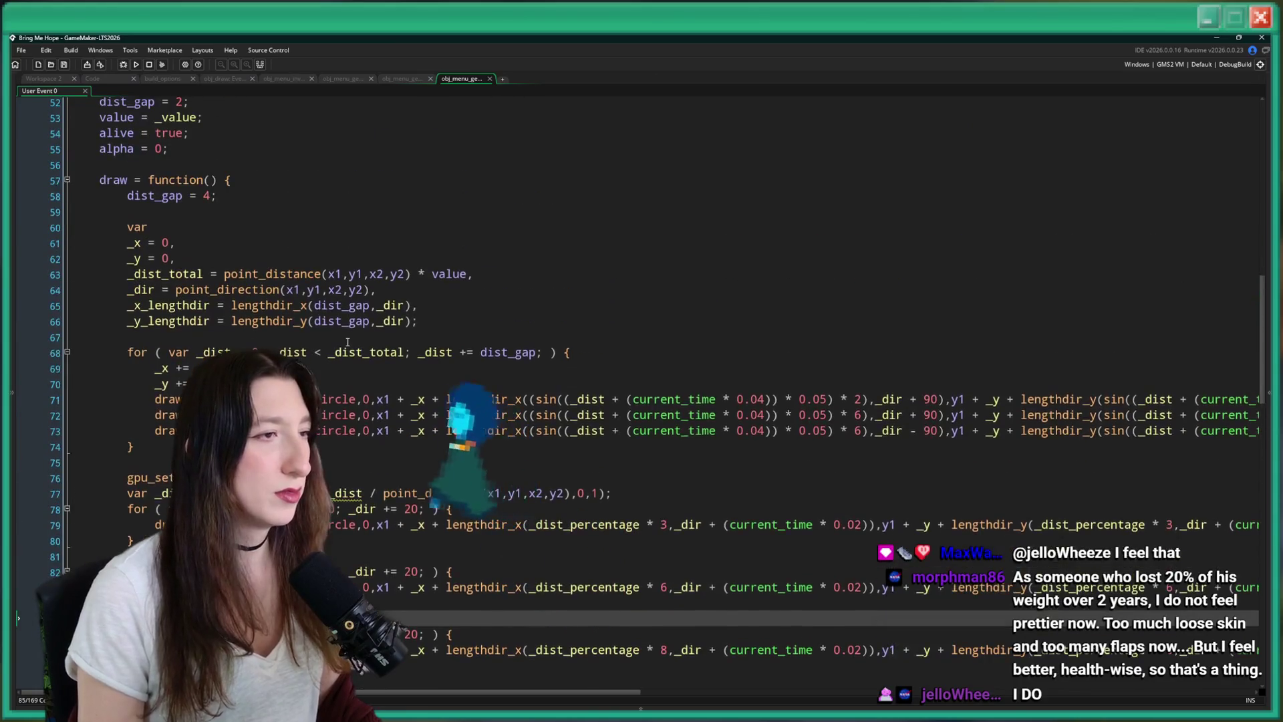
click(517, 344)
scroll(517, 344, up, 3)
scroll(517, 344, down, 13)
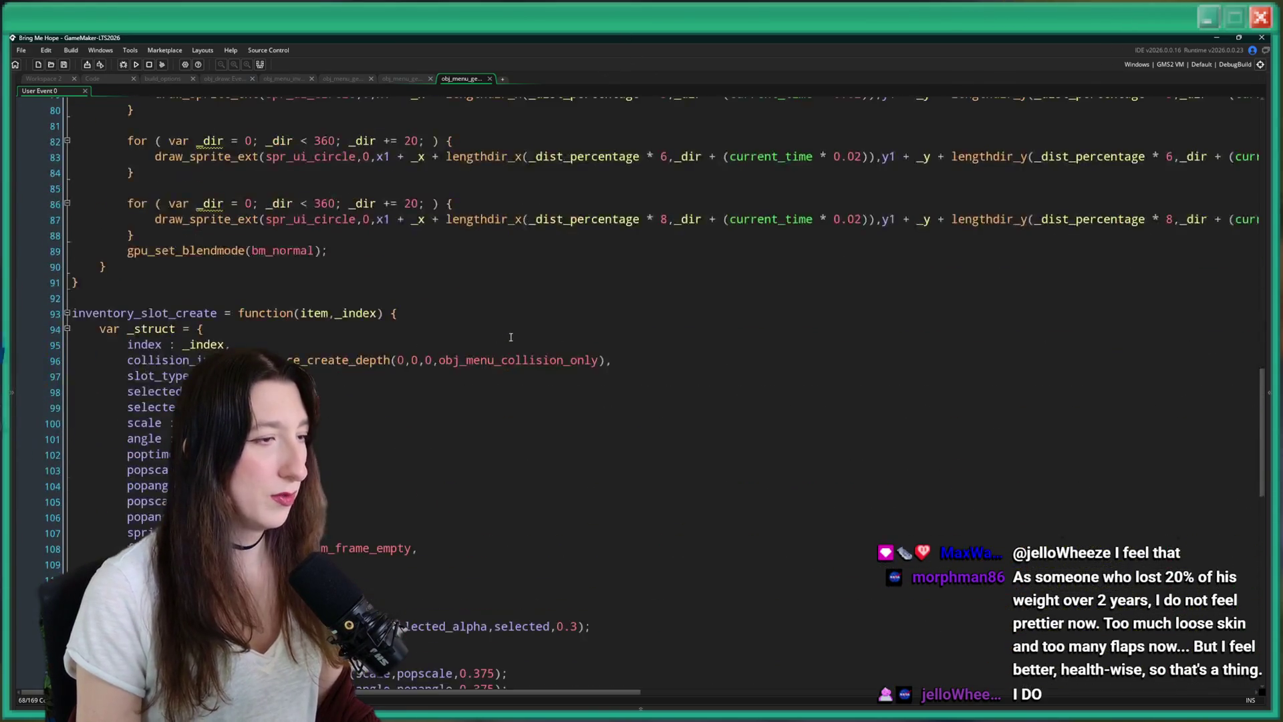
click(475, 332)
scroll(476, 337, down, 4)
key(ctrl+f)
text(popang)
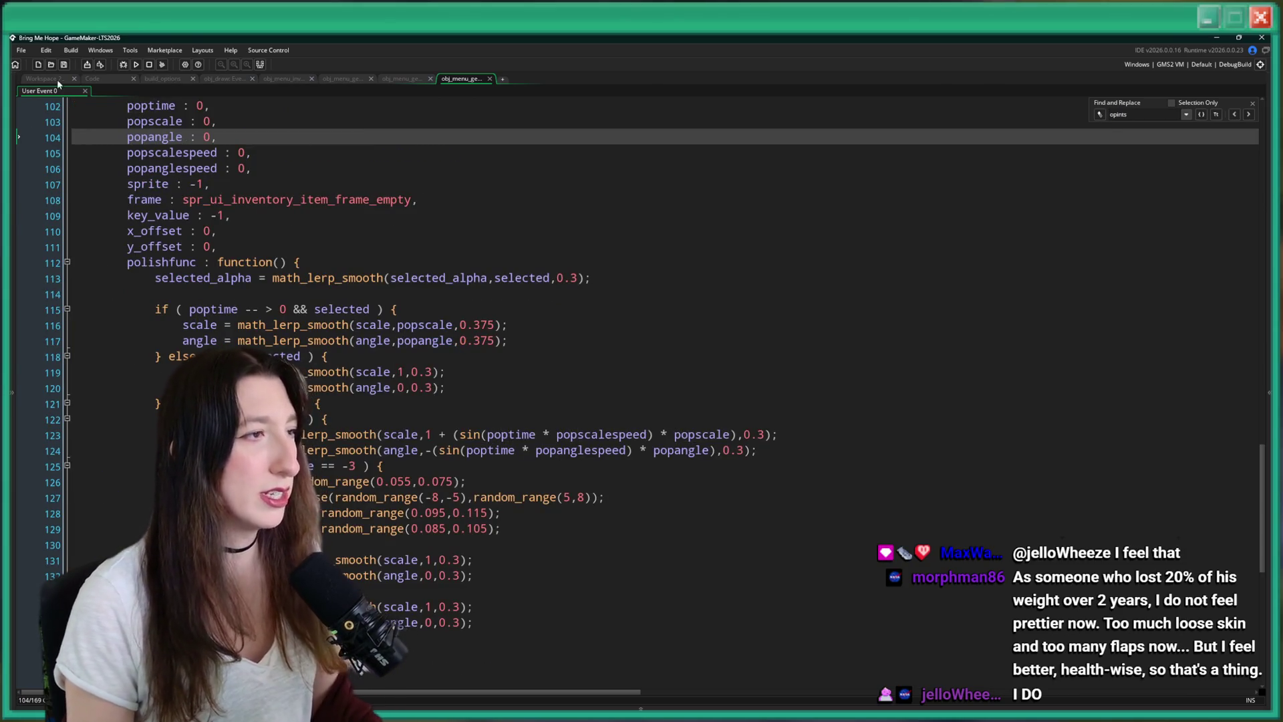
click(36, 79)
double_click(124, 187)
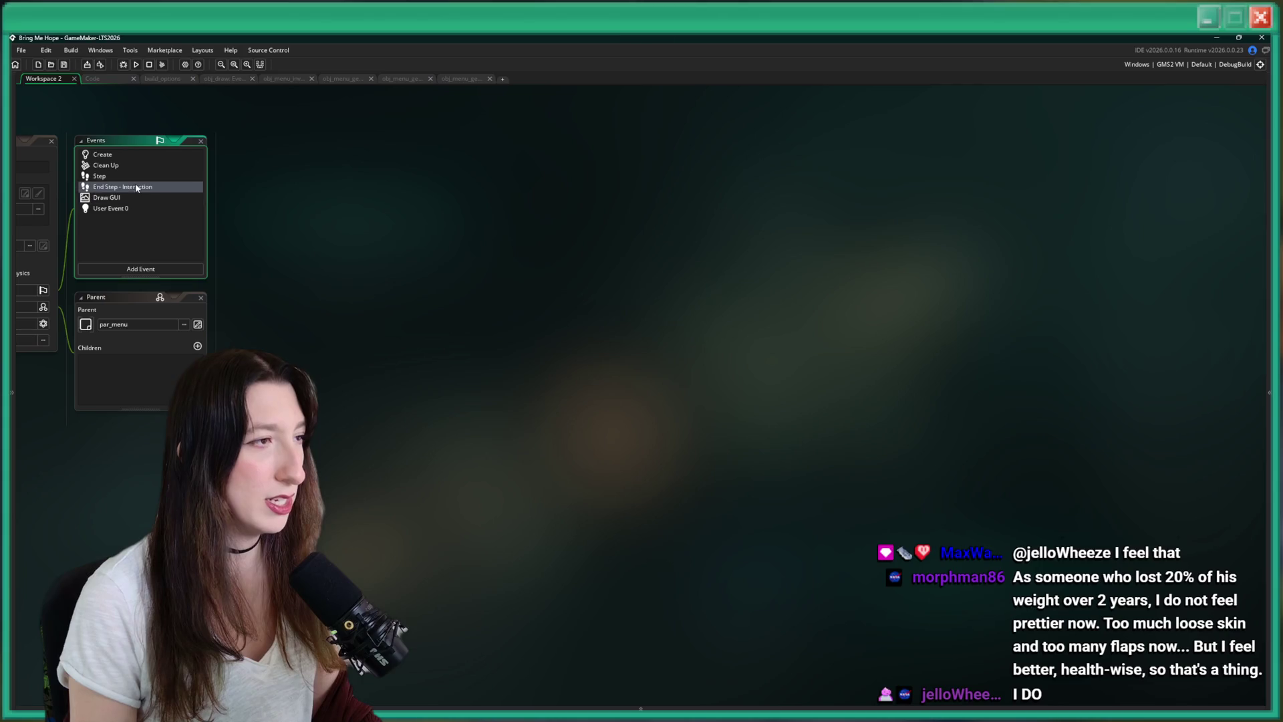
Replace "fish_points" with "gems" on lines 41 and 32 of the End Step code.
scroll(399, 268, down, 12)
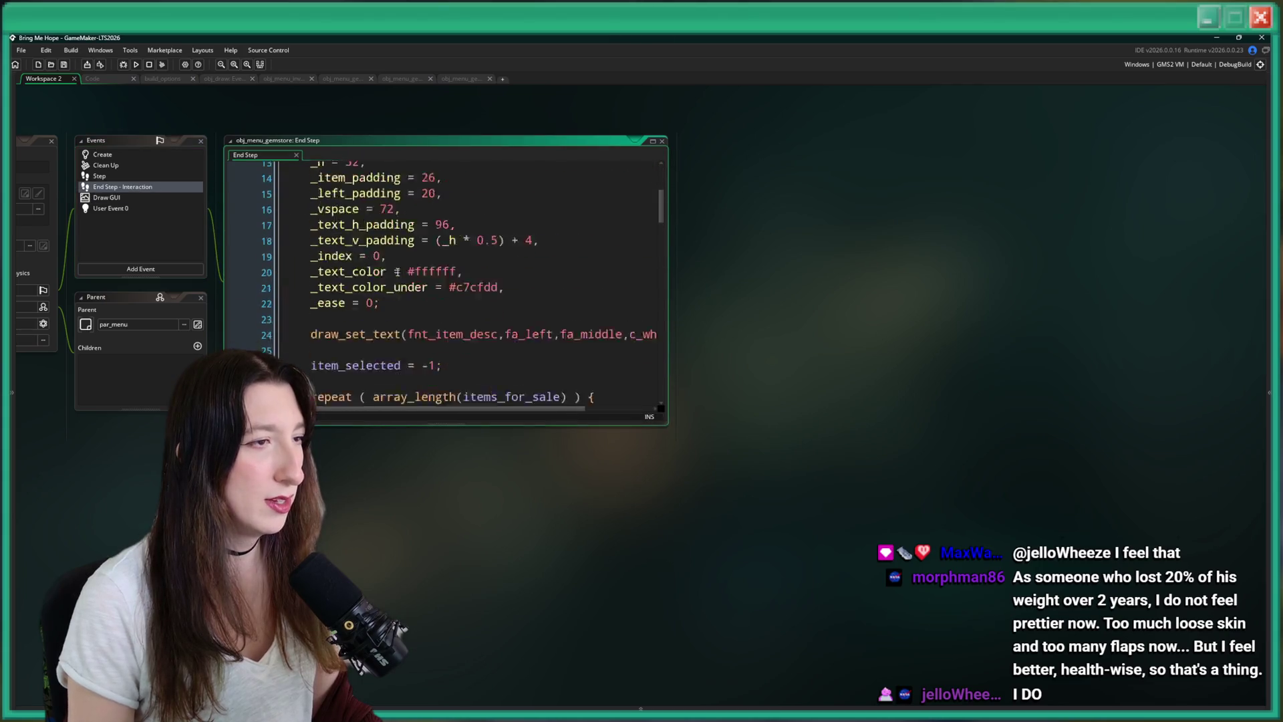
click(653, 141)
double_click(384, 263)
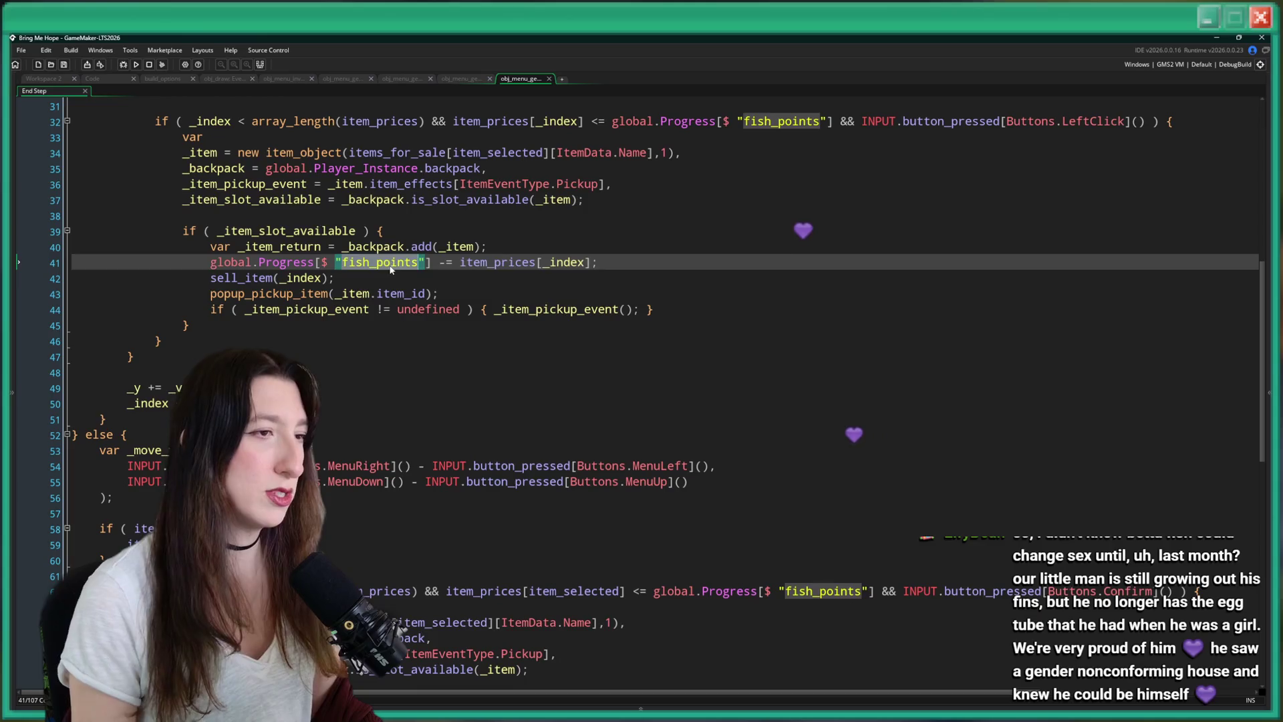
text(gems)
key(ctrl+s)
scroll(480, 300, up, 2)
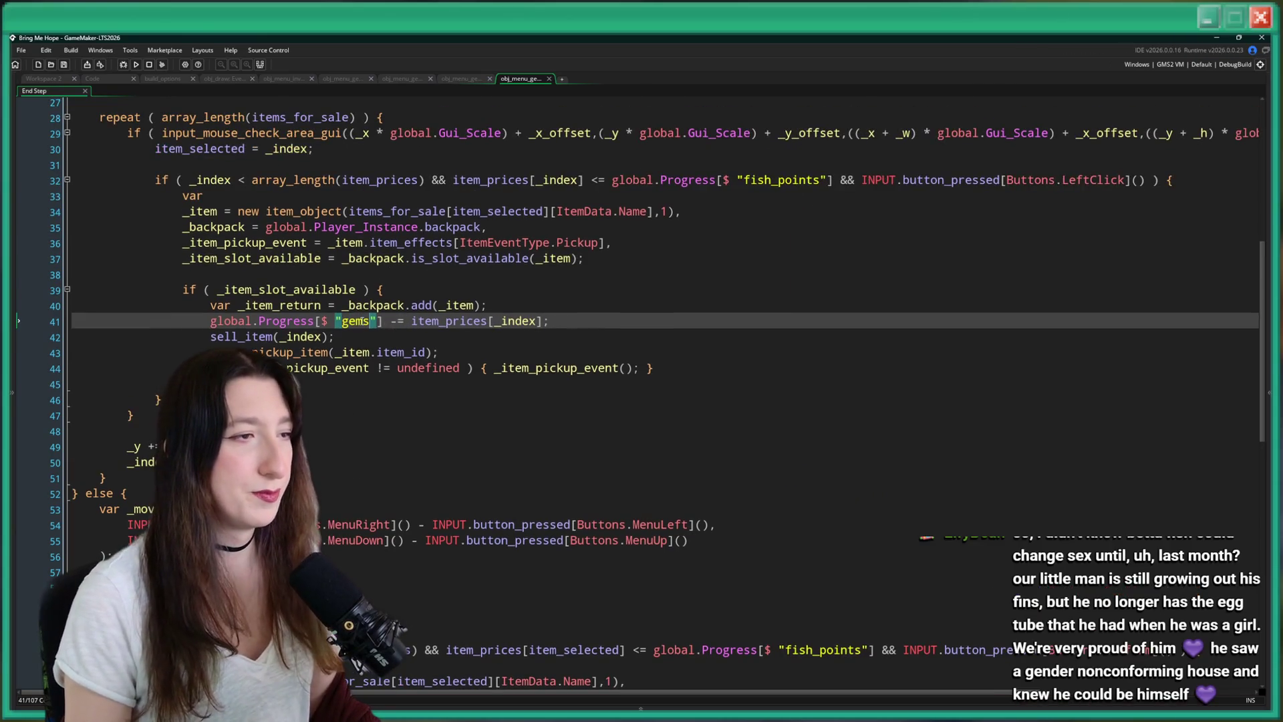
double_click(811, 179)
scroll(659, 379, up, 4)
text(gems)
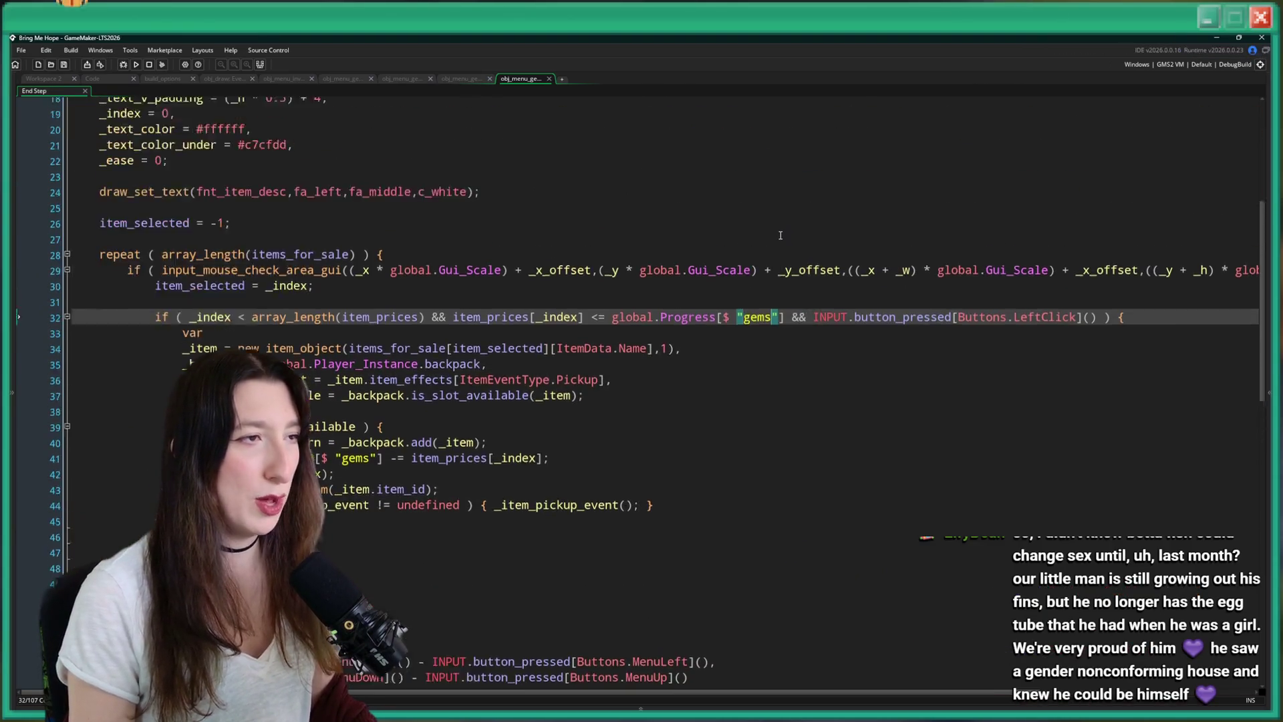
Replace "fish_points" with "gems" on lines 62 and 71 as well.
scroll(660, 379, down, 6)
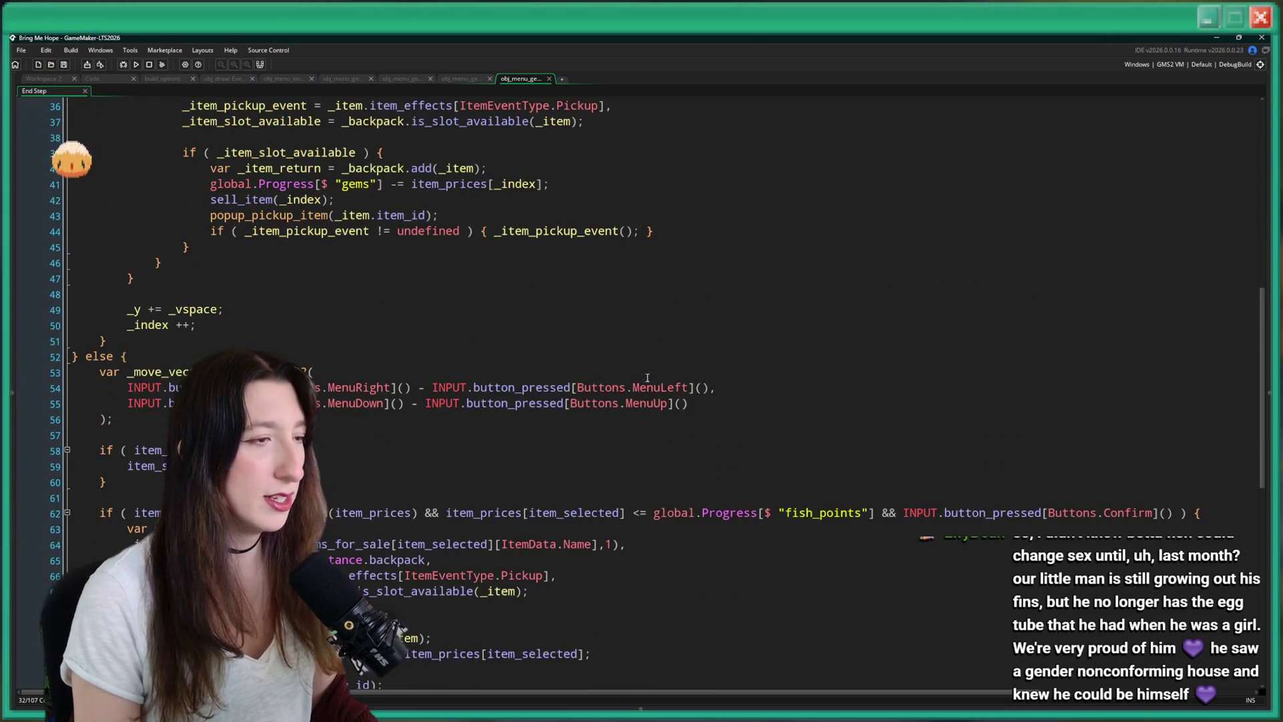
scroll(660, 378, down, 4)
click(805, 356)
double_click(805, 356)
text(gems)
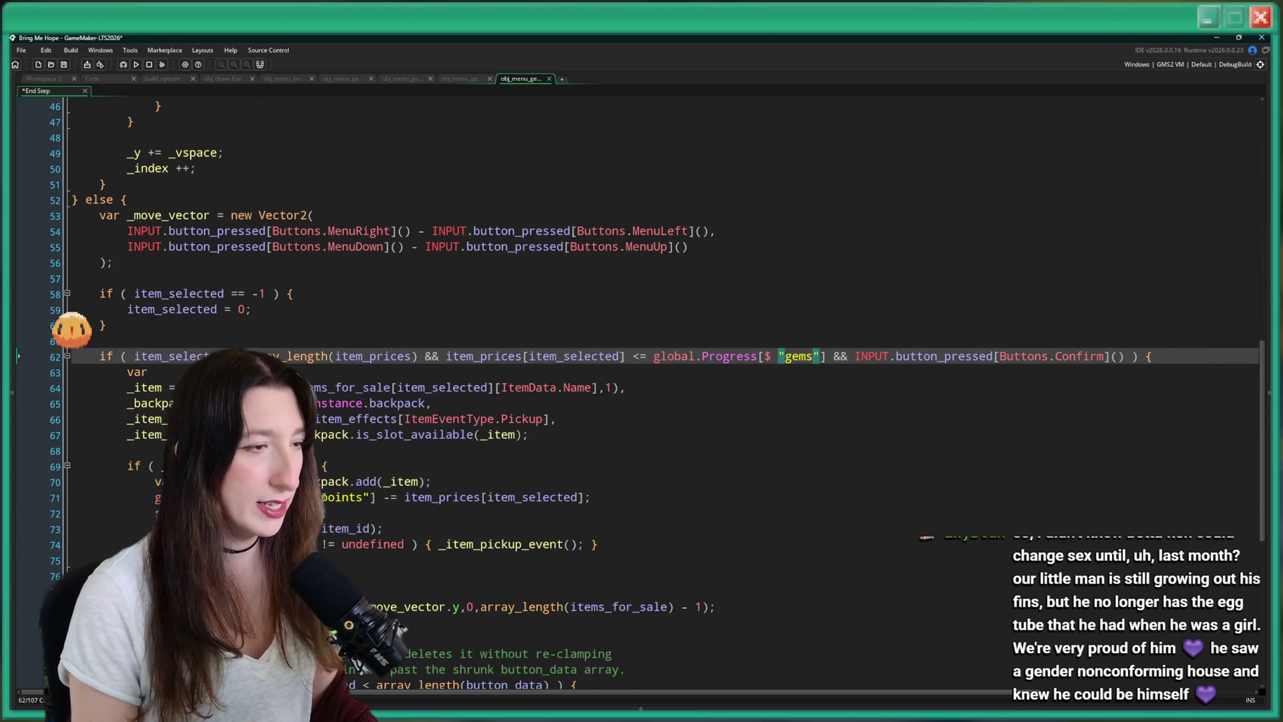
double_click(324, 496)
text(gems)
scroll(324, 497, down, 3)
scroll(325, 497, down, 5)
scroll(324, 497, up, 20)
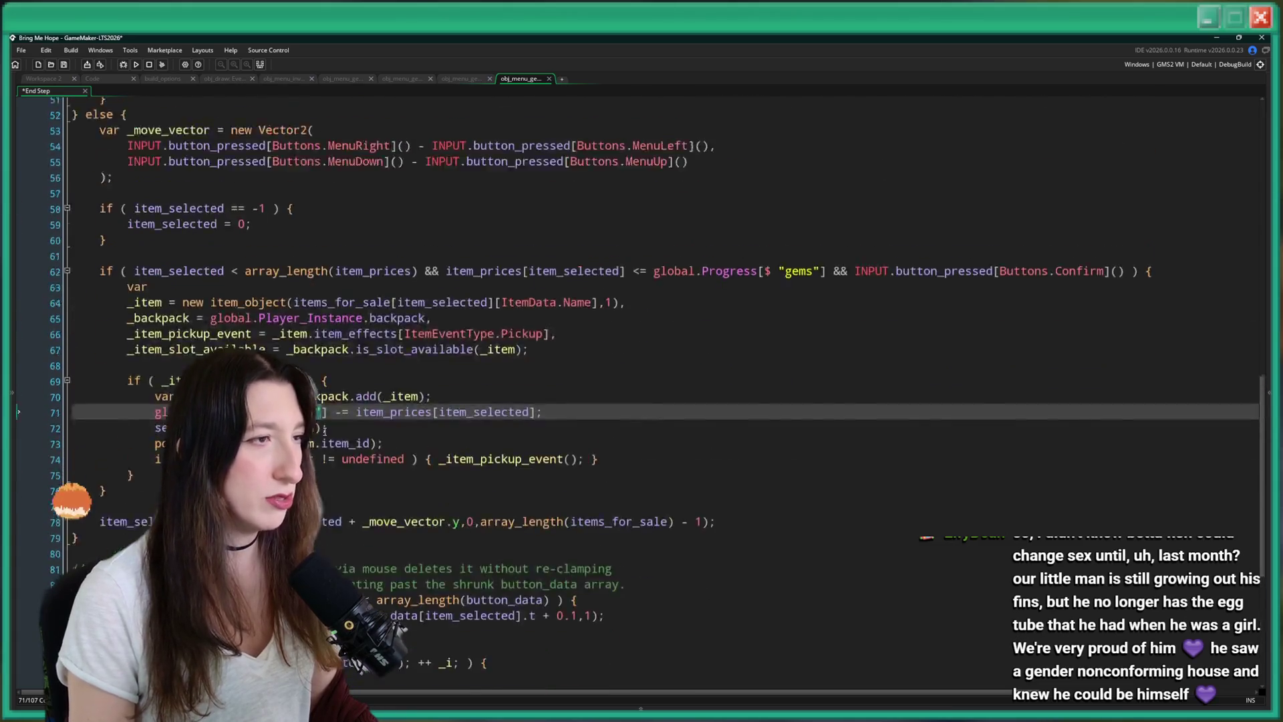
click(203, 155)
click(43, 78)
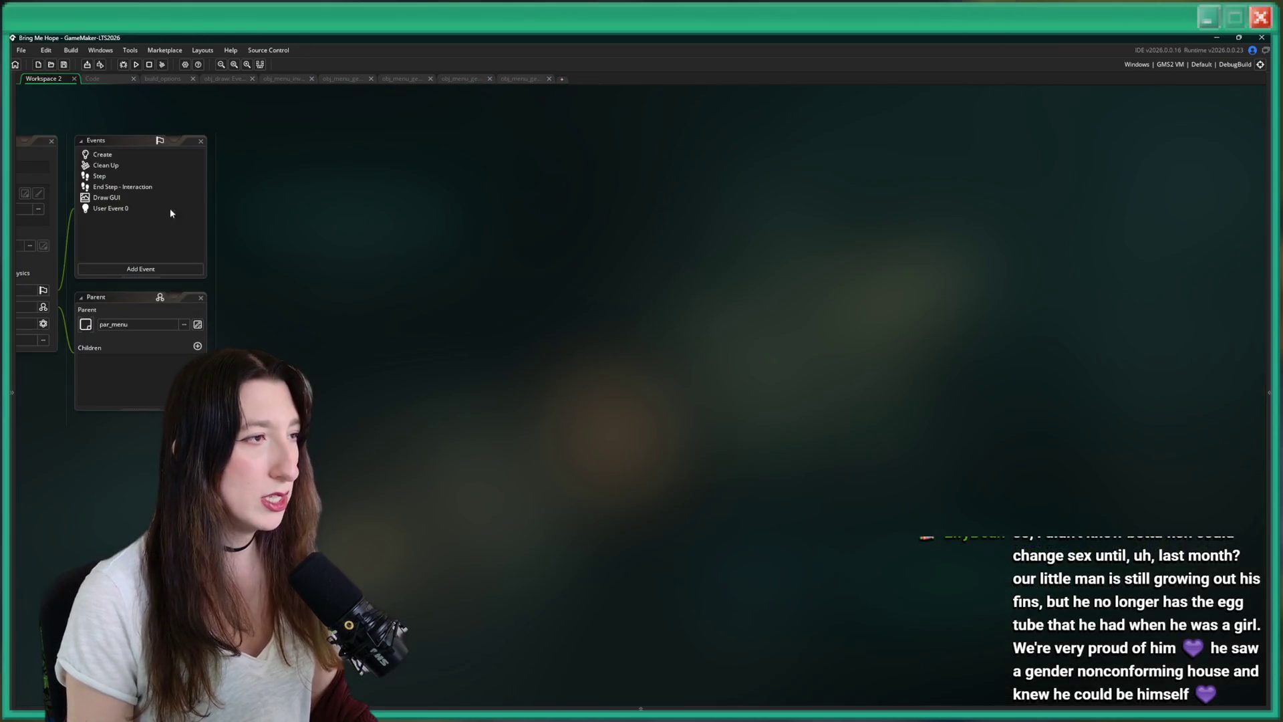
Skim the enlarged Step code, then bring up the Draw GUI code full-size.
click(127, 176)
mouse_move(666, 250)
mouse_down()
mouse_move(670, 420)
mouse_move(1039, 583)
mouse_up()
scroll(601, 374, down, 2)
scroll(635, 334, down, 8)
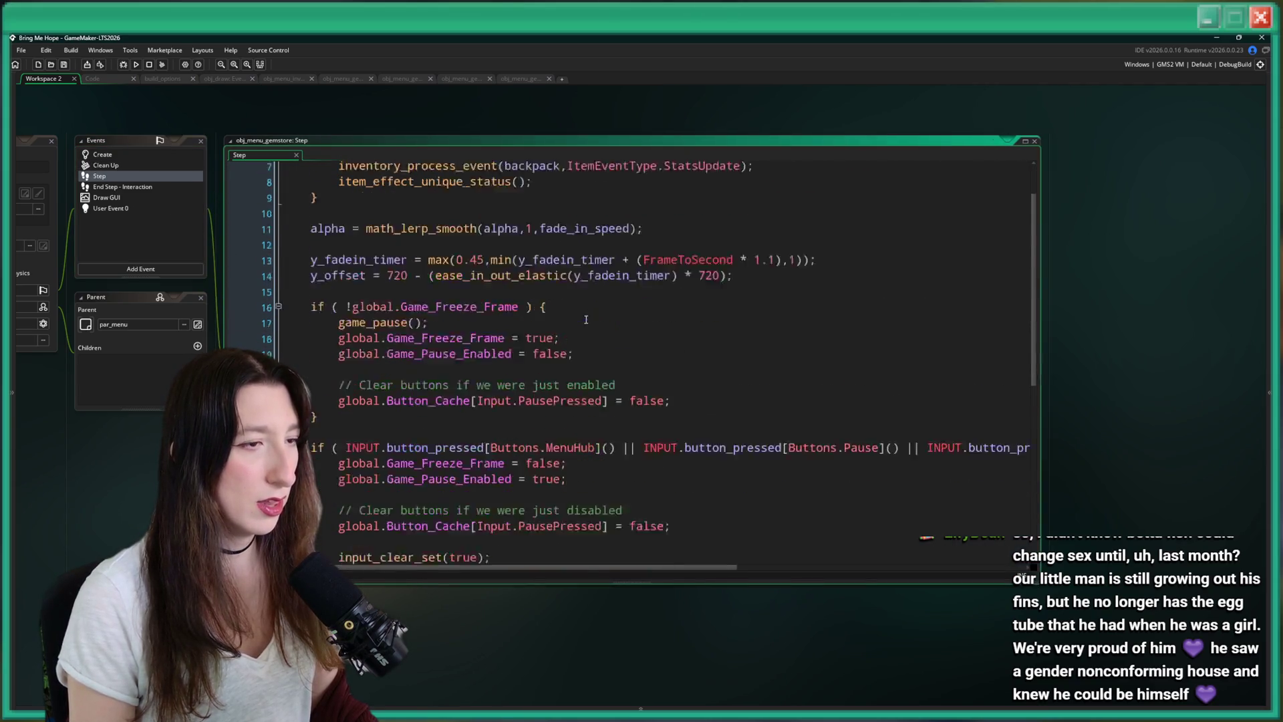
click(111, 198)
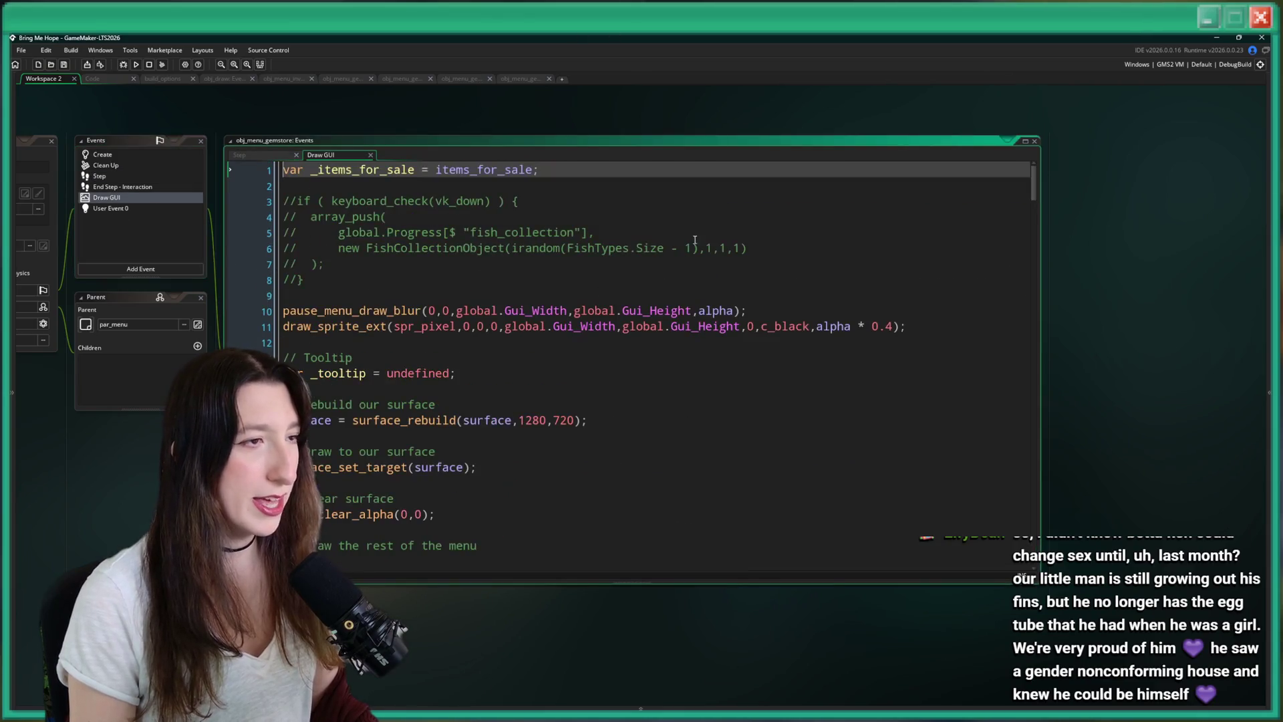
click(1026, 142)
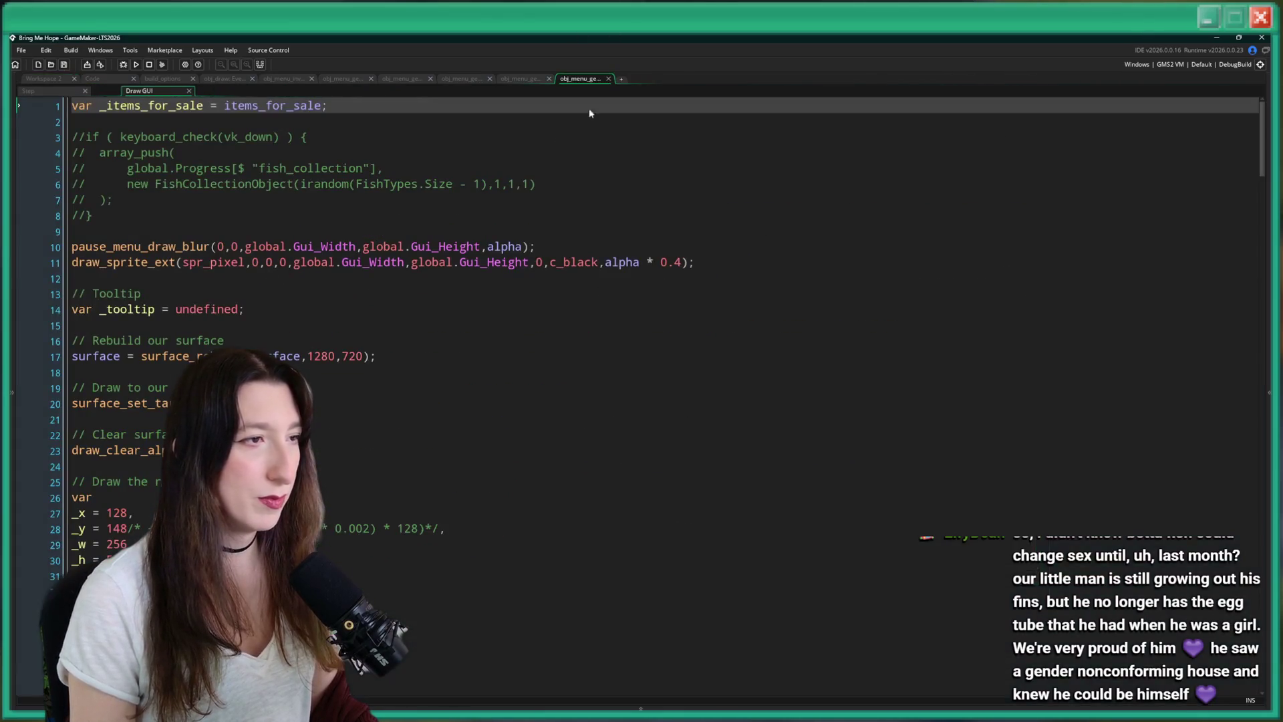
scroll(520, 297, down, 6)
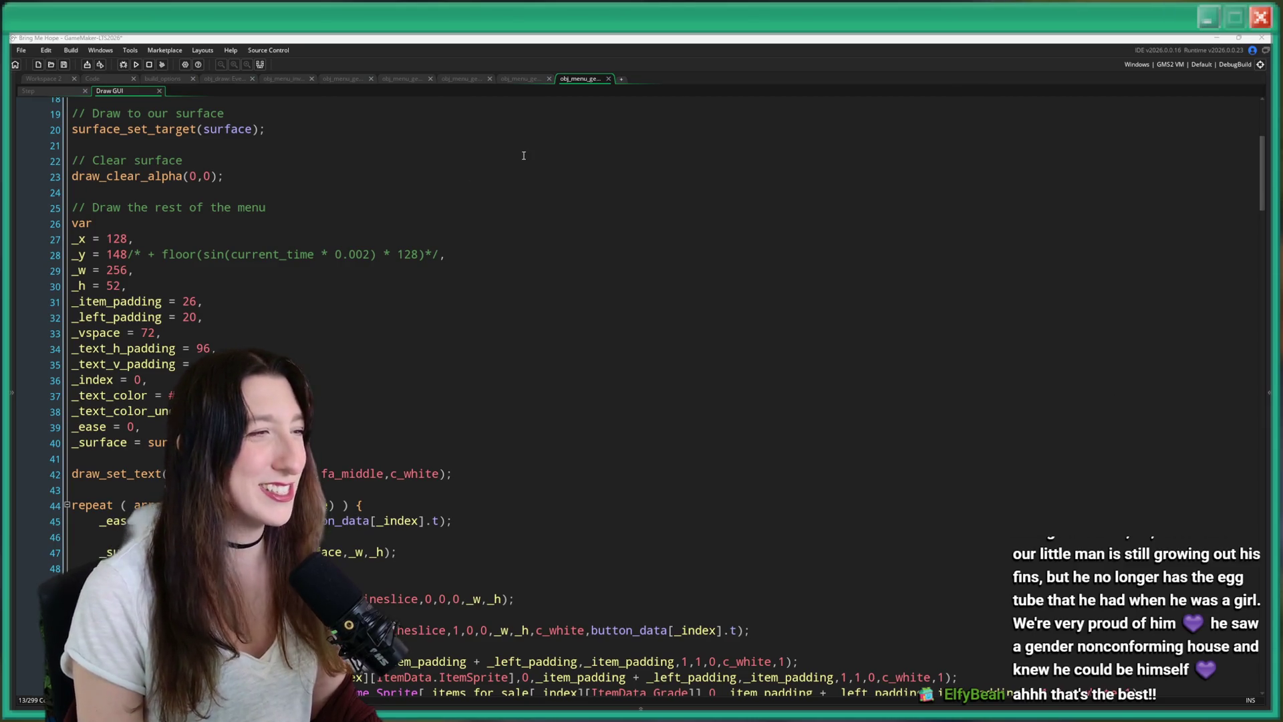
Replace fish_points with gems on line 62 of the Draw GUI code.
click(510, 246)
scroll(502, 254, down, 4)
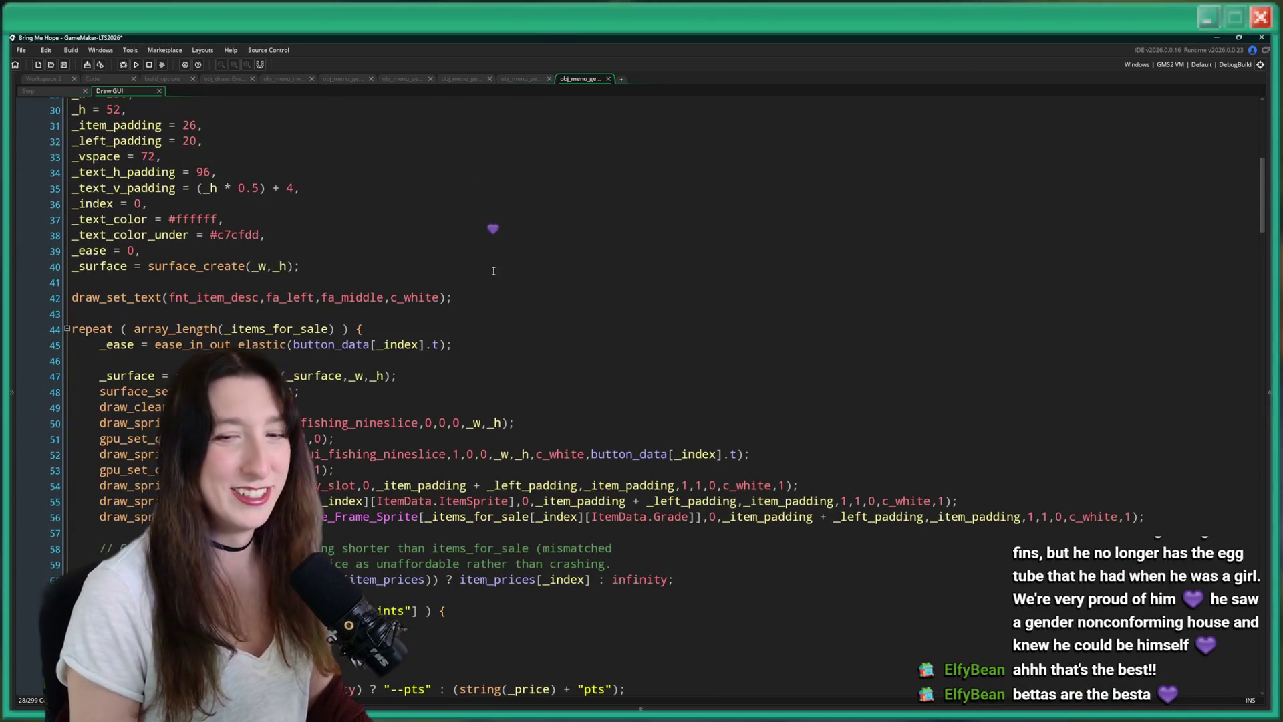
scroll(493, 271, down, 3)
scroll(404, 257, up, 2)
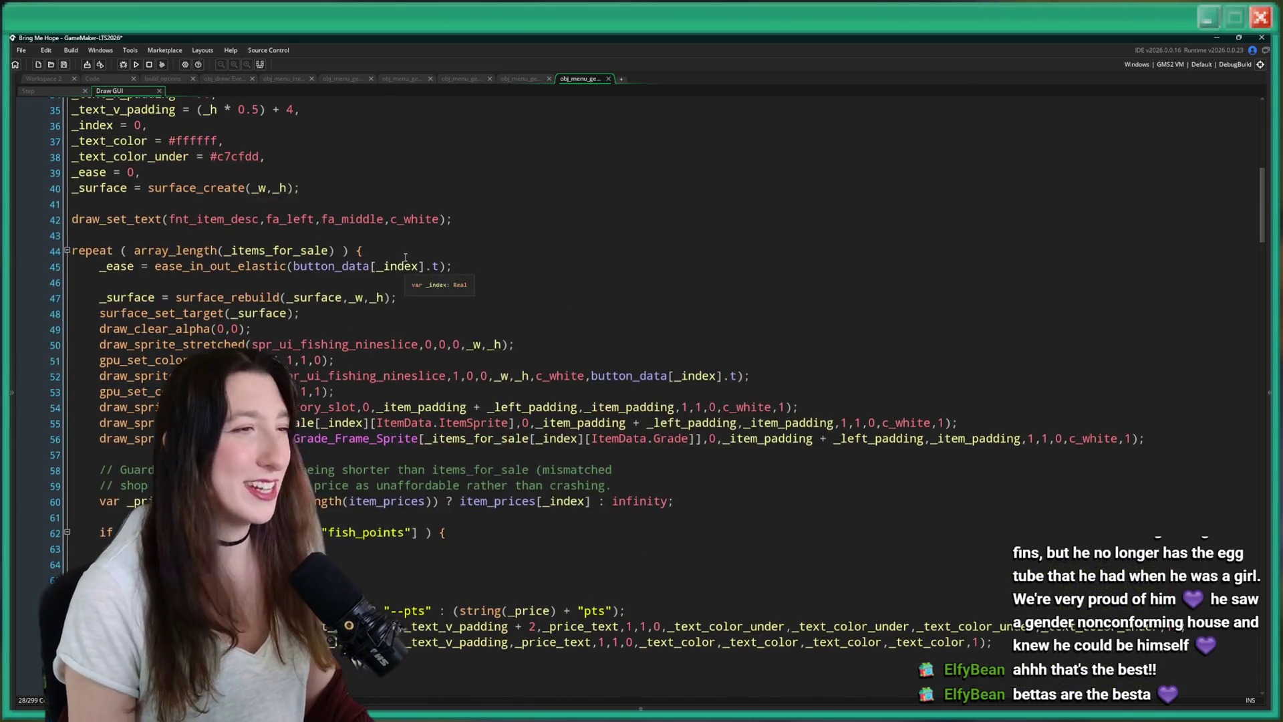
scroll(404, 258, down, 2)
double_click(374, 474)
text(gems)
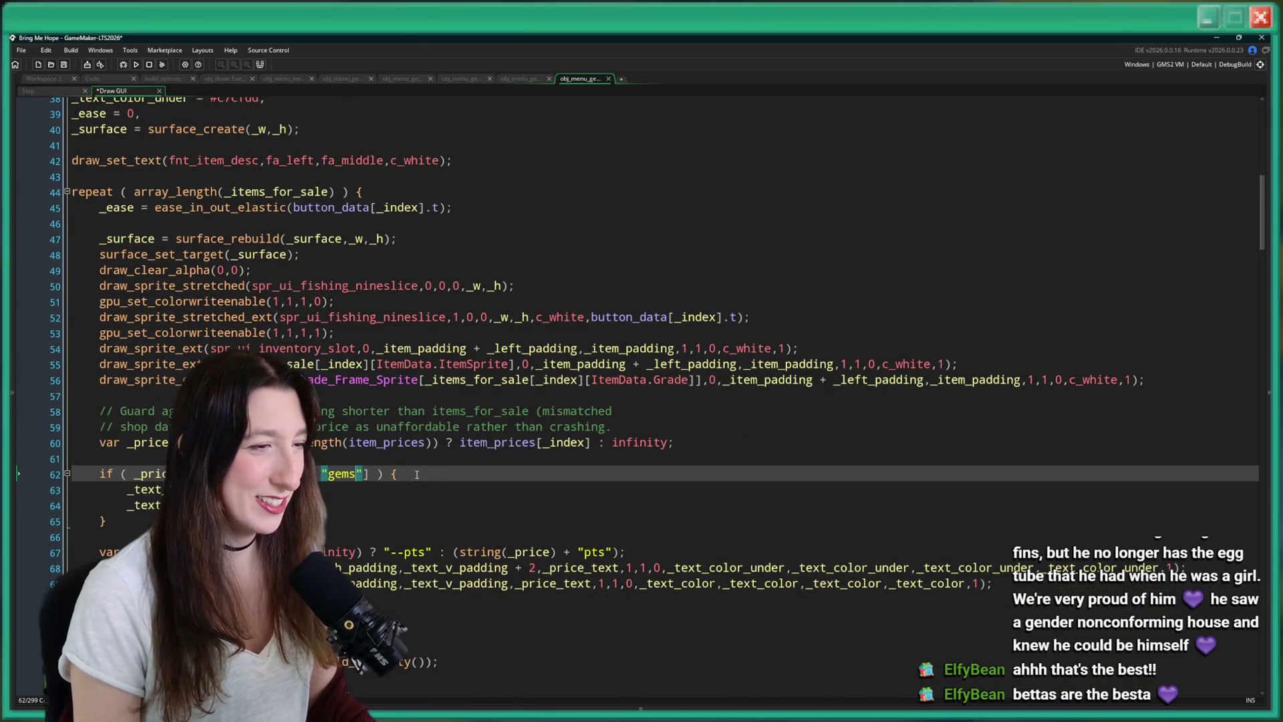
scroll(393, 534, down, 3)
scroll(387, 384, down, 1)
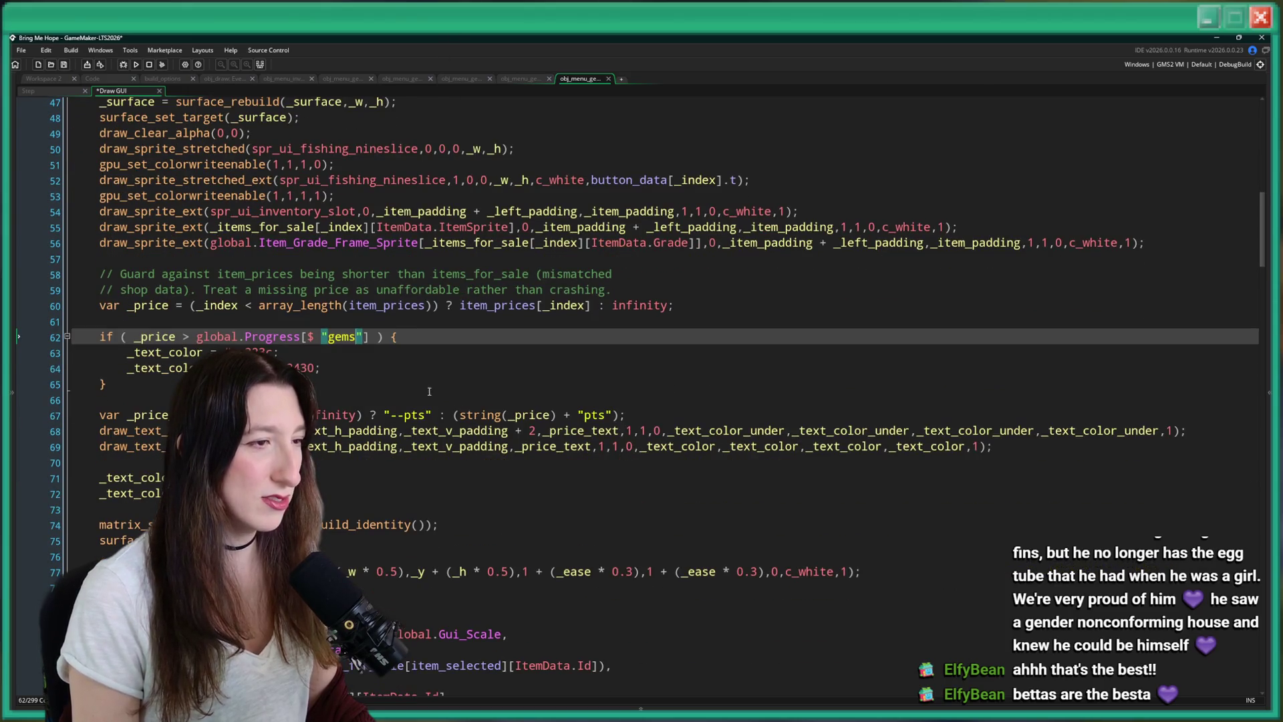
Delete 'pts' from both price label strings and save.
click(427, 416)
double_click(409, 417)
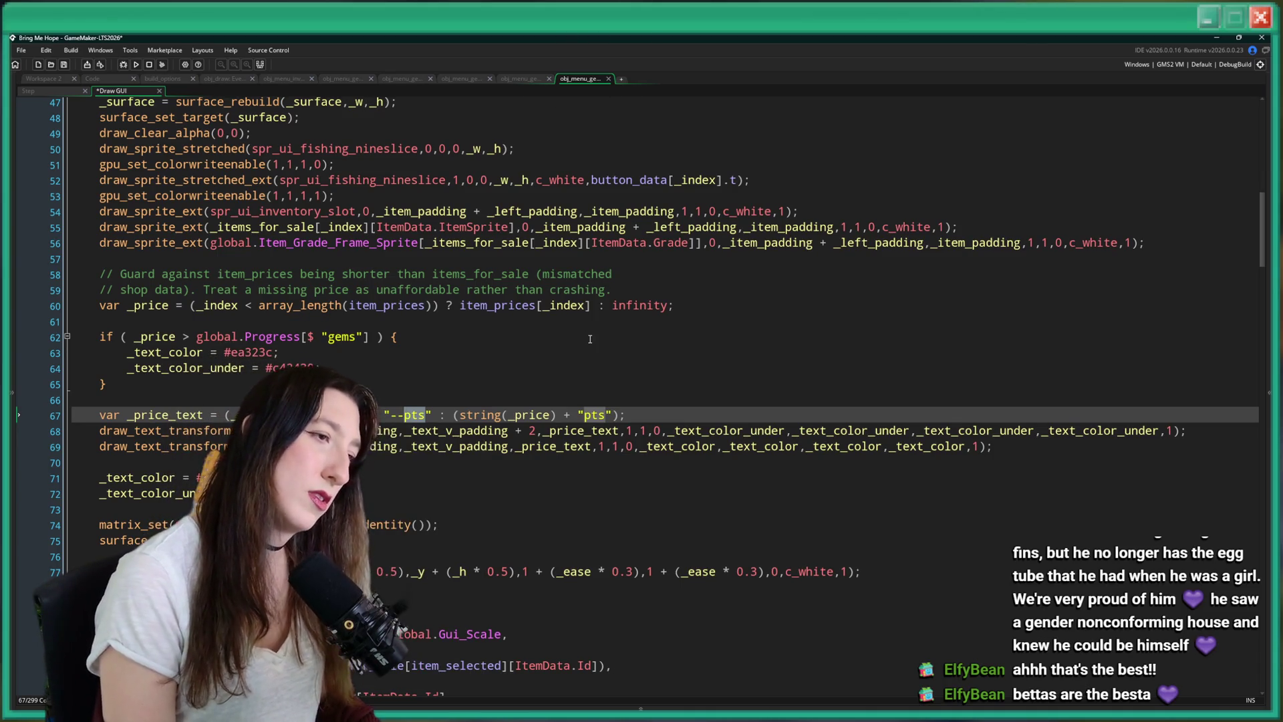
key(BackSpace)
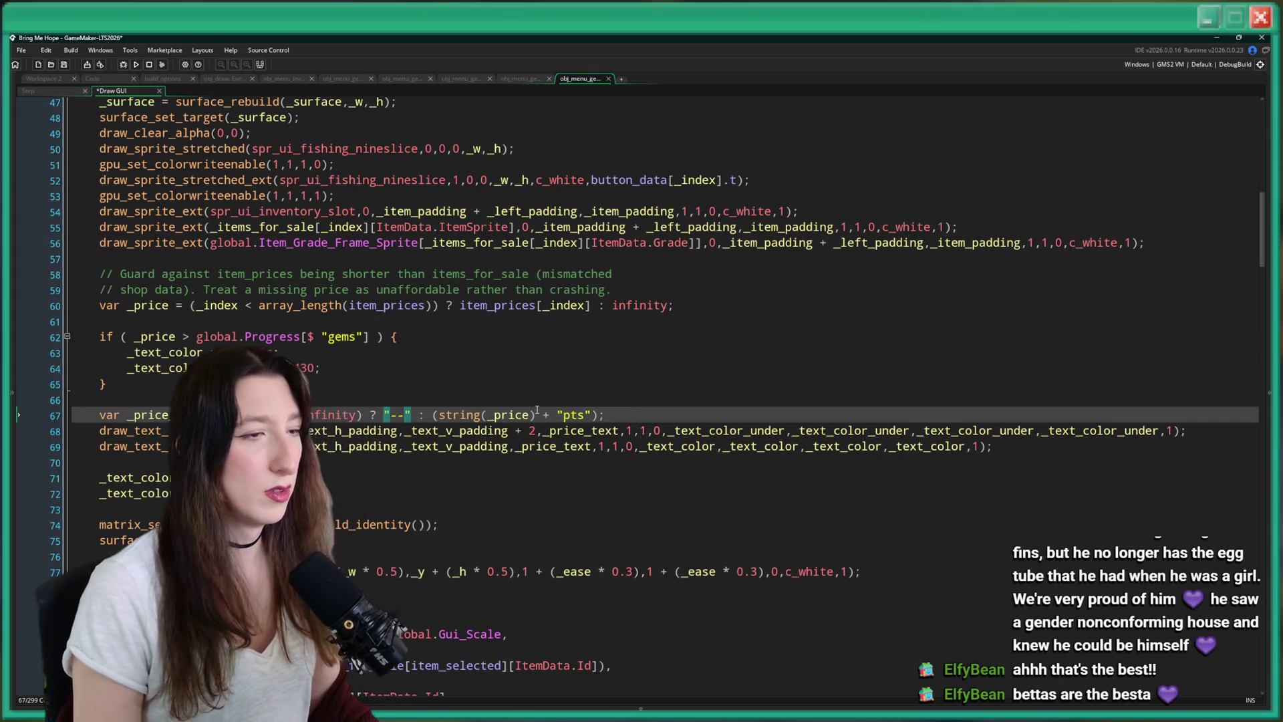
double_click(574, 415)
key(BackSpace)
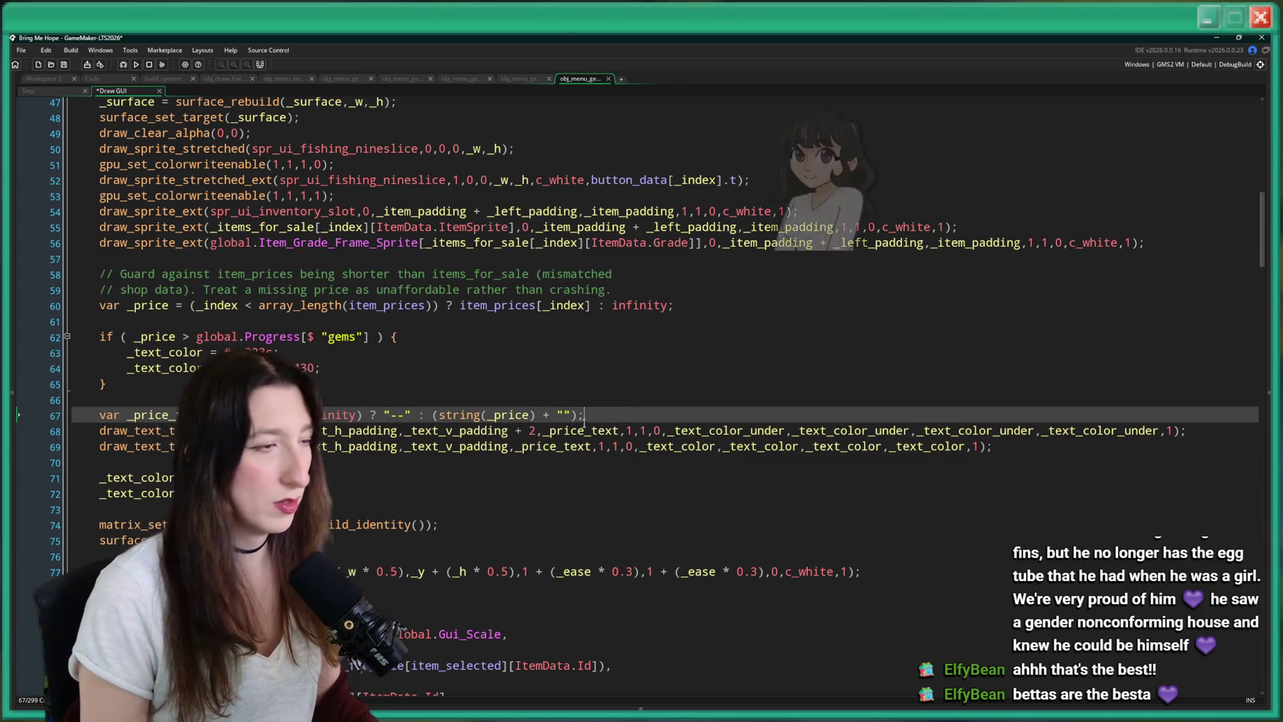
key(ctrl+s)
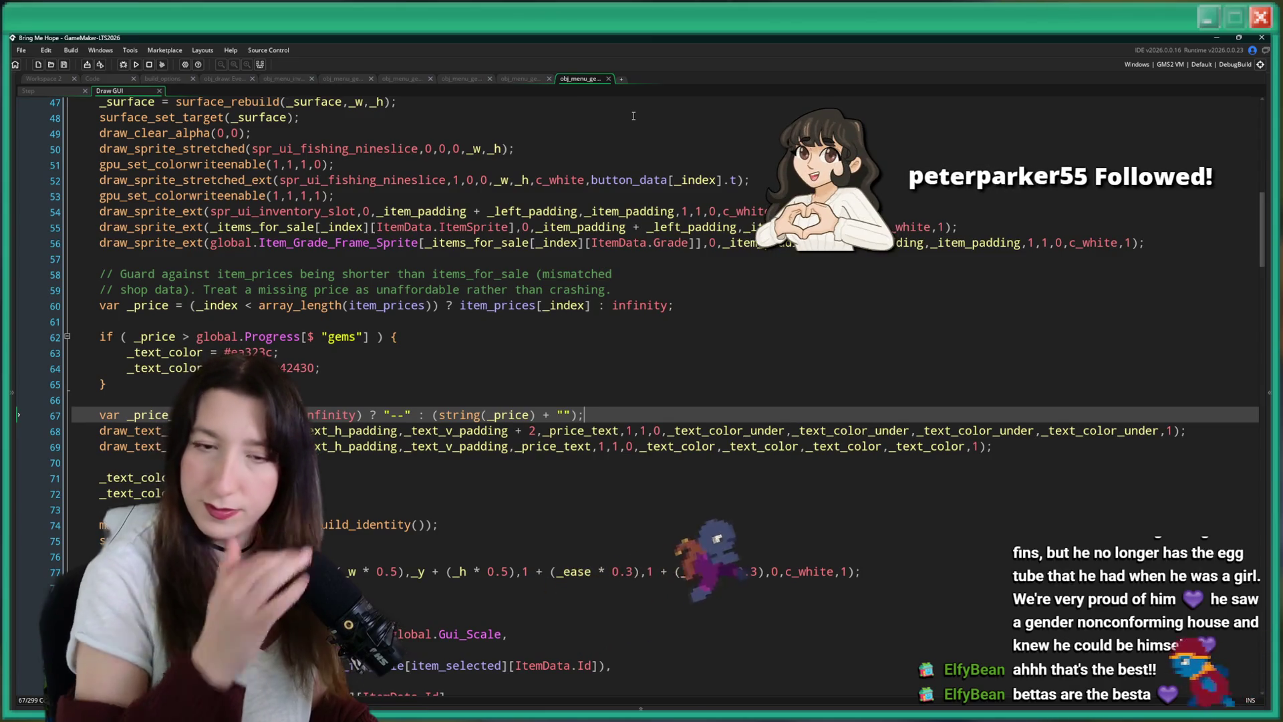
Briefly restore 'pts', then remove it again so prices show '--' or bare numbers.
click(569, 415)
text(pts)
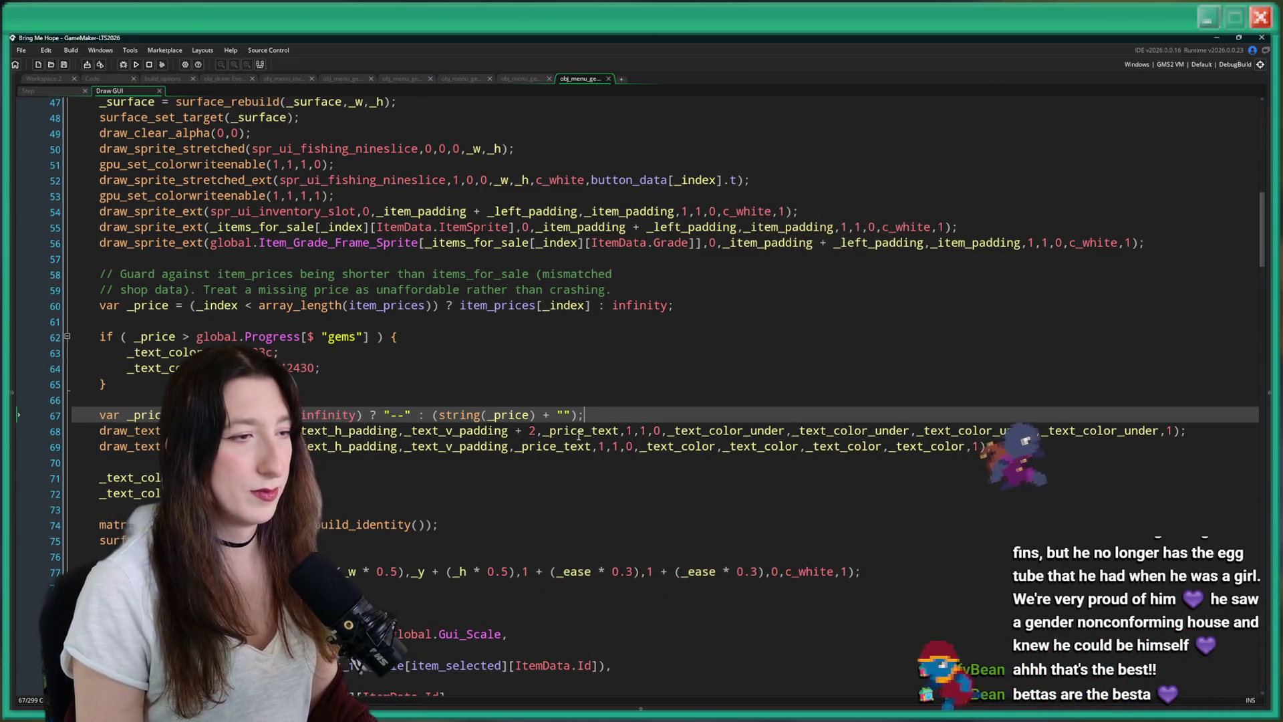
click(406, 415)
text(pts)
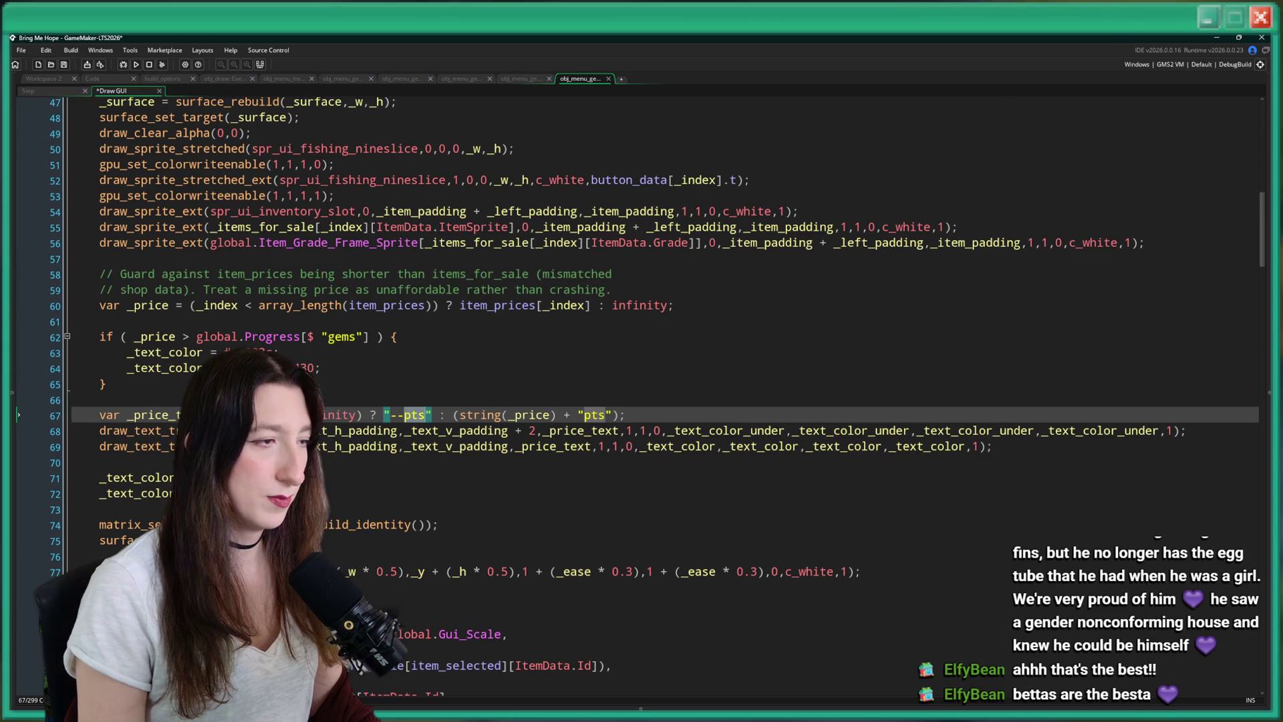
key(Right)
key(Right)
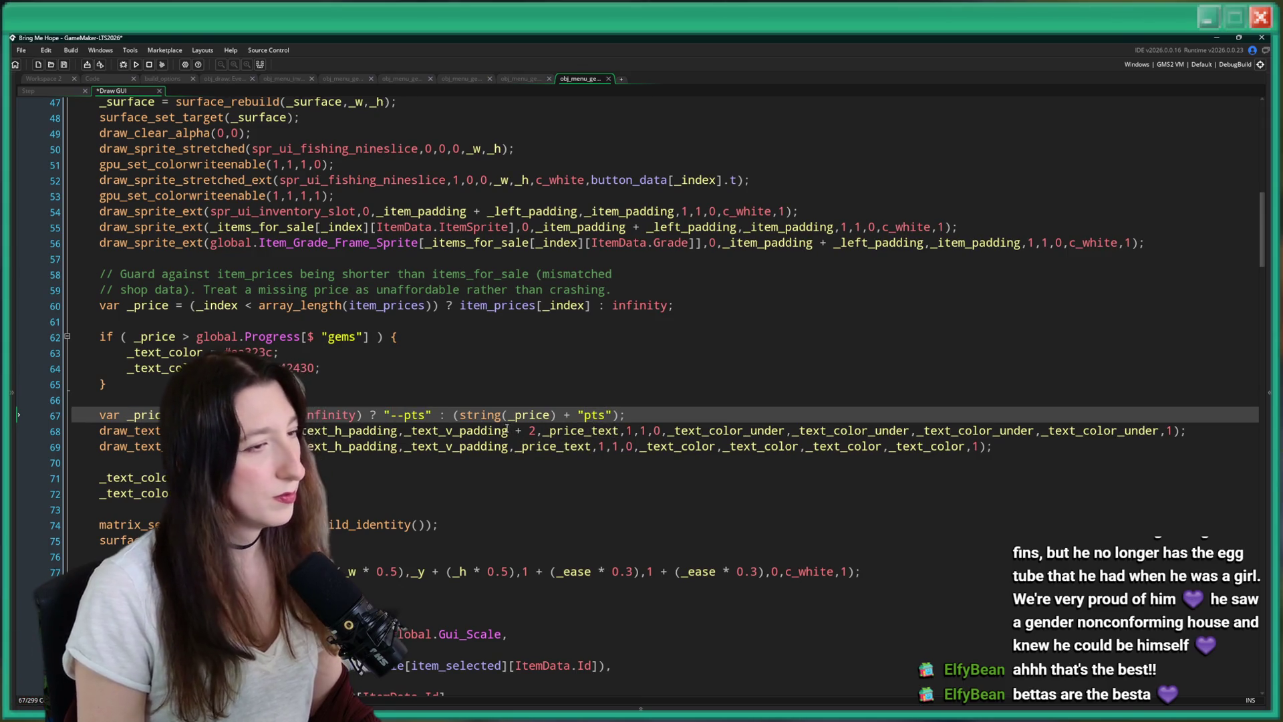
double_click(593, 414)
key(BackSpace)
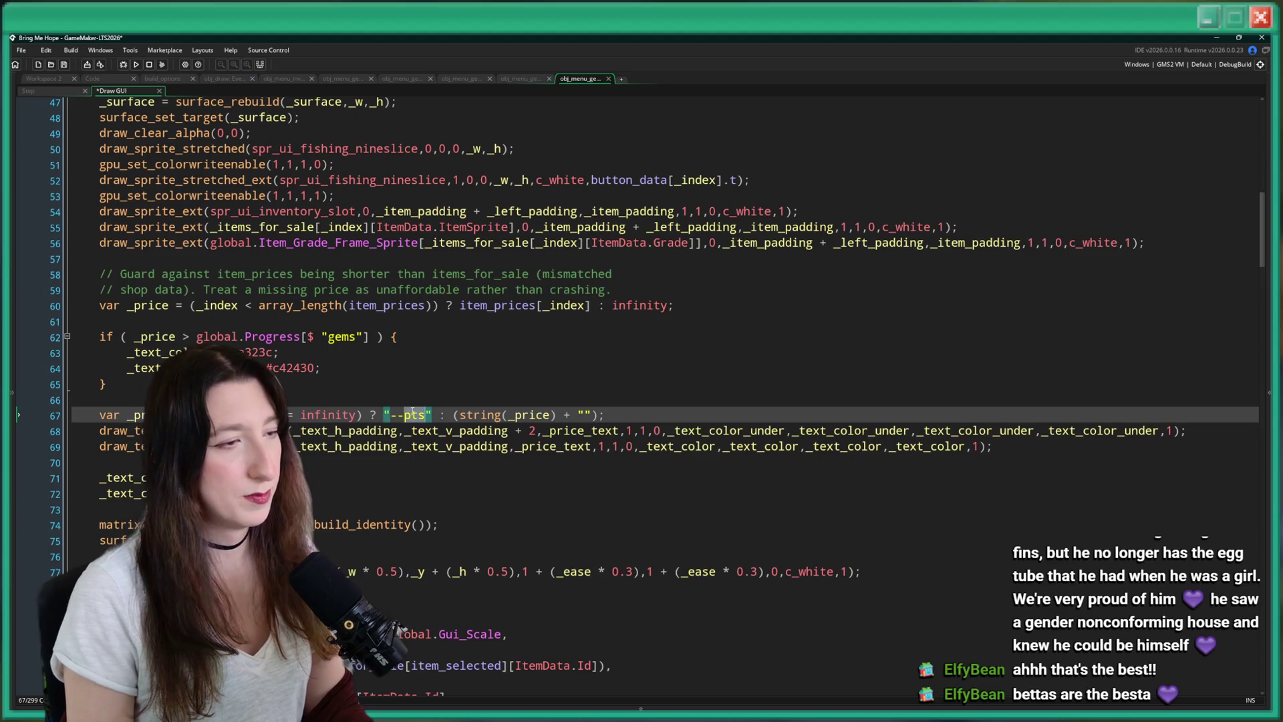
double_click(414, 416)
key(BackSpace)
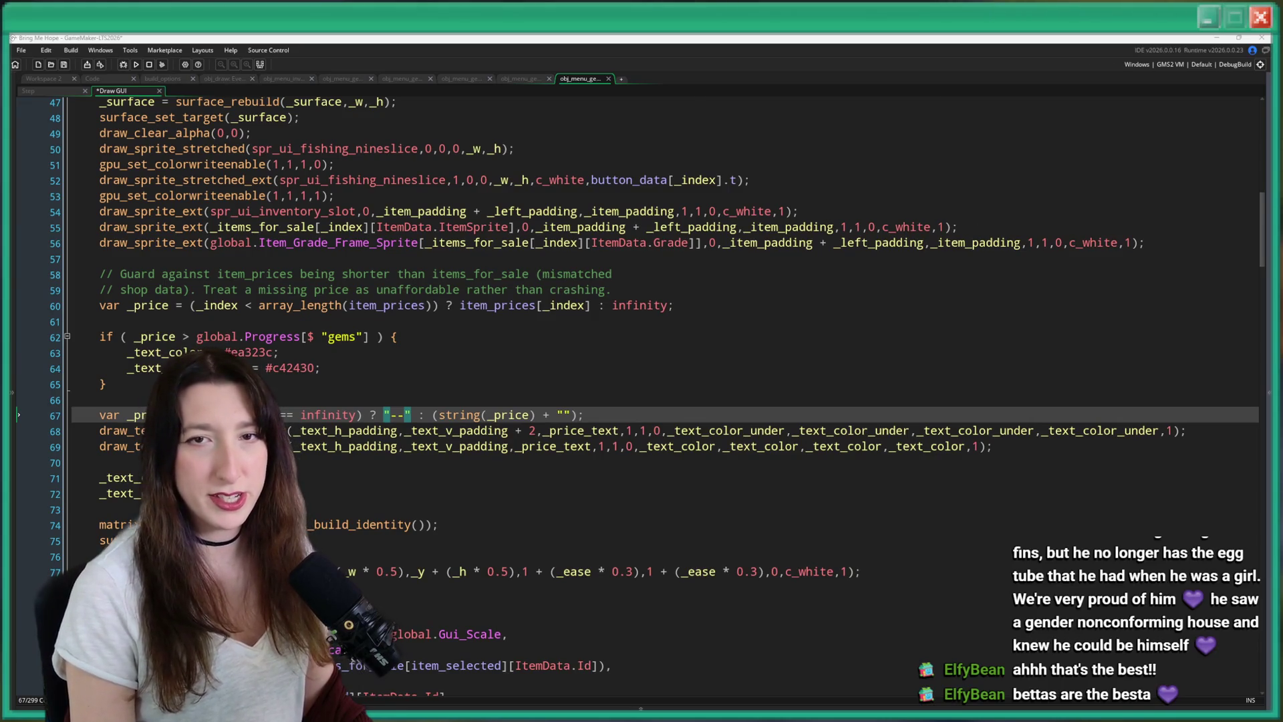
click(429, 262)
scroll(429, 168, down, 2)
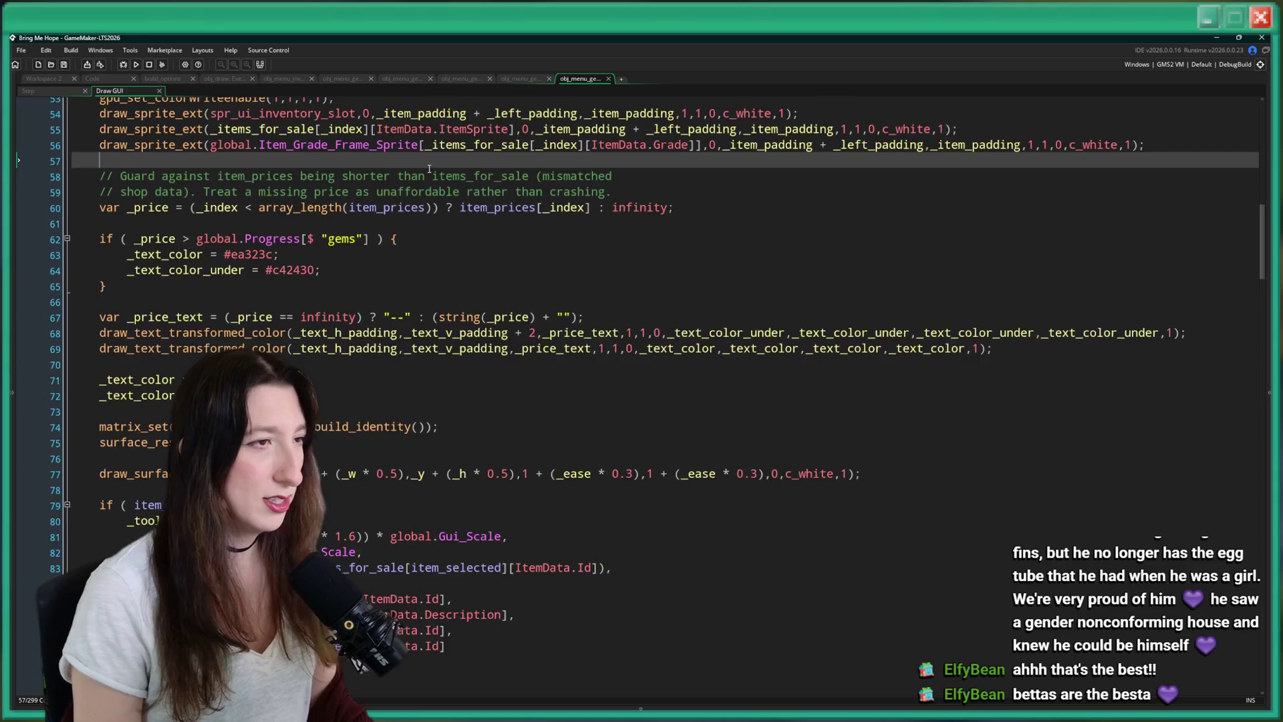
Delete the fish pile drawing block that uses fish_collection.
scroll(429, 168, up, 2)
scroll(368, 299, down, 14)
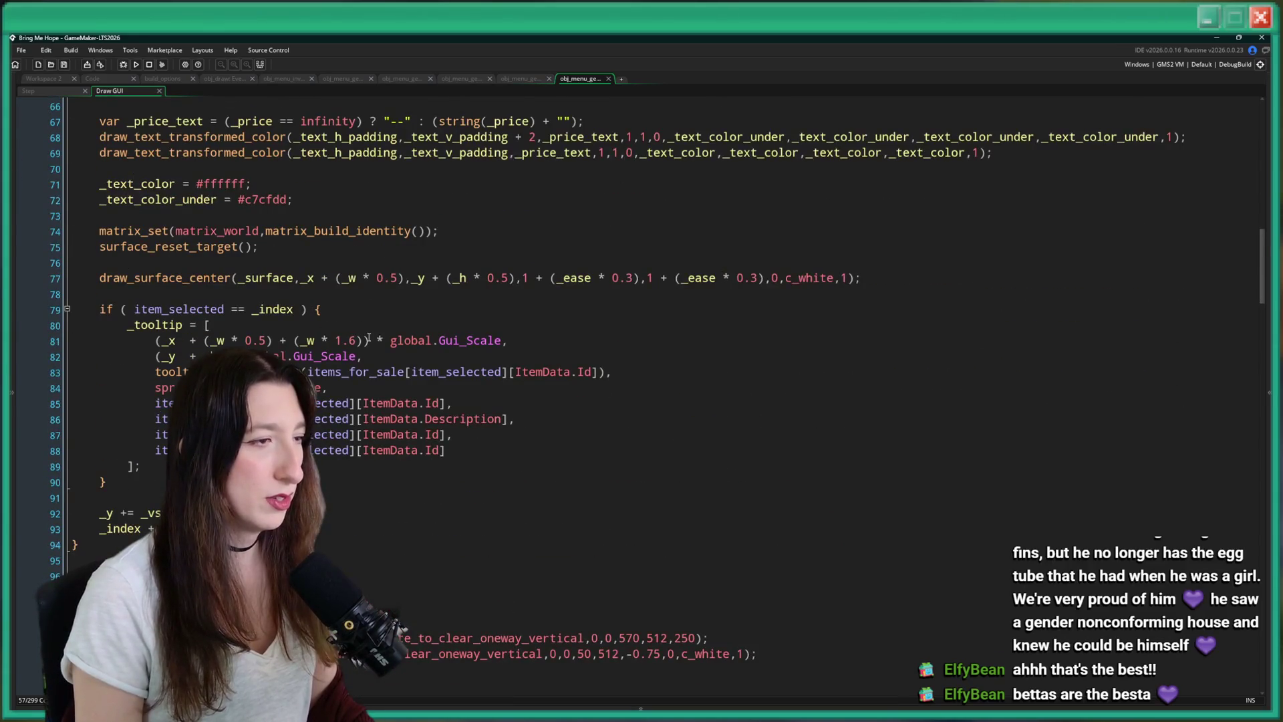
double_click(387, 337)
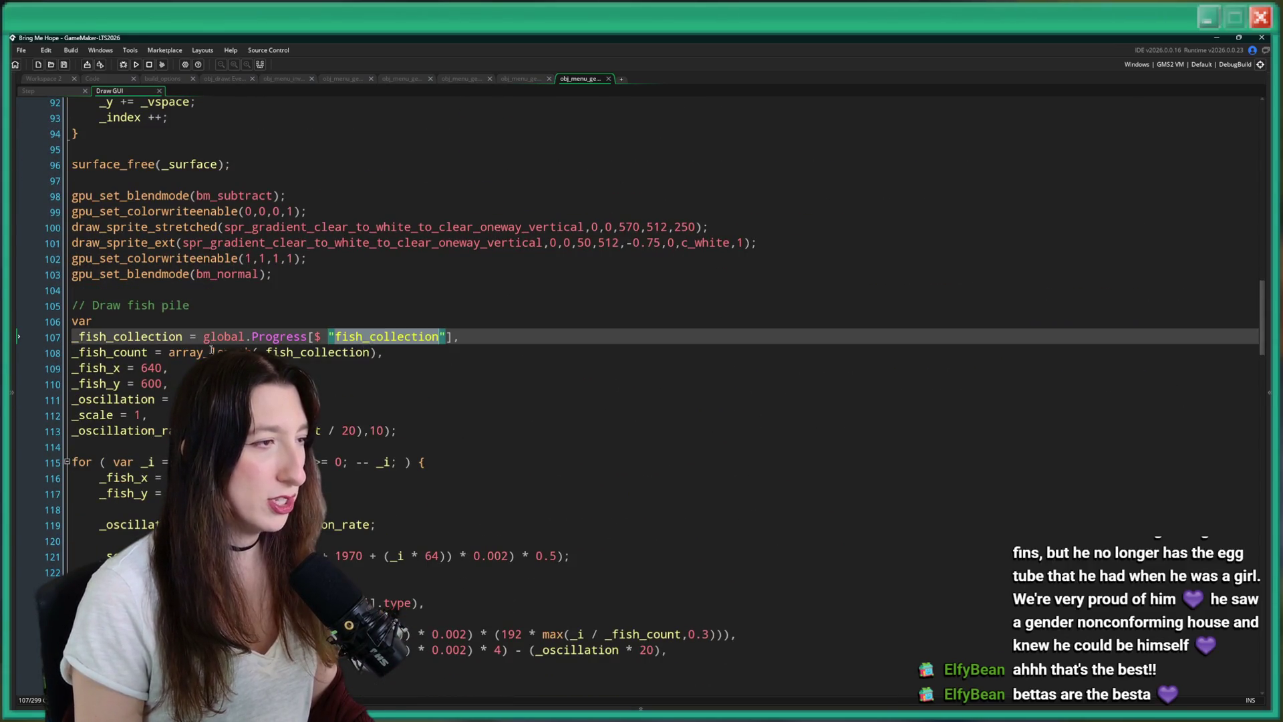
mouse_move(73, 291)
mouse_down()
mouse_move(361, 432)
mouse_move(373, 474)
mouse_move(851, 490)
mouse_move(821, 491)
mouse_move(805, 365)
mouse_move(844, 298)
mouse_move(850, 326)
mouse_move(845, 310)
mouse_up()
scroll(293, 234, up, 6)
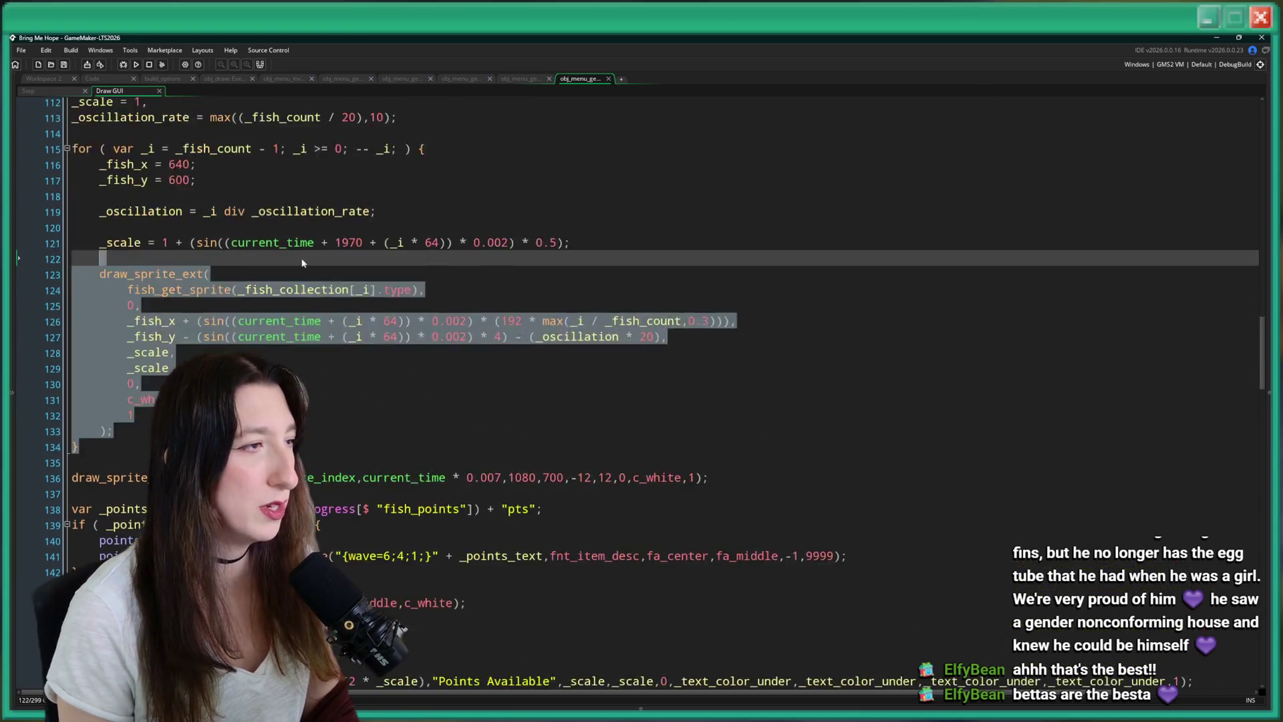
scroll(293, 229, up, 4)
shift+click(66, 291)
key(Delete)
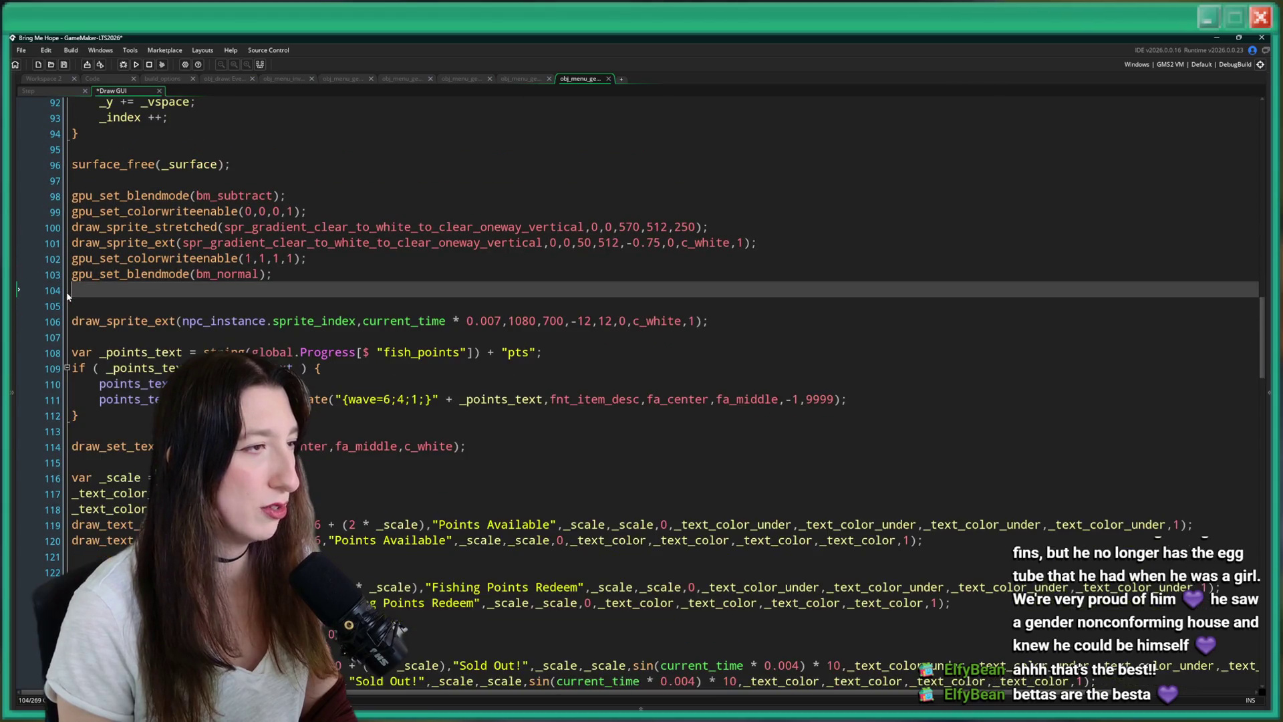
key(BackSpace)
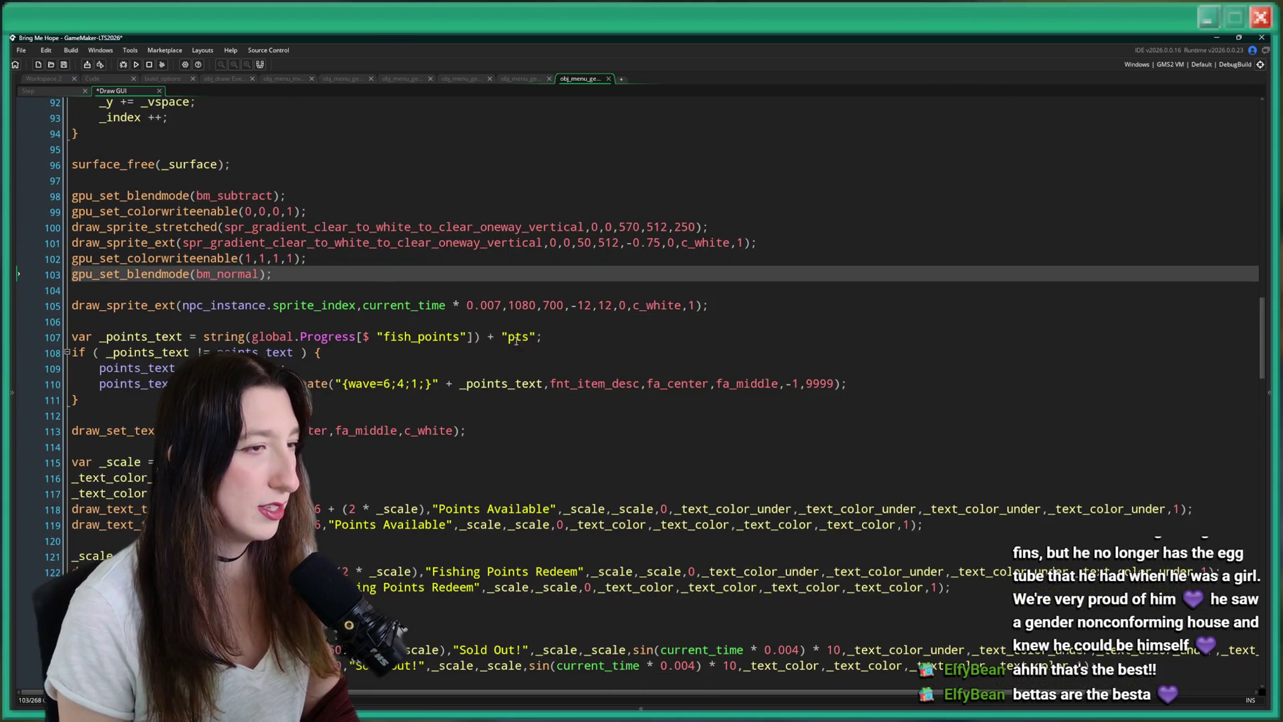
Change the points counter on line 107 to show gems without 'pts', and save.
double_click(408, 338)
text(gems)
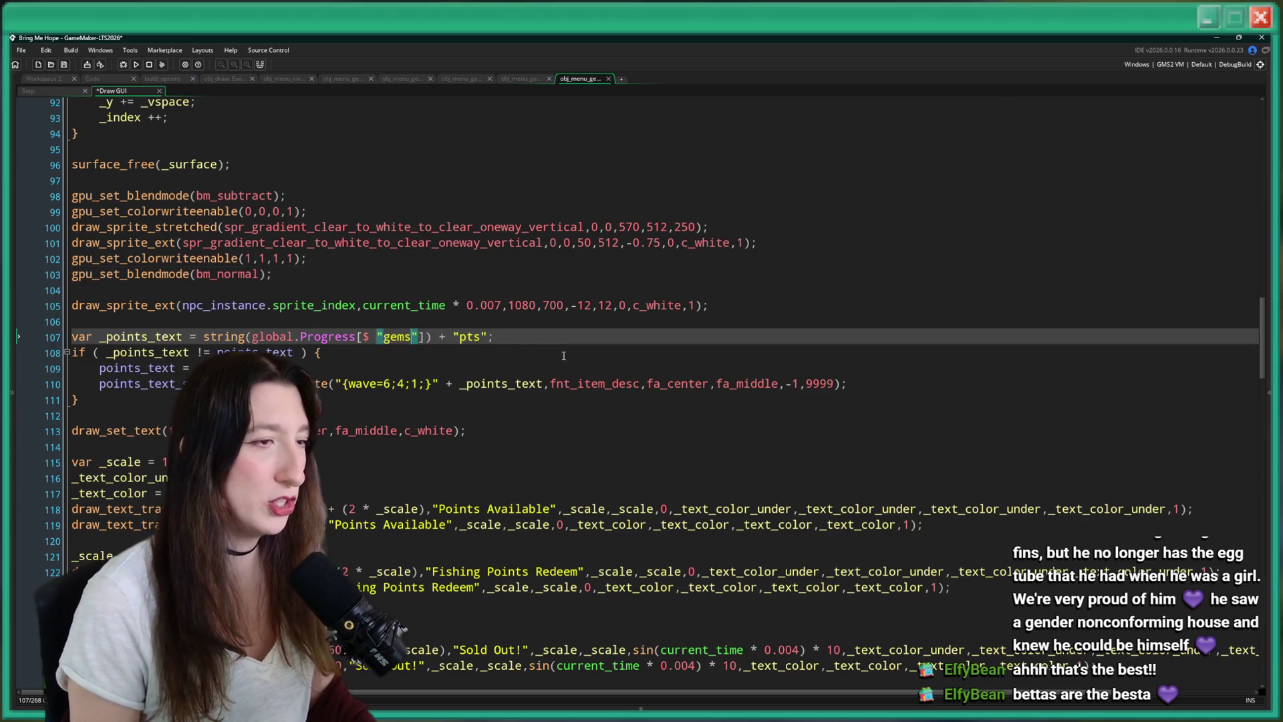
double_click(470, 337)
key(BackSpace)
key(ctrl+s)
Look over the points text lines and remaining 'Points' labels like Fishing Points Redeem.
click(311, 352)
click(280, 383)
click(281, 352)
click(281, 367)
scroll(637, 383, down, 3)
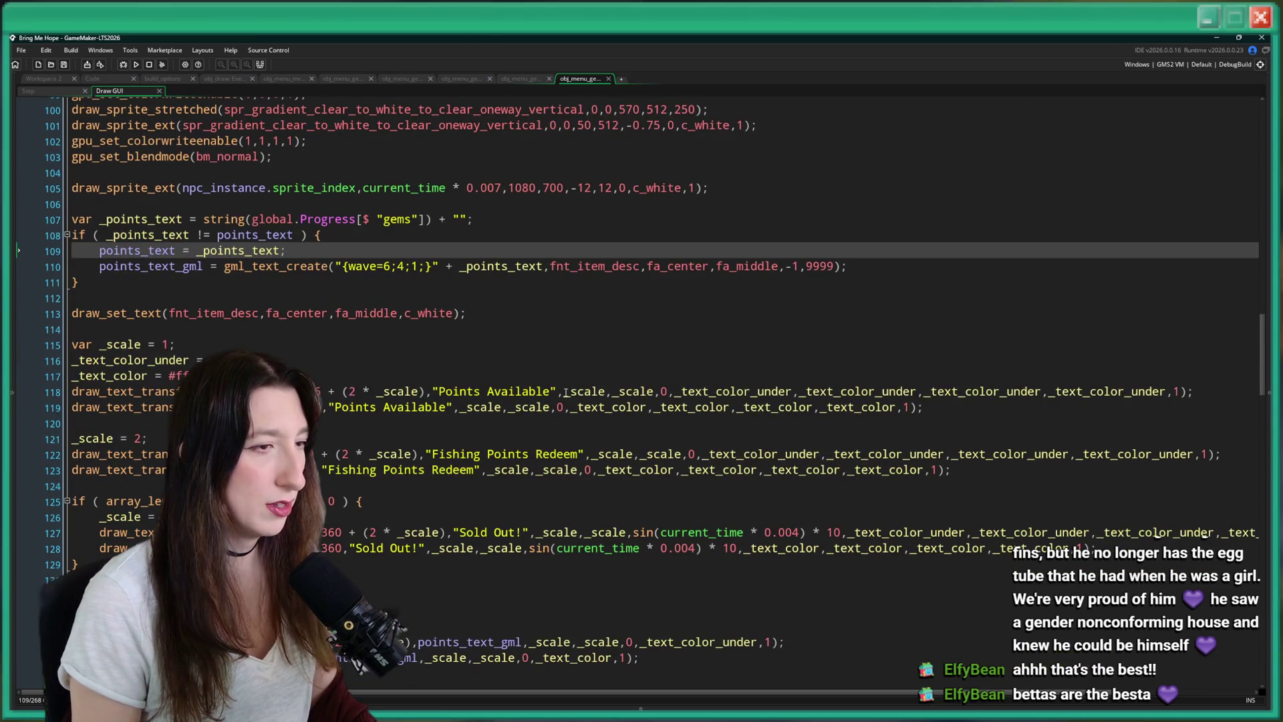
double_click(551, 392)
double_click(459, 392)
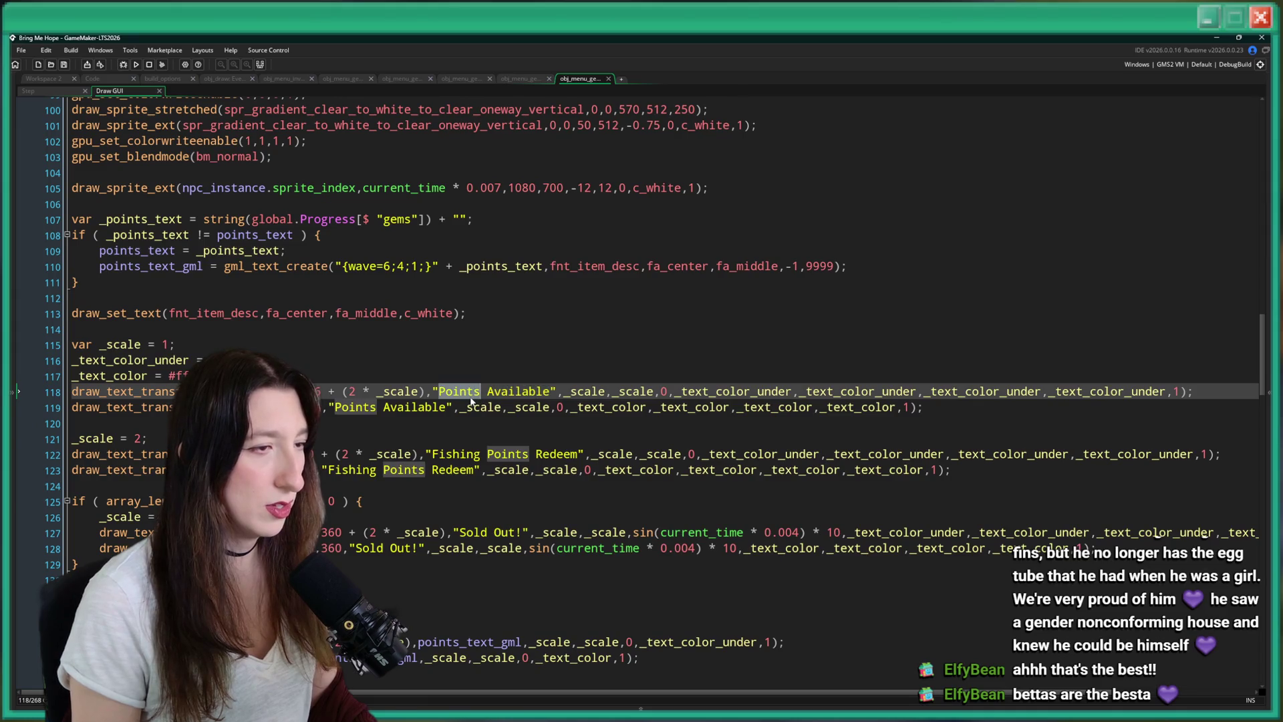
scroll(585, 393, down, 2)
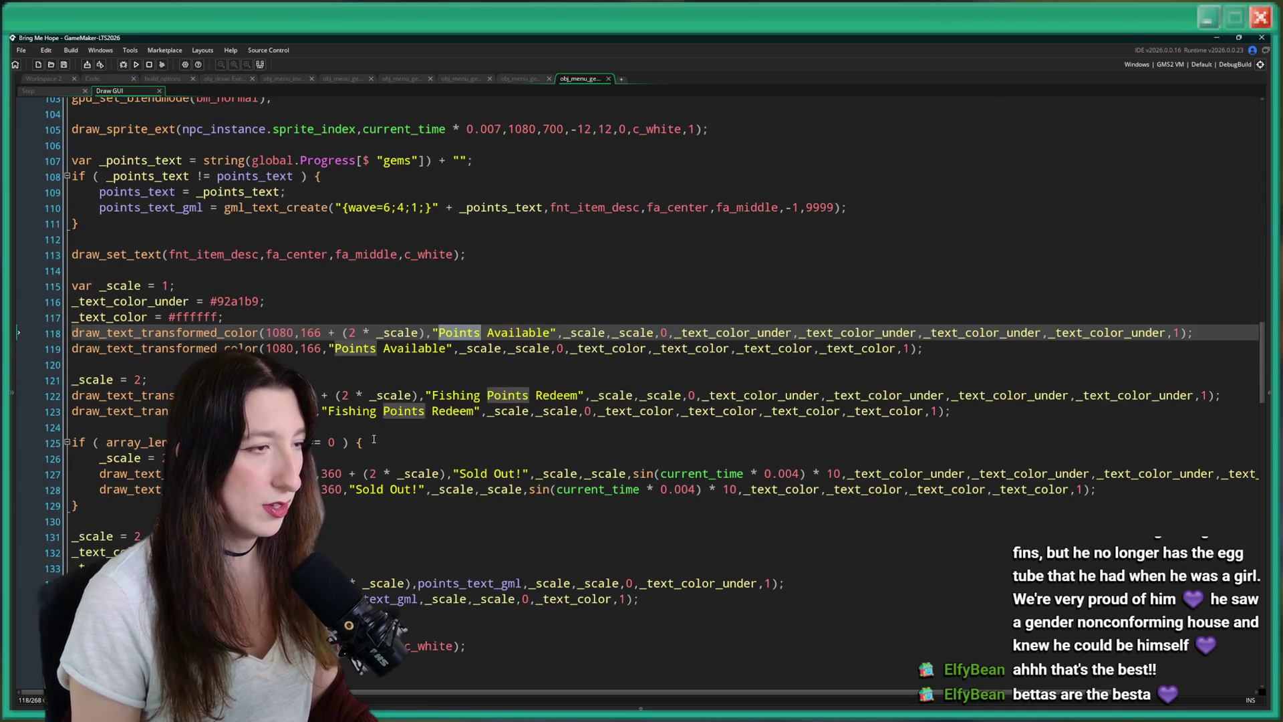
scroll(468, 401, down, 1)
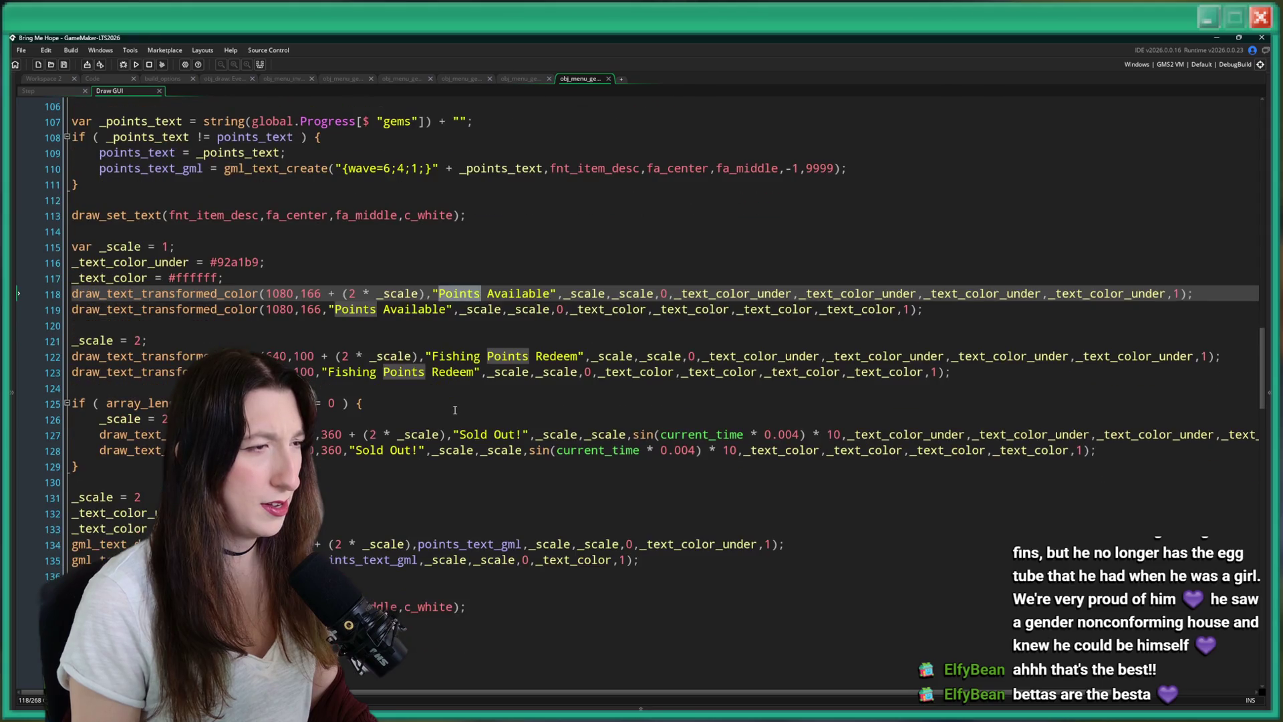
click(479, 371)
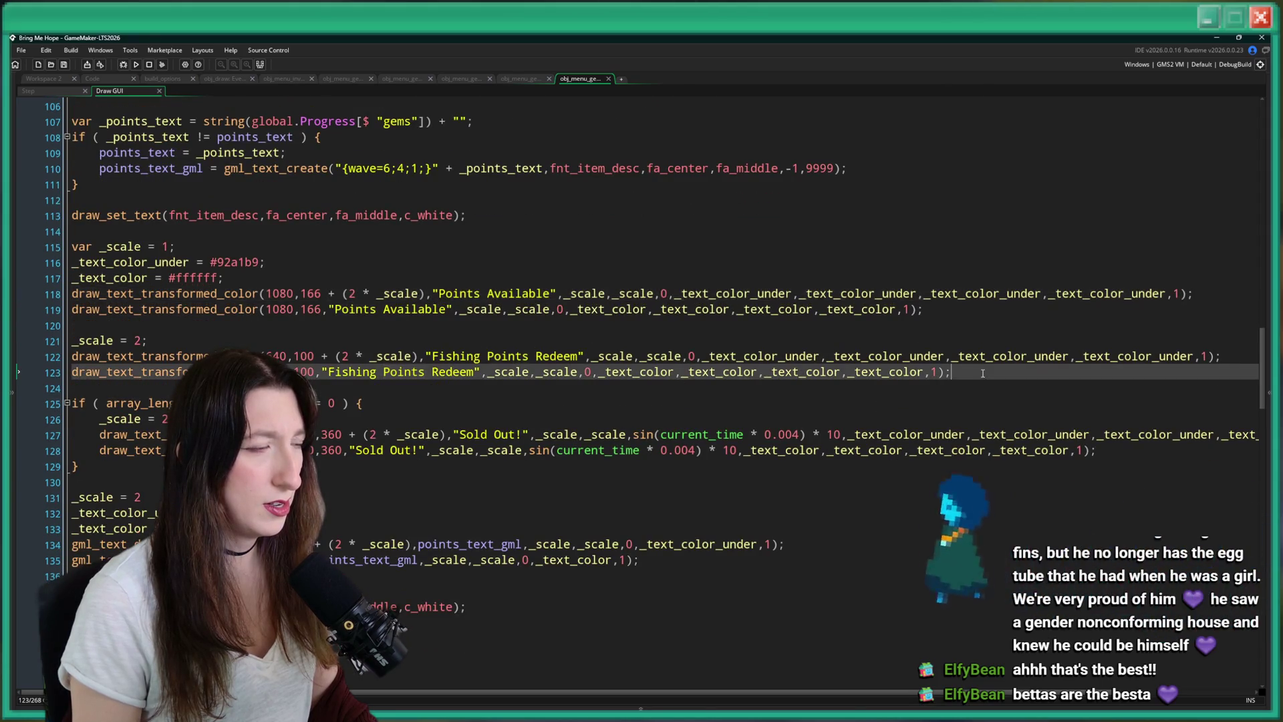
scroll(662, 334, down, 2)
scroll(341, 452, down, 20)
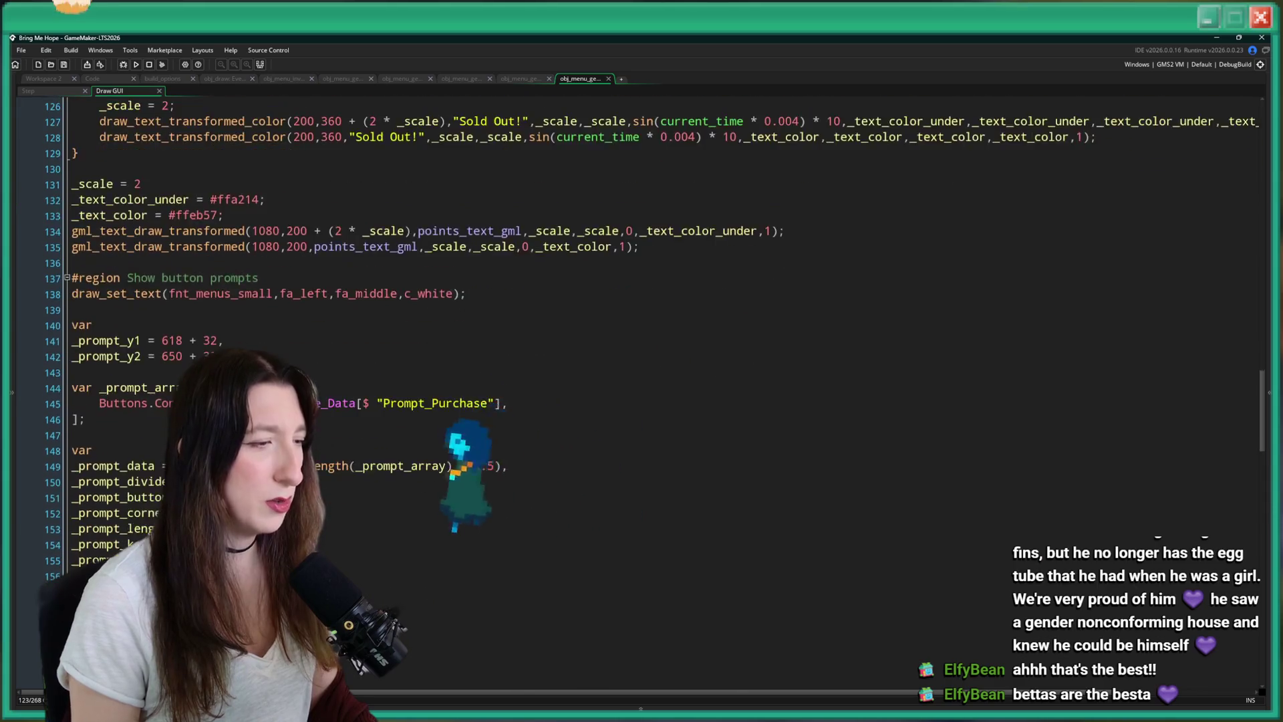
mouse_move(341, 453)
mouse_down()
mouse_move(60, 86)
mouse_move(44, 83)
mouse_up()
click(44, 83)
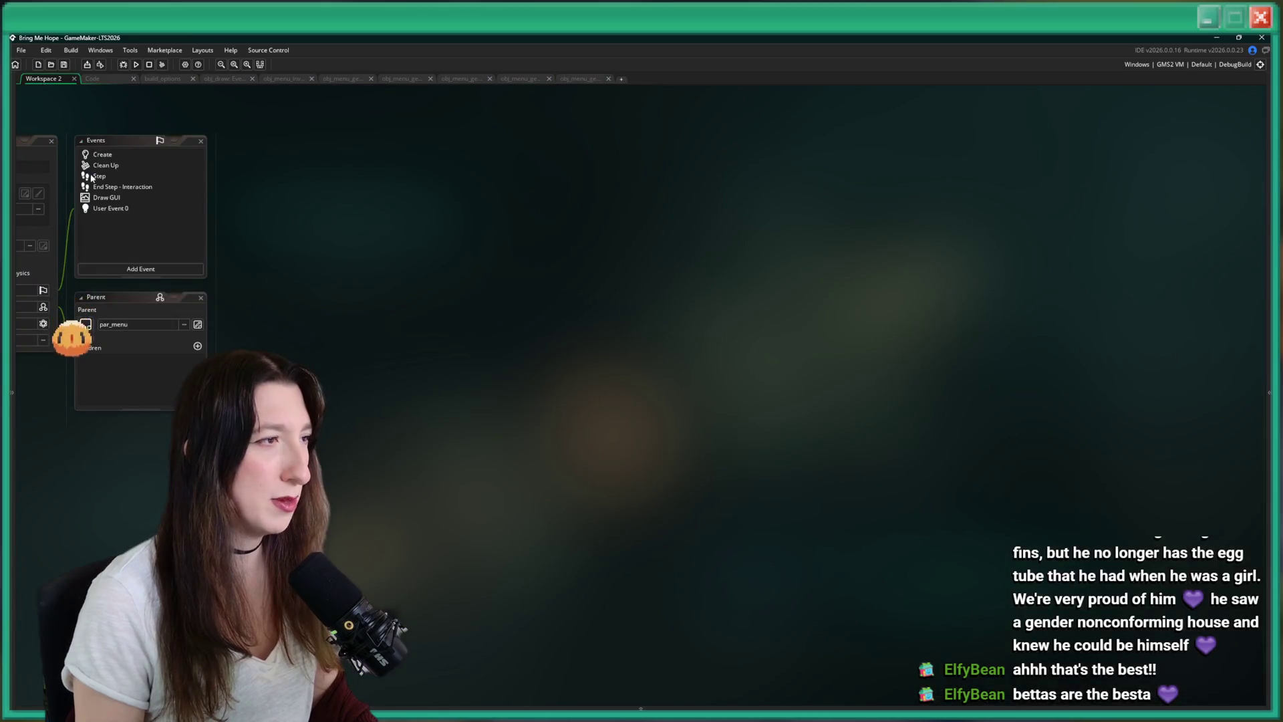
Search the assets for quest_ functions, then dismiss the search results.
click(1269, 184)
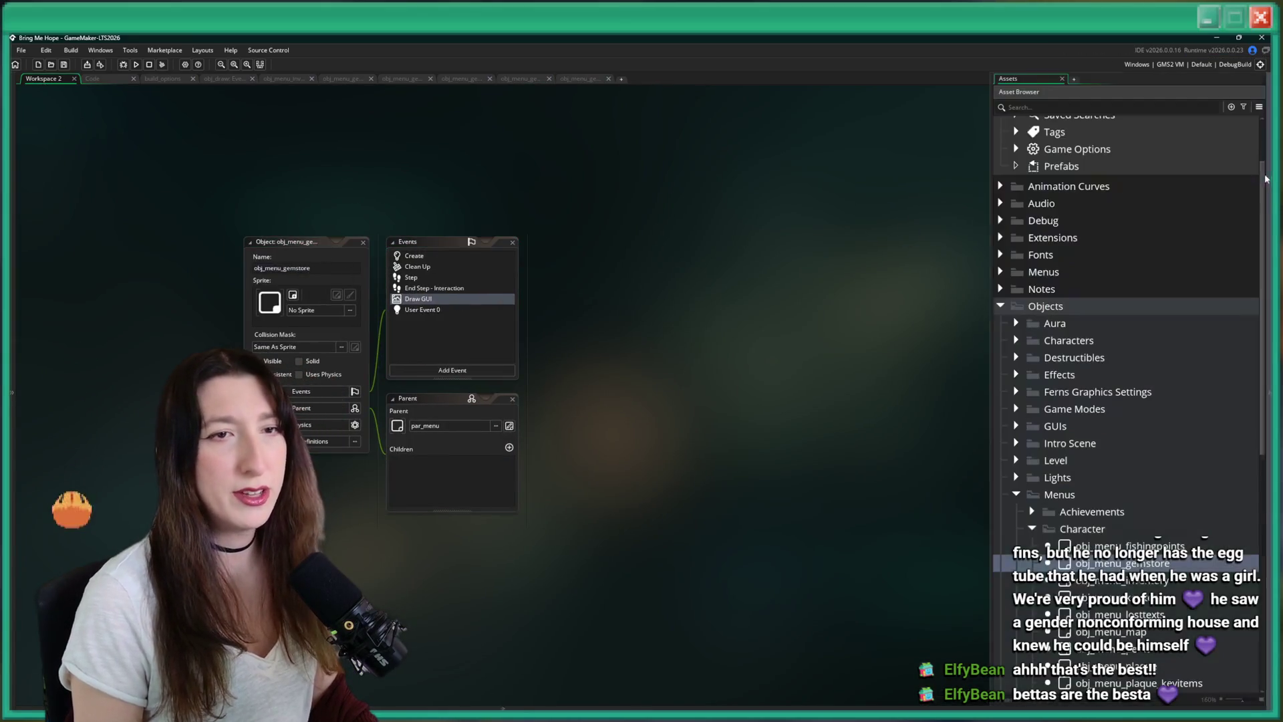
key(ctrl+t)
key(BackSpace)
key(BackSpace)
key(BackSpace)
text(quest_)
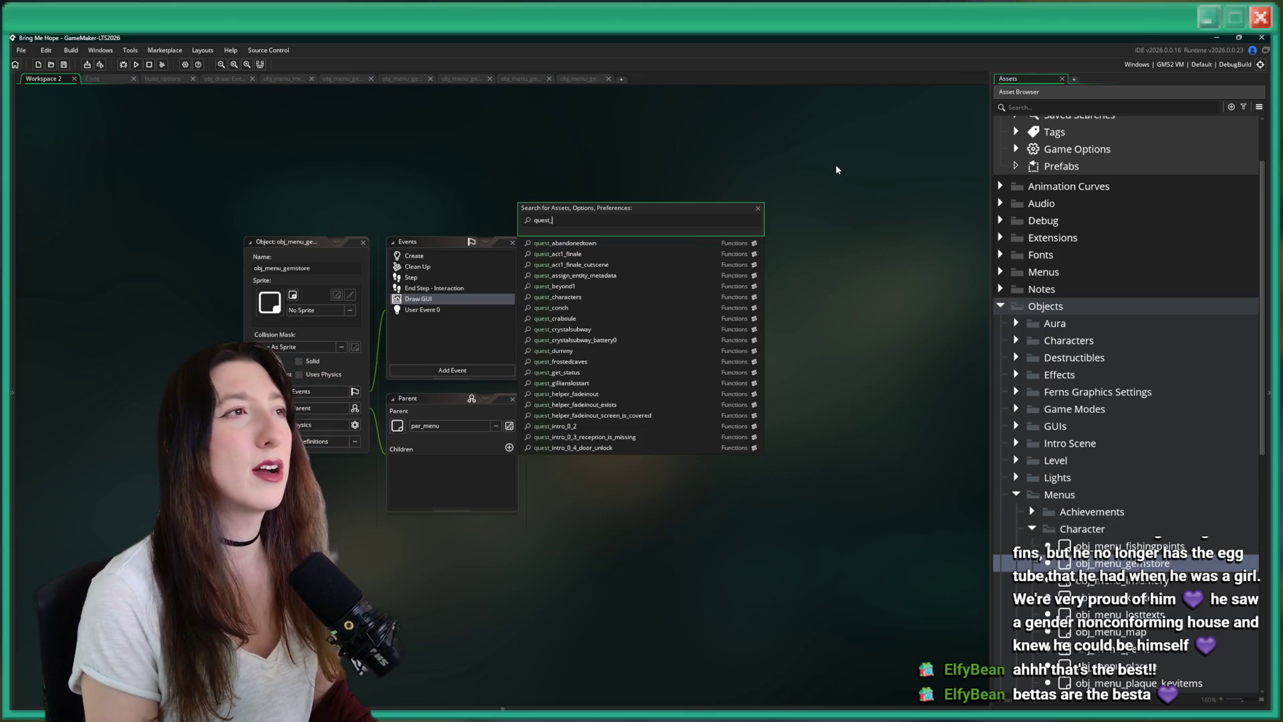
text(f)
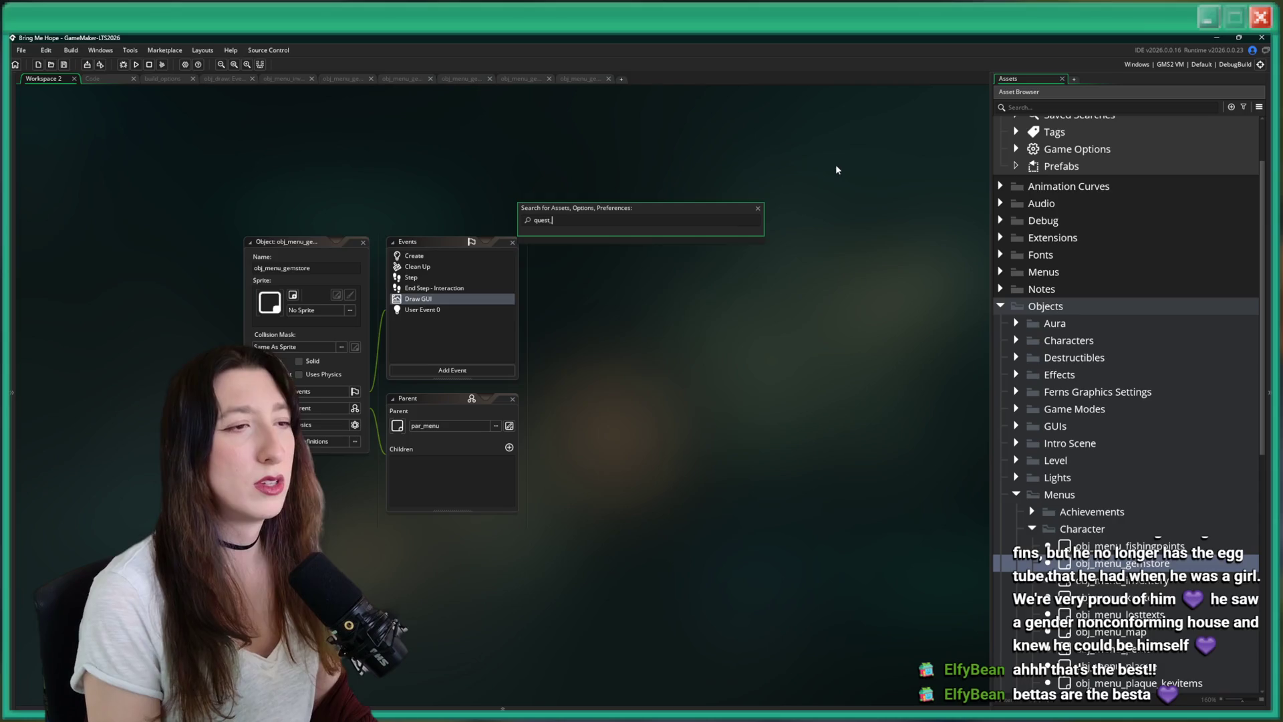
key(BackSpace)
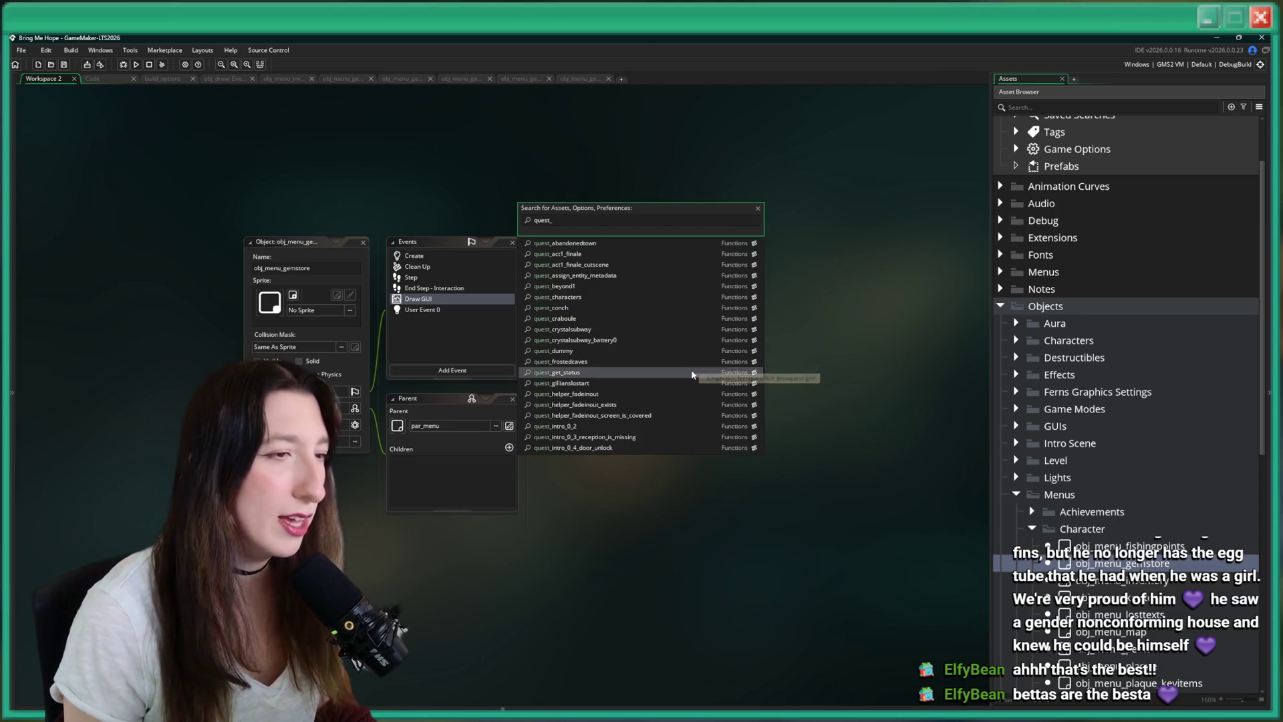
click(683, 175)
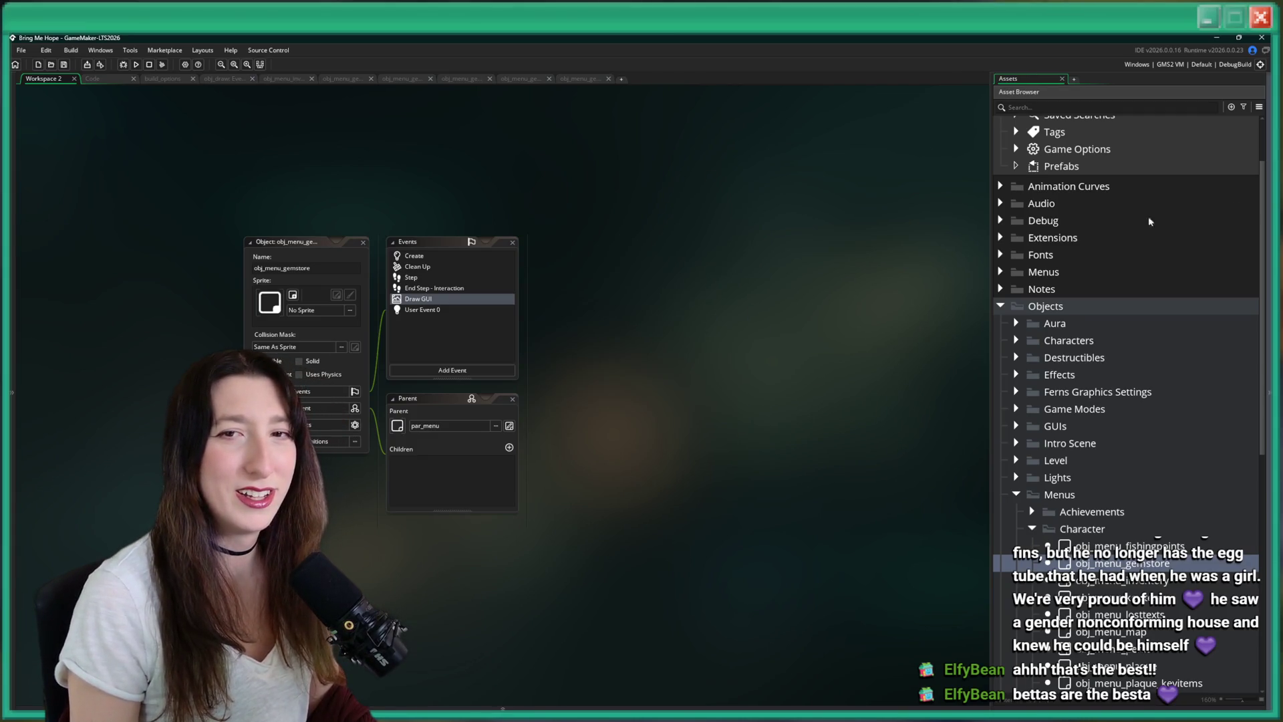
Run a project-wide search for 'sailor' and open the quest characters script at the first result.
click(1063, 226)
key(ctrl+shift+f)
text(ilor)
key(Return)
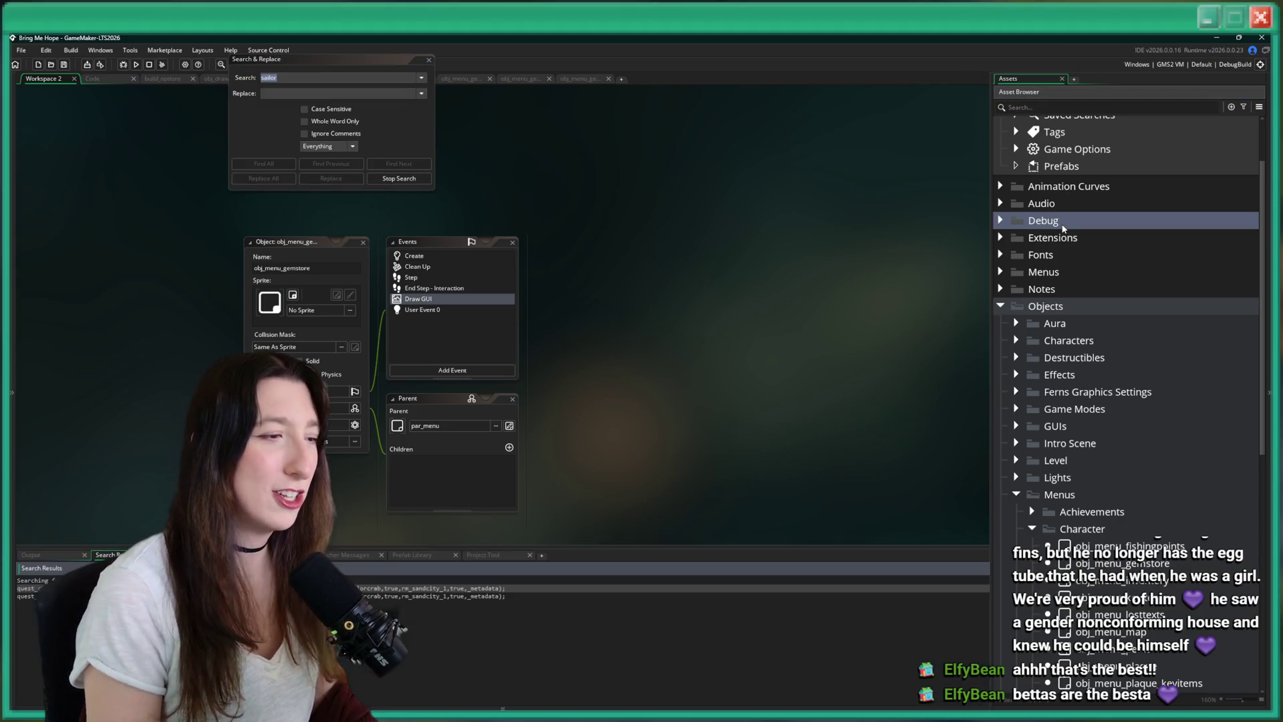
double_click(468, 588)
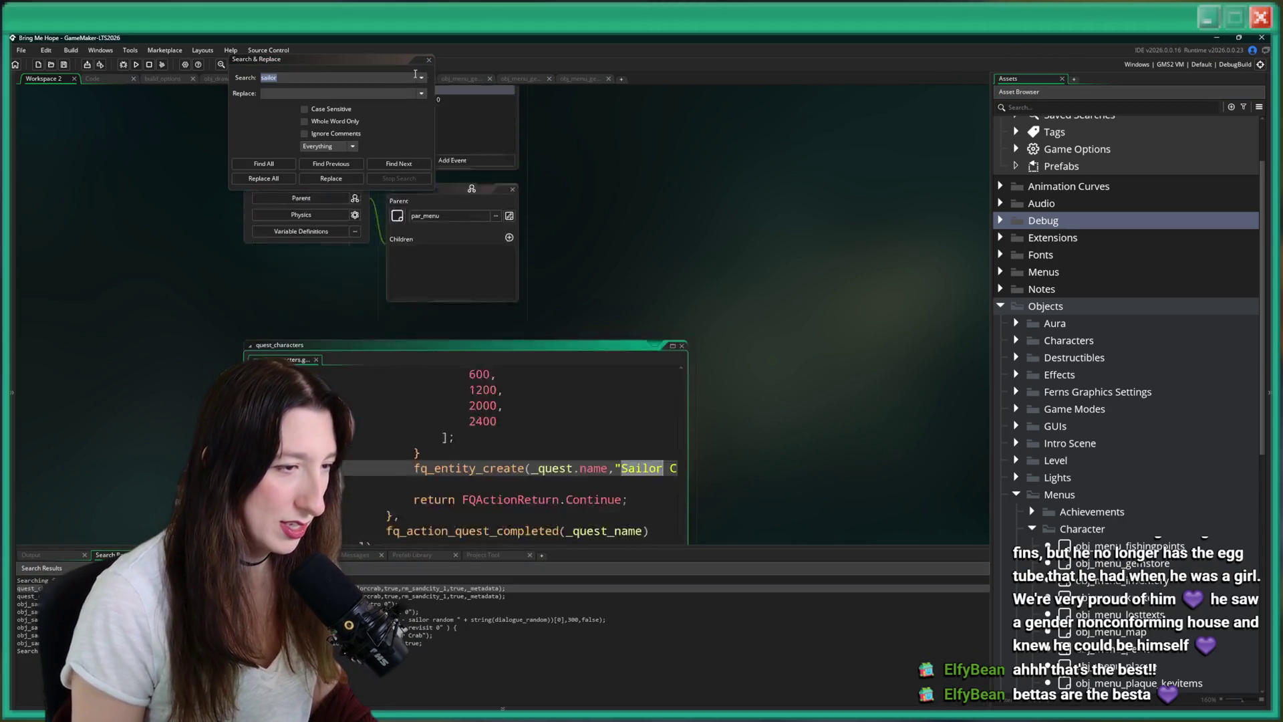
click(429, 60)
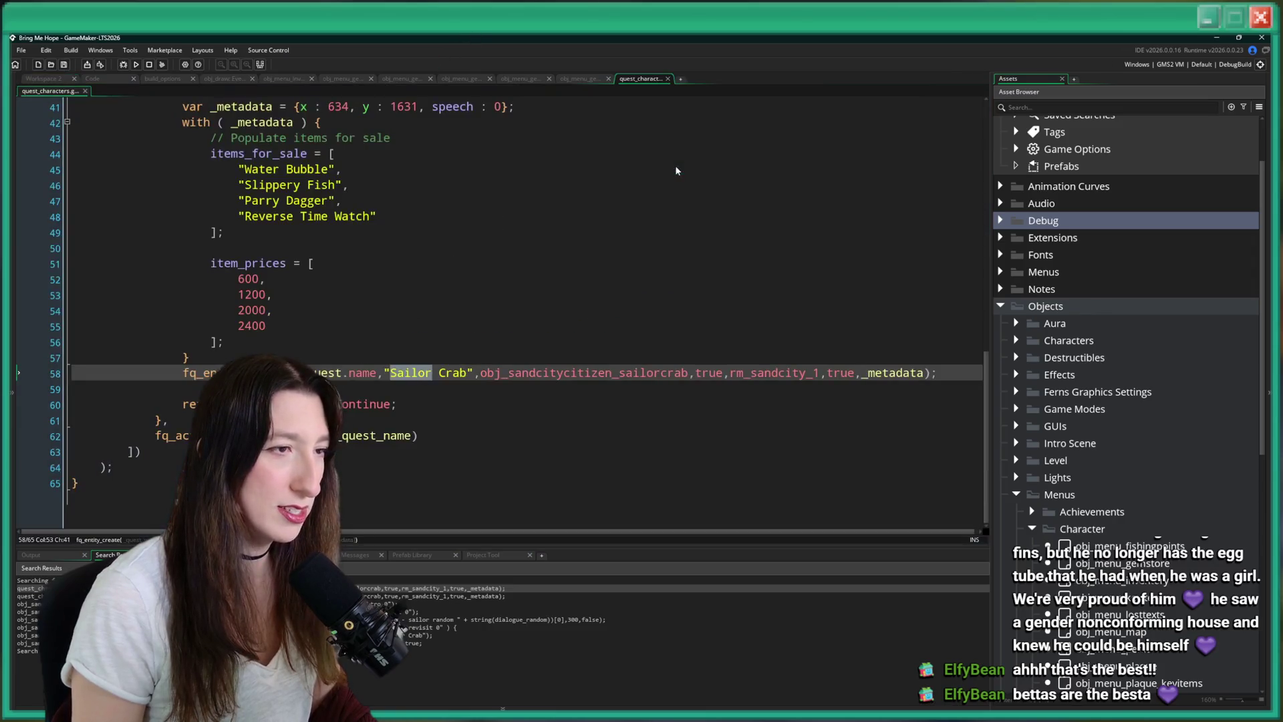
click(672, 169)
Try pasting _gemstore on line 55 of the Sailor Crab block, then revert the unsaved edit.
click(466, 383)
key(F12)
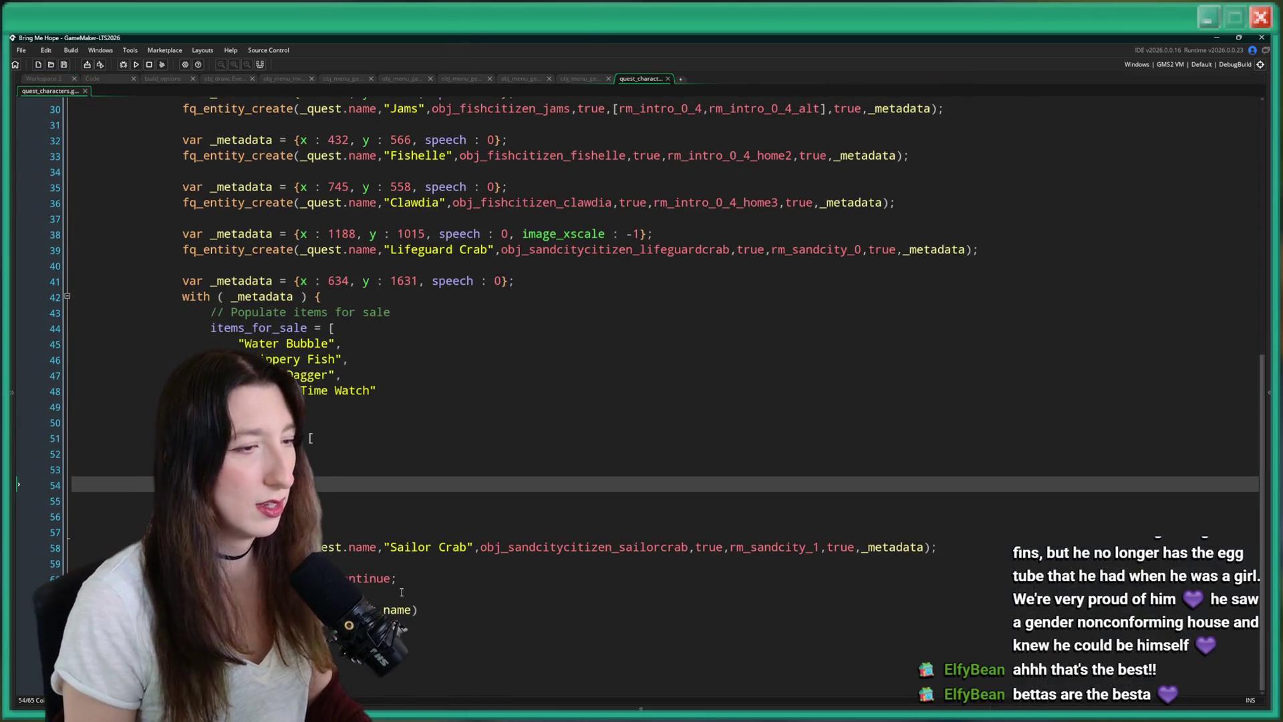
click(483, 581)
click(635, 546)
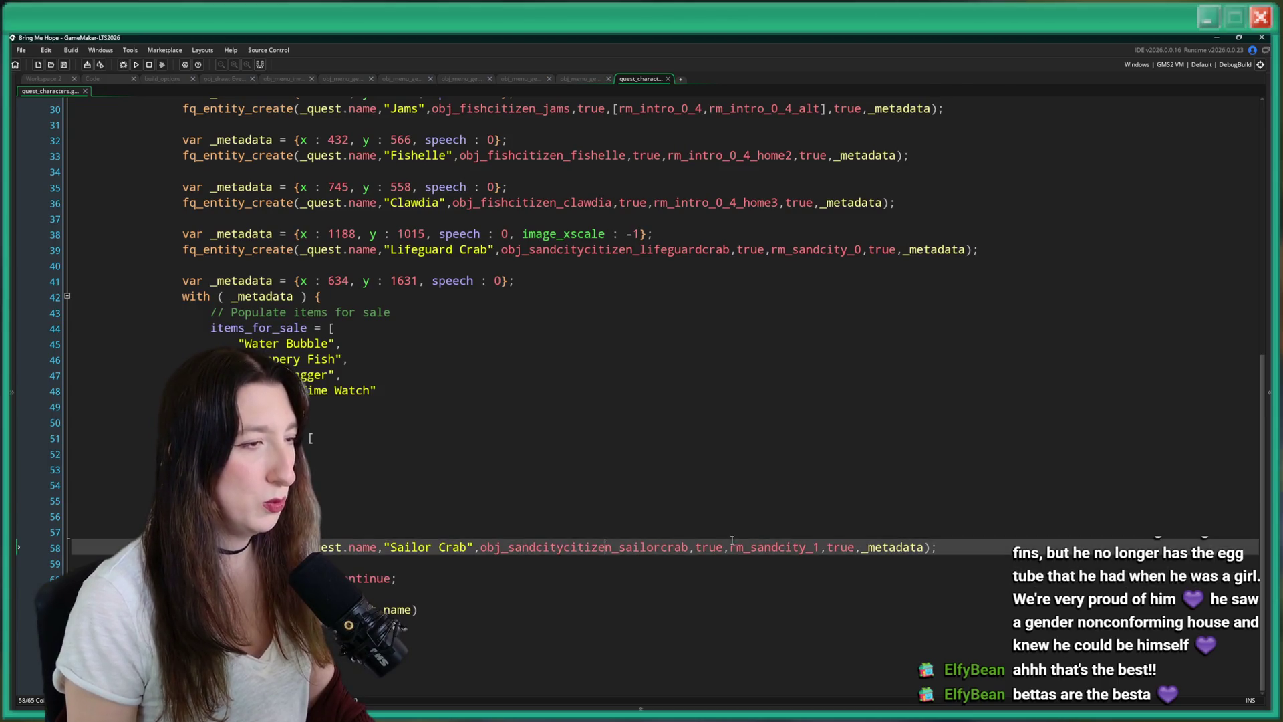
click(767, 494)
key(ctrl+v)
mouse_move(939, 547)
mouse_down()
mouse_move(601, 538)
mouse_move(183, 285)
mouse_up()
click(575, 358)
key(ctrl+s)
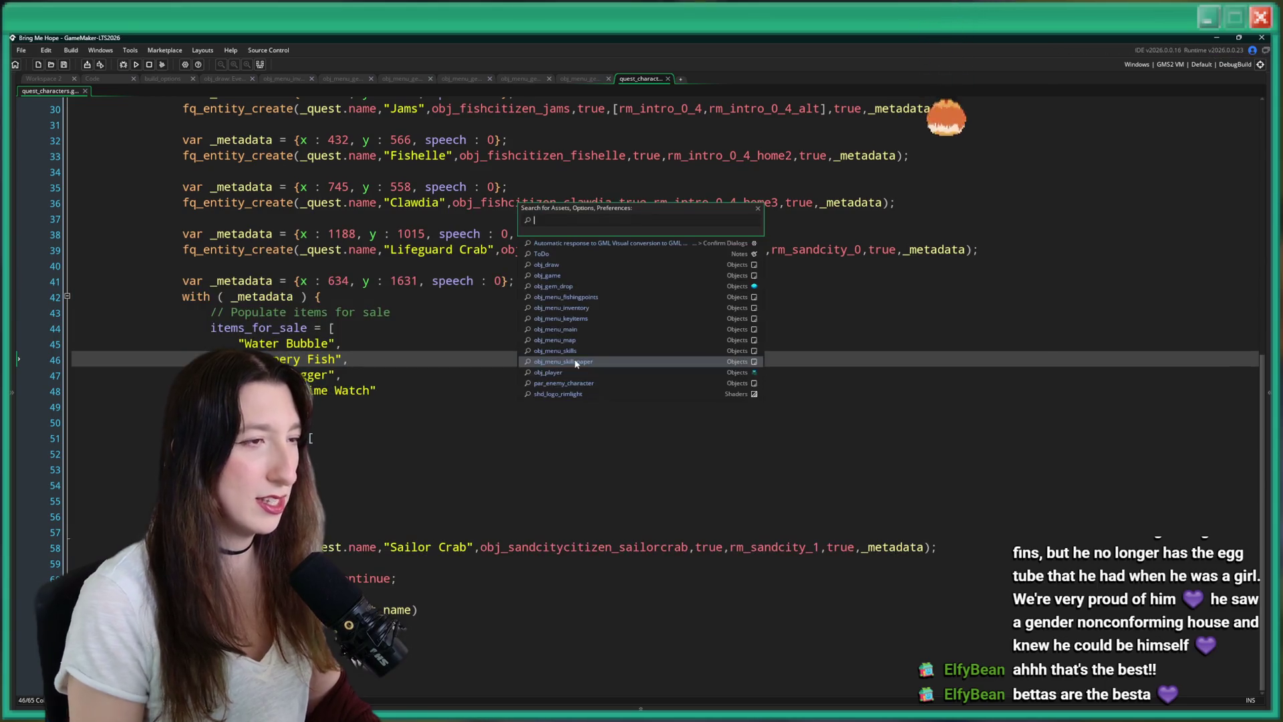
Search the whole project for 'shahaha', then close the search and replace box.
key(ctrl+shift+f)
text(shahaha)
key(Return)
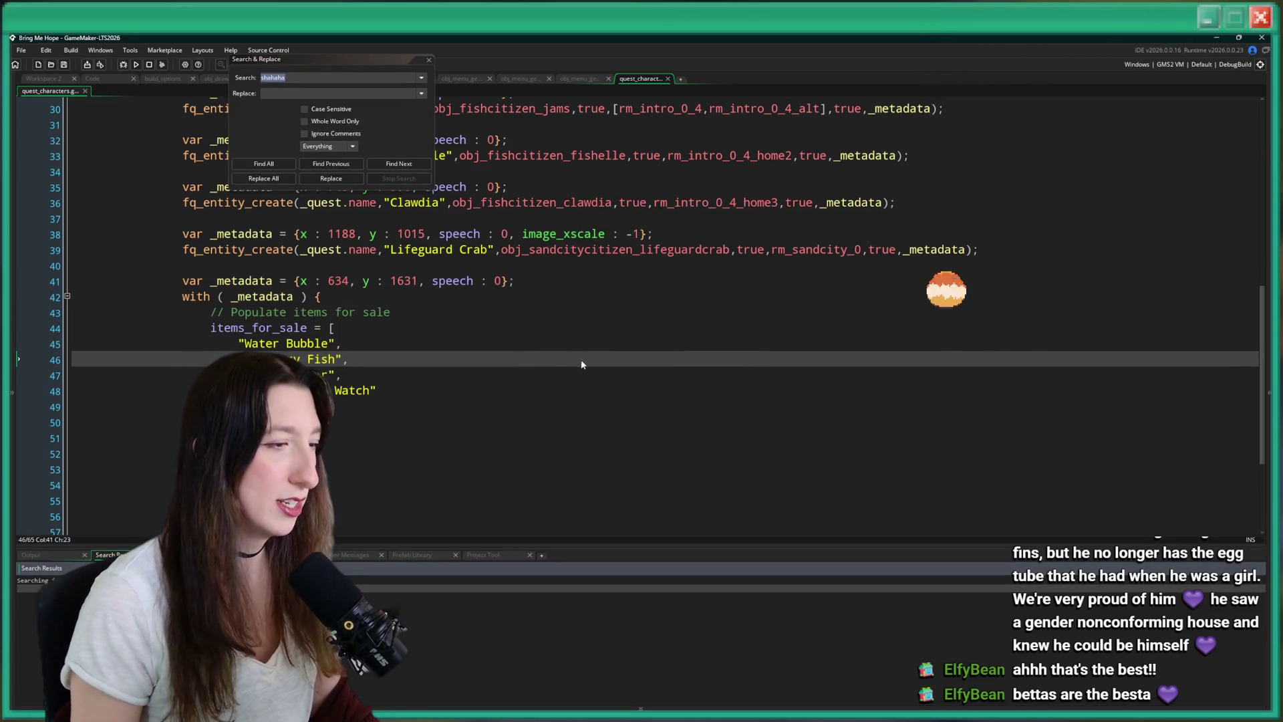
click(331, 78)
key(BackSpace)
key(BackSpace)
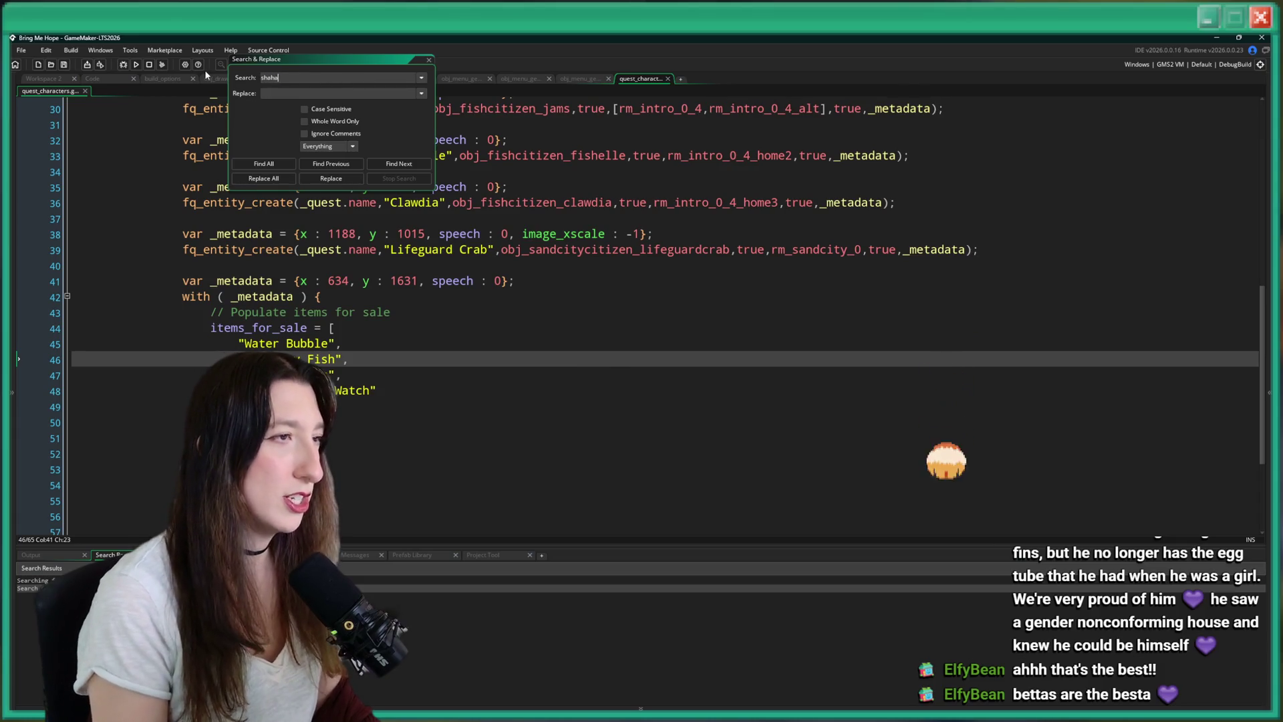
key(Return)
click(428, 60)
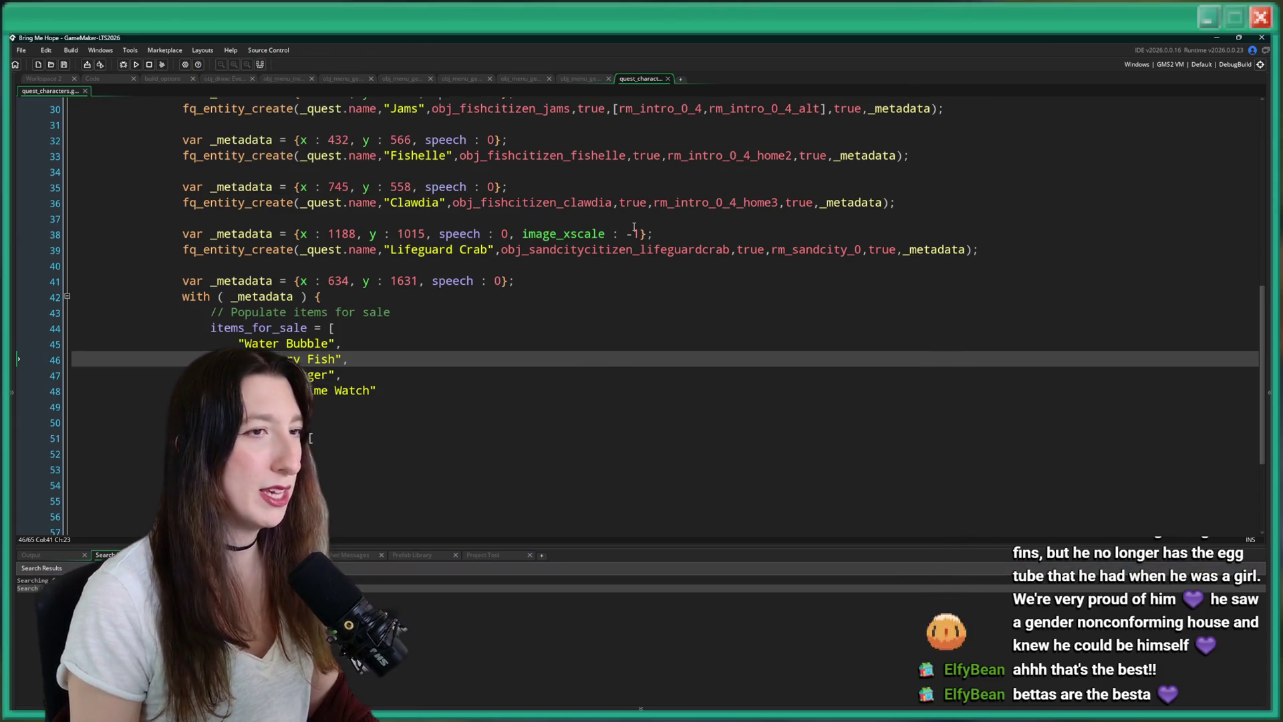
click(651, 234)
Find 'jams' in the asset search and open obj_fishcitizen_jams and its Create event.
key(ctrl+t)
text(1)
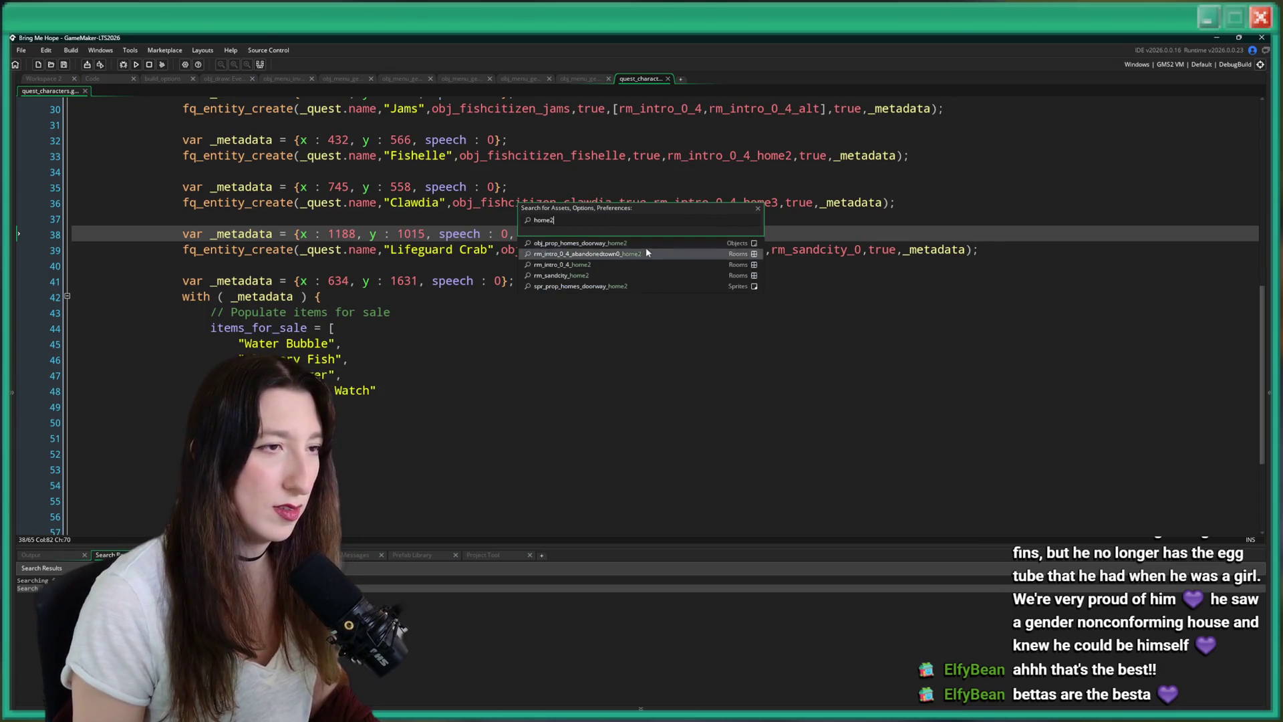
click(583, 315)
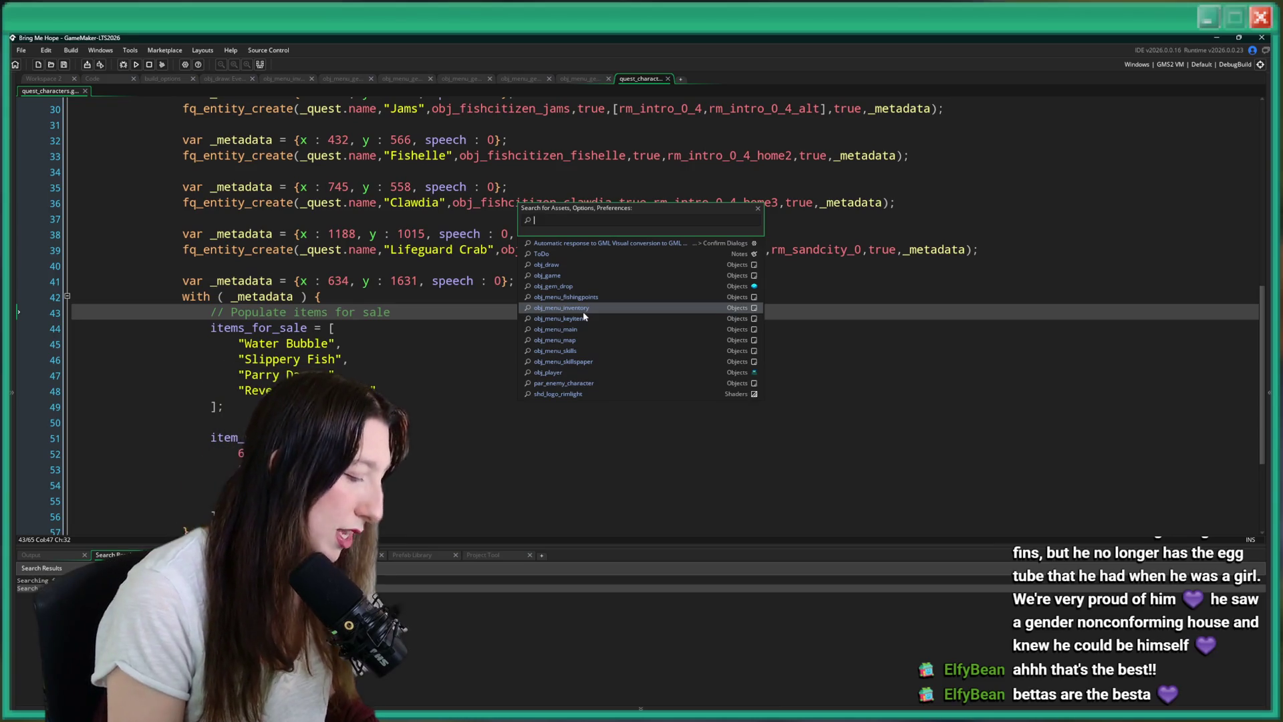
text(jams)
key(Down)
key(Up)
key(Return)
double_click(414, 207)
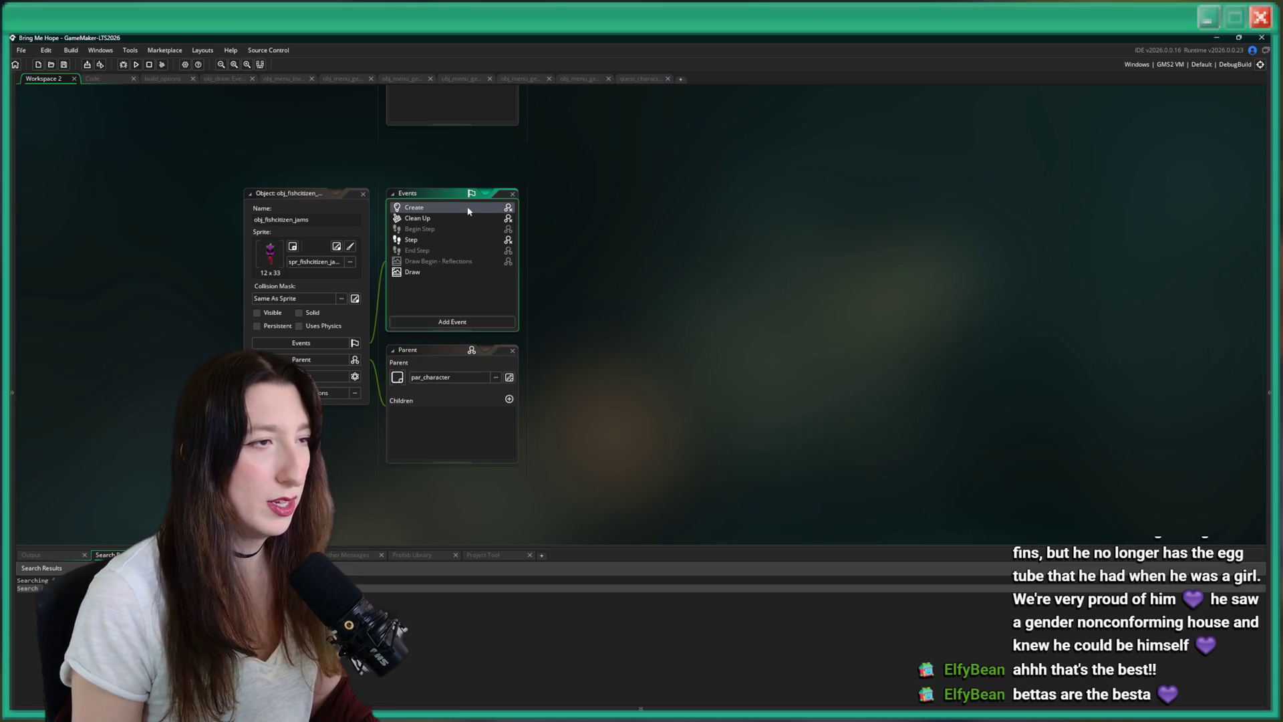
Look for dialogue_perform in Jams's Create code and glance at its End Step code.
scroll(579, 307, down, 2)
click(579, 314)
key(ctrl+f)
text(da)
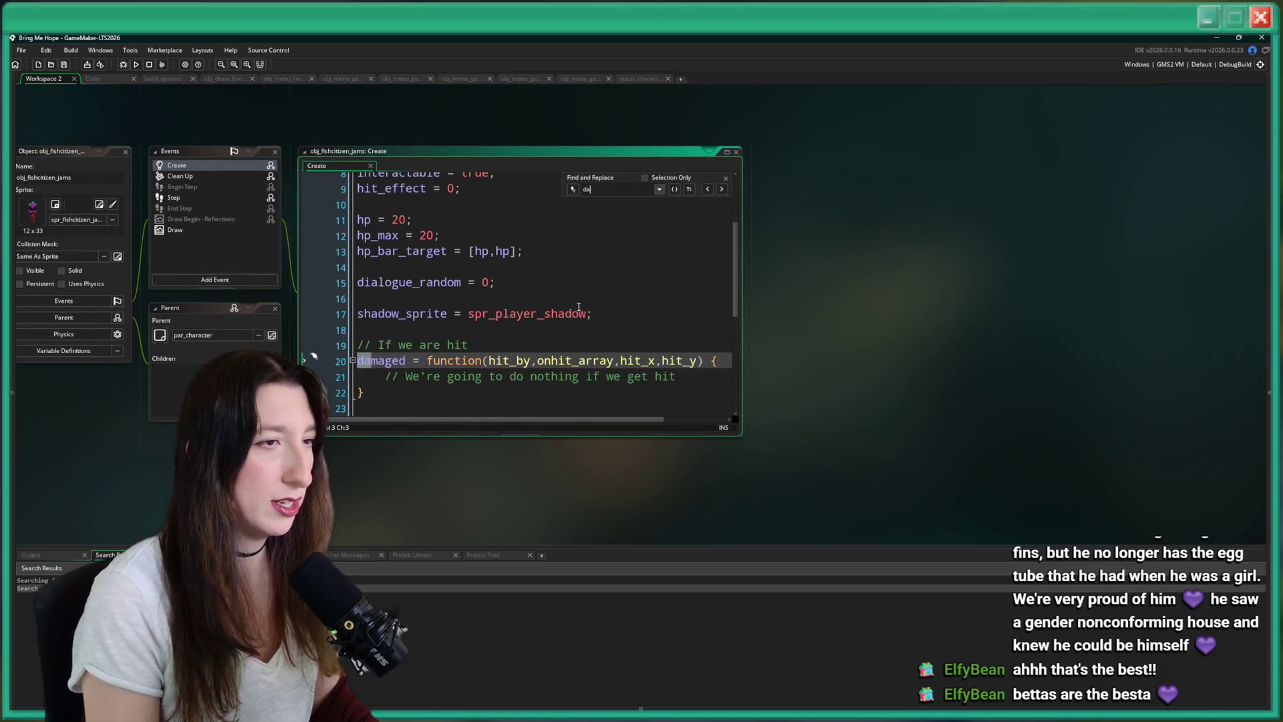
key(BackSpace)
text(ialogue)
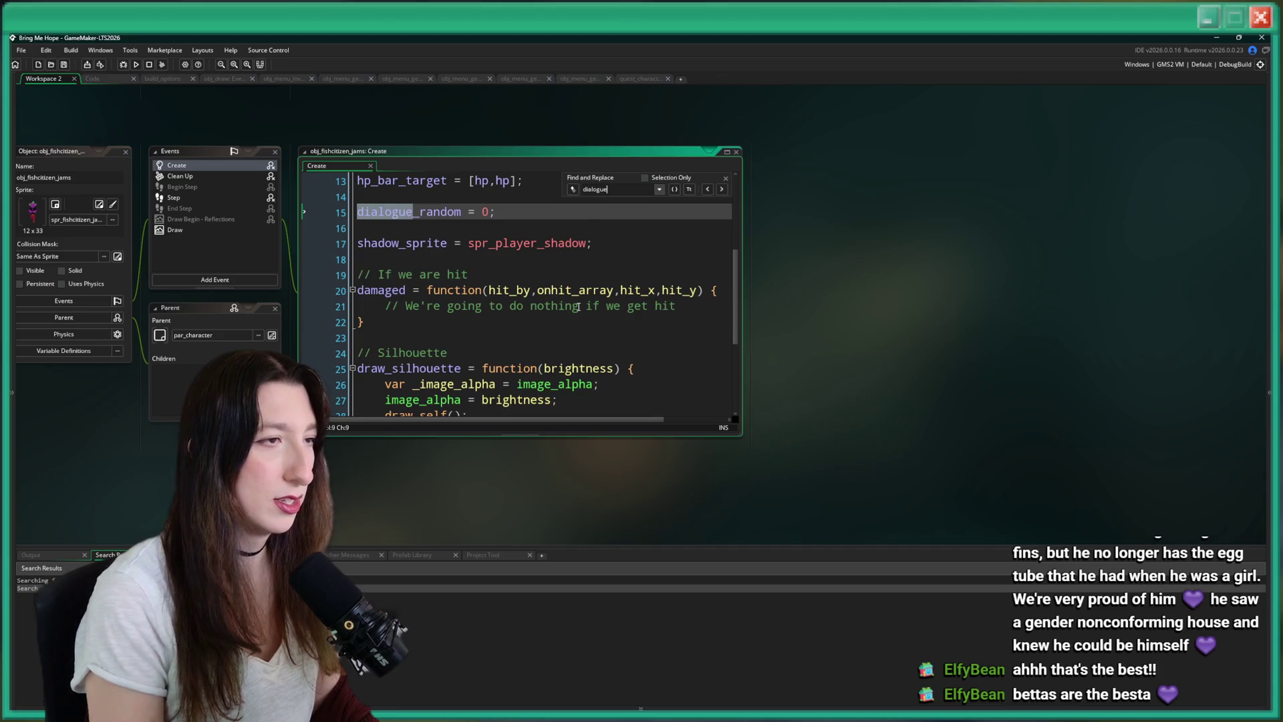
text(_per)
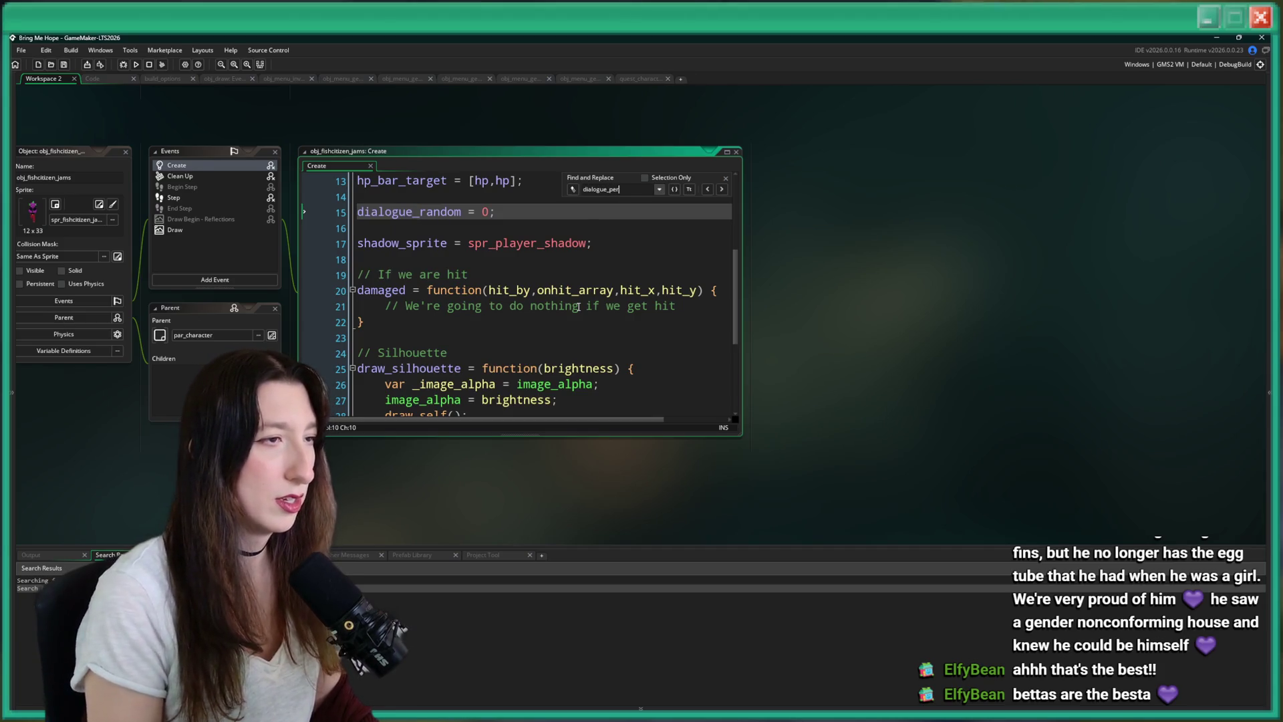
key(Escape)
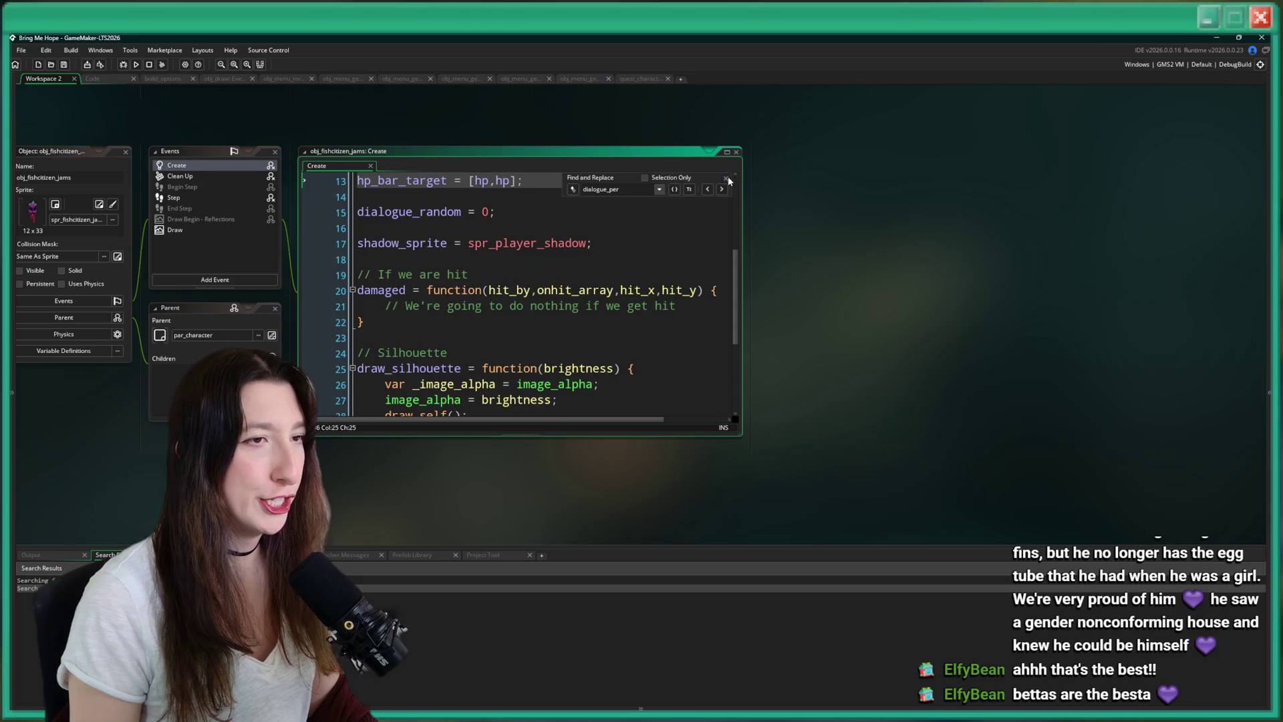
click(727, 178)
click(179, 208)
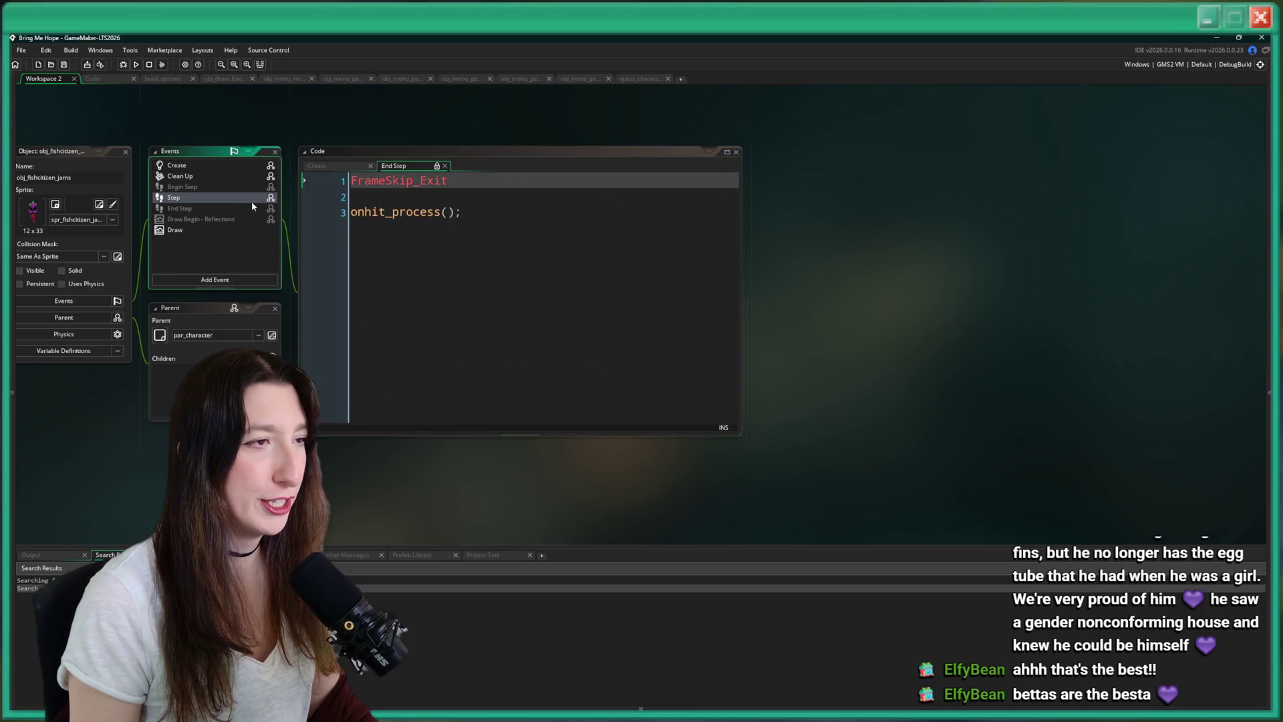
click(177, 165)
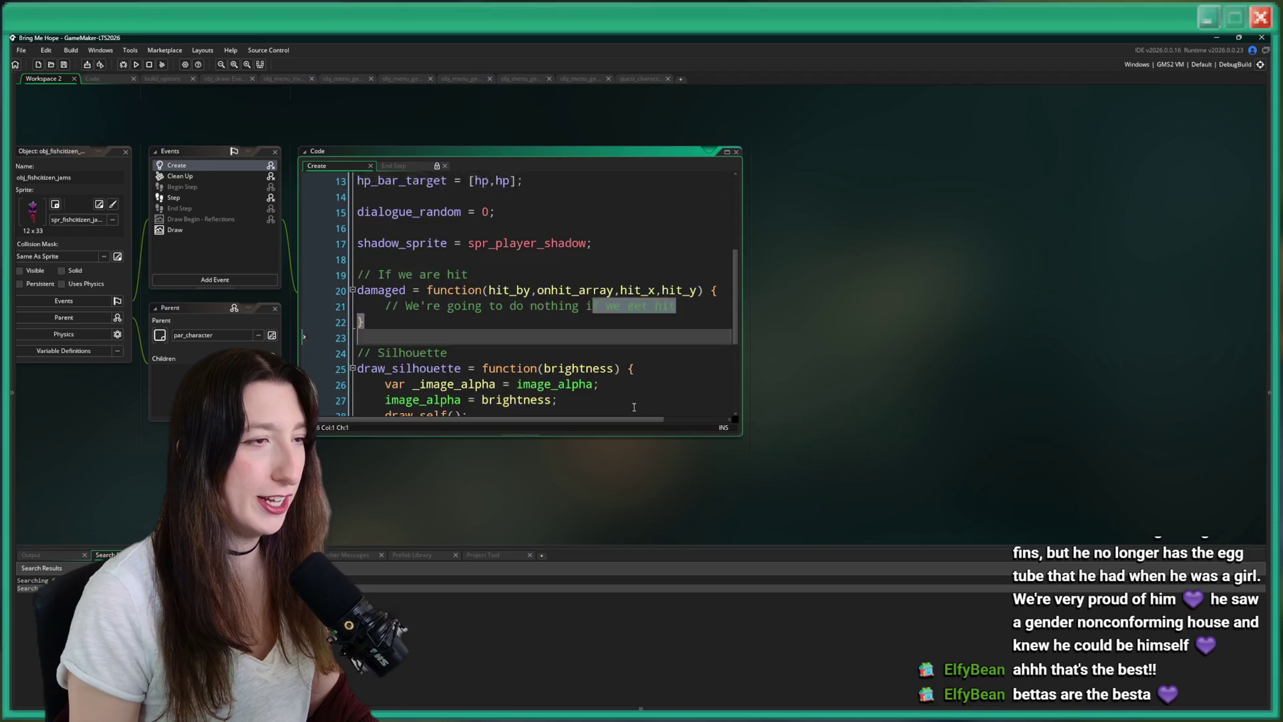
Add lines after the rimlight region and enter '= false;', undoing a trial dialogue_perform paste.
scroll(568, 361, down, 3)
click(568, 361)
click(727, 153)
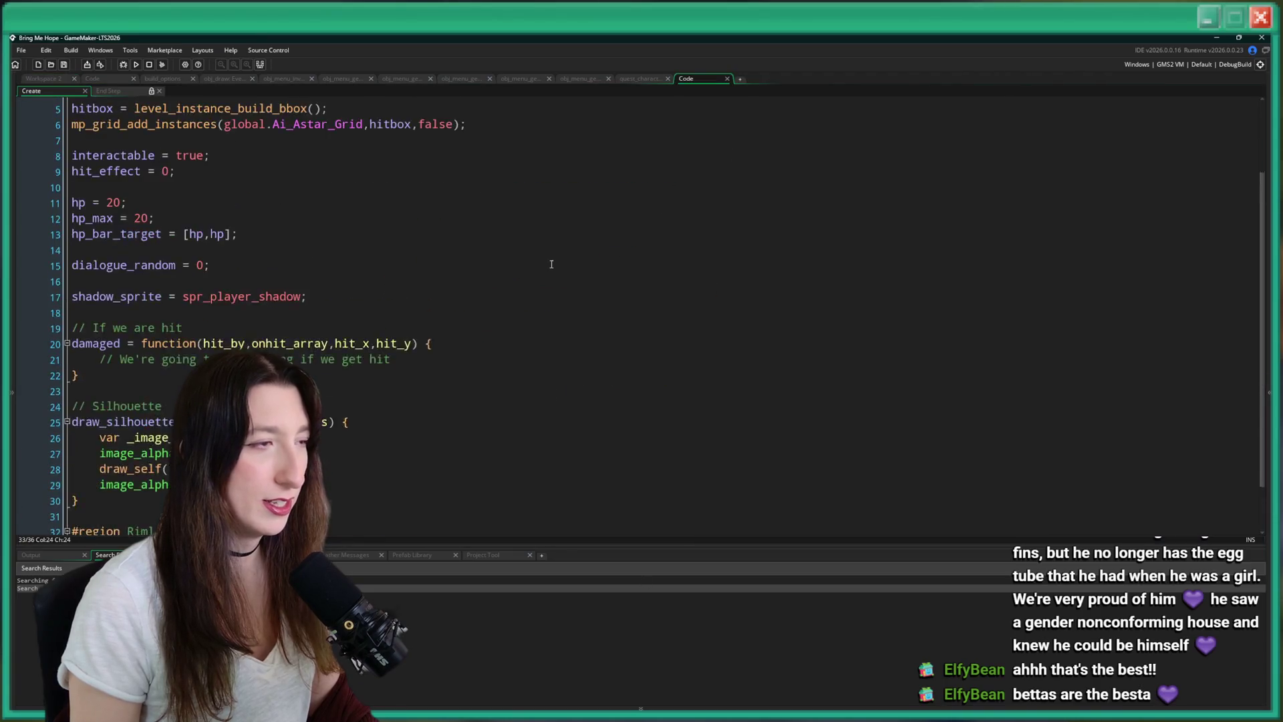
key(Down)
key(Down)
key(Down)
key(Return)
key(Return)
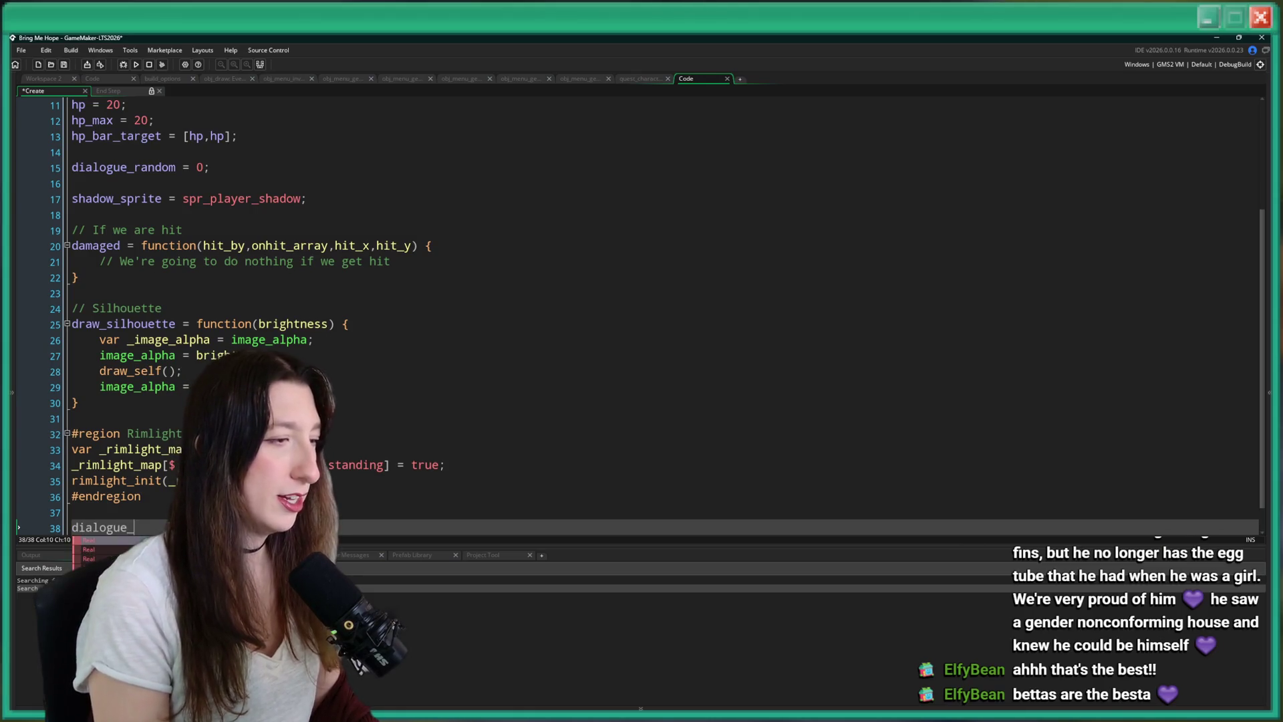
text(= false;)
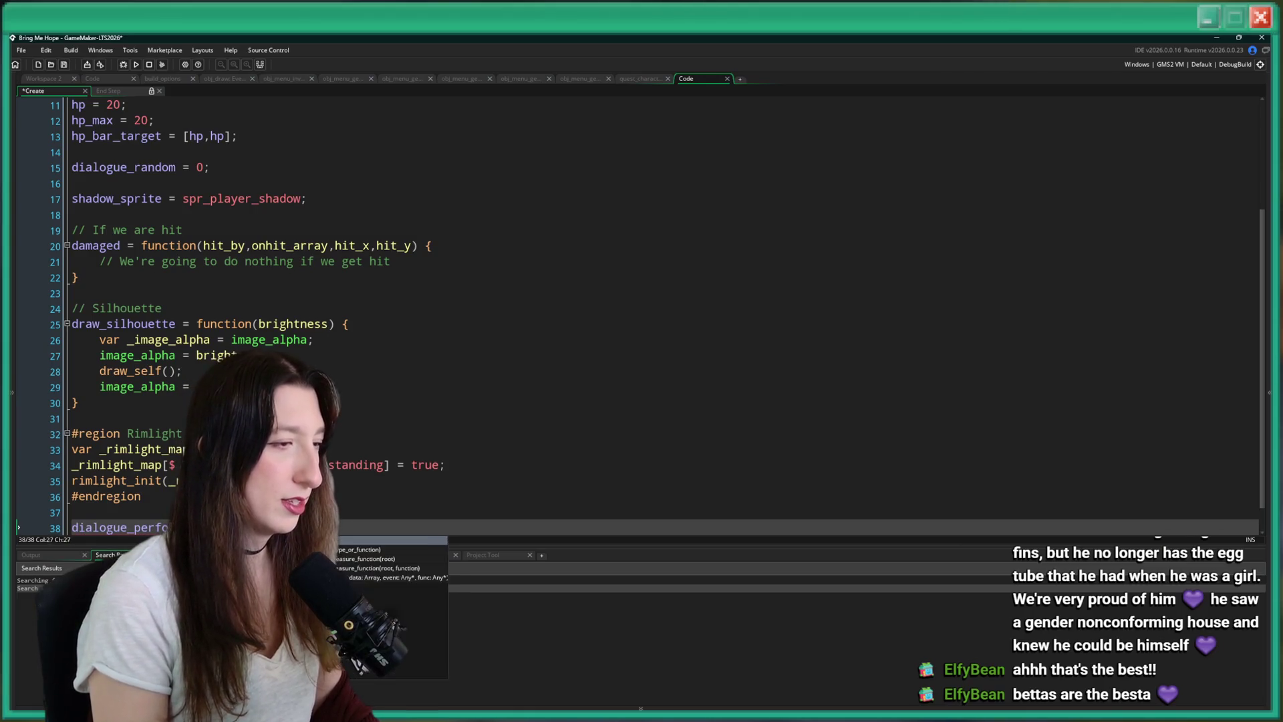
key(ctrl+v)
key(ctrl+z)
key(ctrl+v)
key(ctrl+z)
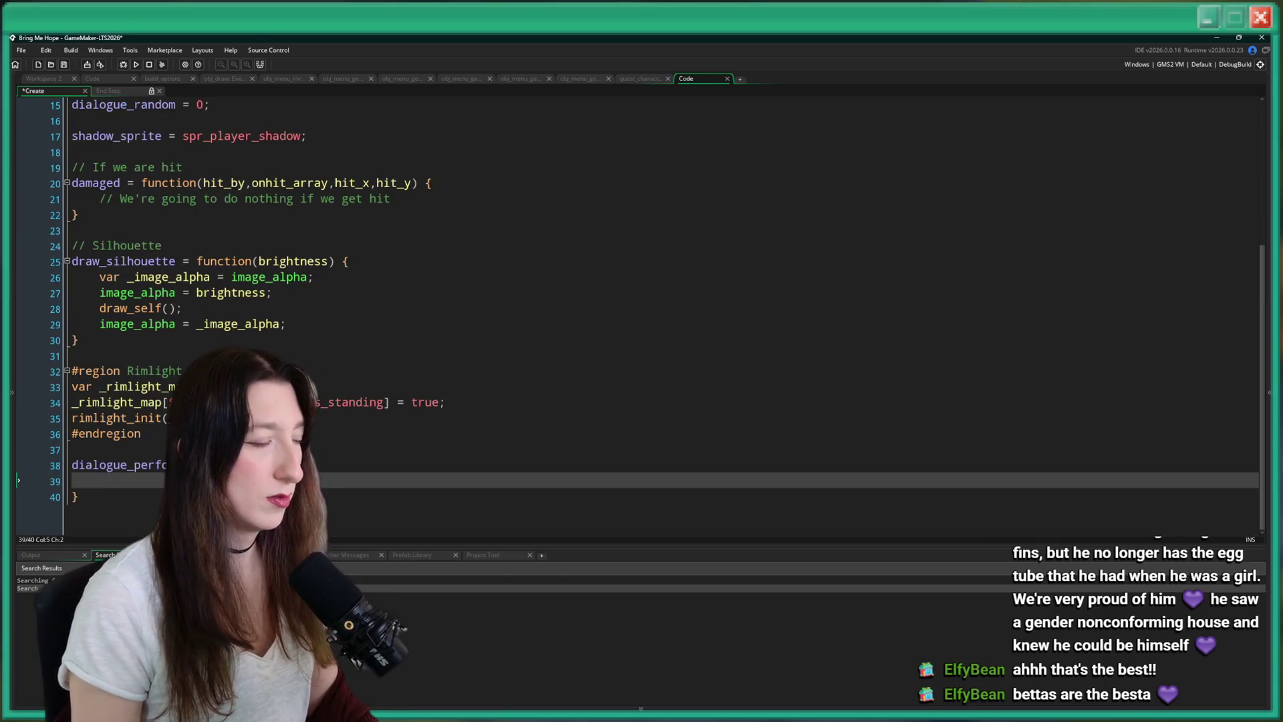
Open the Sailor Crab citizen object and its User Event 0 code.
key(ctrl+t)
text(sailor)
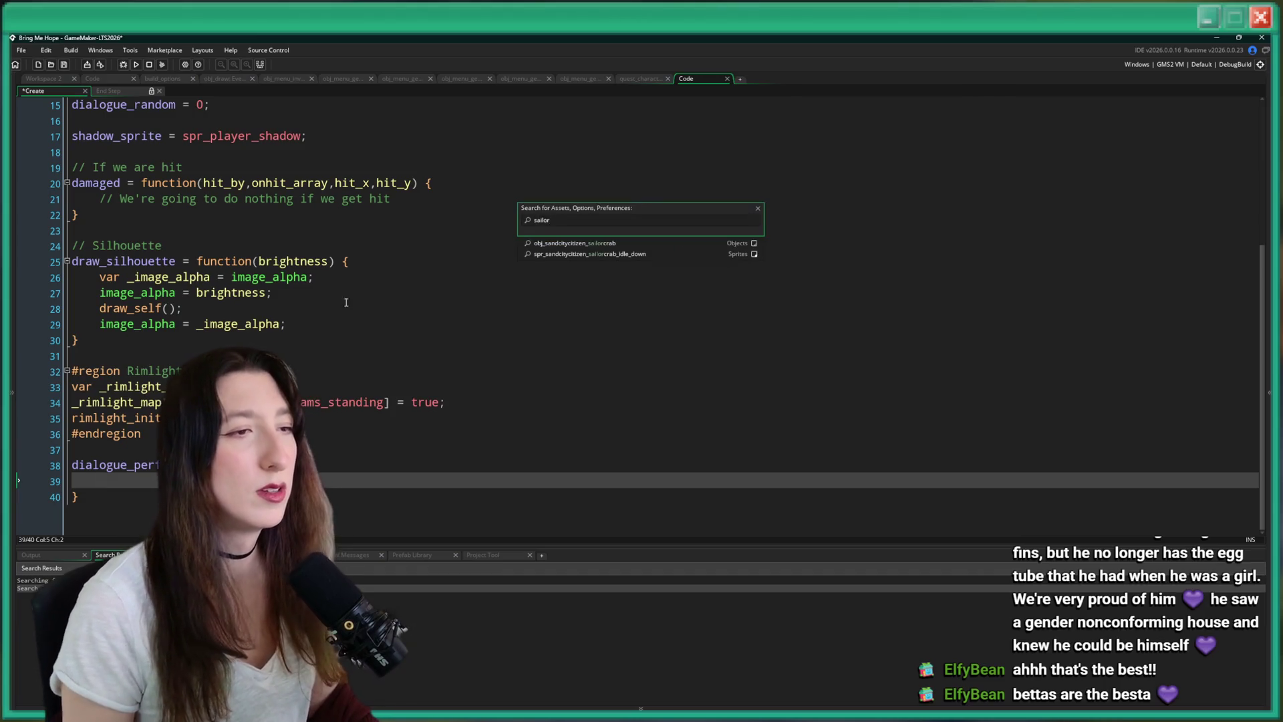
click(568, 253)
double_click(202, 265)
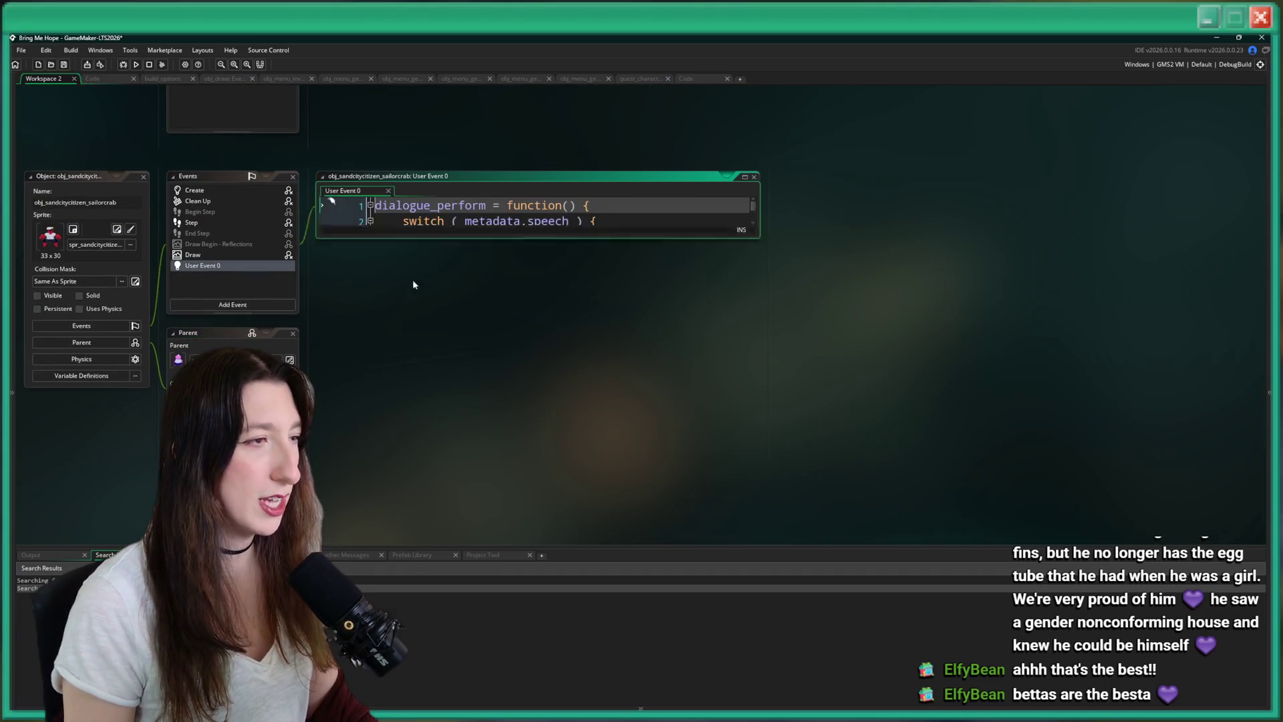
Review Sailor Crab's User Event 0 dialogue code at full size, then close it.
click(744, 177)
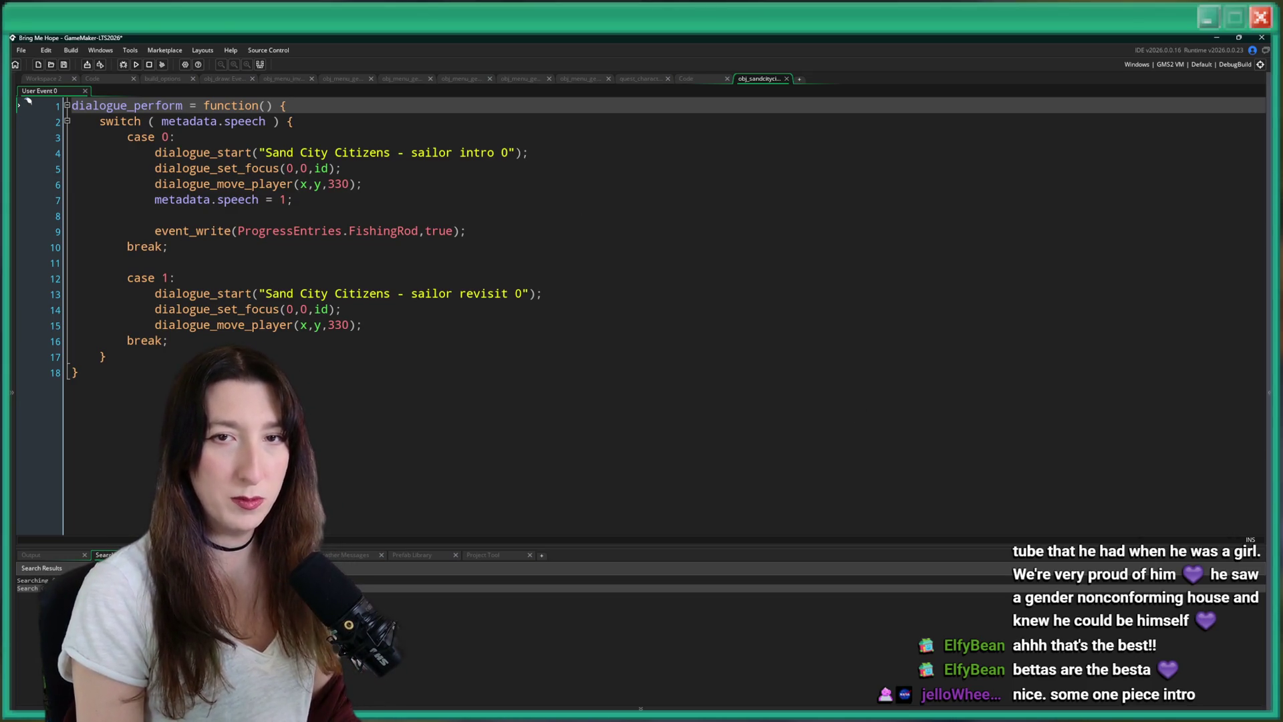
click(432, 200)
click(515, 229)
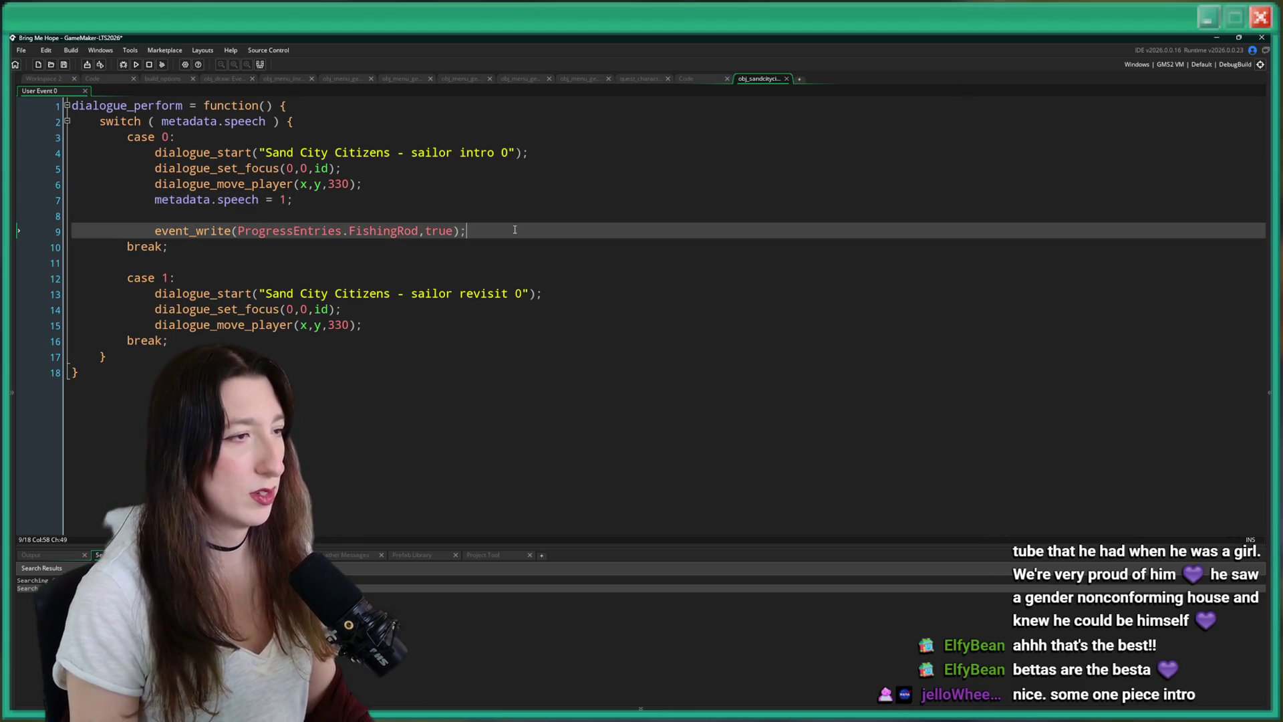
middle_click(756, 81)
Scroll through Sailor Crab's Step code, undoing a trial paste over lines 47–48.
double_click(193, 222)
scroll(646, 272, down, 9)
scroll(643, 269, down, 5)
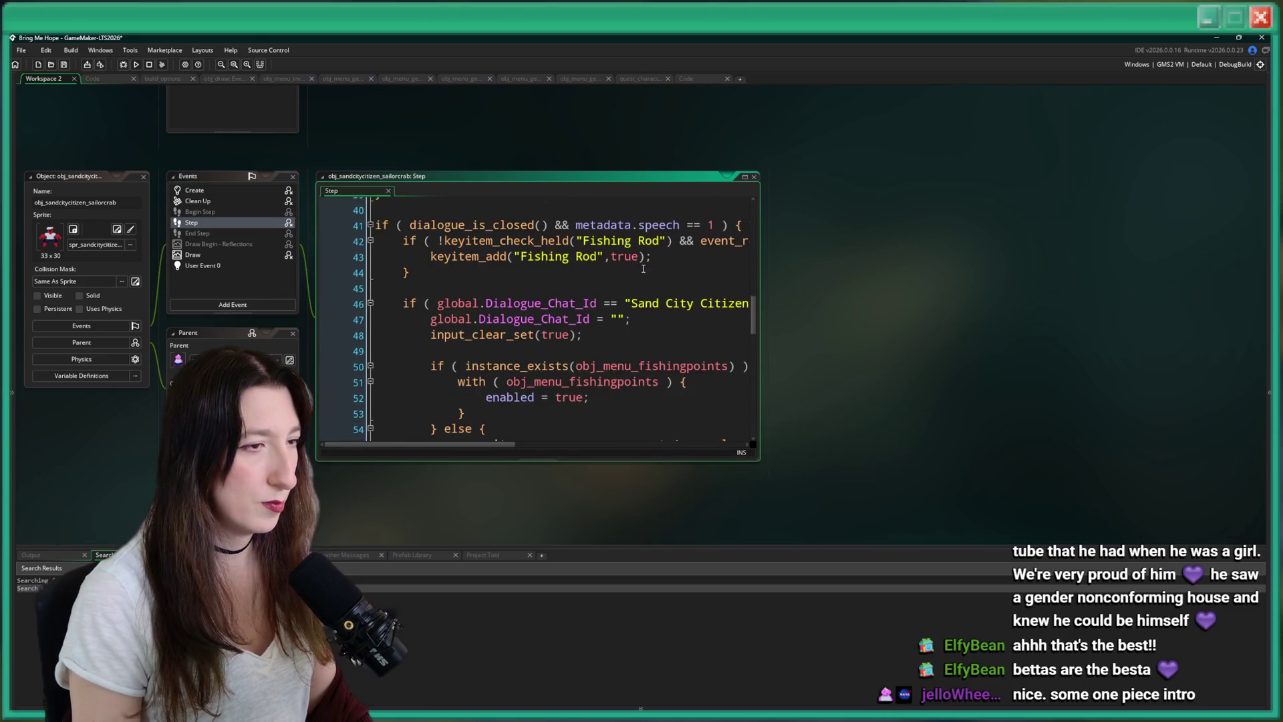
drag(760, 282, 1115, 283)
drag(374, 202, 823, 237)
key(ctrl+v)
key(ctrl+z)
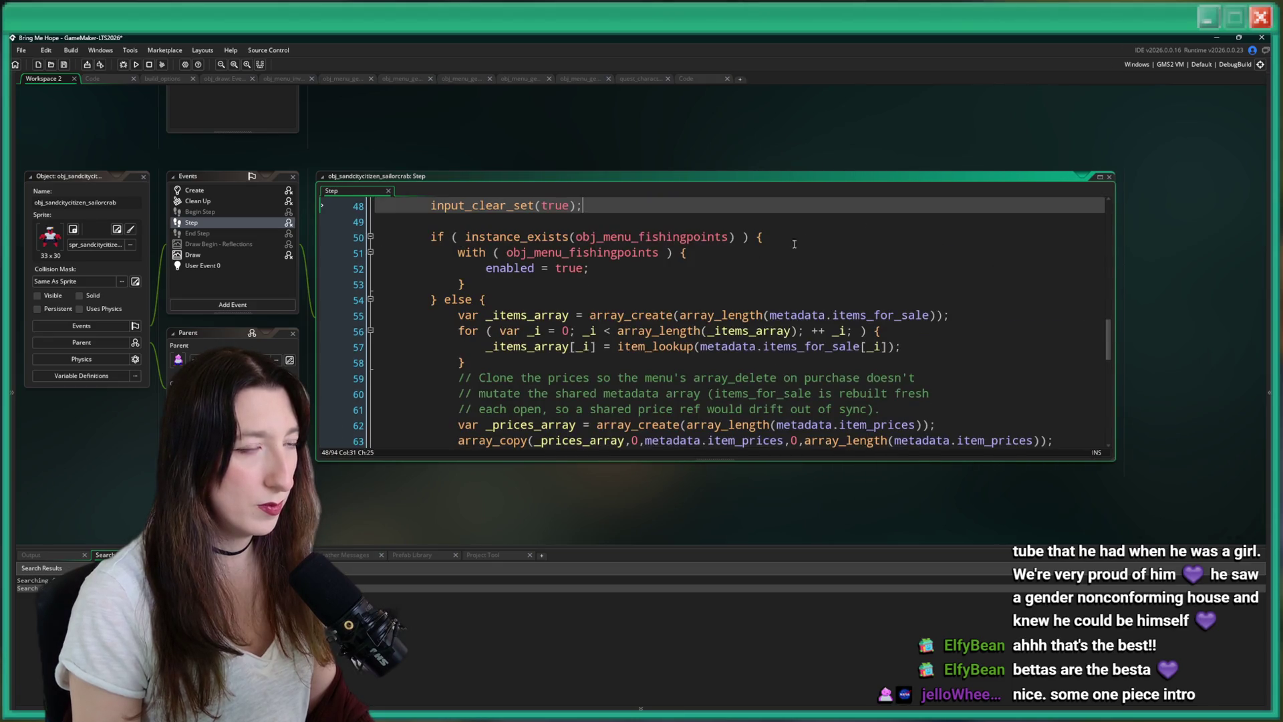
scroll(817, 432, down, 2)
key(ctrl+z)
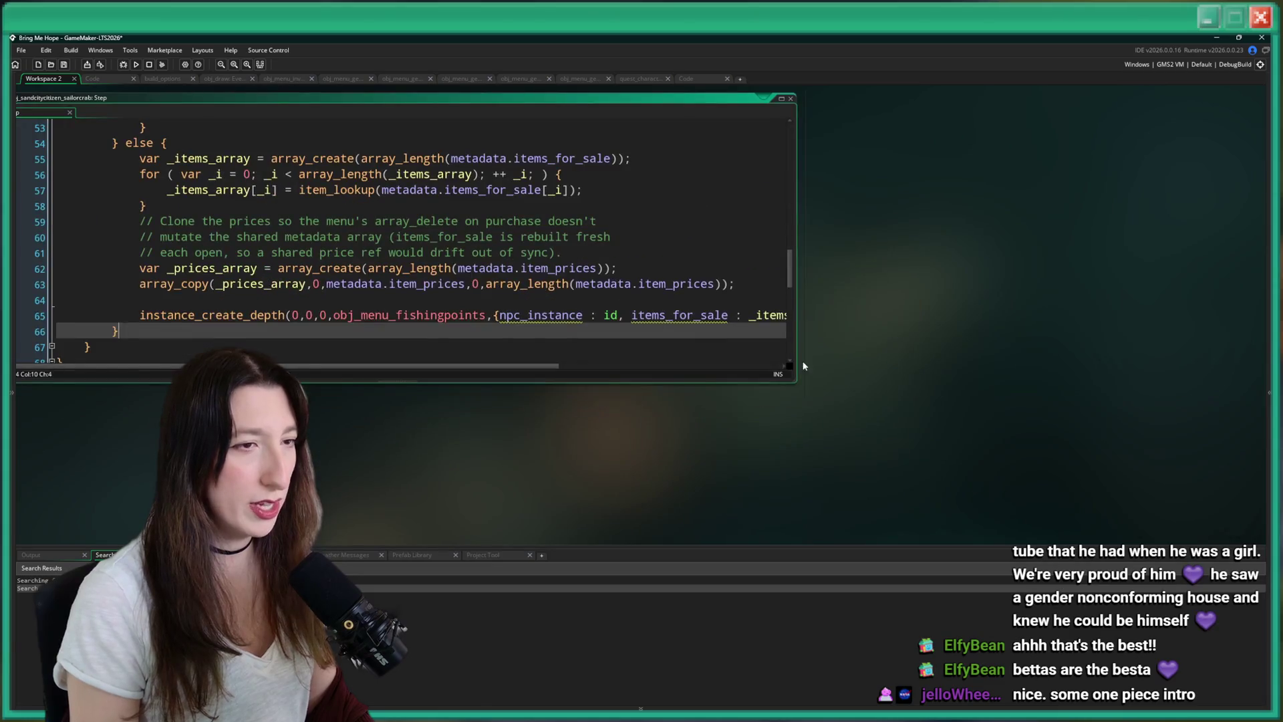
drag(795, 384, 1076, 384)
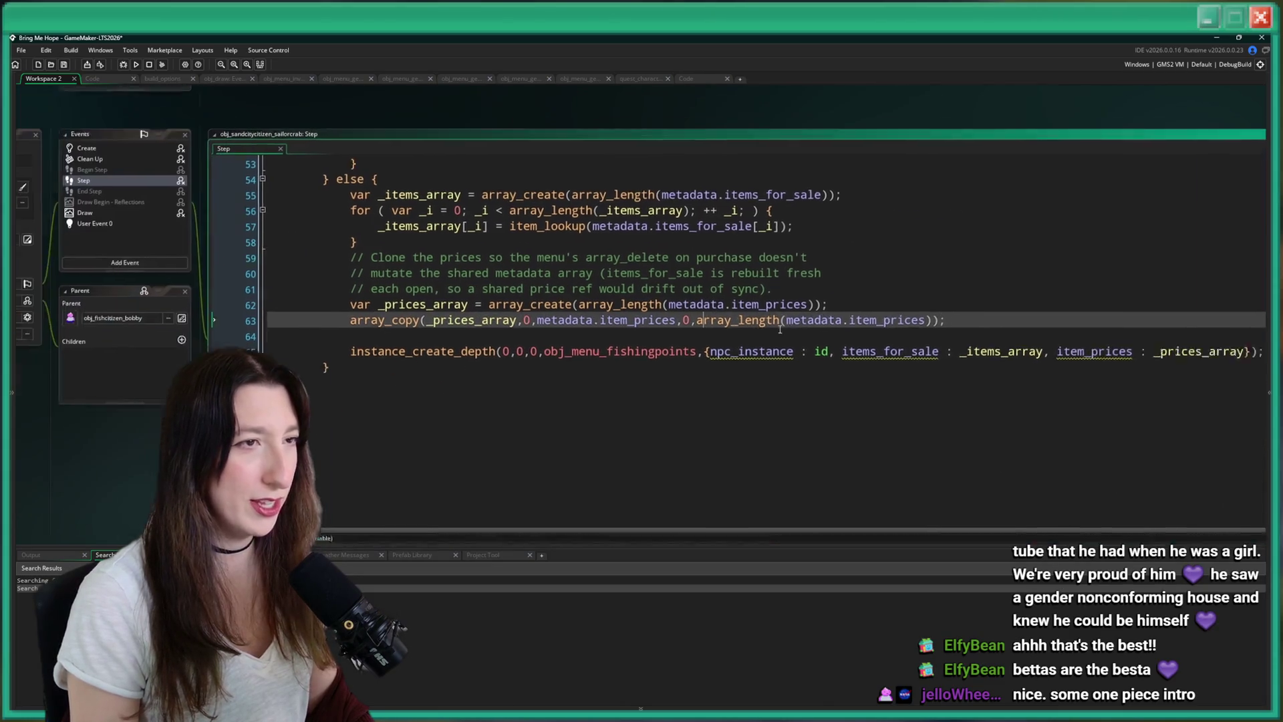
Go back to the quest_characters script tab.
click(658, 81)
click(960, 140)
scroll(961, 238, up, 3)
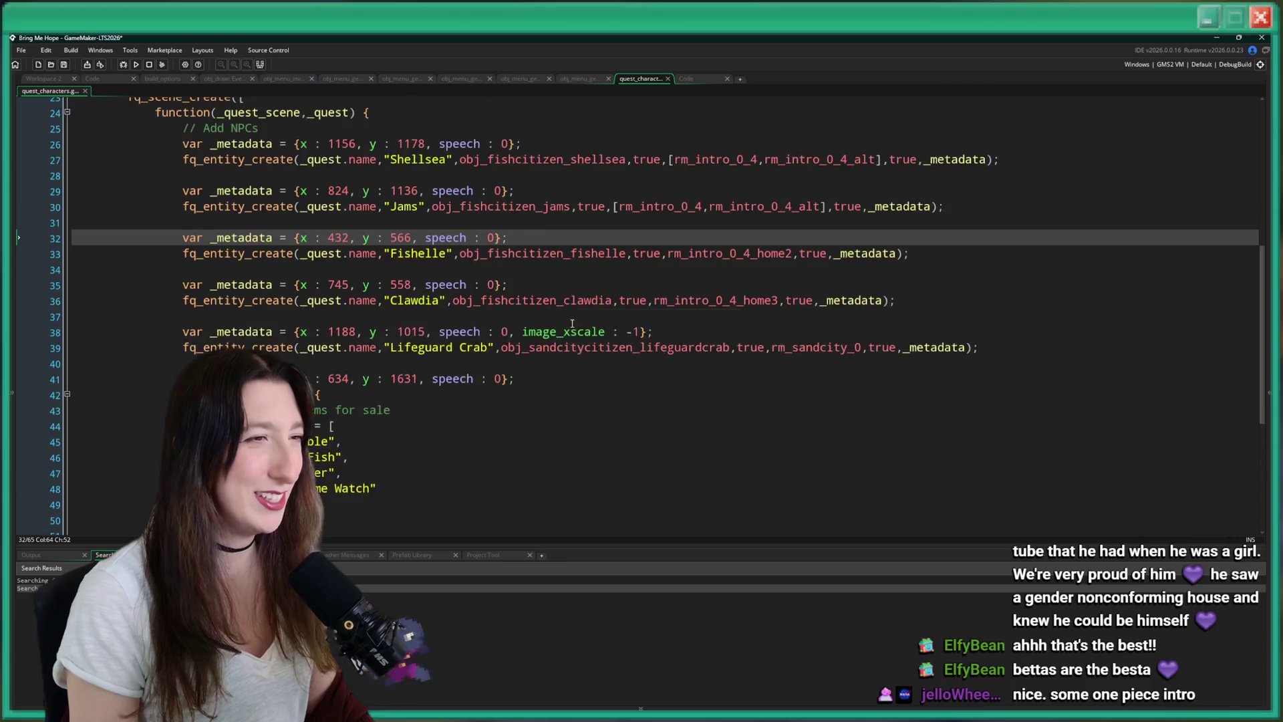
Paste the Sailor Crab shop block above Jams's entry and delete the duplicate 634, 1631 metadata line.
click(960, 237)
key(Up)
key(ctrl+v)
click(536, 253)
drag(536, 253, 553, 235)
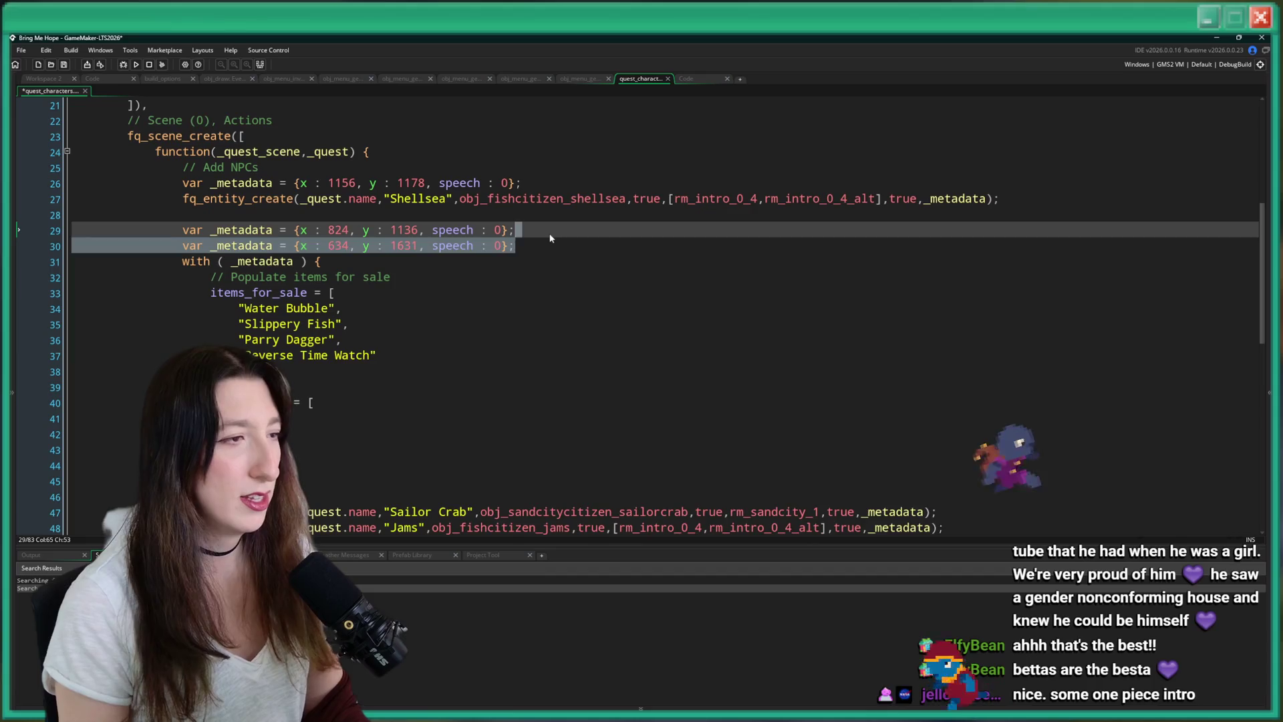
key(BackSpace)
click(312, 387)
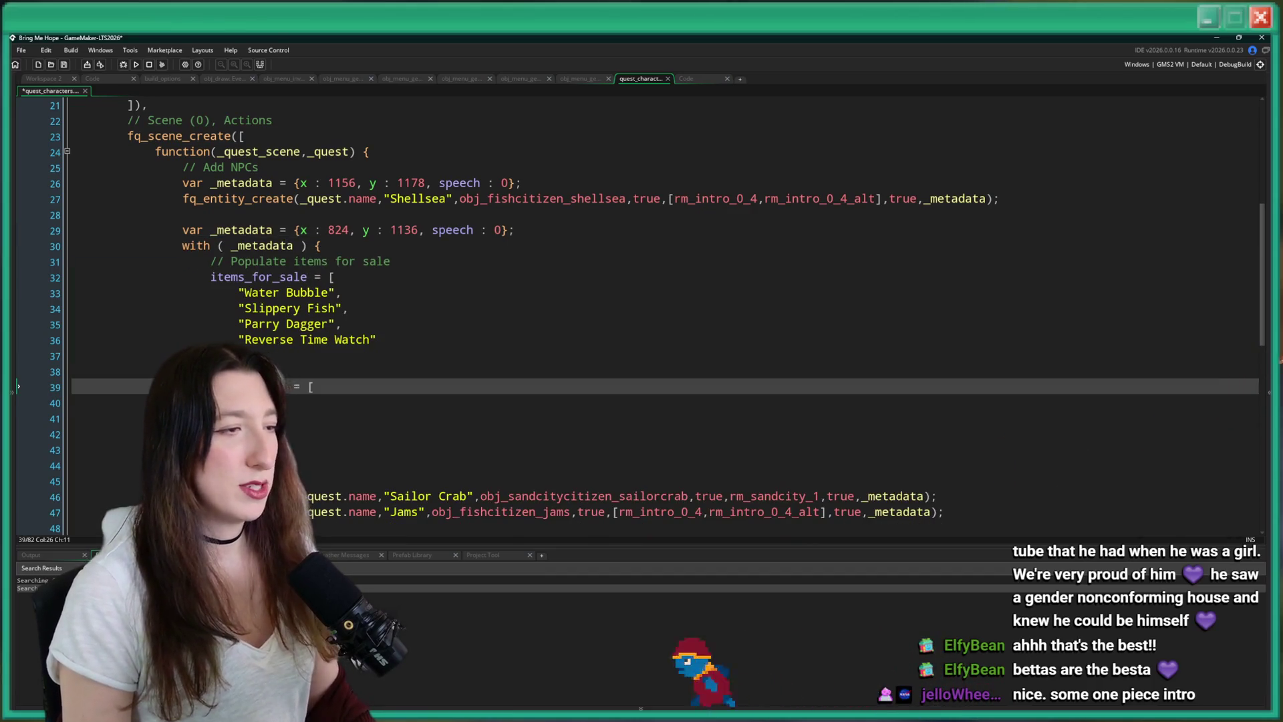
key(Down)
key(Down)
key(Down)
key(Down)
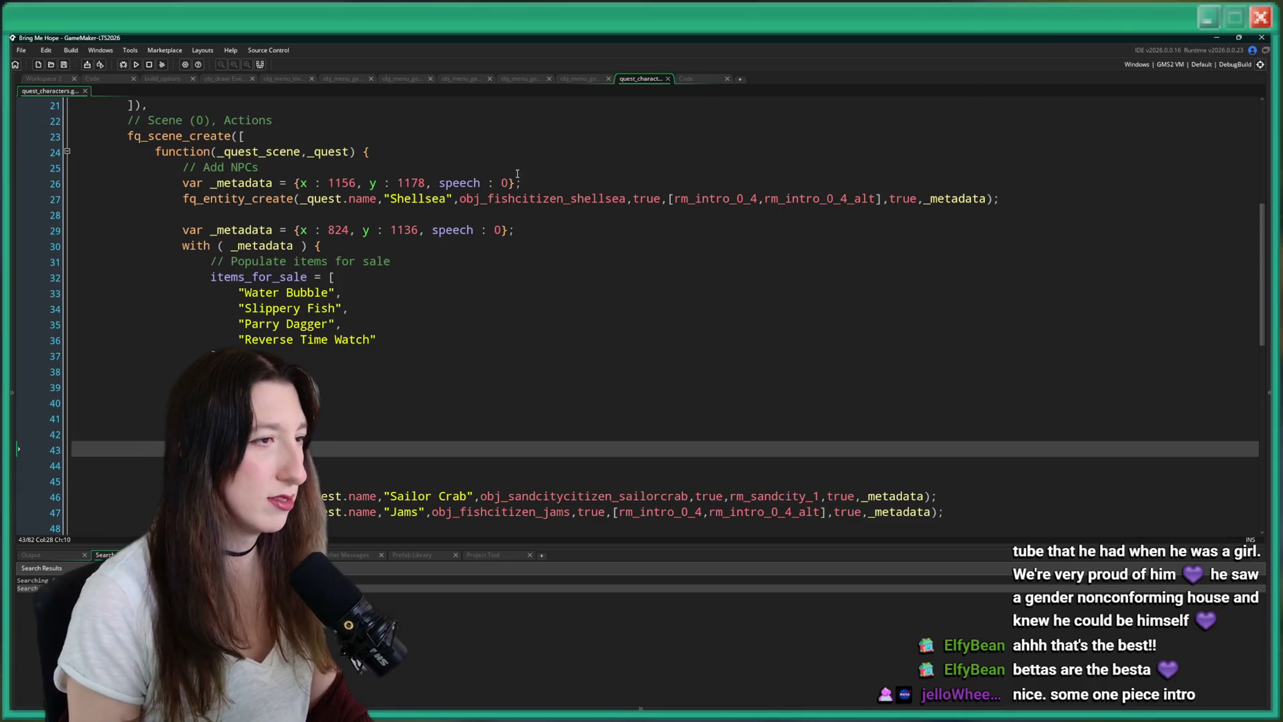
click(680, 81)
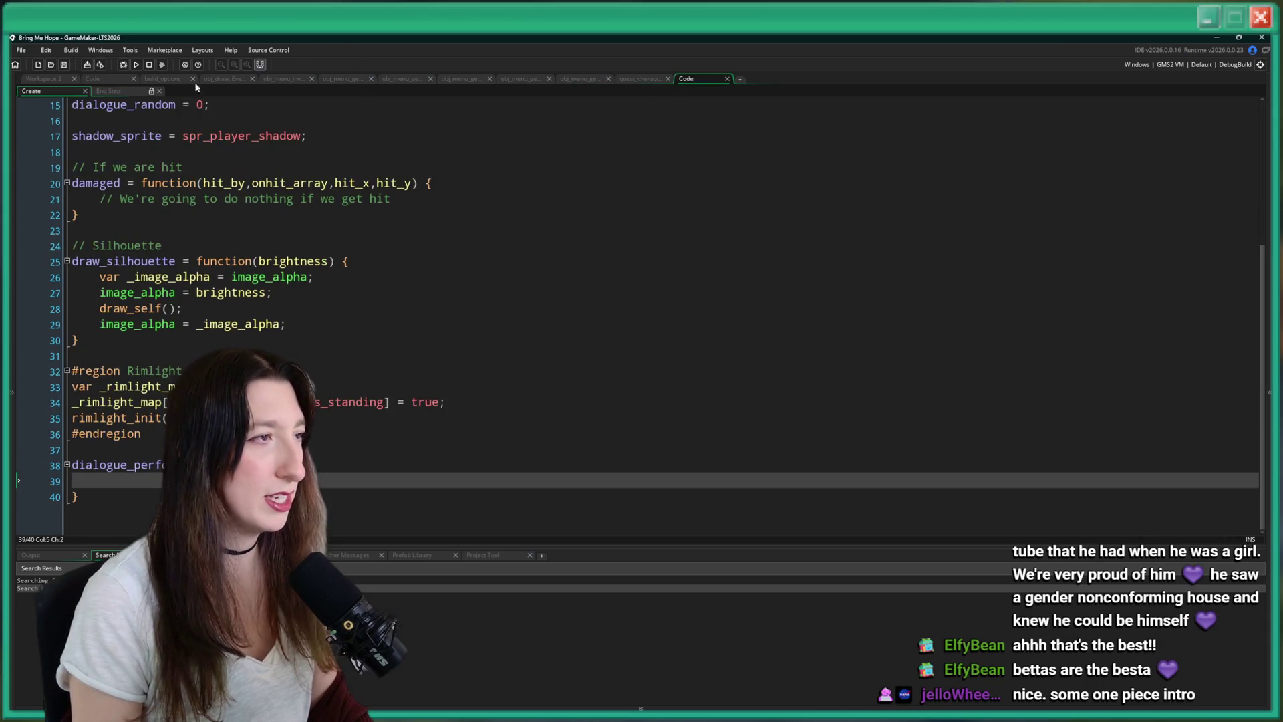
In the object workspace, select Sailor Crab's Step code that fills the items and opens the menu.
click(42, 80)
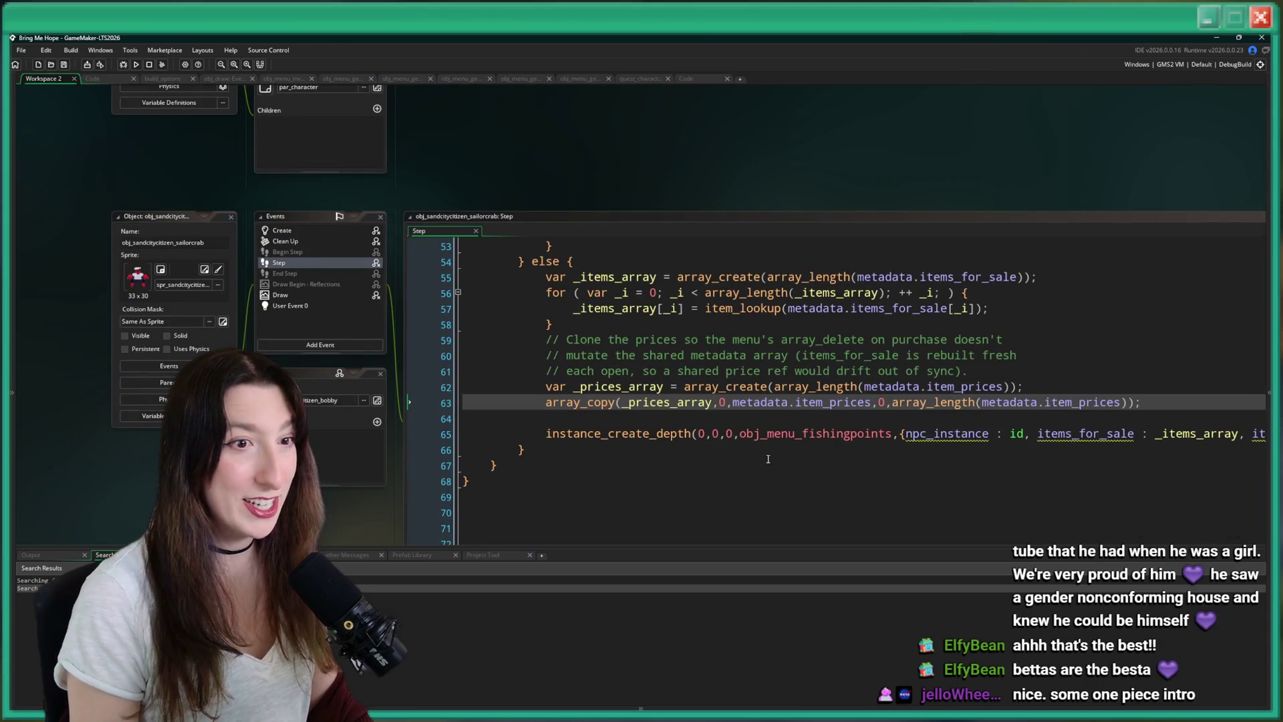
scroll(768, 459, up, 4)
scroll(543, 474, down, 3)
click(805, 478)
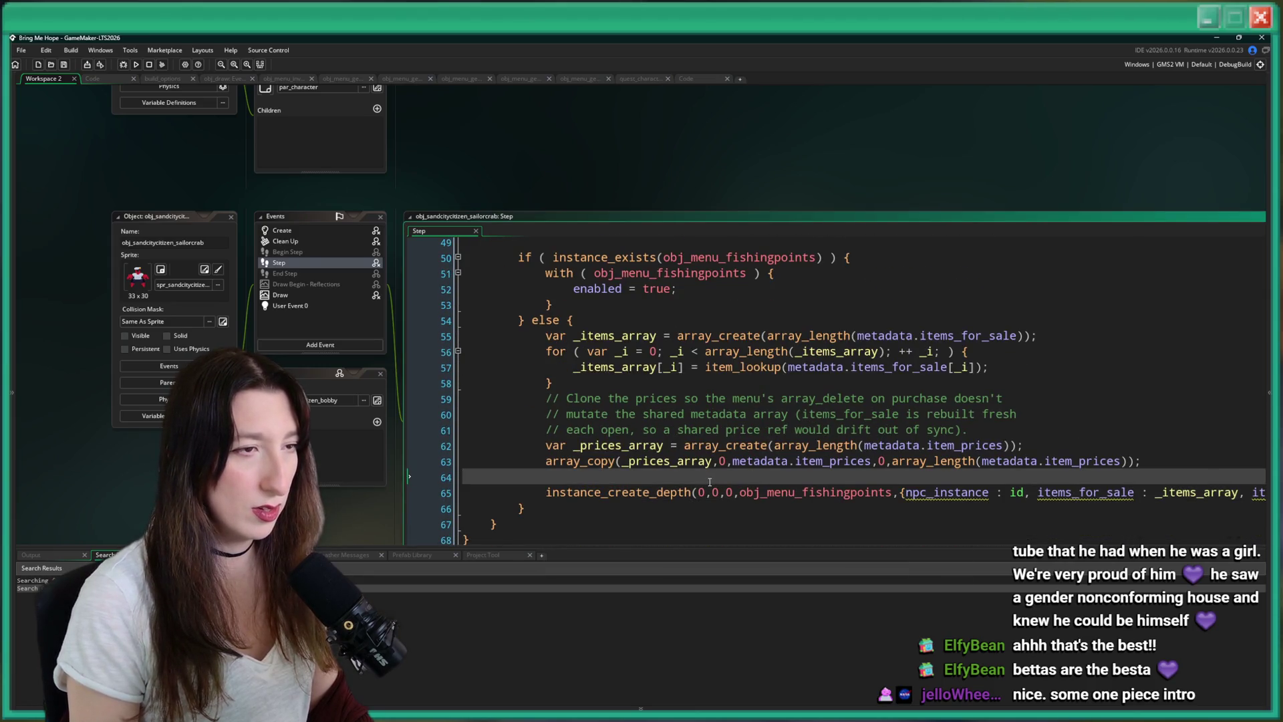
click(843, 257)
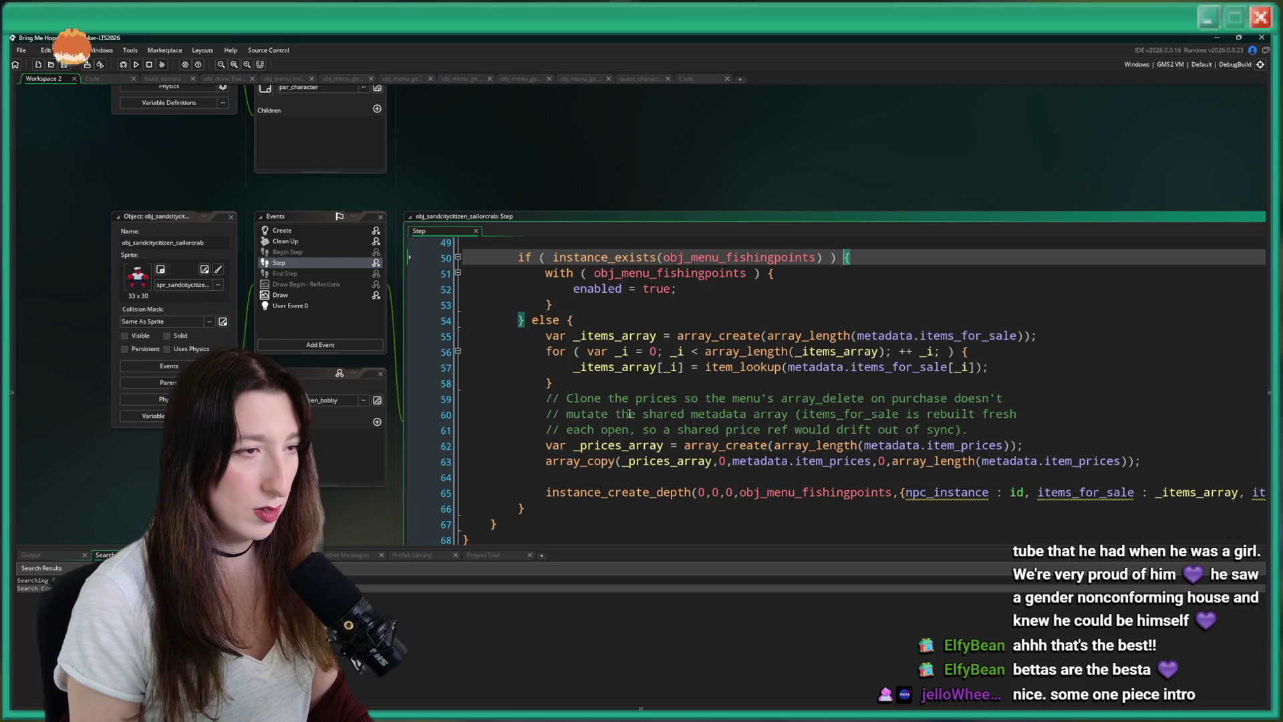
mouse_move(528, 509)
mouse_down()
mouse_move(545, 493)
mouse_move(541, 350)
mouse_move(518, 257)
mouse_up()
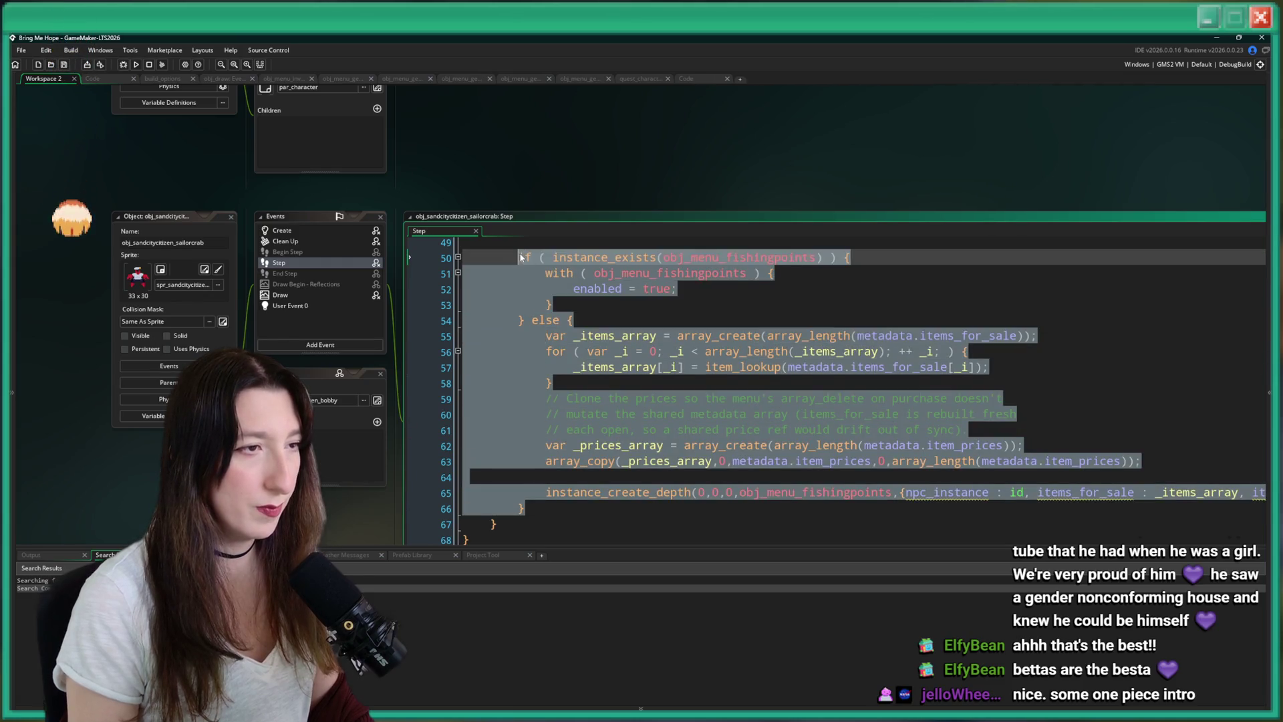
Open Jams's Step code in an enlarged window beside Sailor Crab's code.
scroll(588, 448, down, 5)
double_click(356, 284)
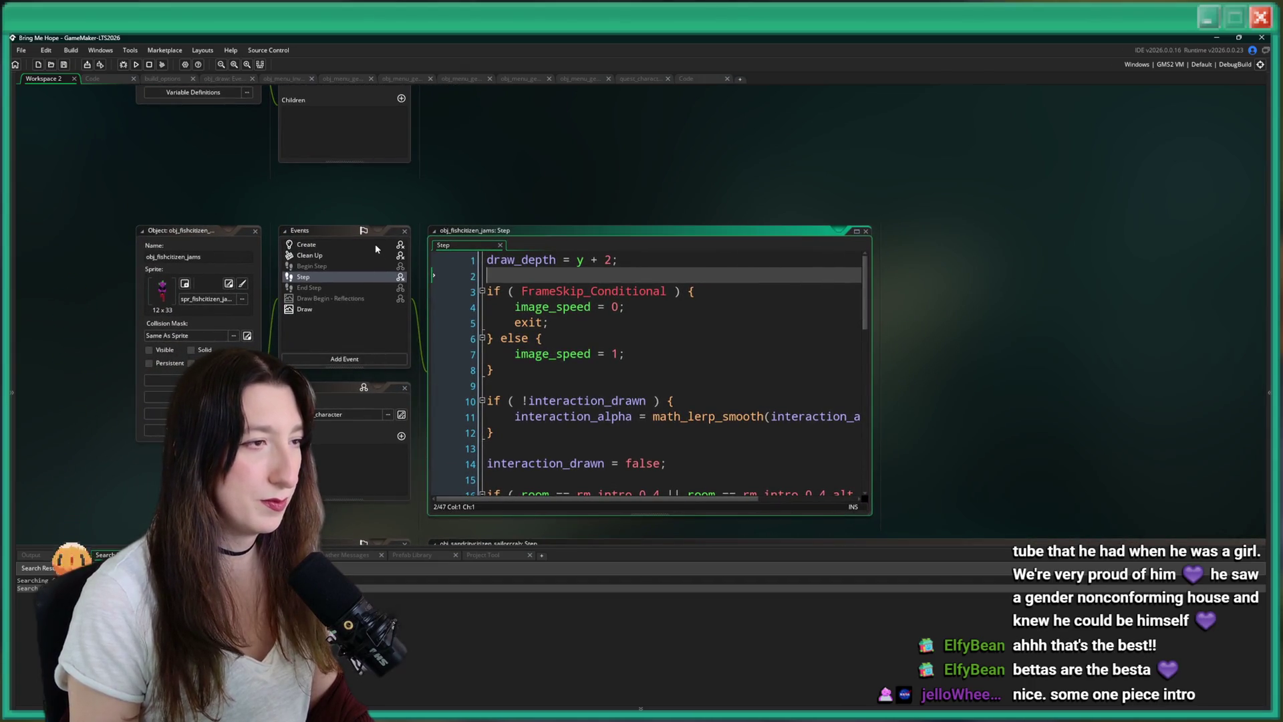
click(378, 247)
click(561, 306)
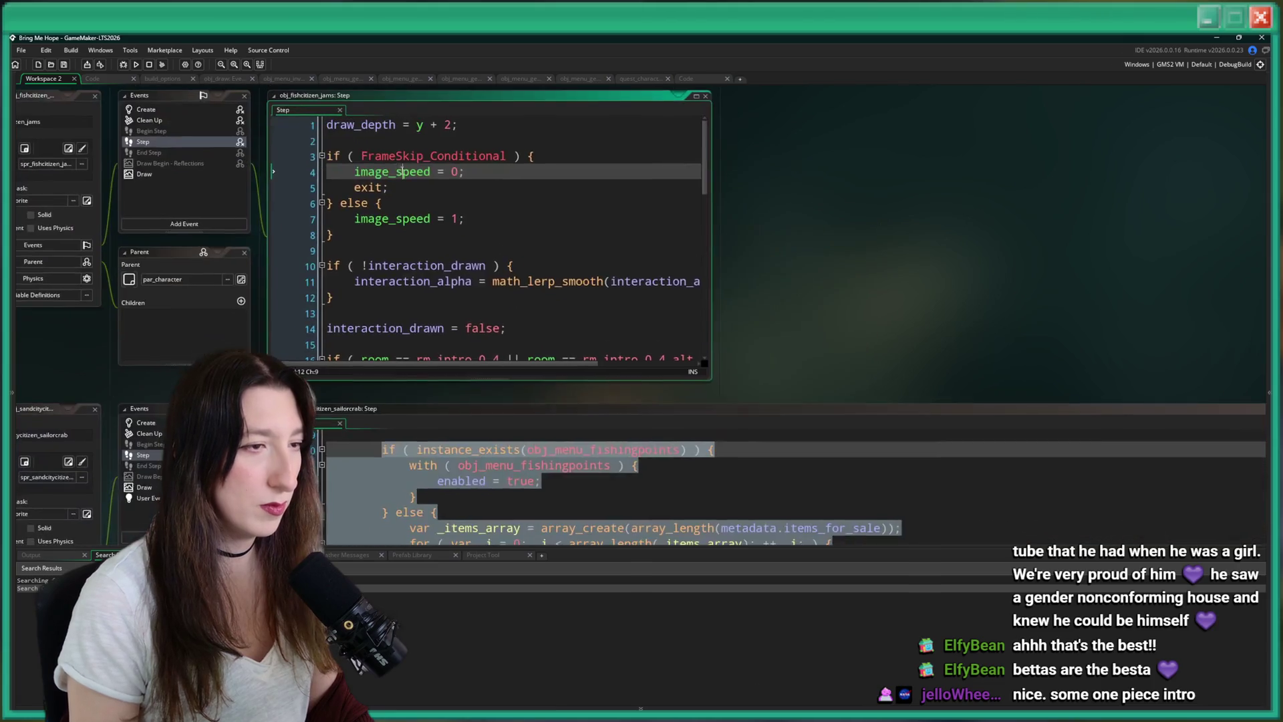
mouse_move(709, 382)
mouse_down()
mouse_move(873, 588)
mouse_move(1031, 607)
mouse_up()
key(Down)
key(Down)
key(Down)
click(691, 403)
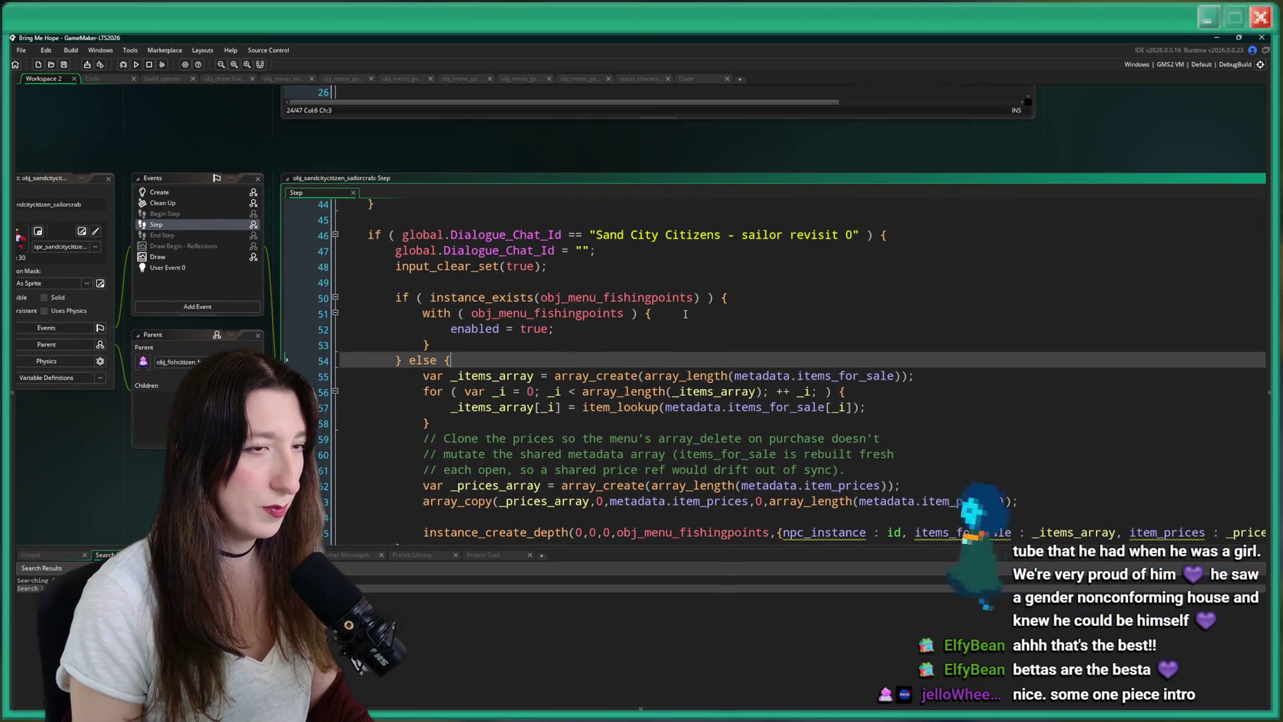
Examine Sailor Crab's revisit dialogue check and the shop block's closing brace.
click(879, 240)
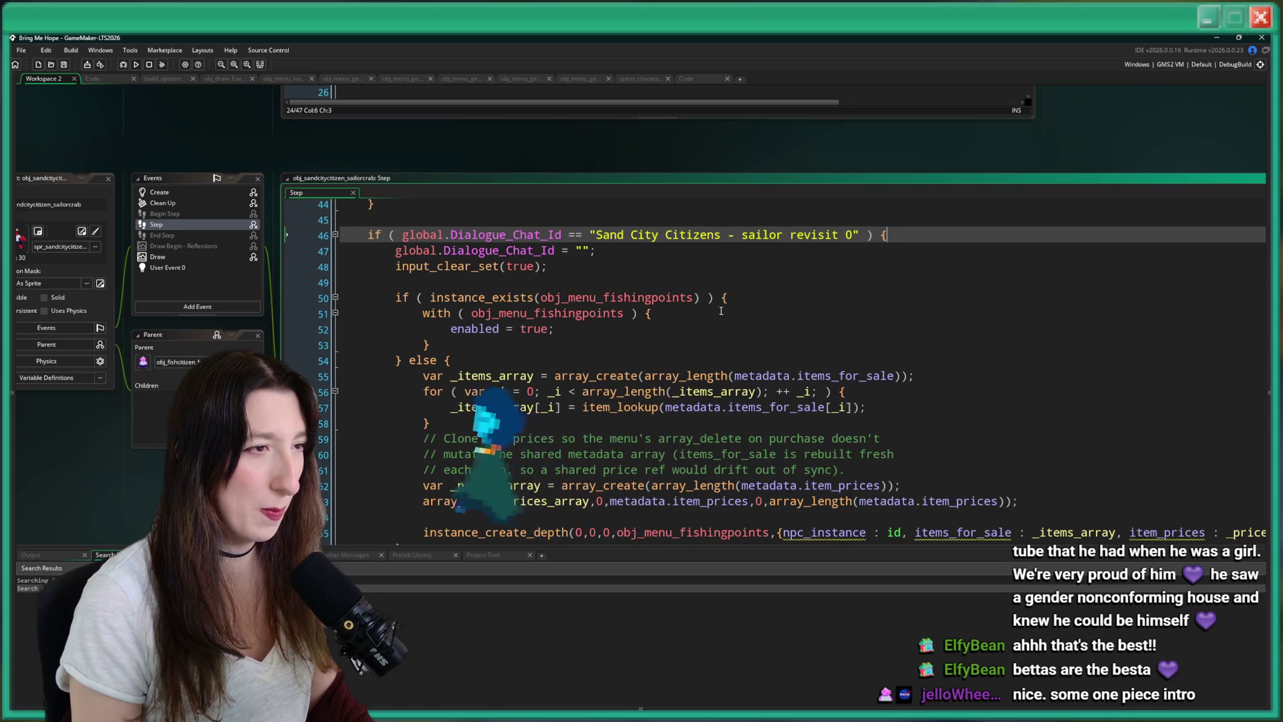
scroll(700, 494, down, 1)
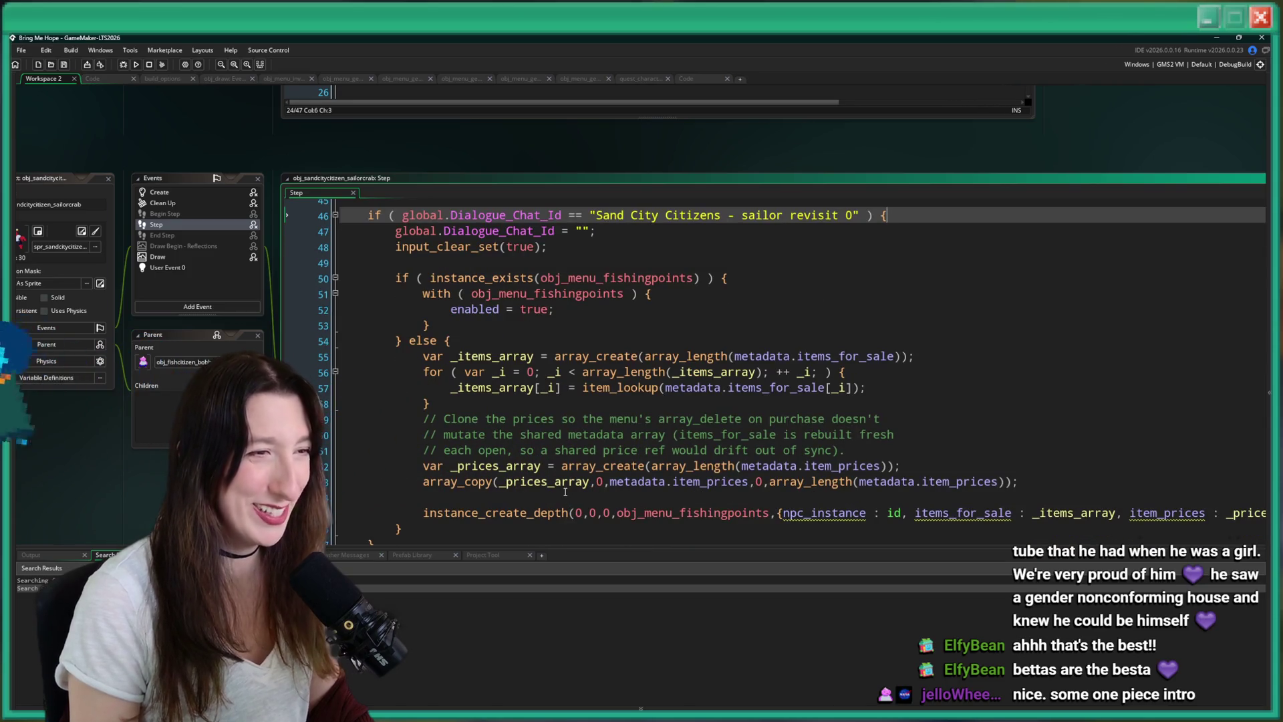
scroll(602, 267, up, 2)
click(580, 310)
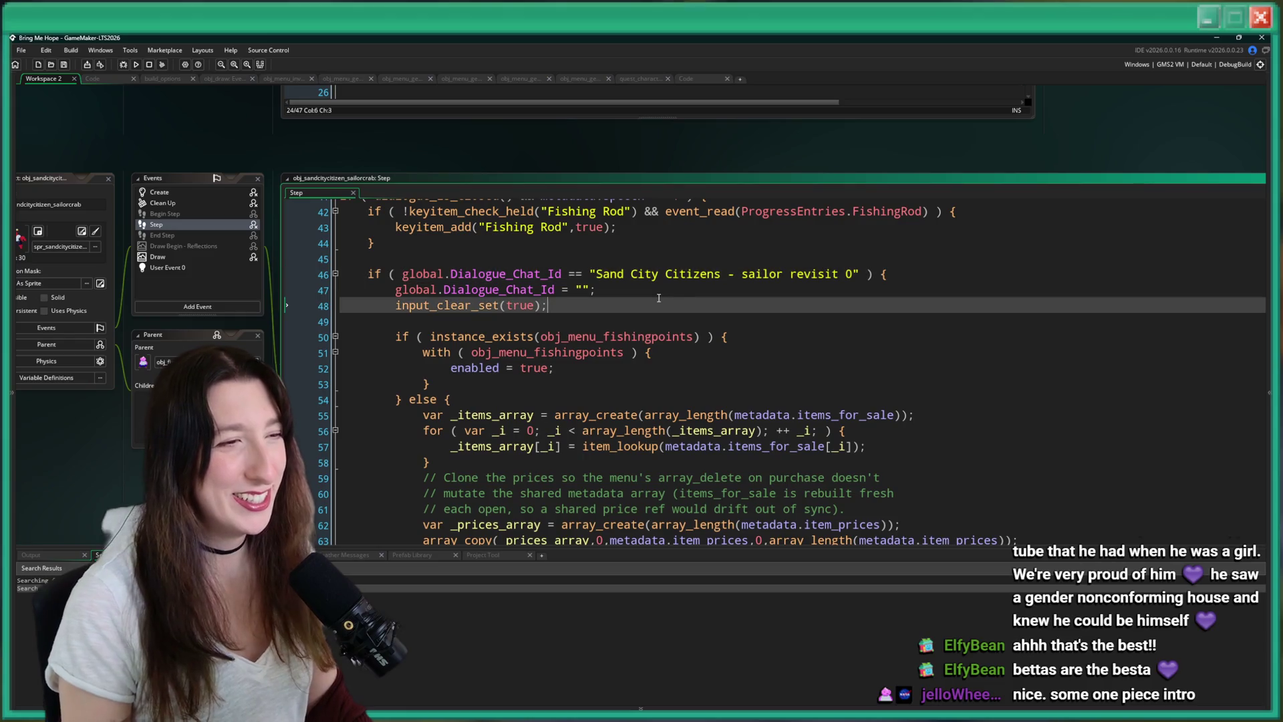
scroll(556, 341, down, 2)
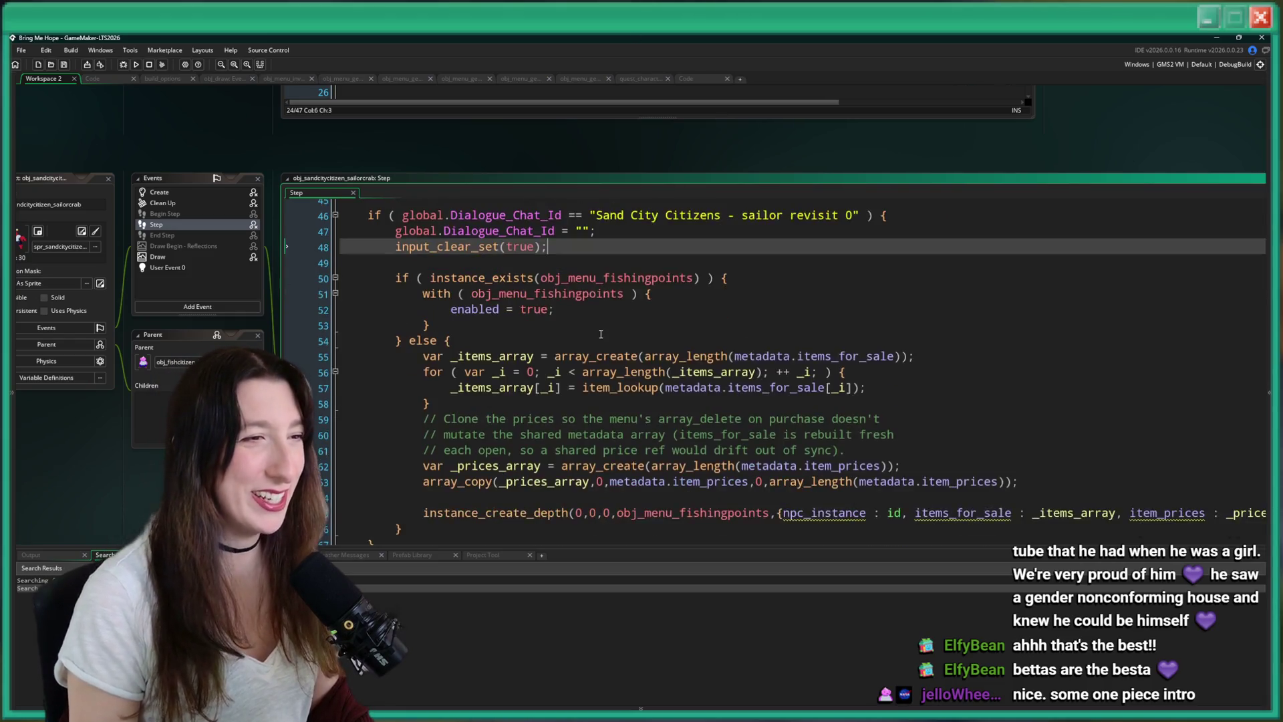
scroll(555, 341, up, 2)
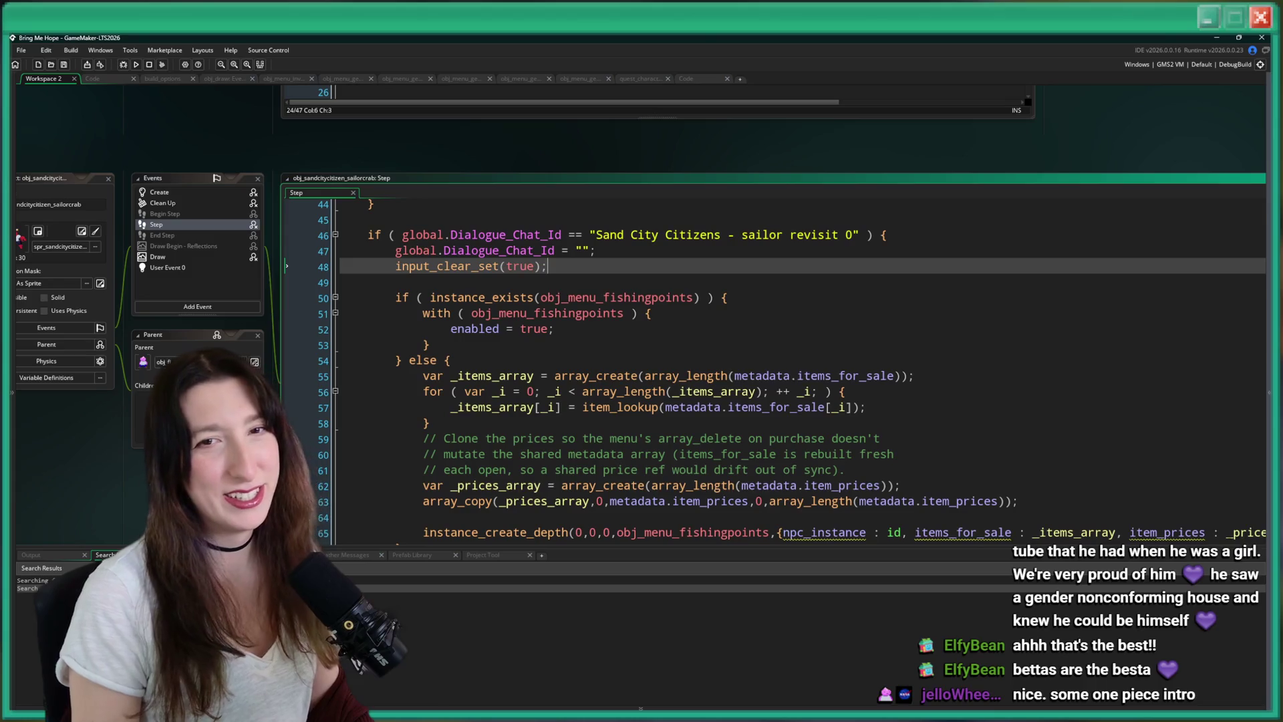
scroll(456, 428, down, 3)
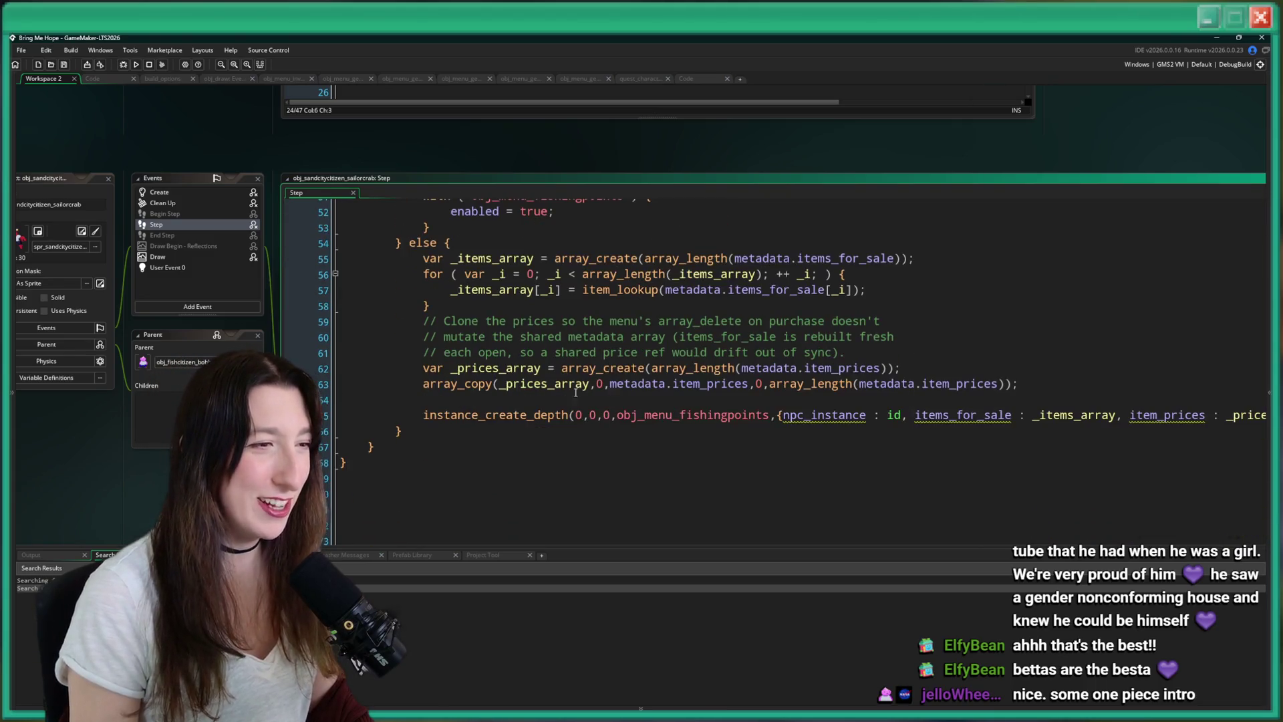
click(456, 428)
drag(459, 424, 455, 257)
click(659, 326)
Select and copy Sailor Crab's array setup and menu-opening lines.
scroll(659, 326, up, 1)
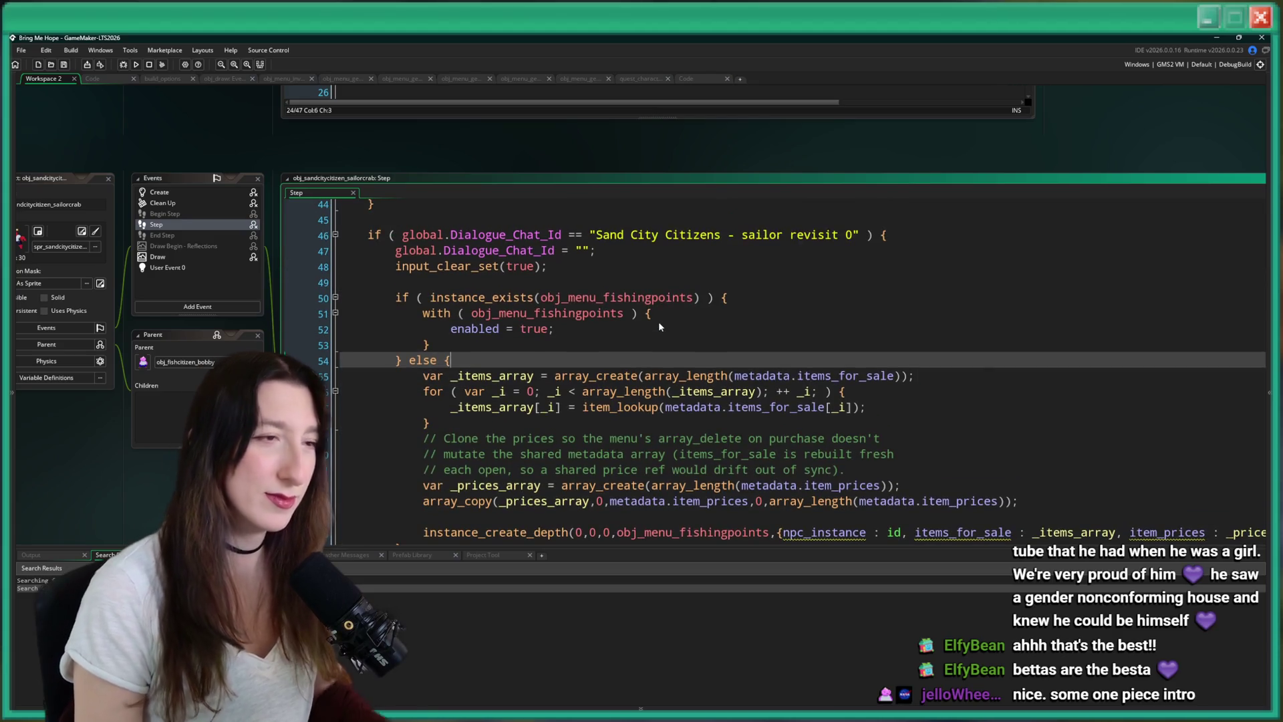
scroll(659, 322, up, 1)
scroll(659, 322, down, 2)
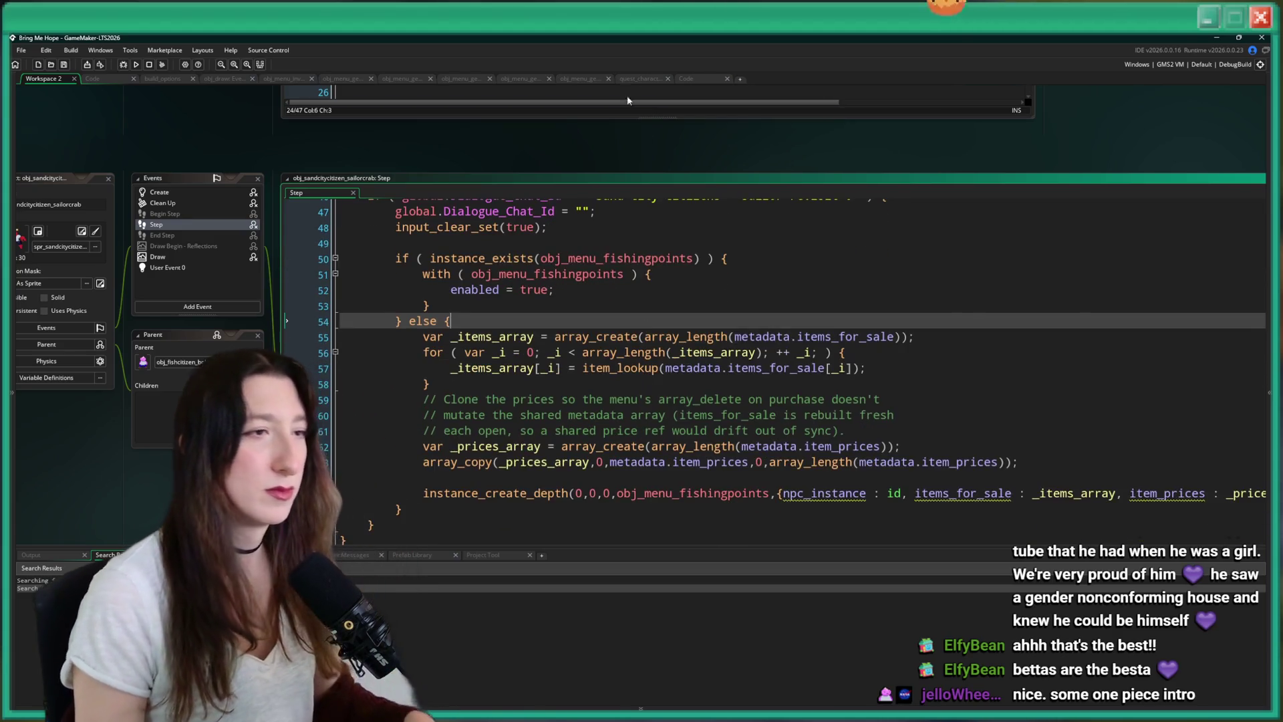
scroll(467, 401, up, 1)
scroll(422, 516, down, 1)
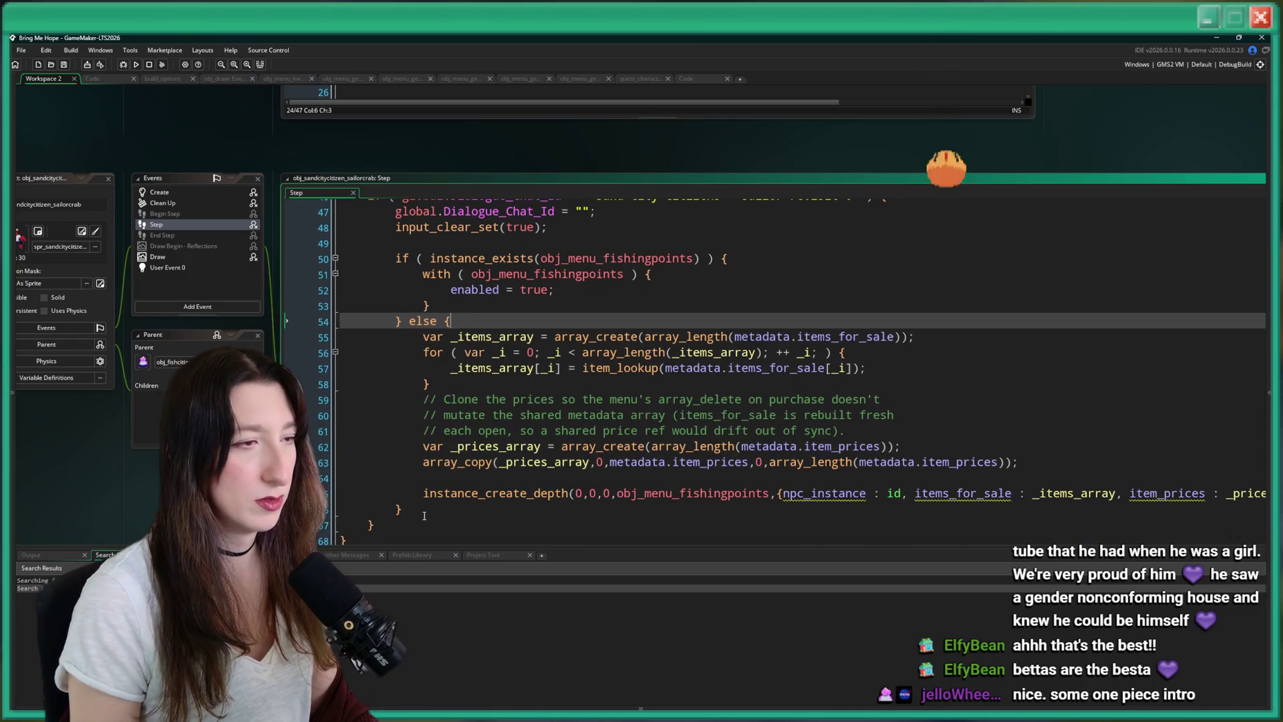
click(1249, 493)
mouse_move(1249, 493)
mouse_down()
mouse_move(321, 461)
mouse_move(314, 322)
mouse_move(270, 337)
mouse_up()
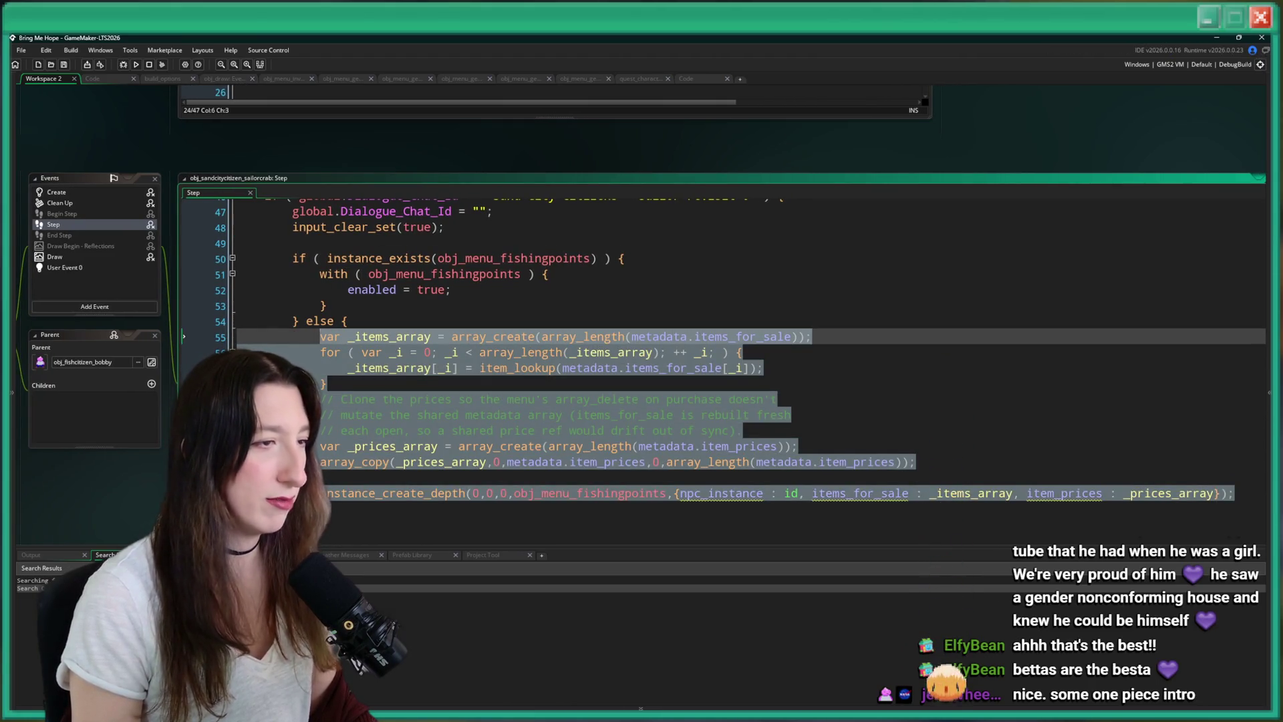
scroll(260, 328, up, 5)
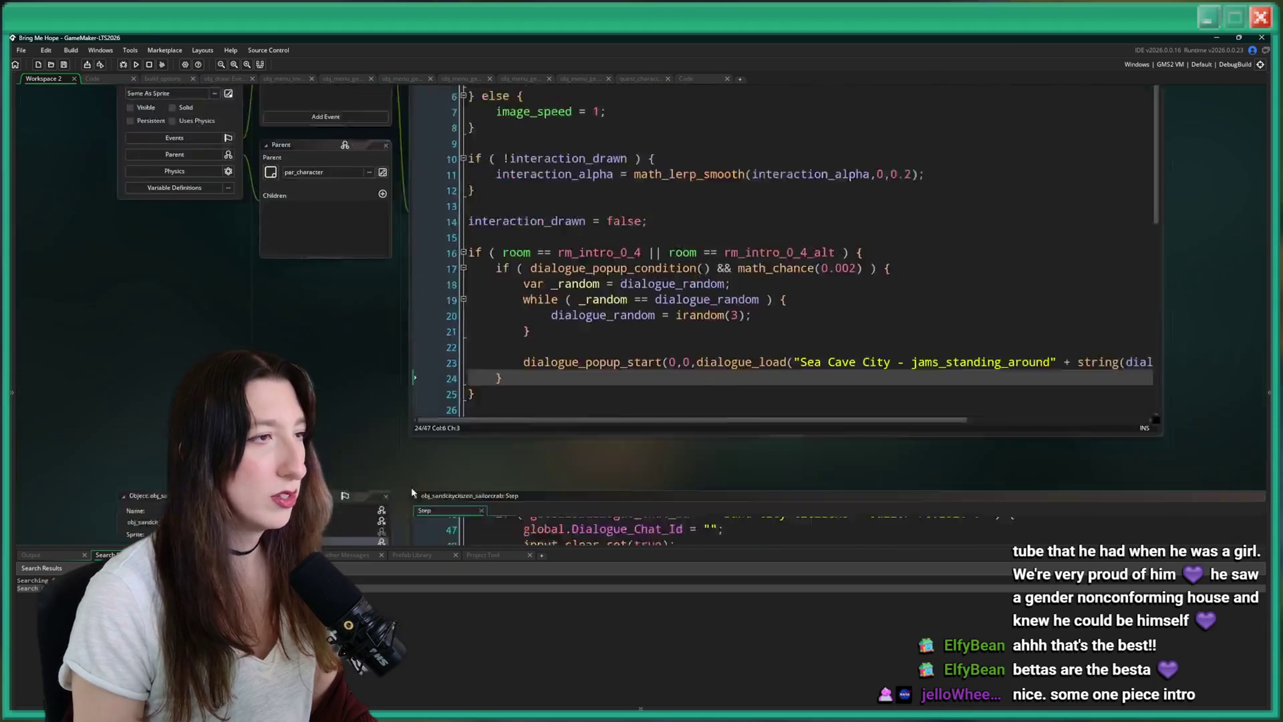
Paste the shop code into Jams's dialogue_perform, unindent it, rename the menu to gemstore, and save.
double_click(234, 130)
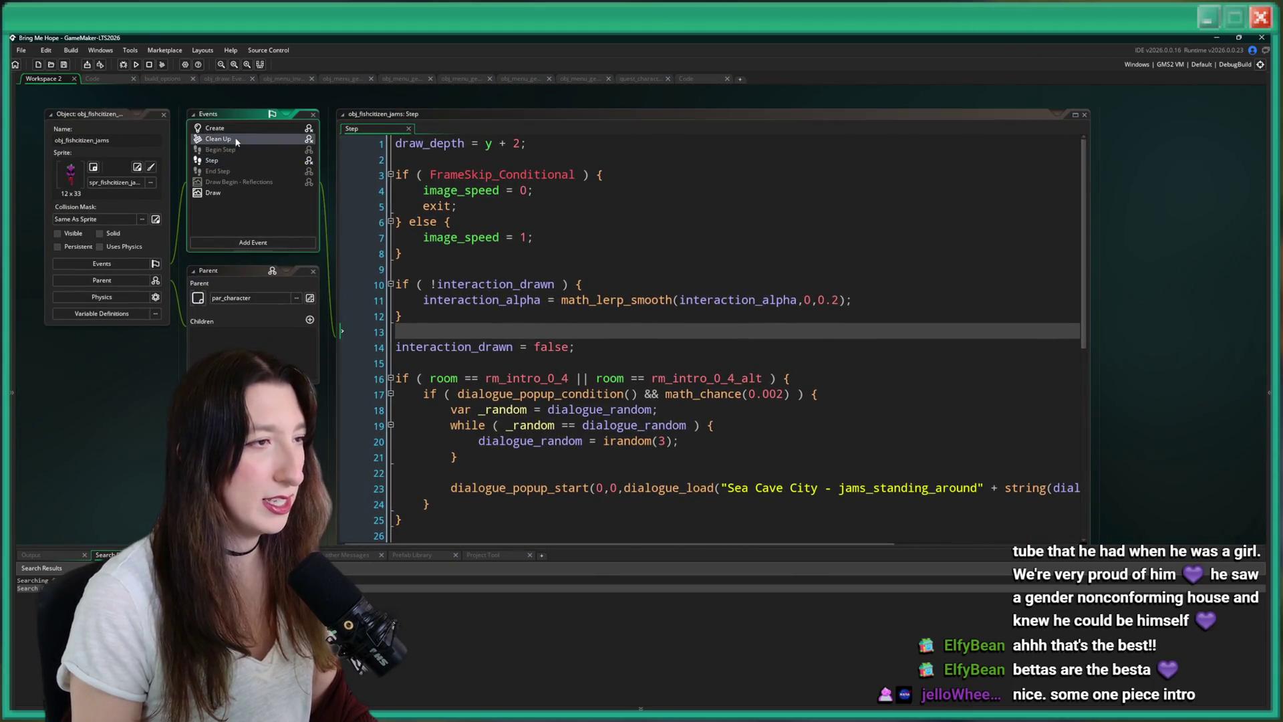
key(ctrl+v)
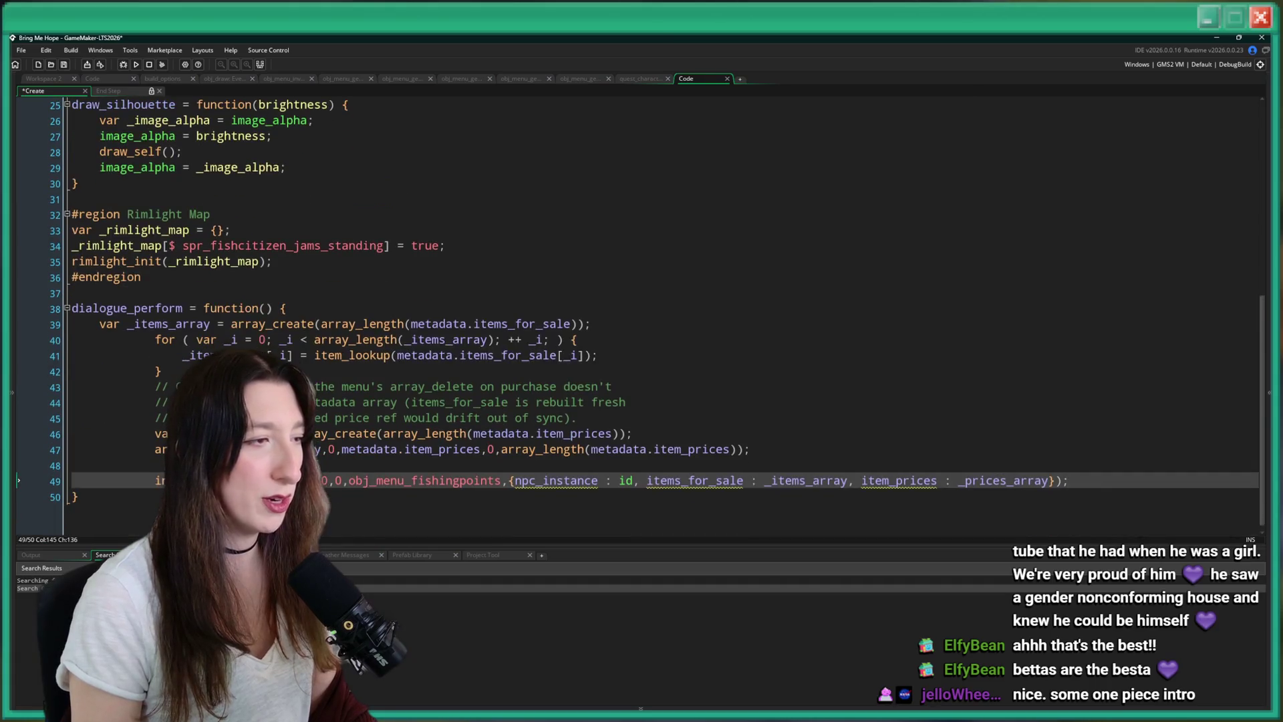
drag(163, 465, 171, 346)
key(shift+Tab)
key(shift+Tab)
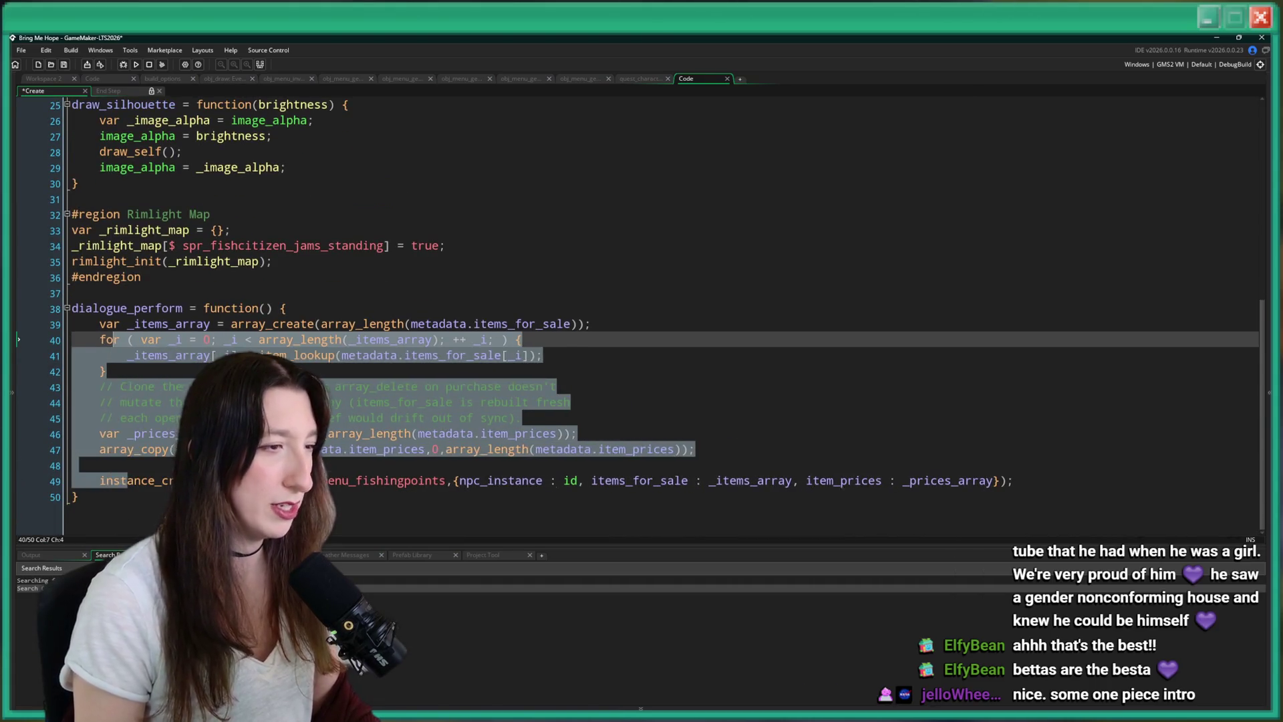
click(355, 481)
text(gemstore)
drag(508, 480, 505, 472)
key(ctrl+s)
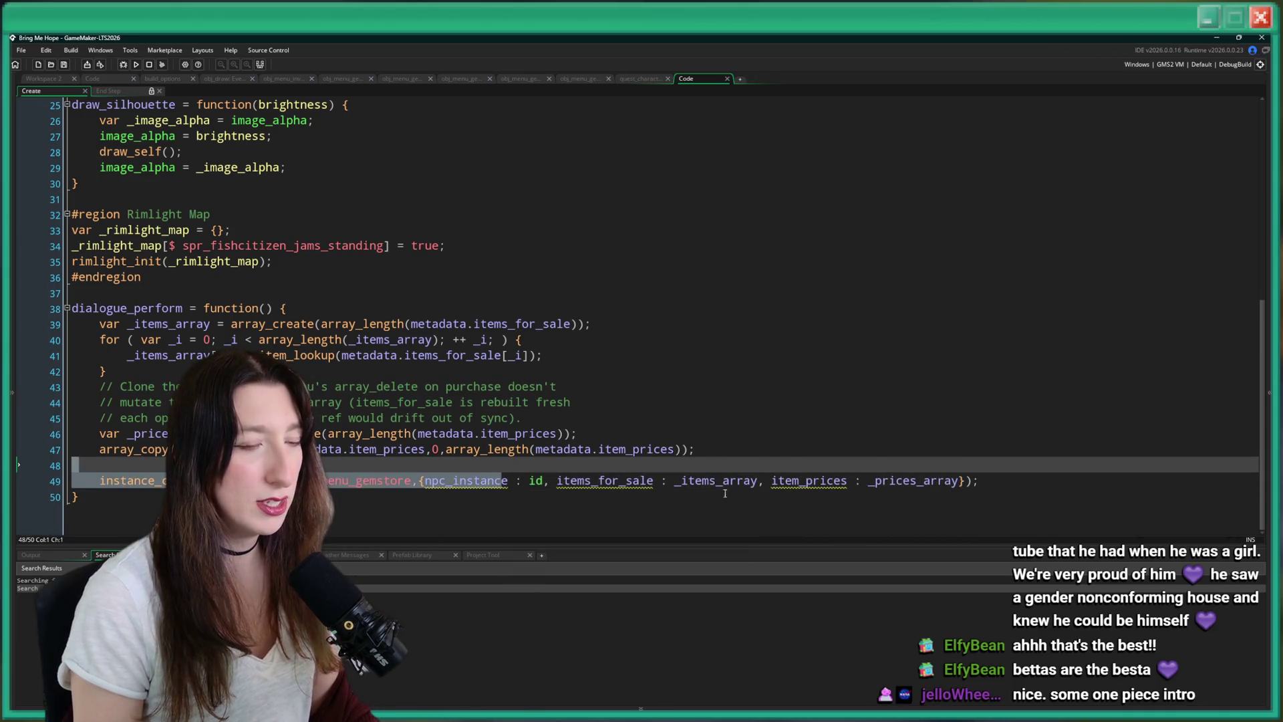
Build and run the game with F5.
click(832, 481)
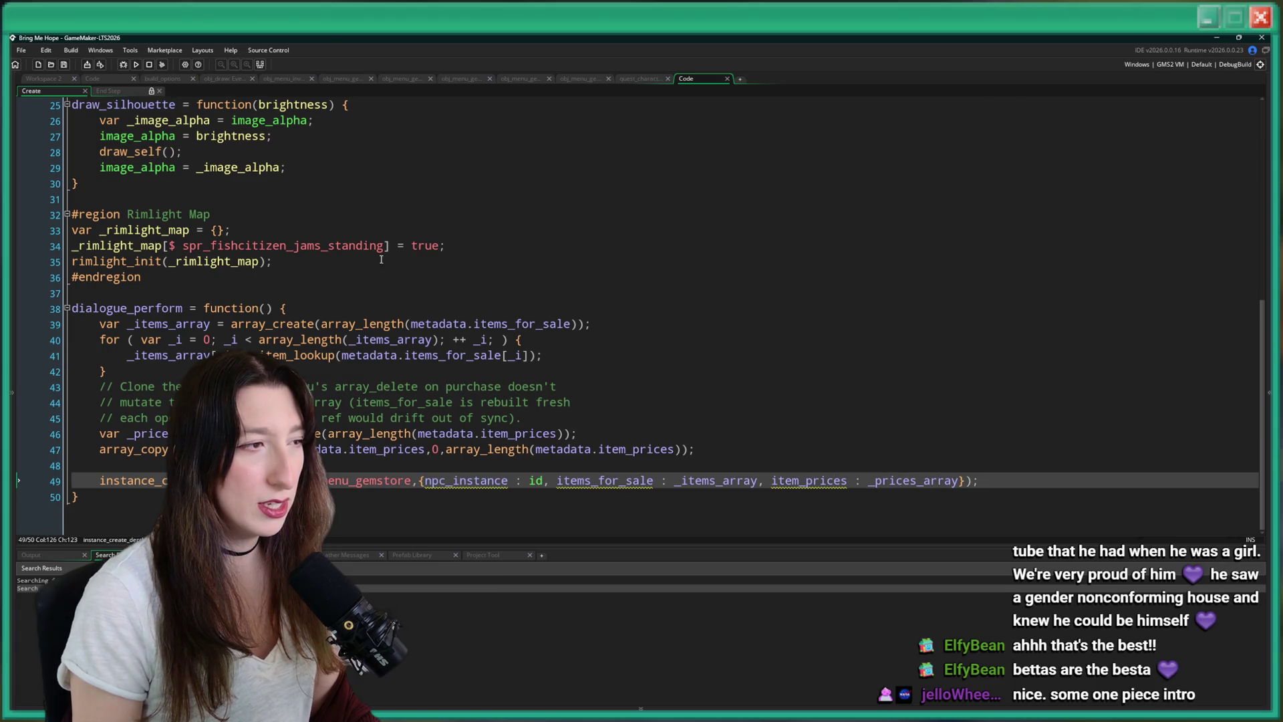
click(563, 340)
key(F5)
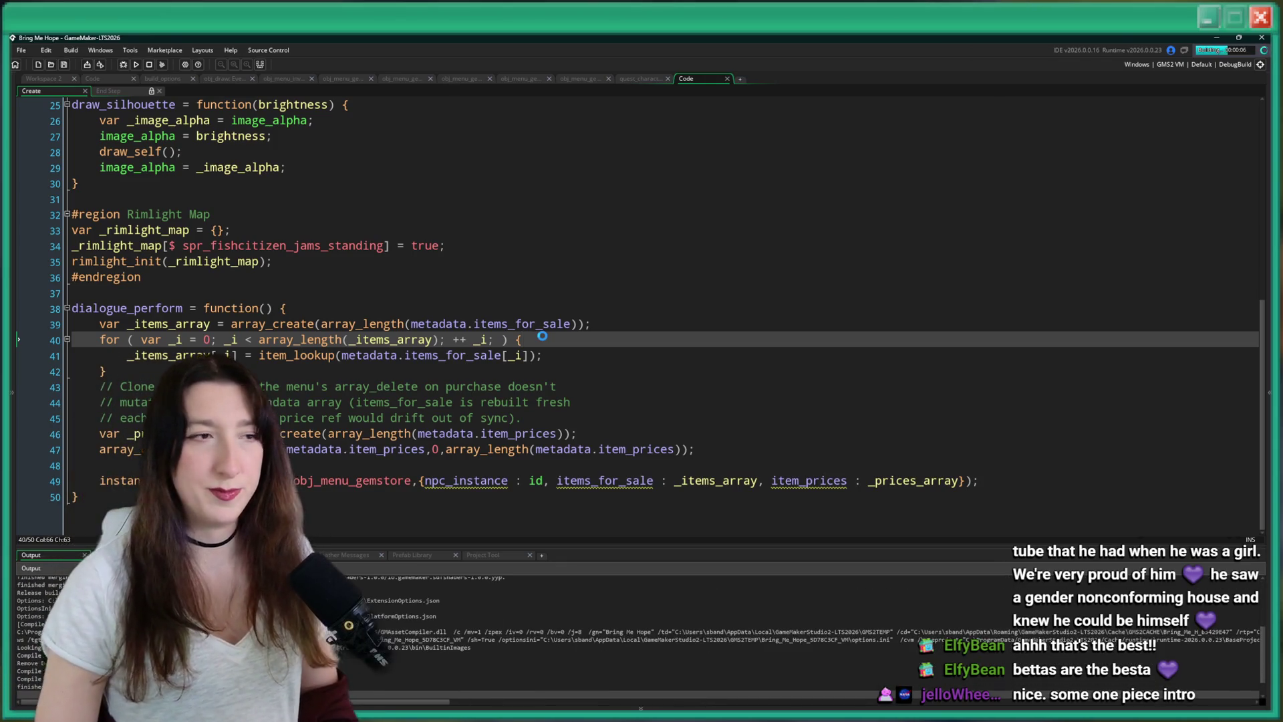
Maximize the Bring Me Hope window, reset all game progress and start a new story game.
scroll(559, 335, up, 9)
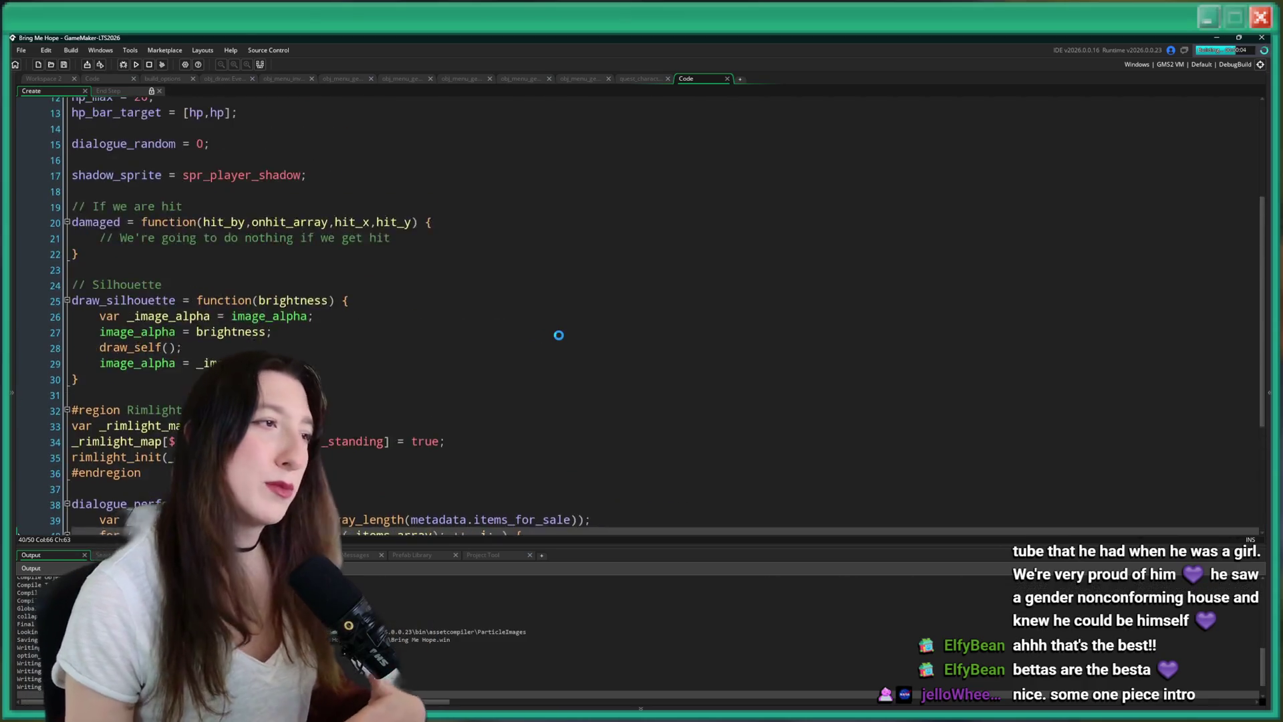
scroll(559, 331, down, 9)
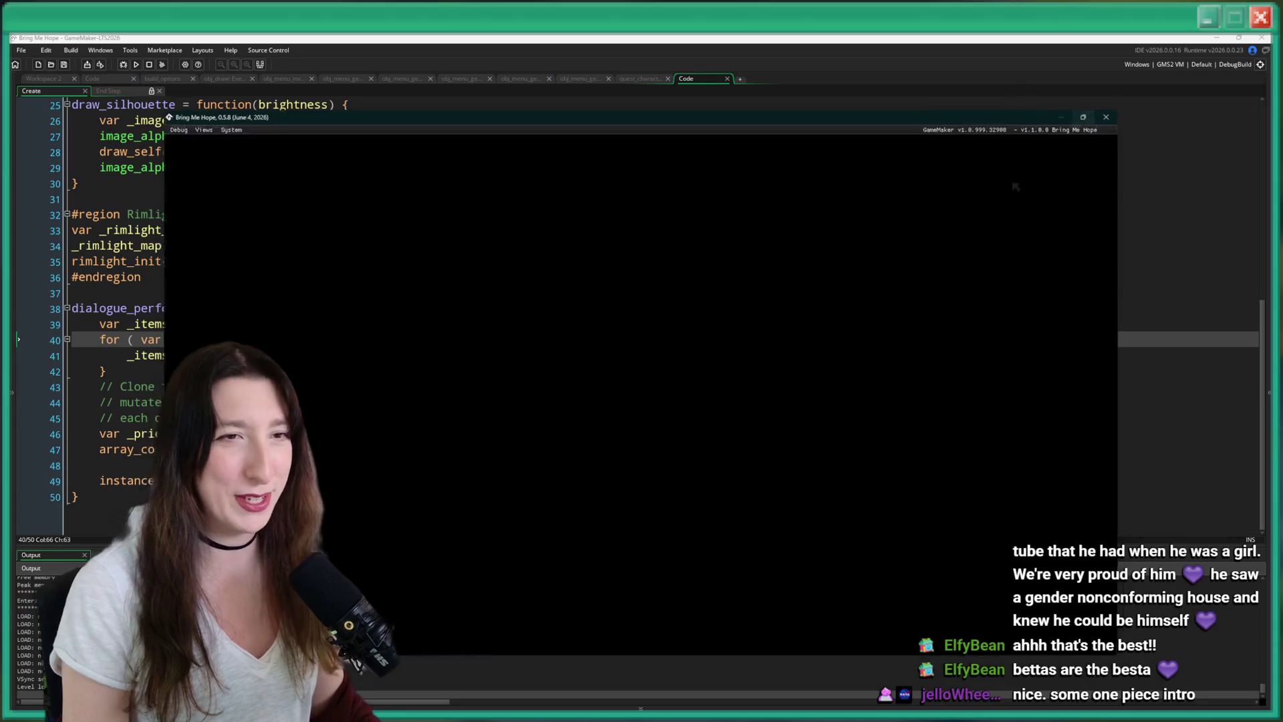
click(1073, 125)
key(Down)
key(Return)
key(Return)
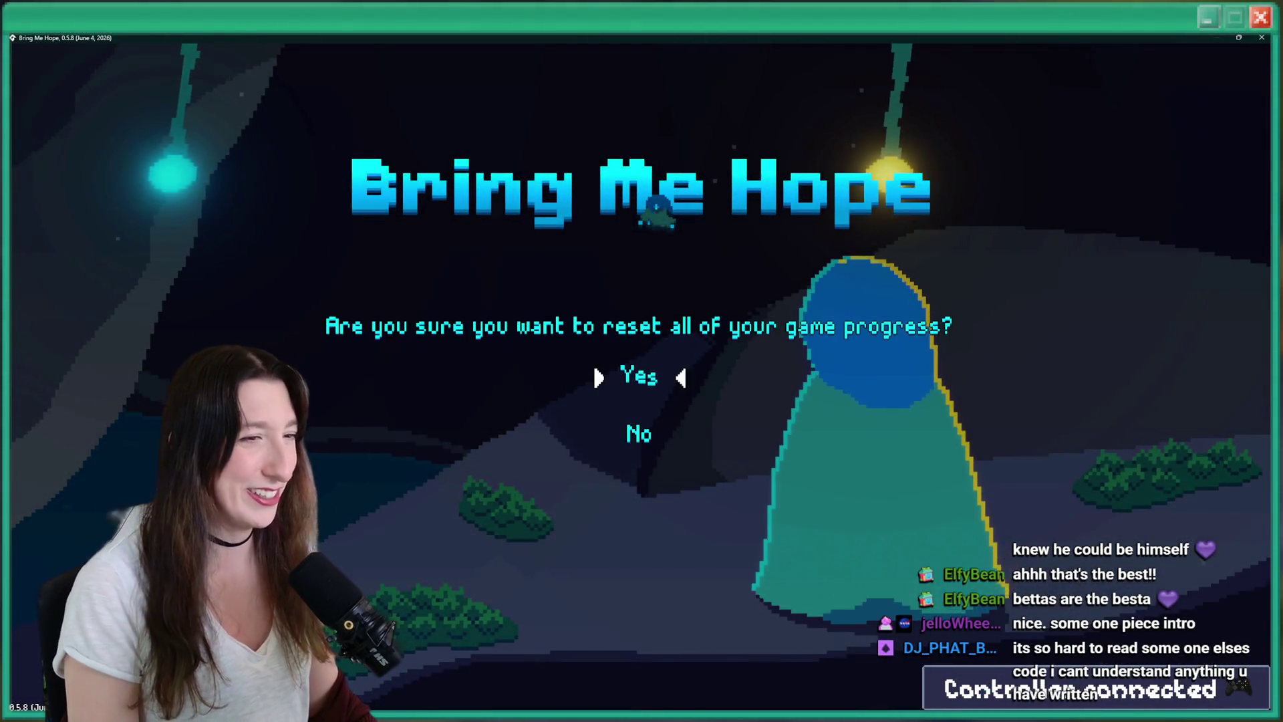
key(Escape)
key(Escape)
key(Up)
key(Return)
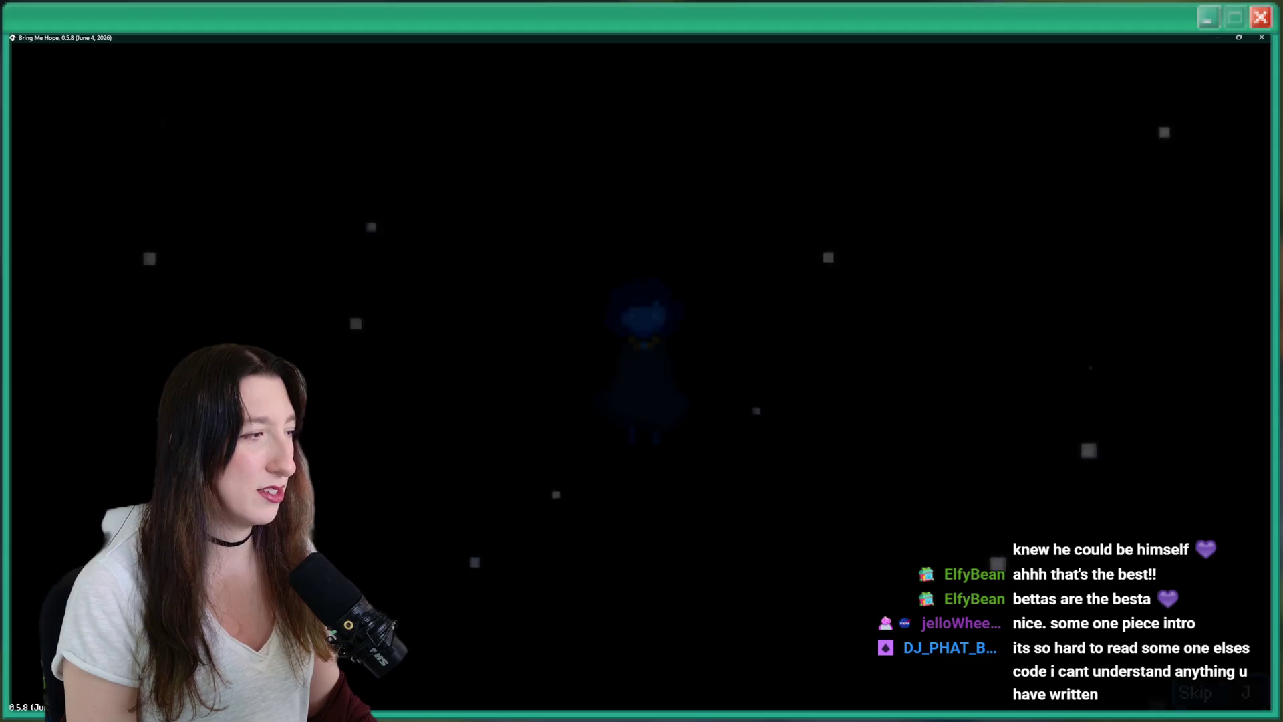
Skip the opening cutscene, glance at the gameplay options from the pause menu, and resume.
key(j)
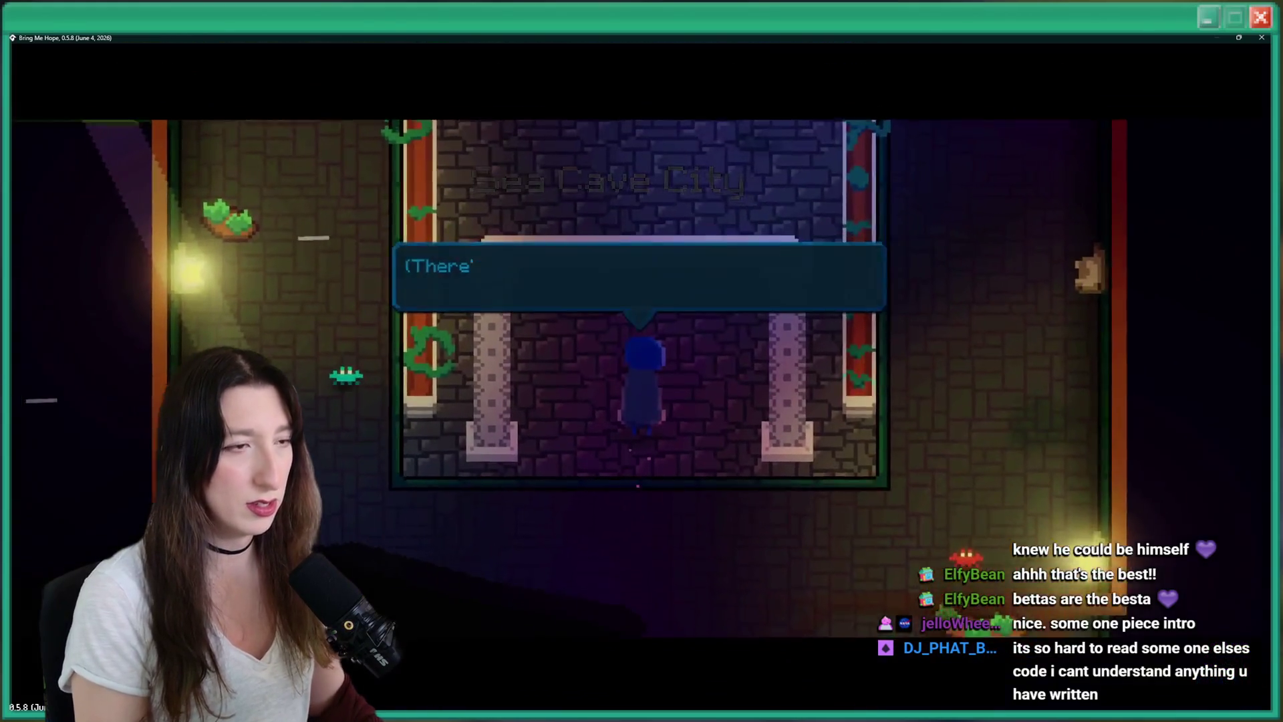
key(Escape)
key(Return)
key(Return)
scroll(468, 374, down, 5)
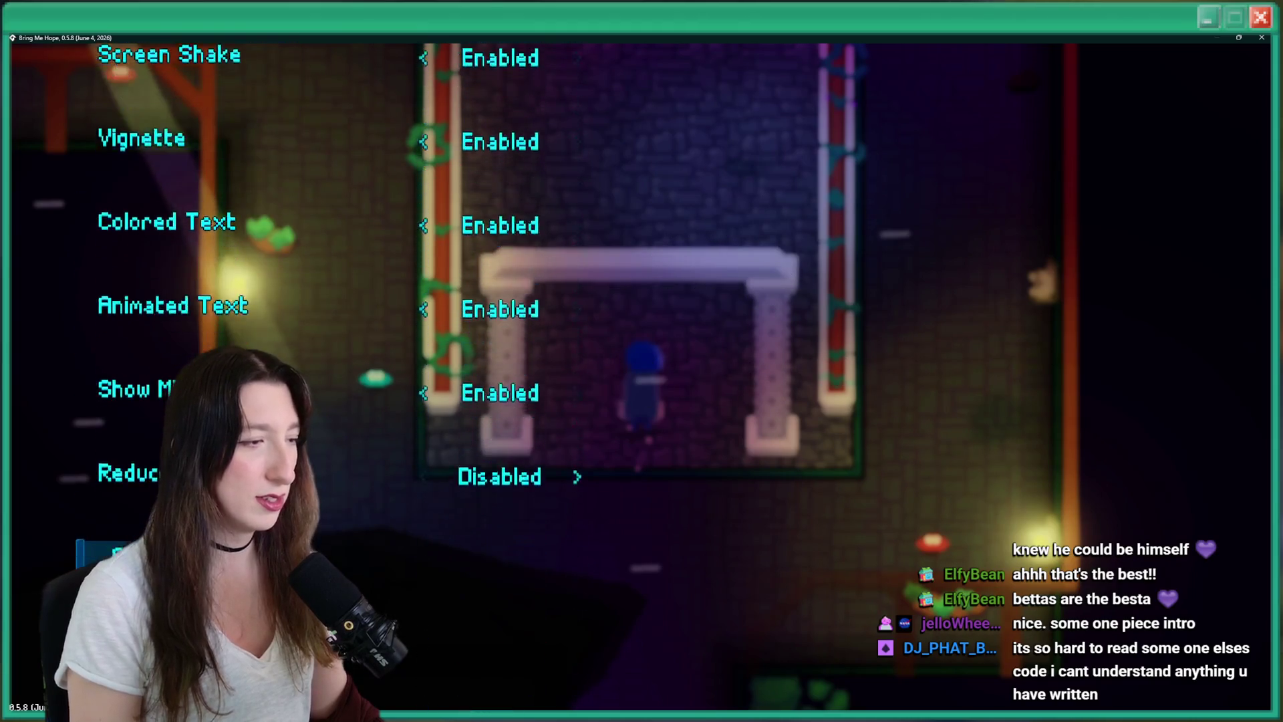
key(Escape)
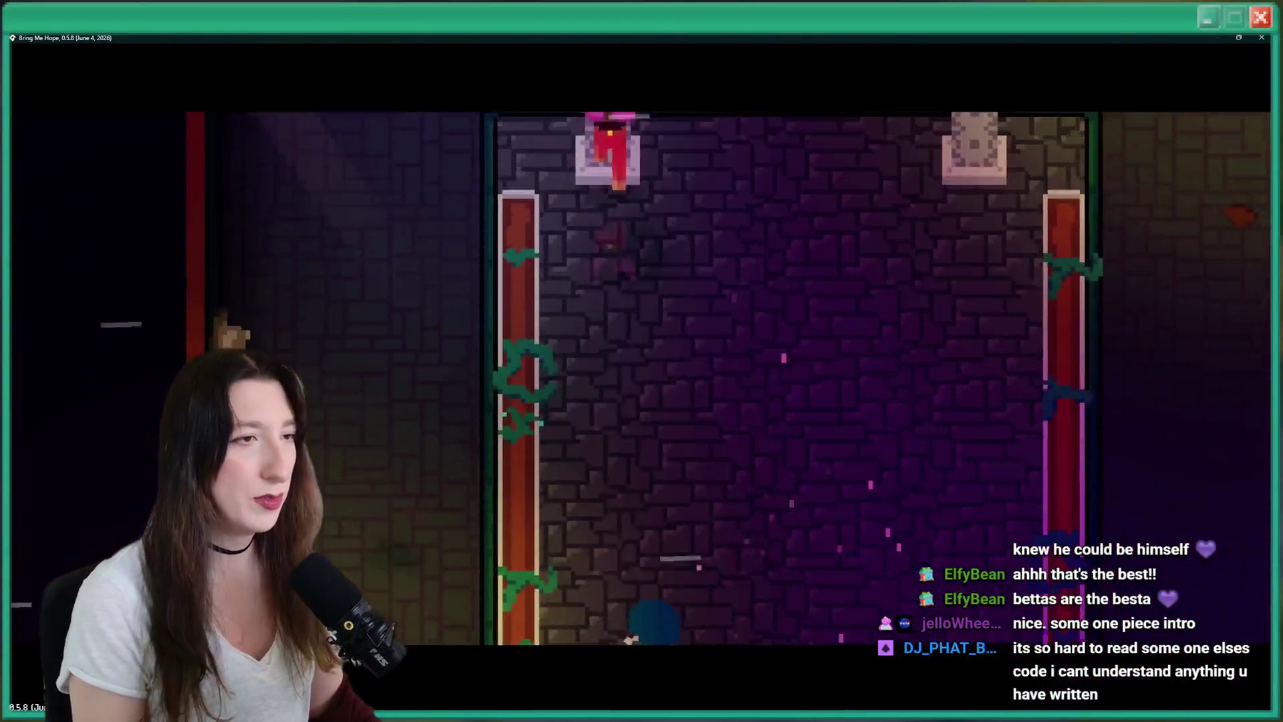
Walk to the pink fish citizen and talk to him, getting only a quarantine complaint.
key(s)
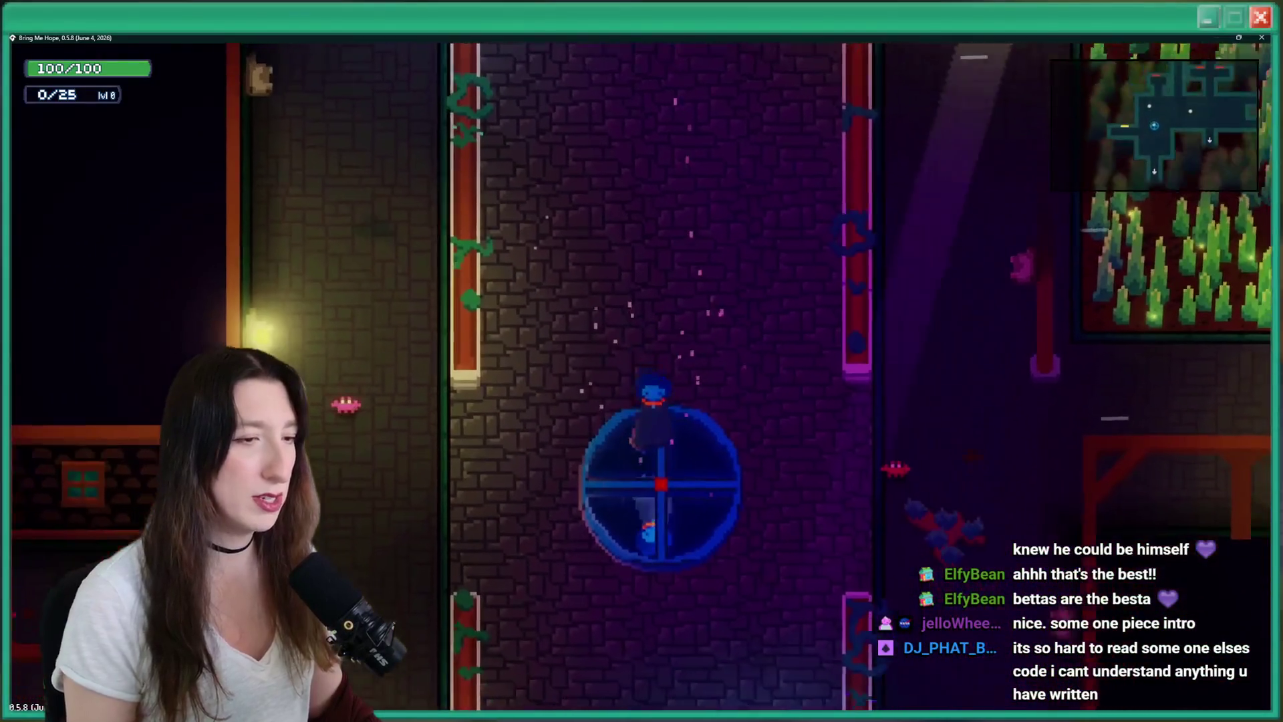
key(w)
key(w)
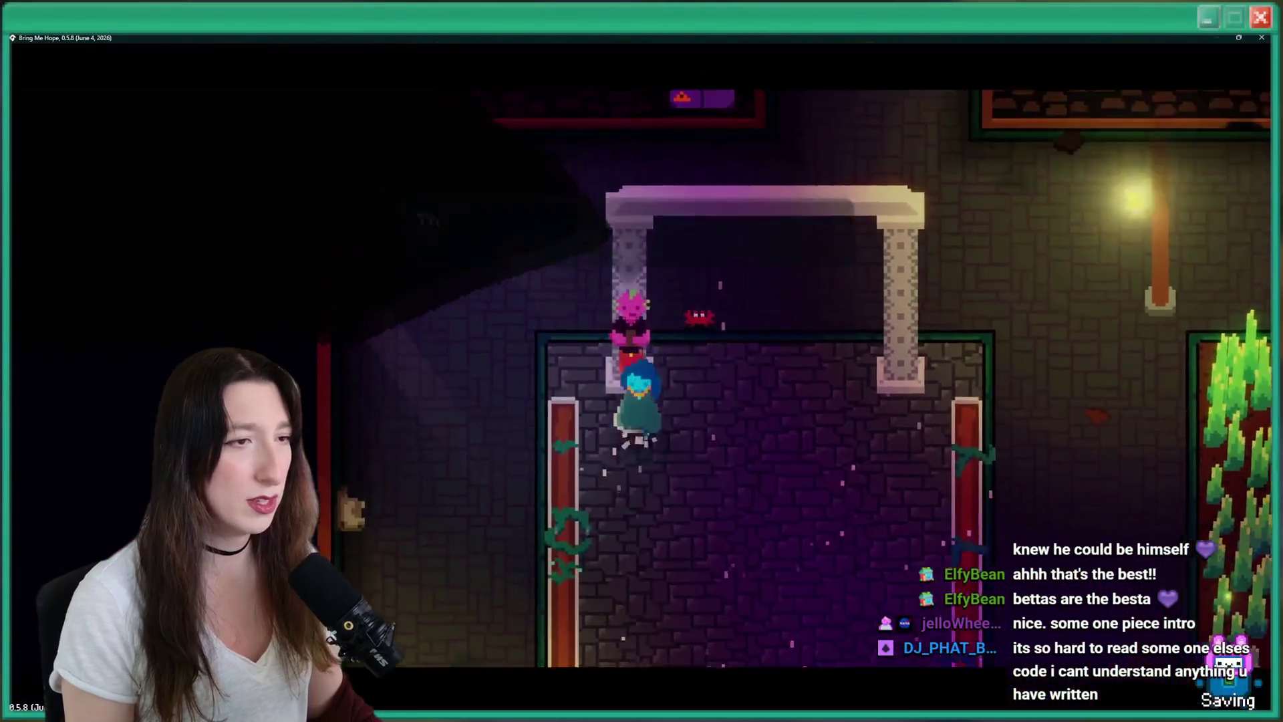
key(e)
key(e)
key(e)
key(e)
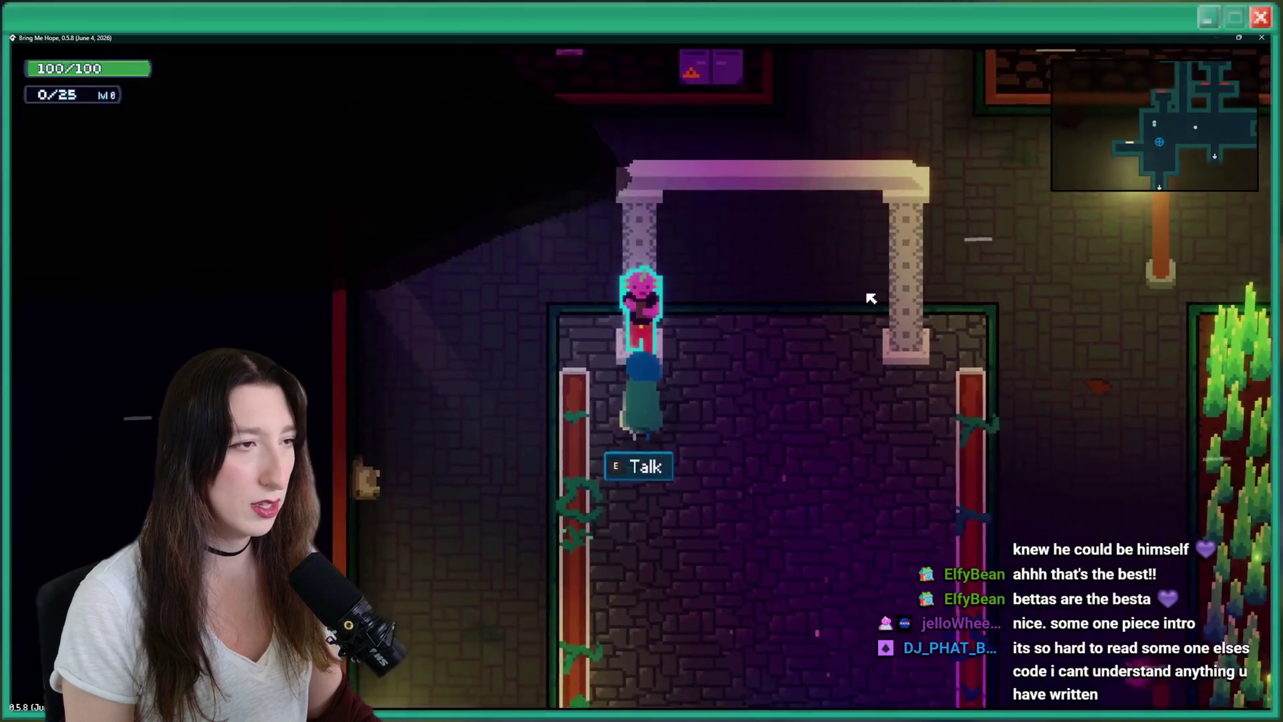
key(e)
key(e)
key(e)
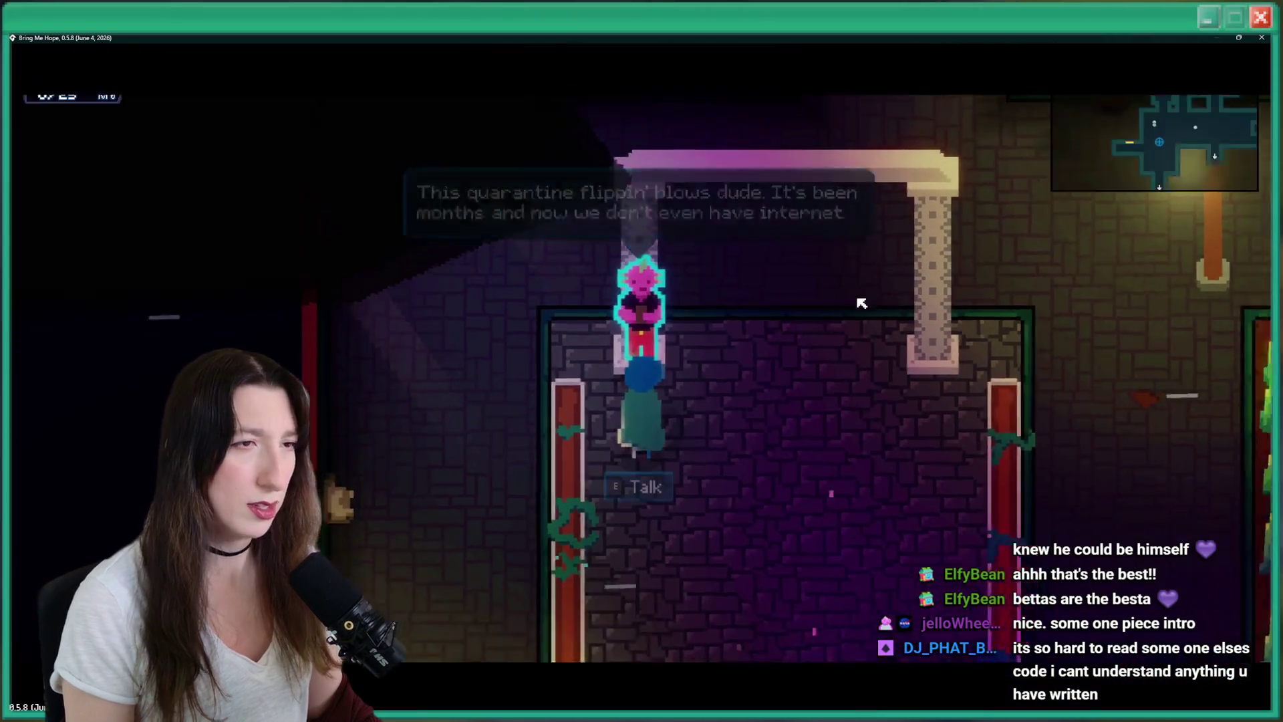
key(e)
key(alt+Tab)
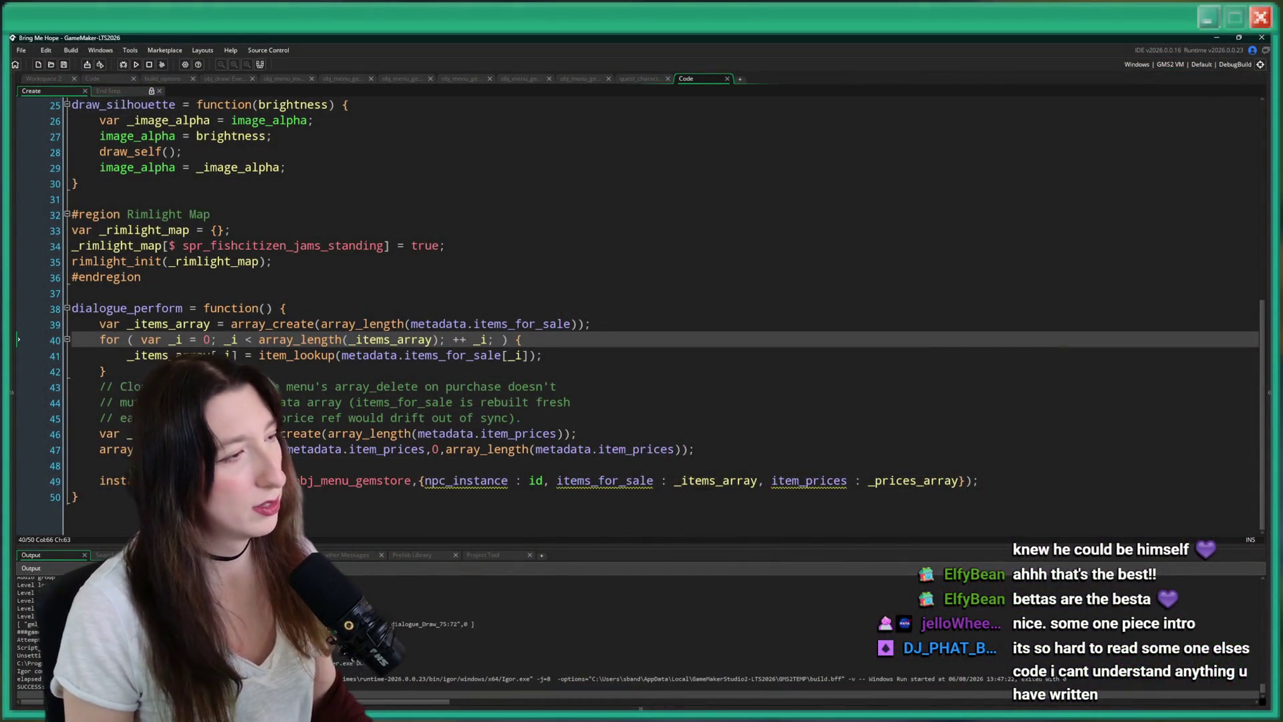
Look over the fish citizen's Step code, then open its Create event code.
click(56, 78)
click(237, 164)
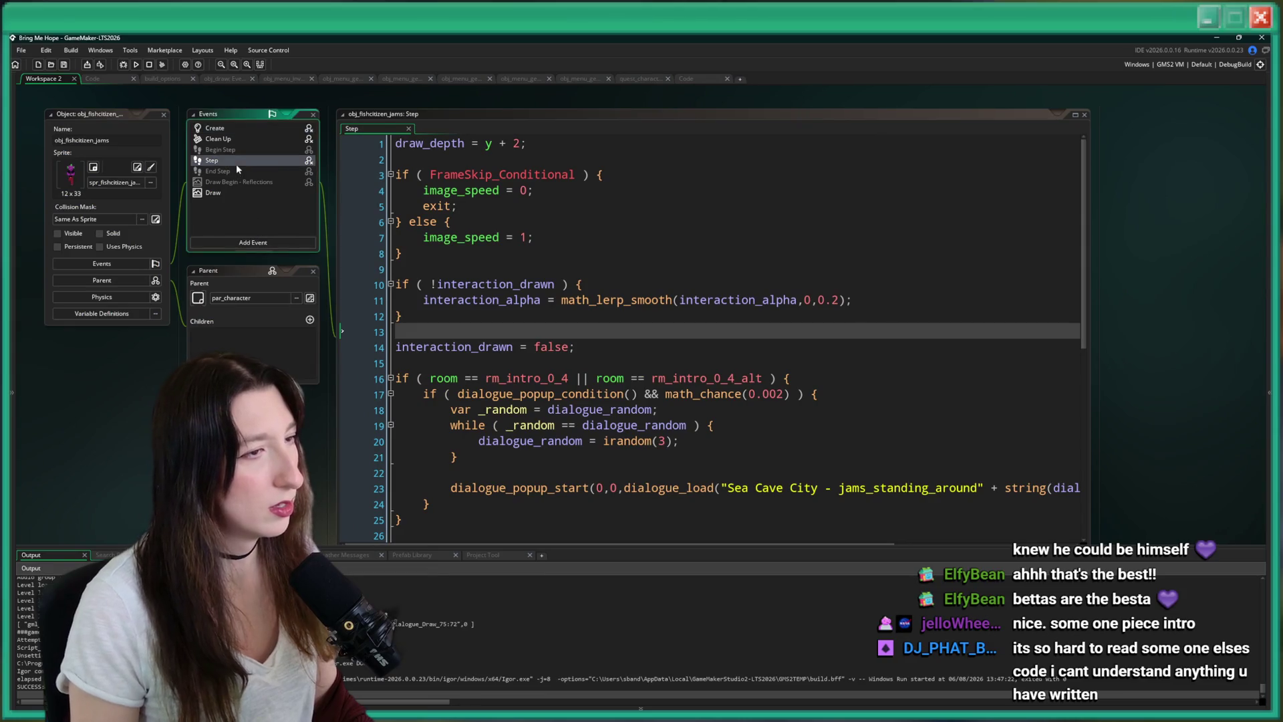
scroll(670, 448, down, 1)
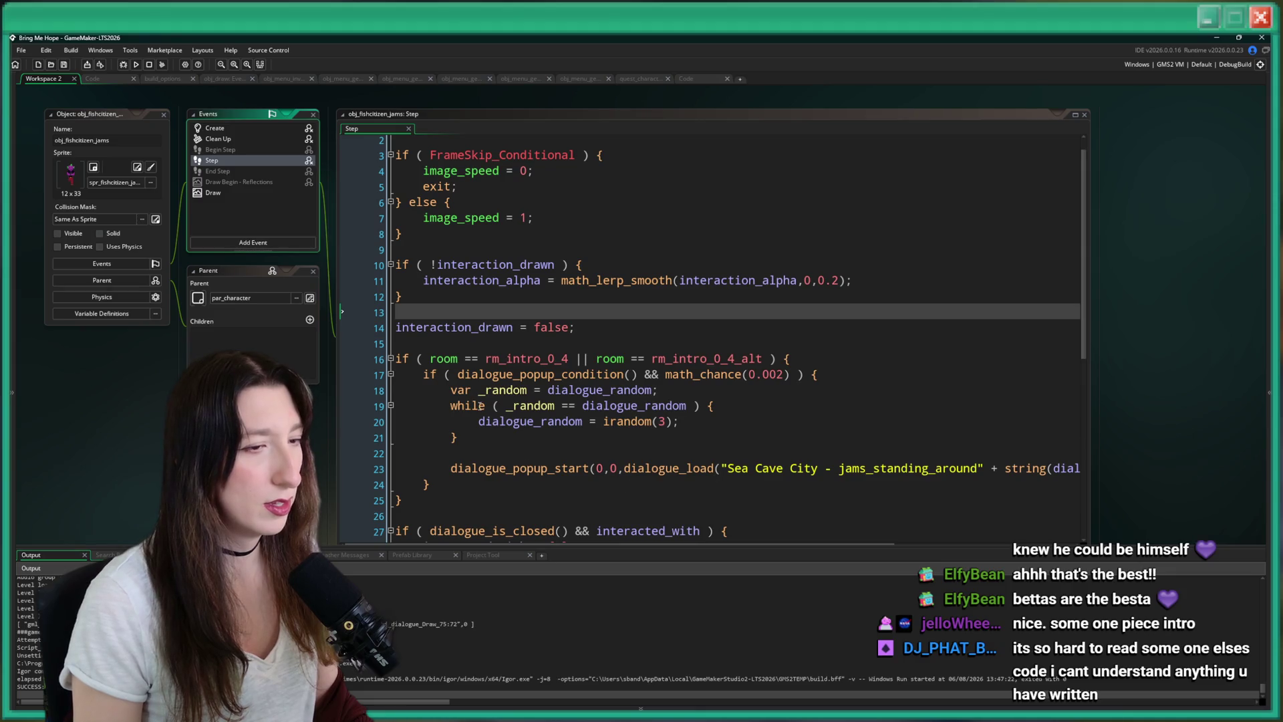
scroll(461, 393, down, 7)
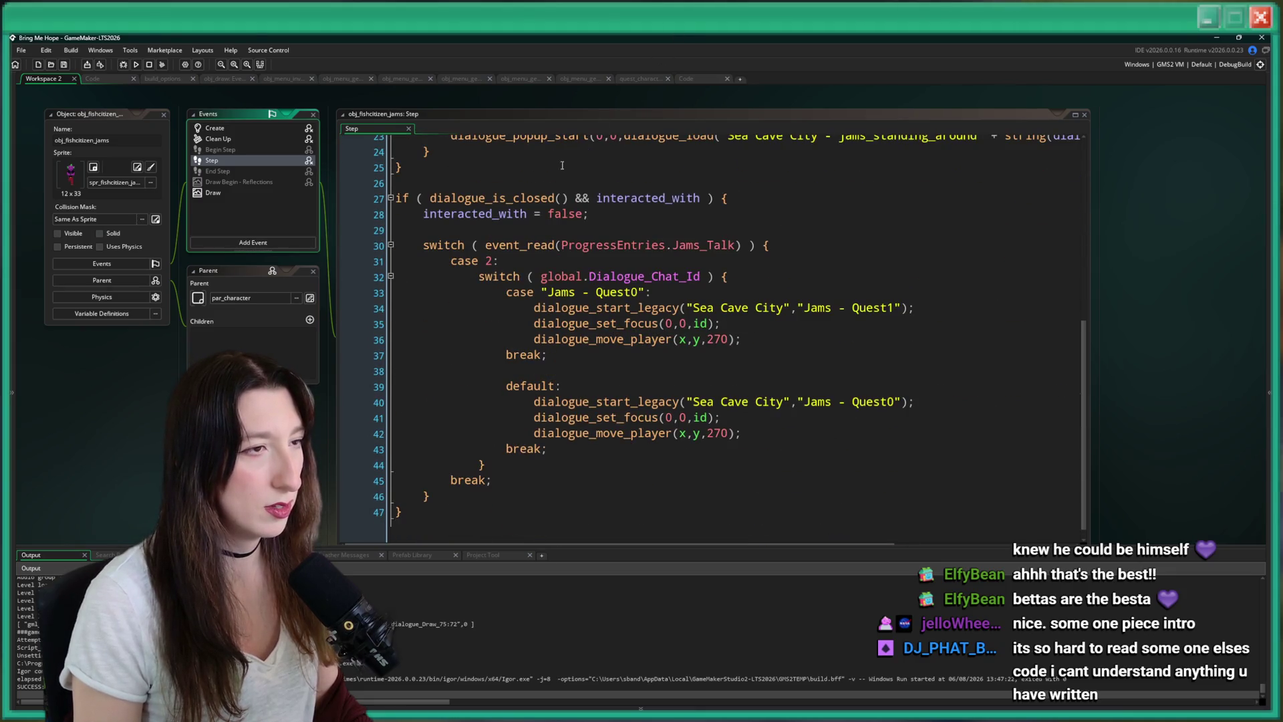
double_click(258, 132)
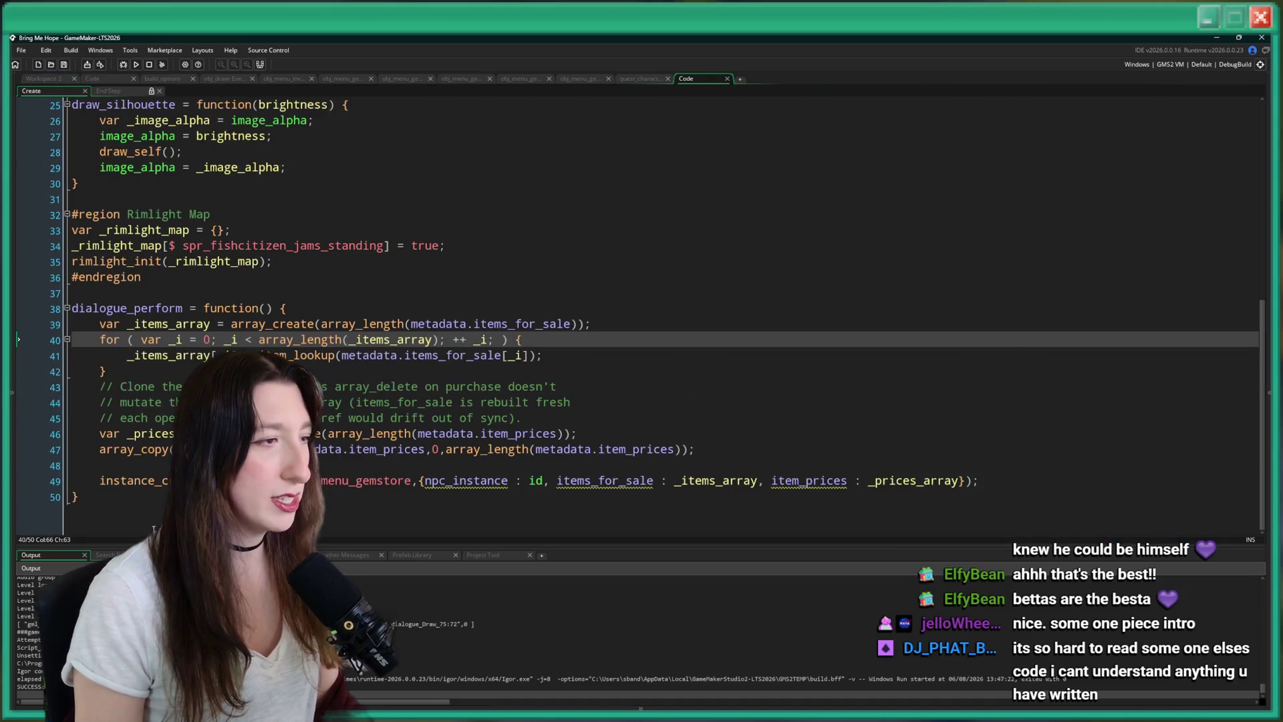
Cut the dialogue_perform gem store block, lines 37–49, out of the Create code.
click(1018, 467)
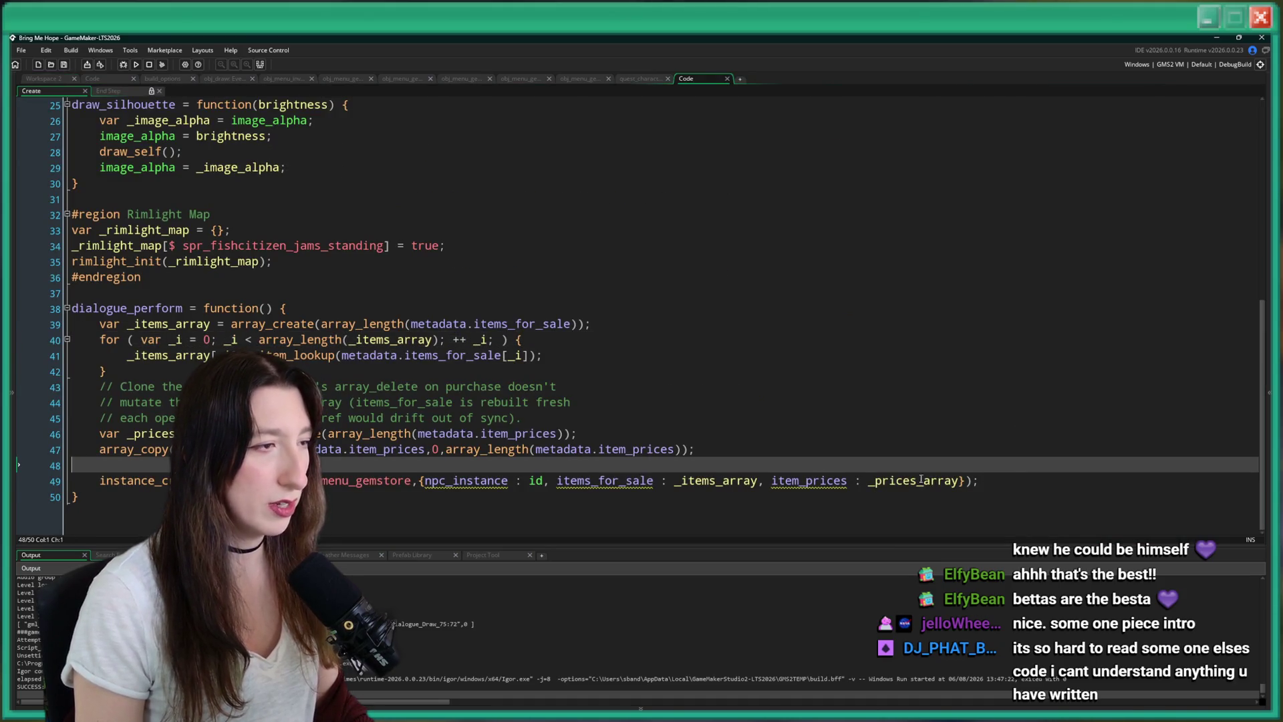
double_click(167, 306)
drag(1028, 490, 99, 326)
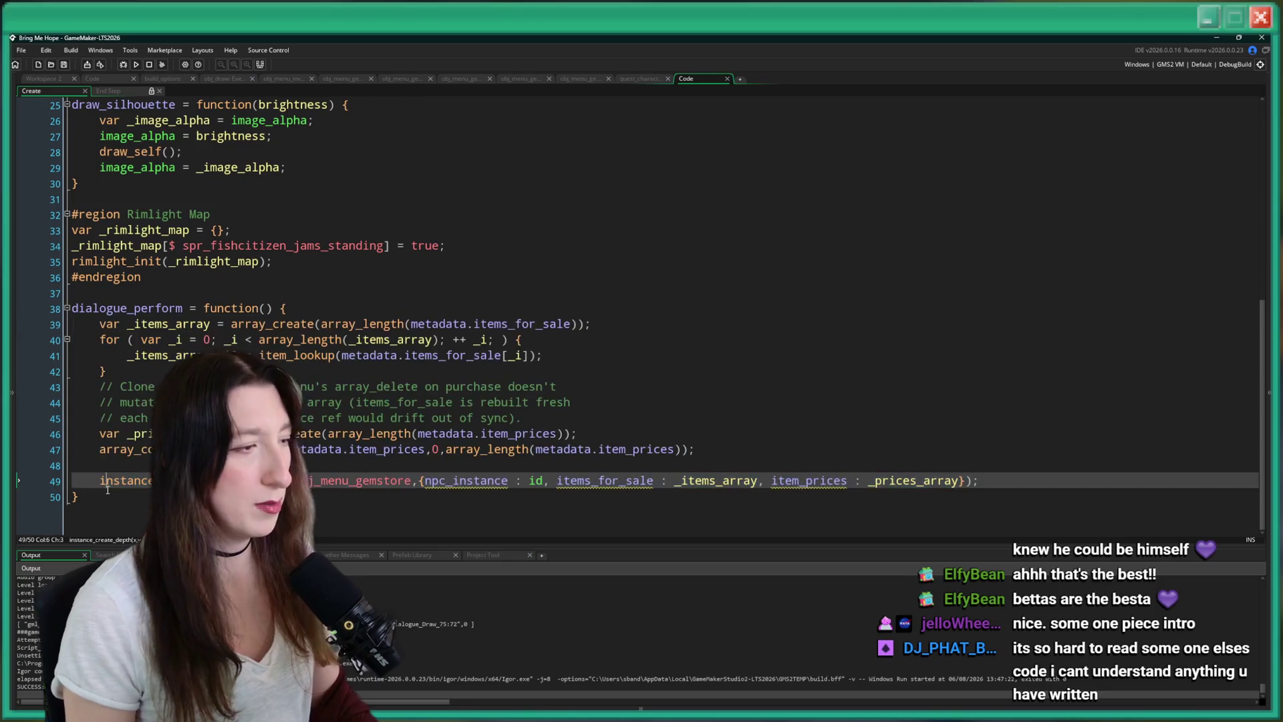
key(shift+Up)
key(shift+Up)
key(BackSpace)
key(BackSpace)
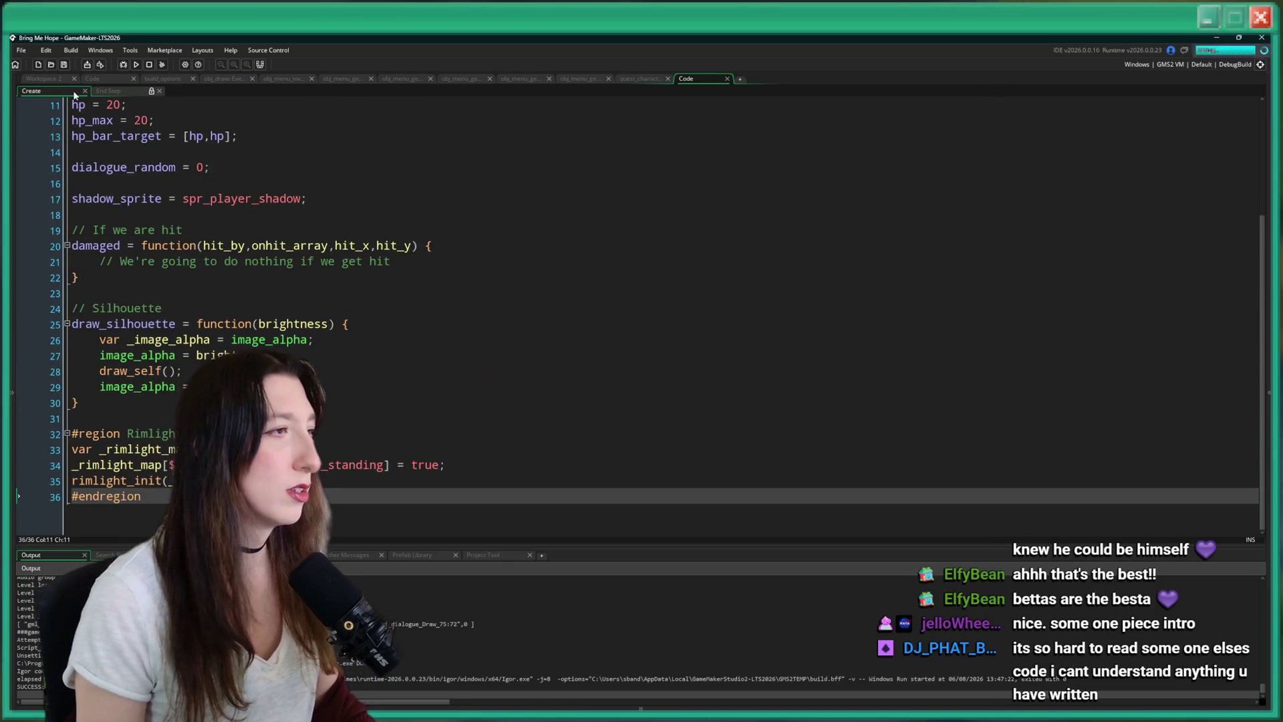
Bring up the fish citizen's Step event code again.
click(67, 80)
double_click(231, 151)
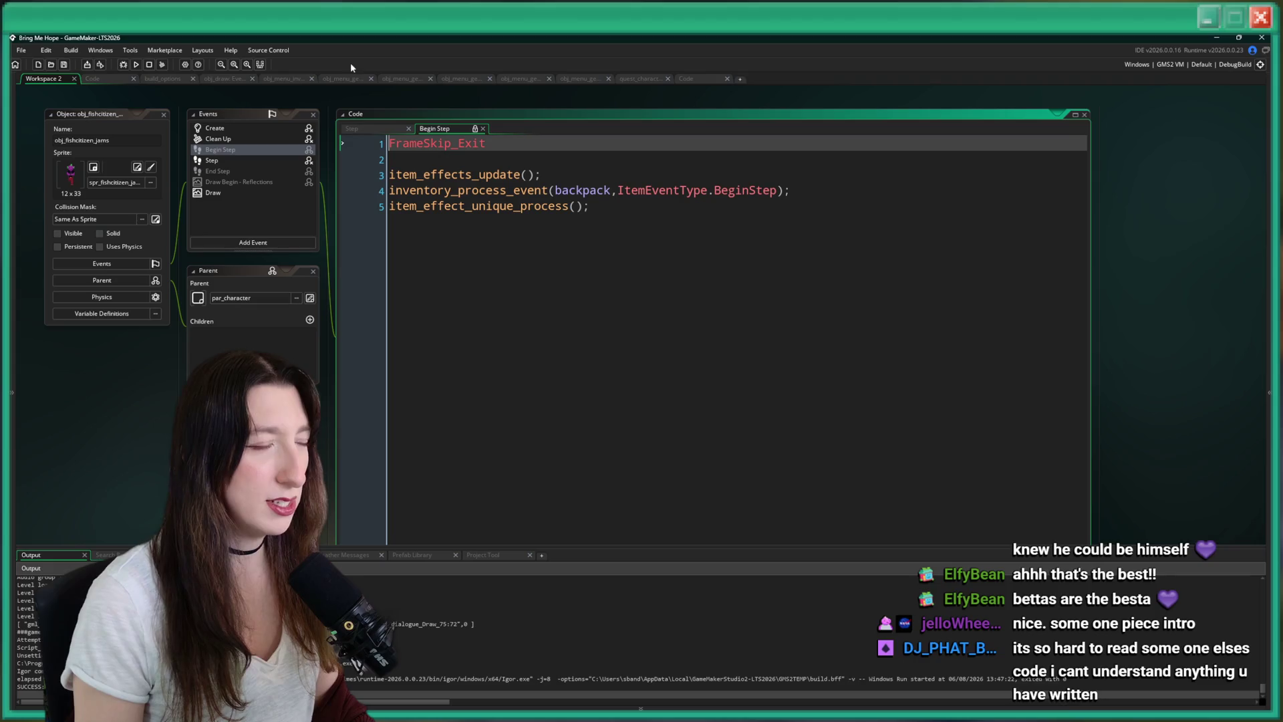
double_click(253, 128)
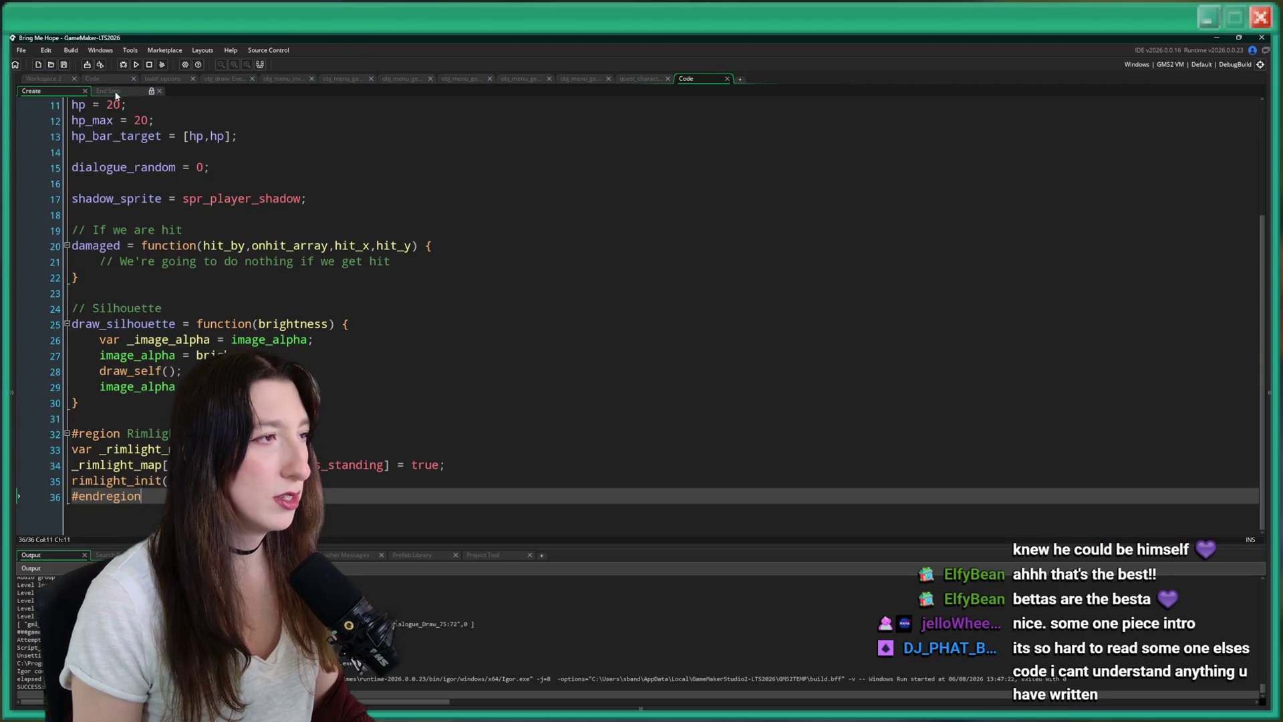
click(111, 91)
click(54, 78)
double_click(256, 163)
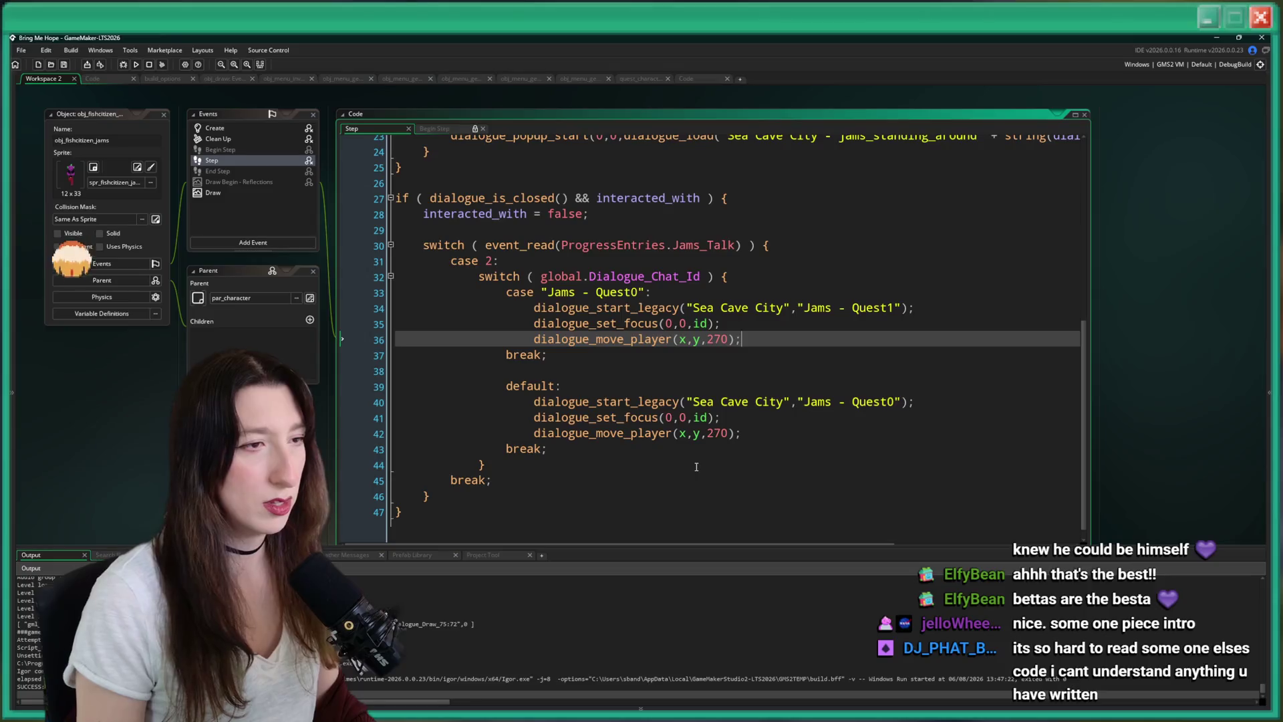
Paste the gem store code into the Step event after interacted_with = false.
click(696, 466)
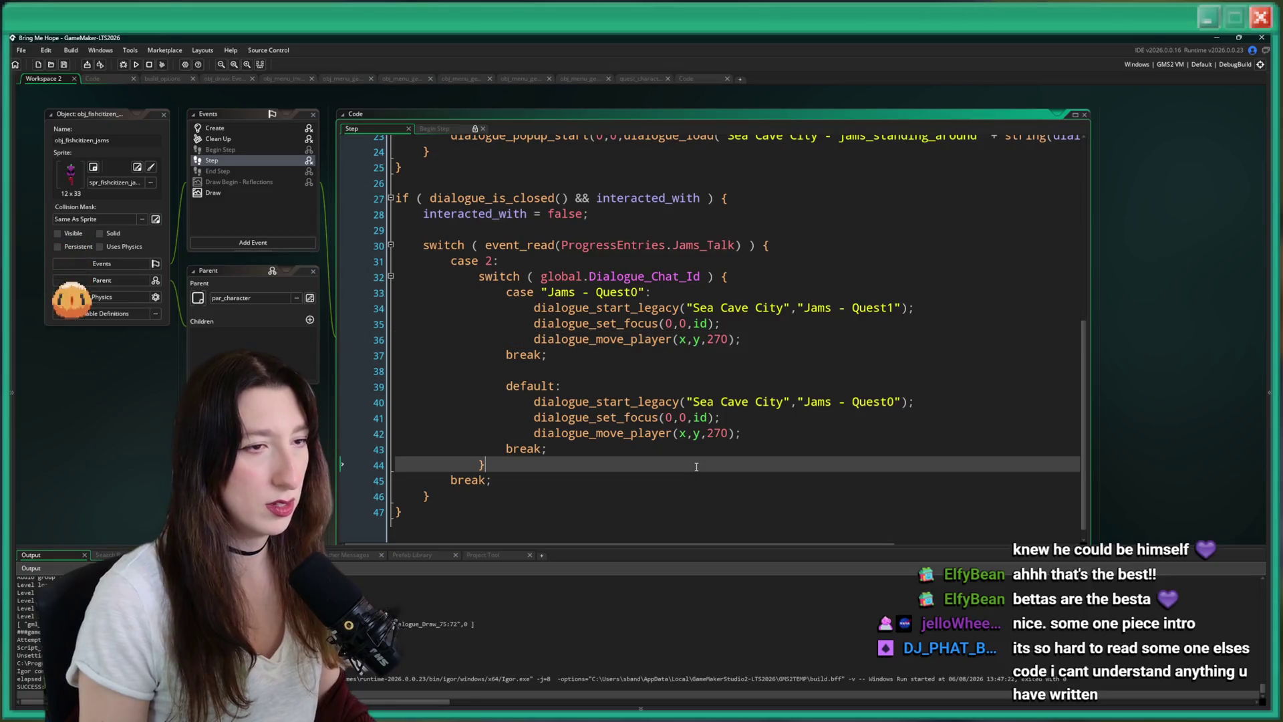
click(680, 215)
key(Return)
key(Return)
text(var _items_array = array_create(array_length(metadata.items_for_sale));     for ( var _i = 0; _i < array_length(_items_array); ++ _i; ) {         _items_array[_i] = item_lookup(metadata.items_for_sale[_i]);     }     // Clone the prices so the menu's array_delete on purchase doesn't     // mutate the shared metadata array (items_for_sale is rebuilt fresh     // each open, so a shared price ref would drift out of sync).     var _prices_array = array_create(array_length(metadata.item_prices));     array_copy(_prices_array,0,metadata.item_prices,0,array_length(metadata.item_prices));      instance_create_depth(0,0,0,obj_menu_gemstore,{npc_instance : id, items_for_sale : _items_array, item_prices : _prices_array});)
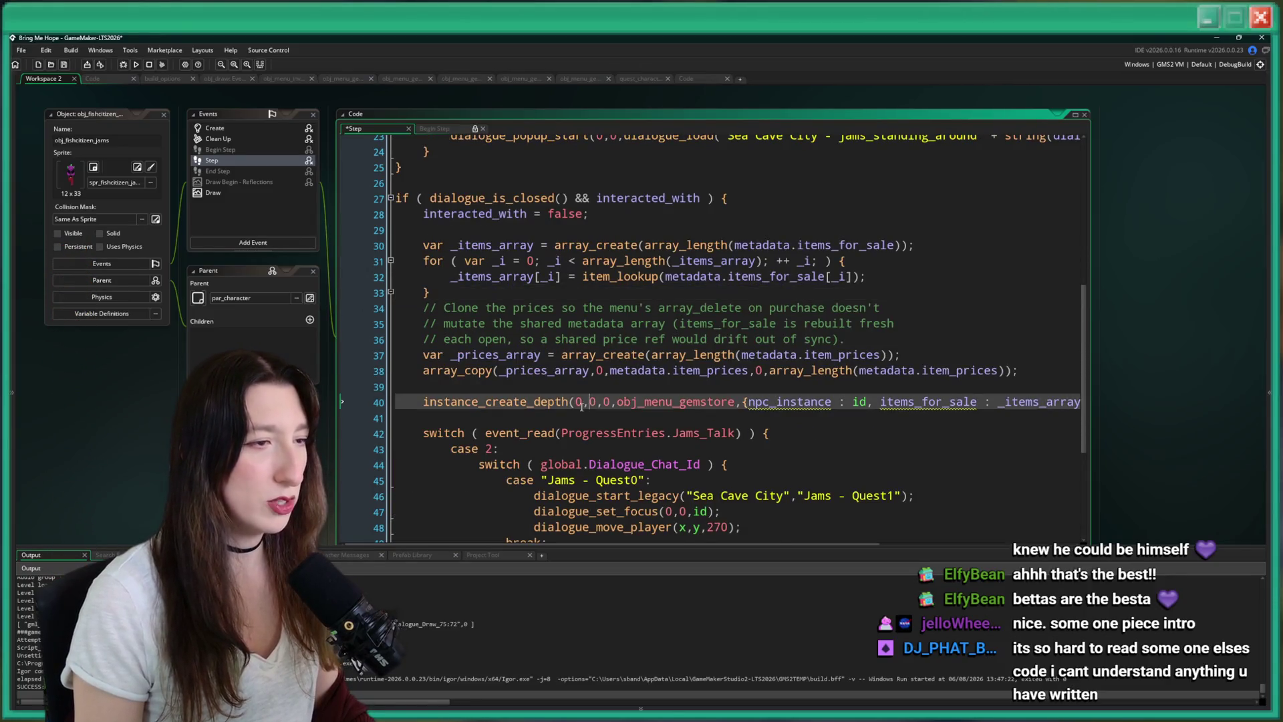
Wrap the old dialogue switch in /* */ comments, then save and run the game.
scroll(586, 403, down, 2)
click(440, 362)
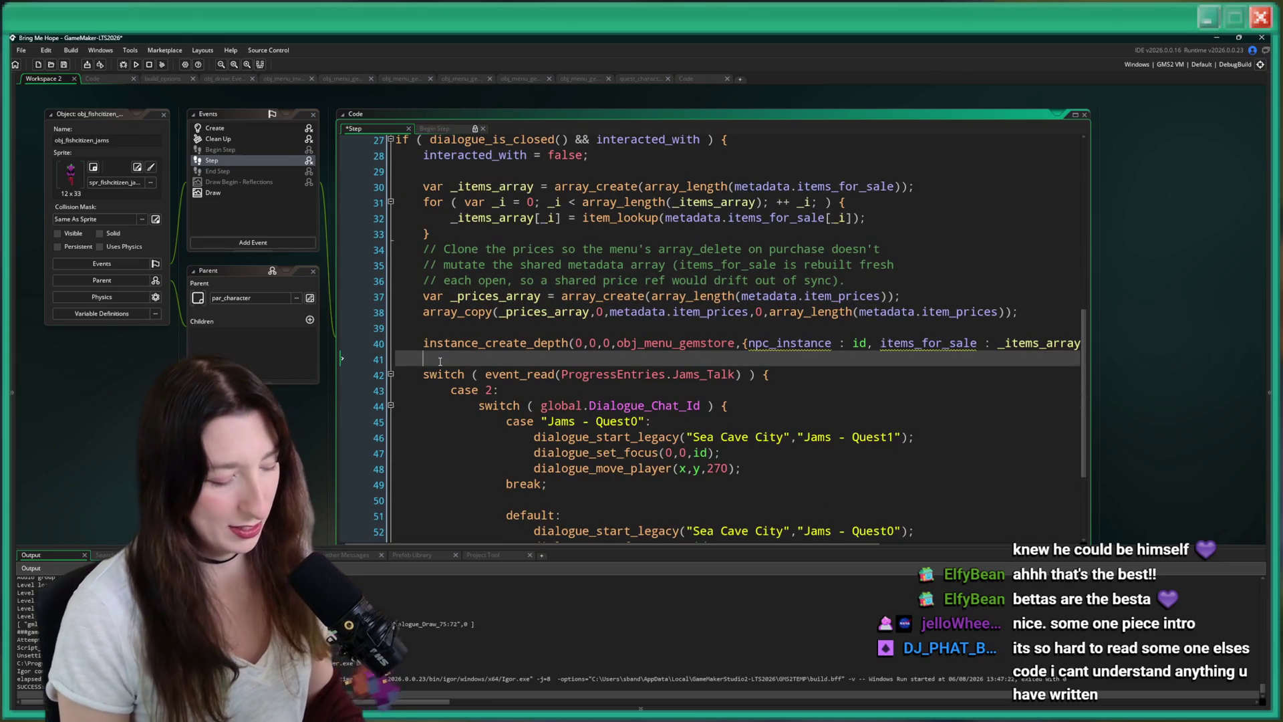
text(/*)
scroll(445, 421, down, 3)
click(449, 487)
key(Return)
key(F5)
scroll(451, 464, up, 3)
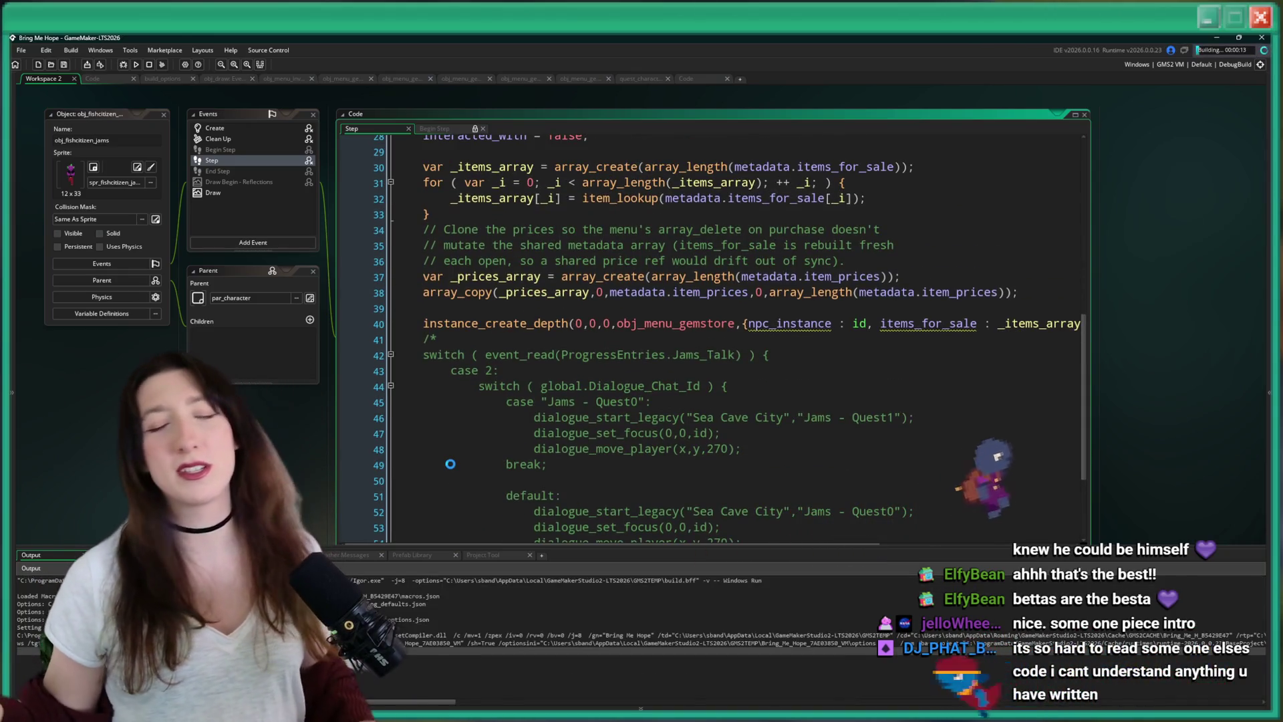
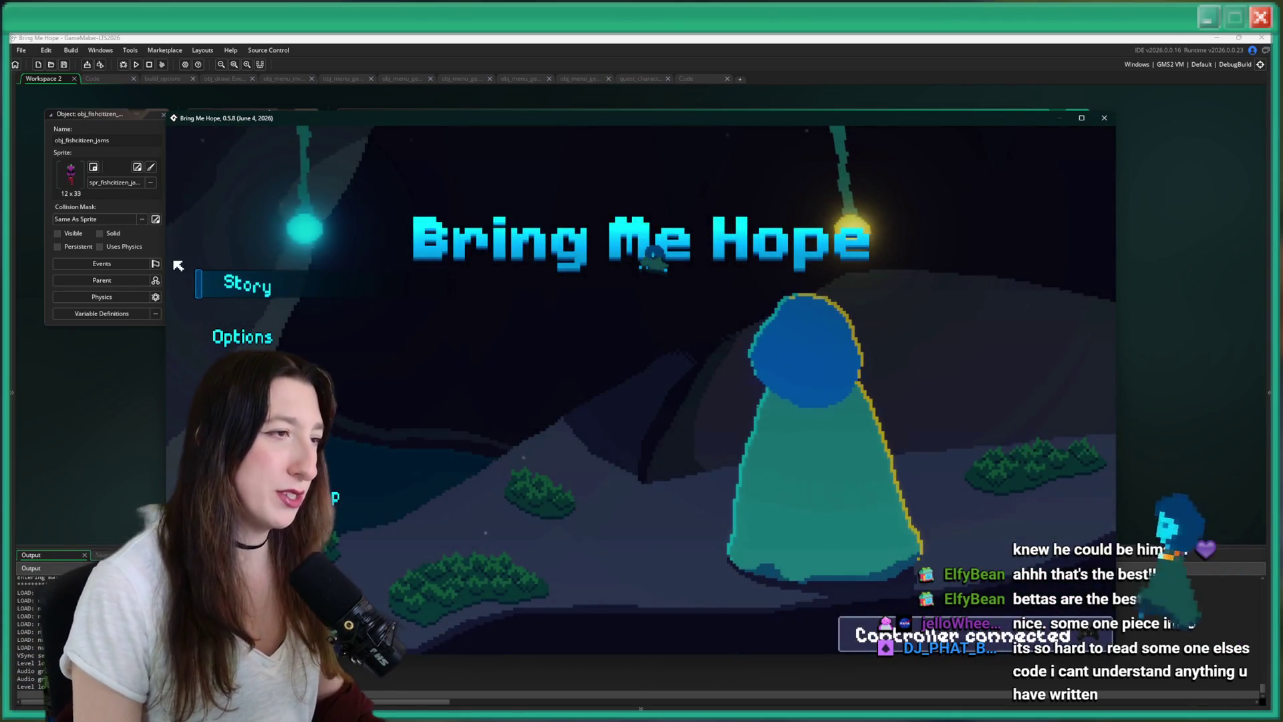
Load the save into Sea Cave City, open the Fishing Points Redeem shop, and abort at its code error.
click(218, 280)
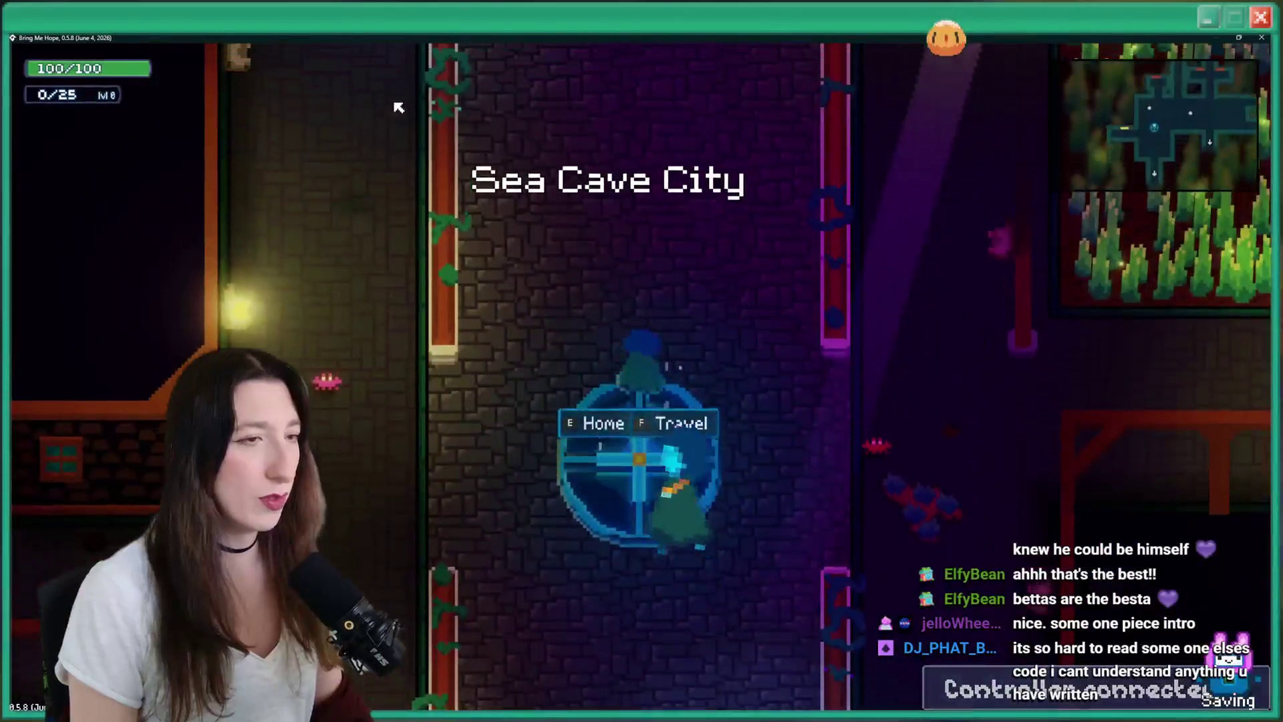
key(w)
key(e)
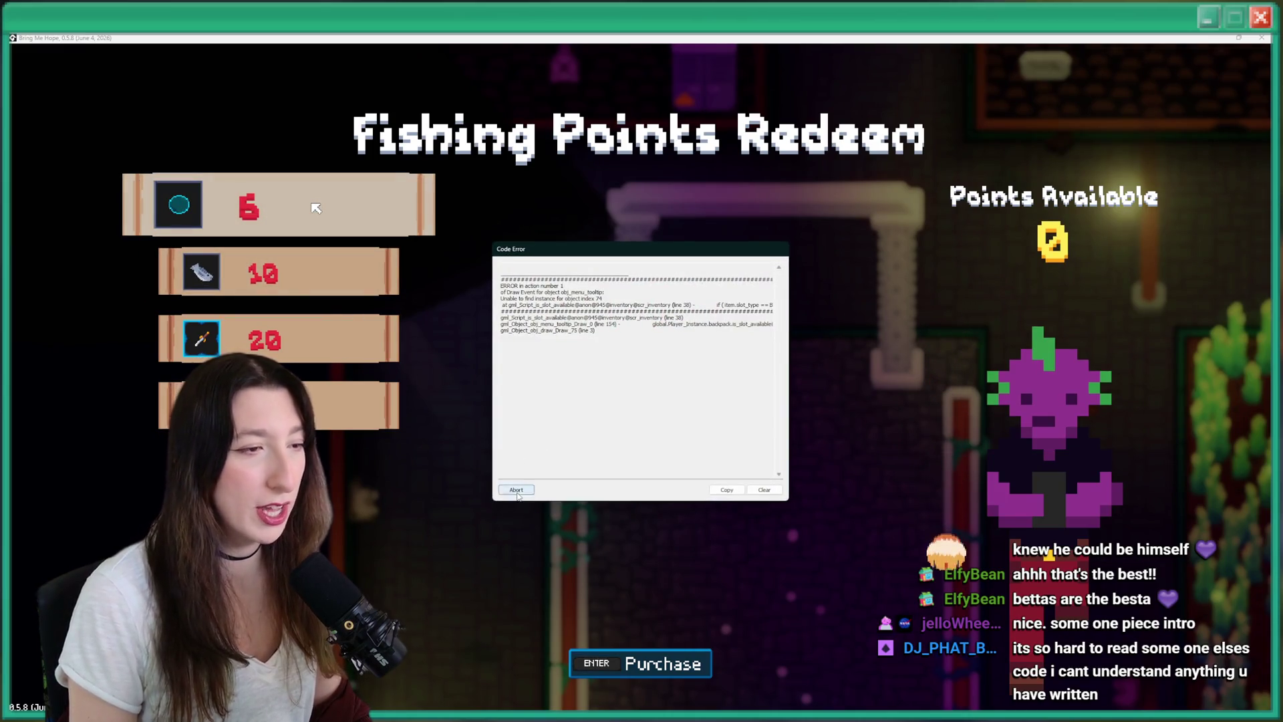
click(517, 492)
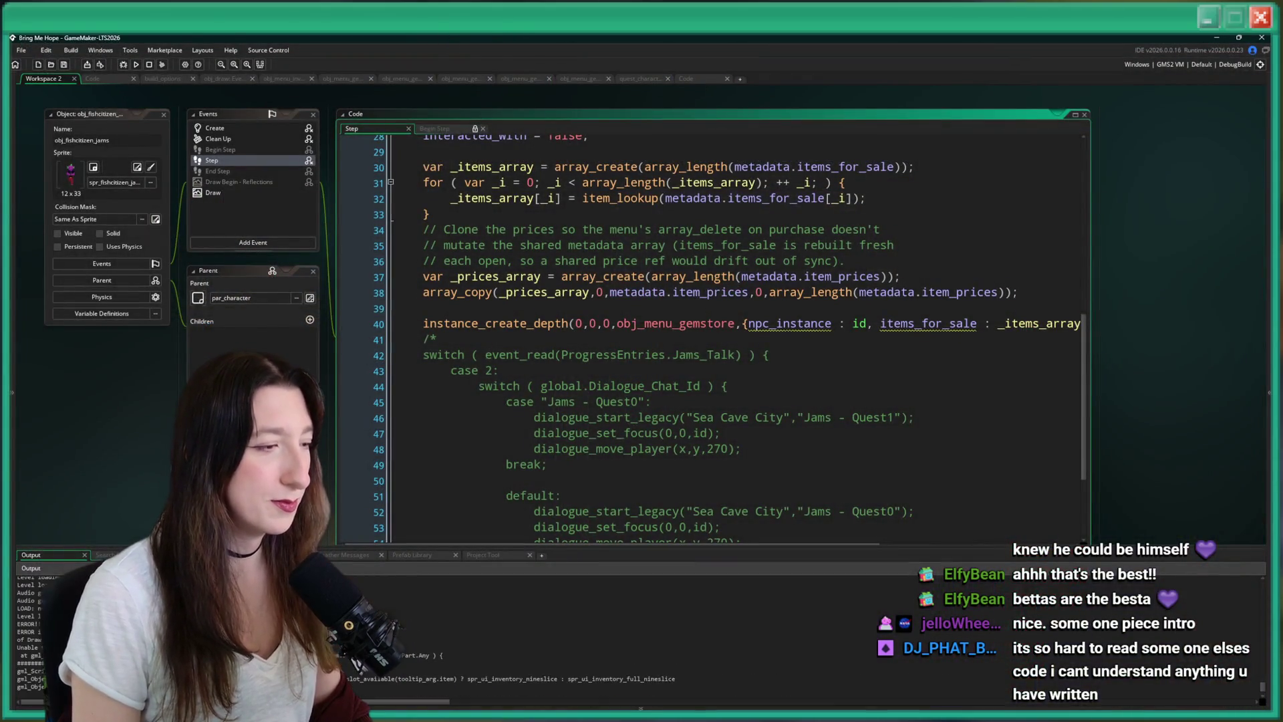
Dismiss the asset search and open obj_menu_gemstore from its instance_create_depth line in the Step code.
key(ctrl+t)
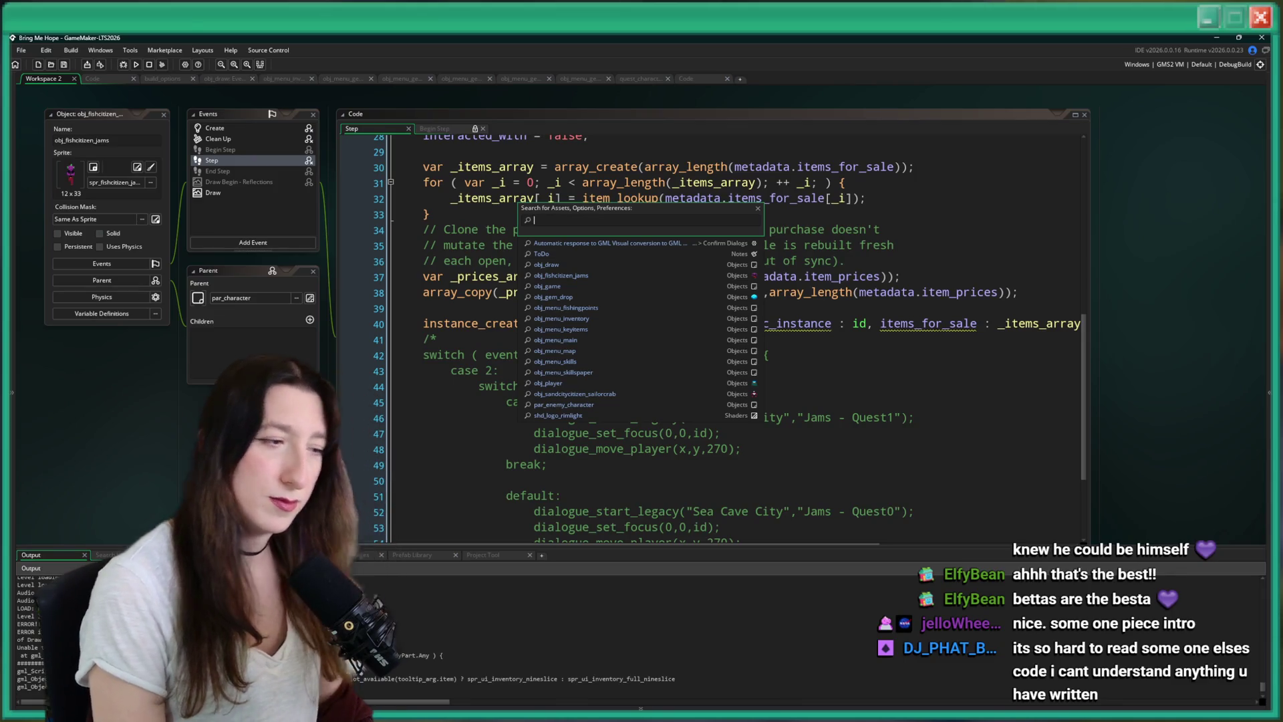
key(BackSpace)
key(Escape)
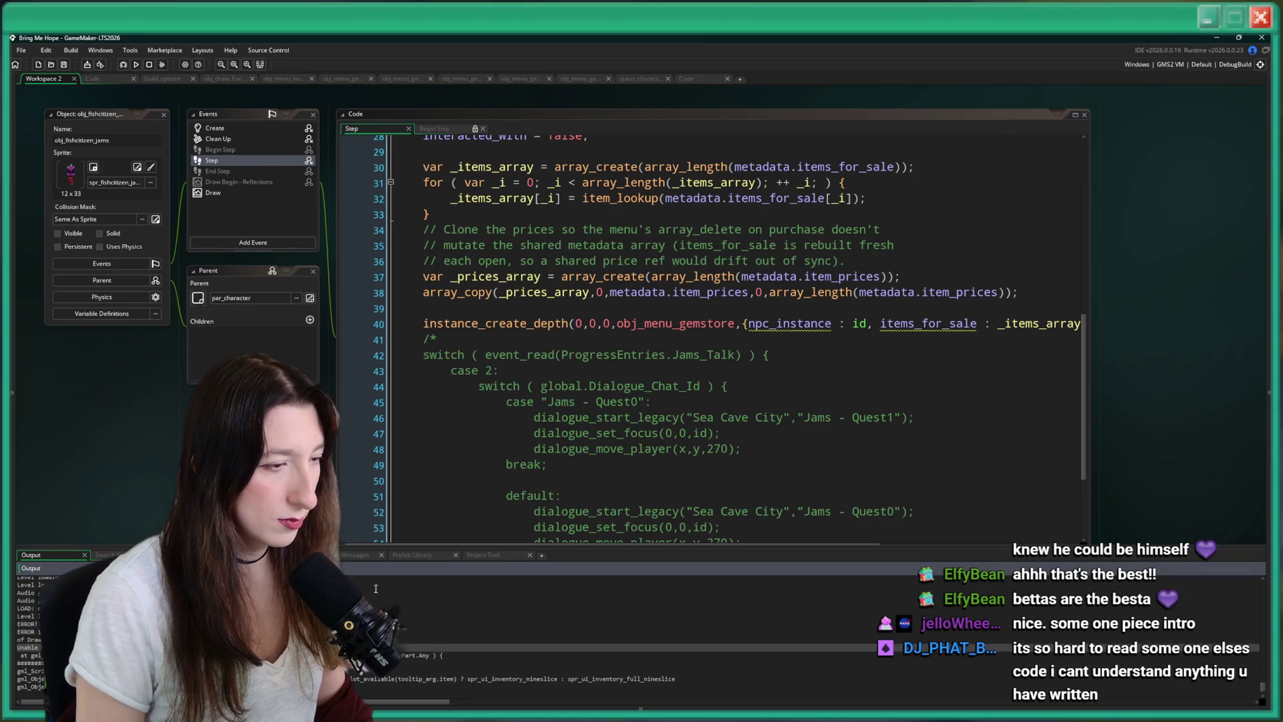
click(371, 405)
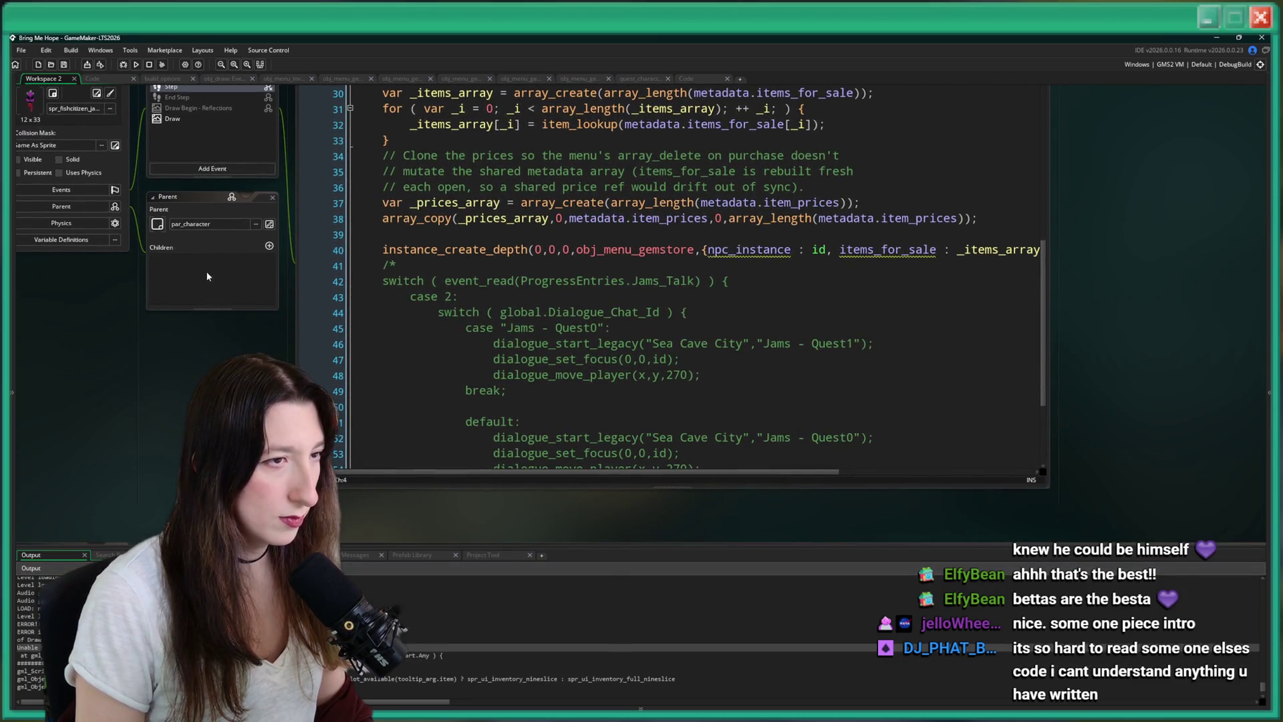
click(544, 363)
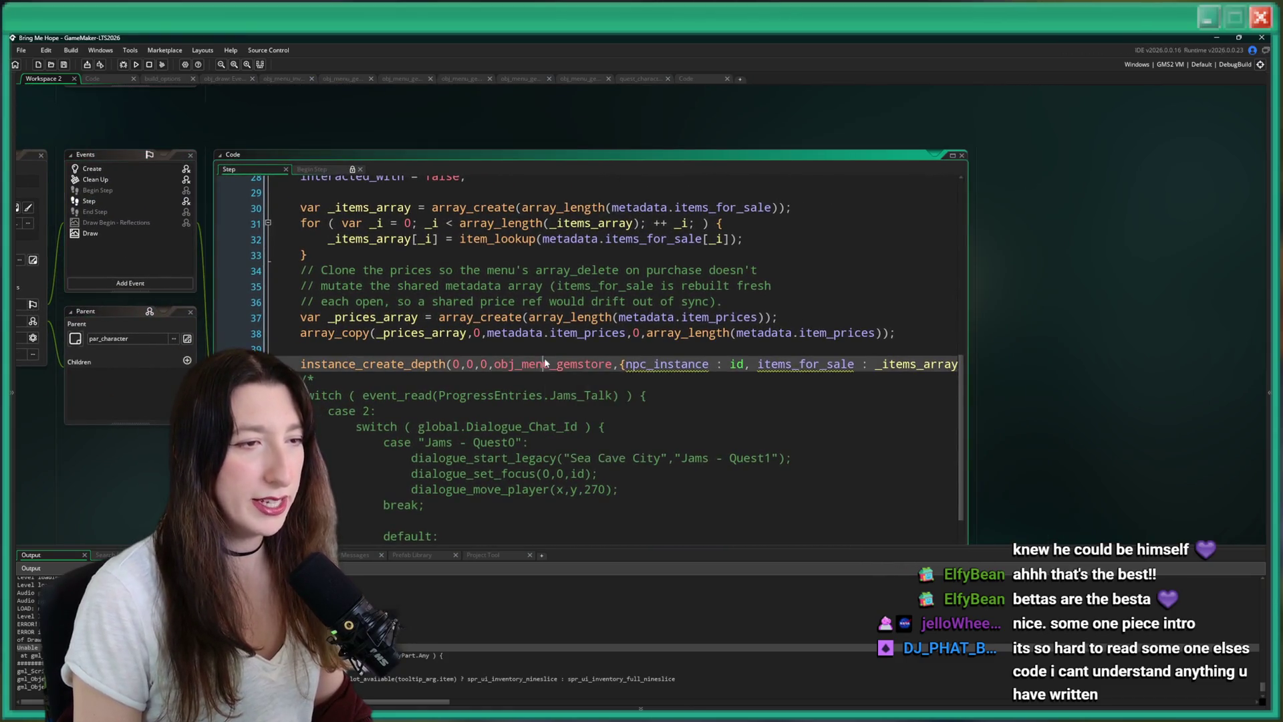
middle_click(545, 363)
Open obj_menu_gemstore's Draw GUI event and scroll to the Fishing Points Redeem title code near line 106.
double_click(260, 231)
scroll(881, 113, down, 20)
click(476, 312)
scroll(476, 312, up, 5)
scroll(475, 312, up, 3)
scroll(468, 315, down, 15)
click(468, 321)
scroll(435, 234, up, 13)
scroll(422, 199, up, 14)
scroll(423, 273, up, 6)
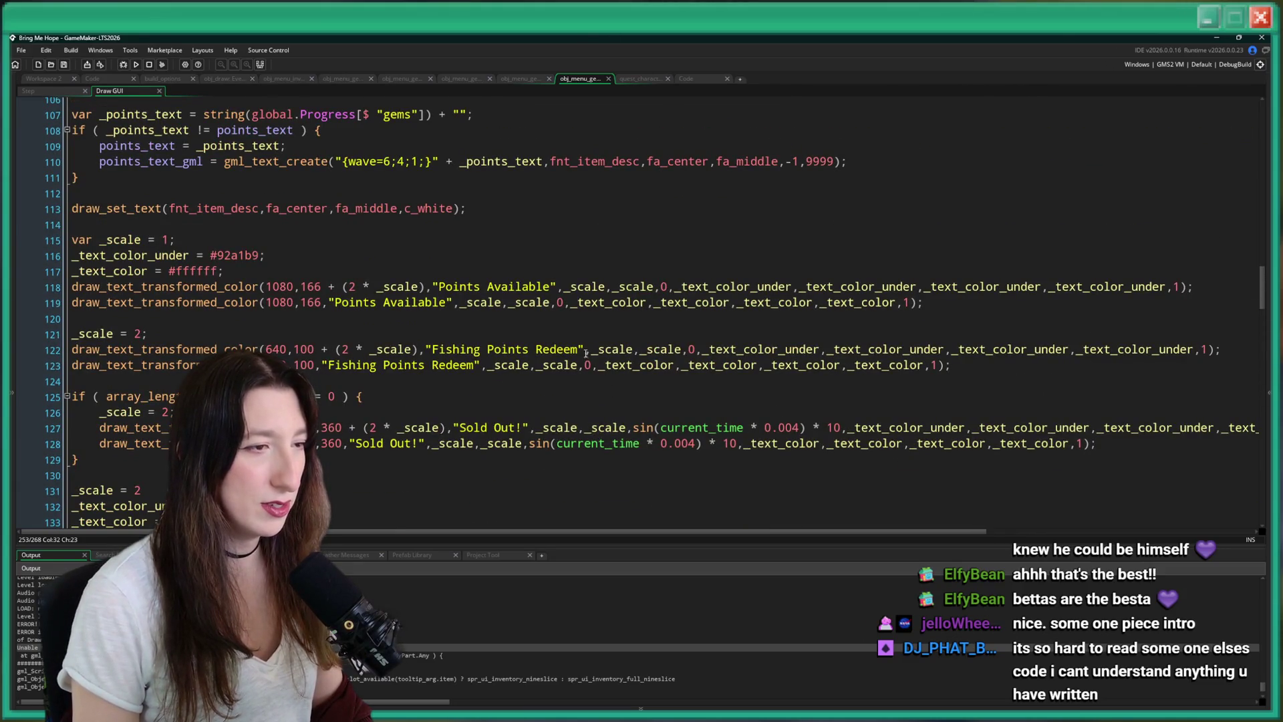
Replace the Fishing Points Redeem title string on line 122 with Gem Store.
click(580, 348)
drag(579, 349, 439, 348)
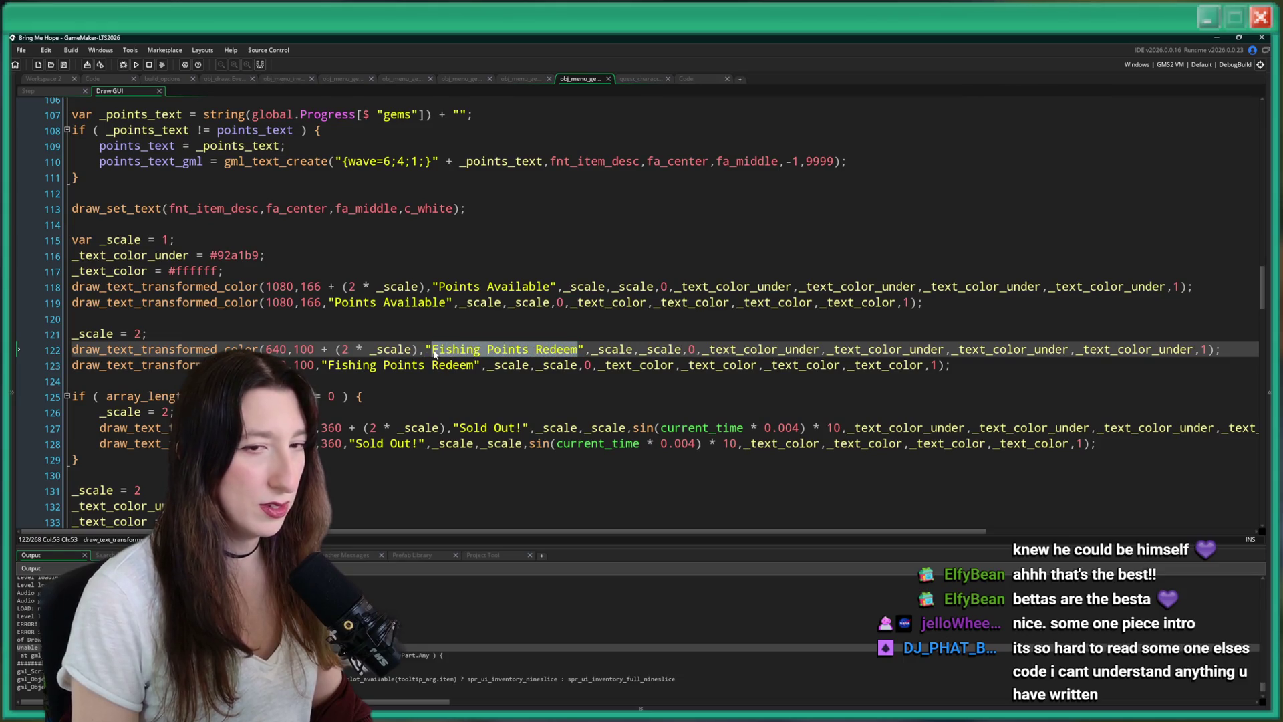
text(Ge)
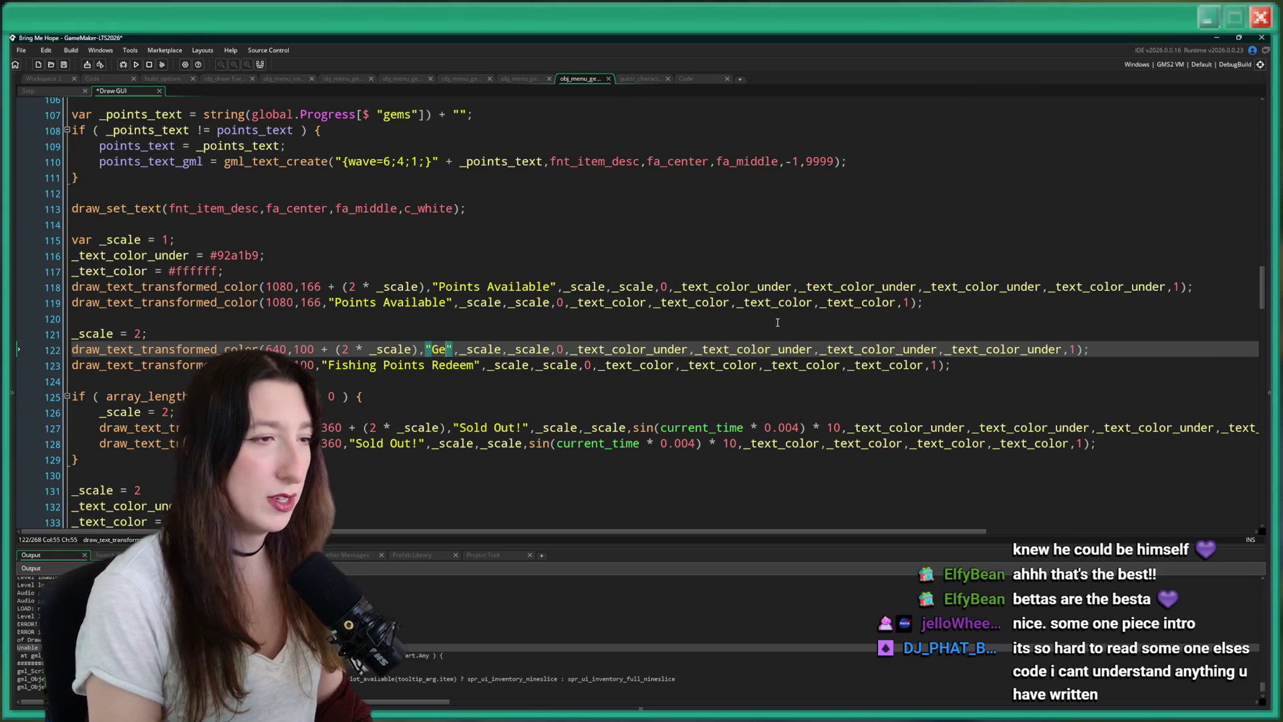
text(mdSto)
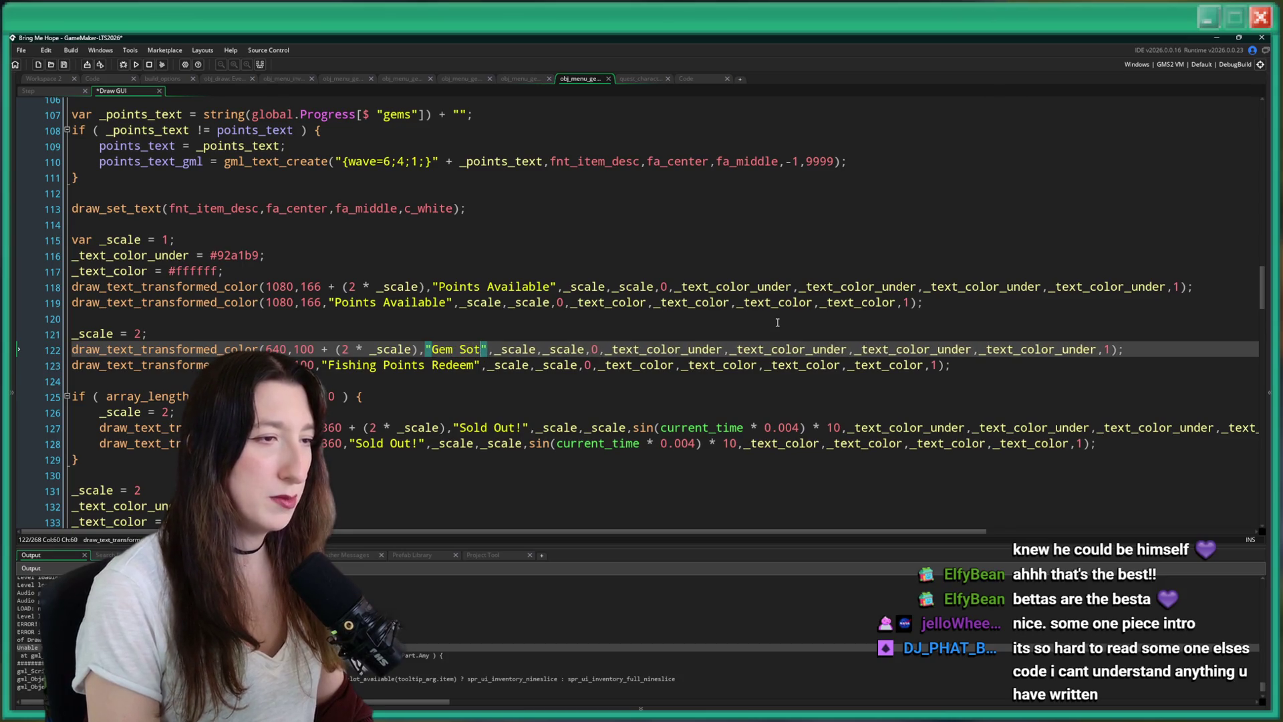
text(re)
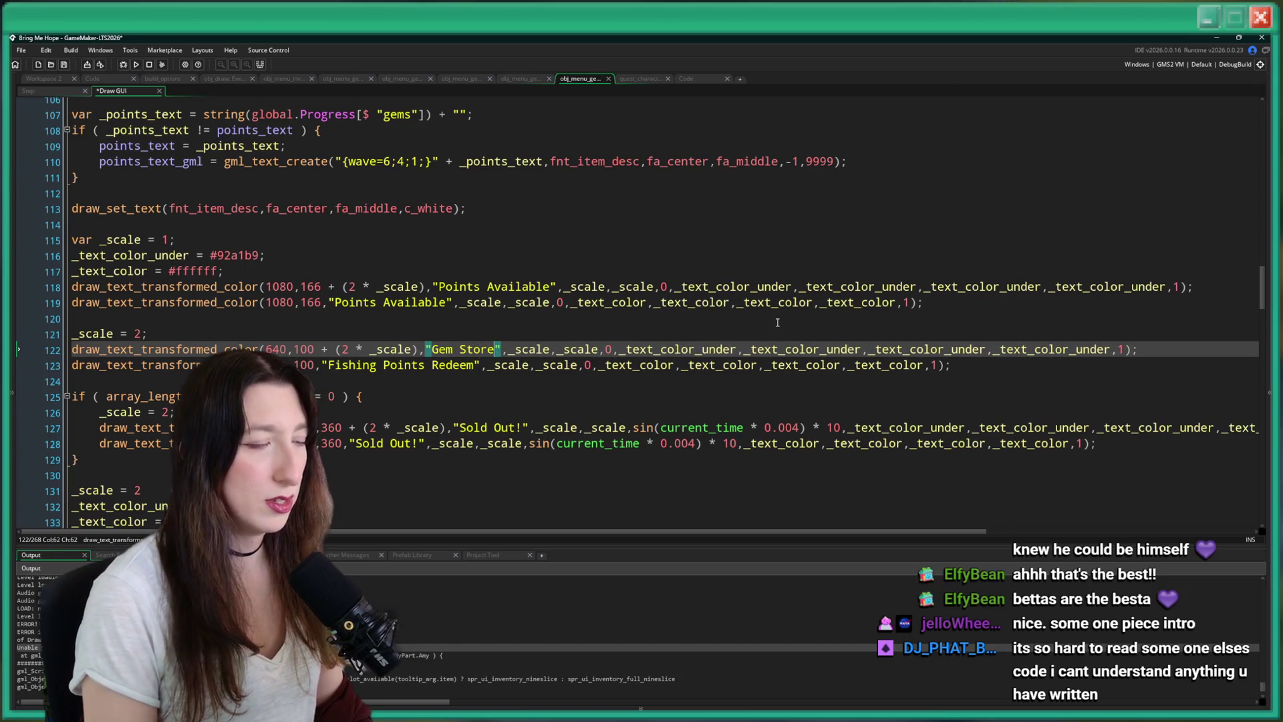
Change the 'Points Available' label on line 118 to 'Gems'.
click(544, 287)
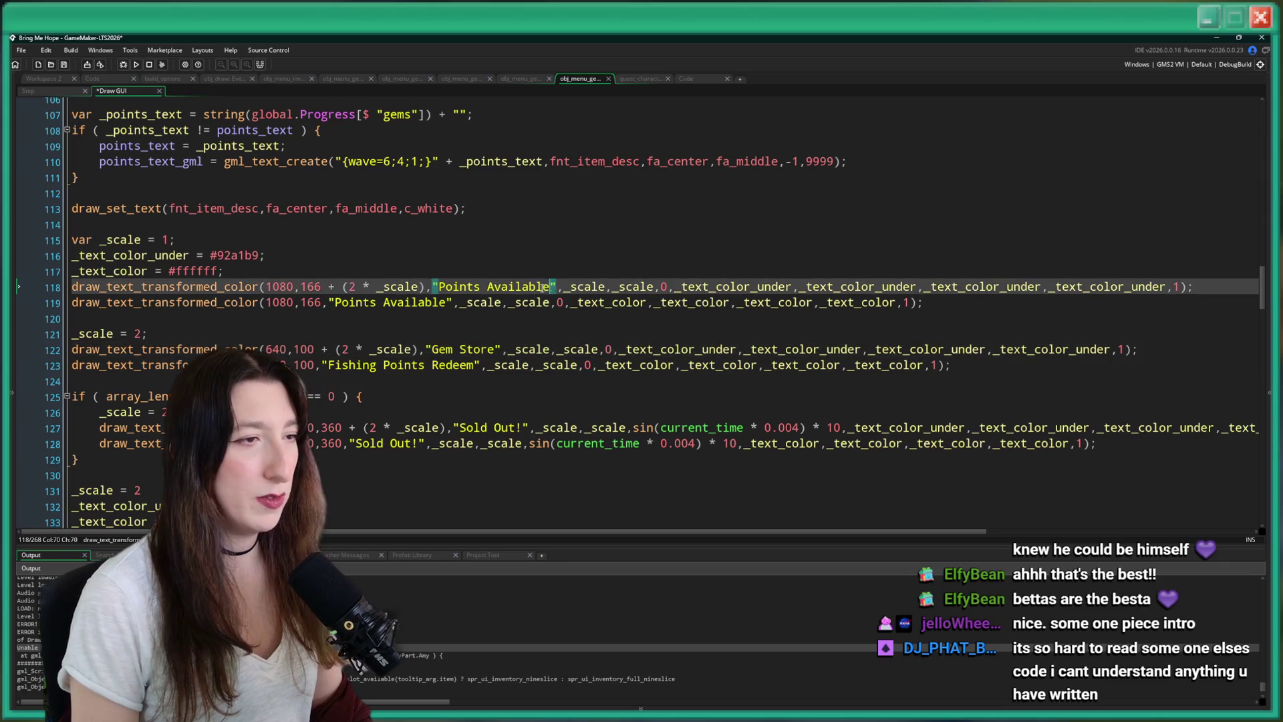
double_click(460, 286)
text(Gems)
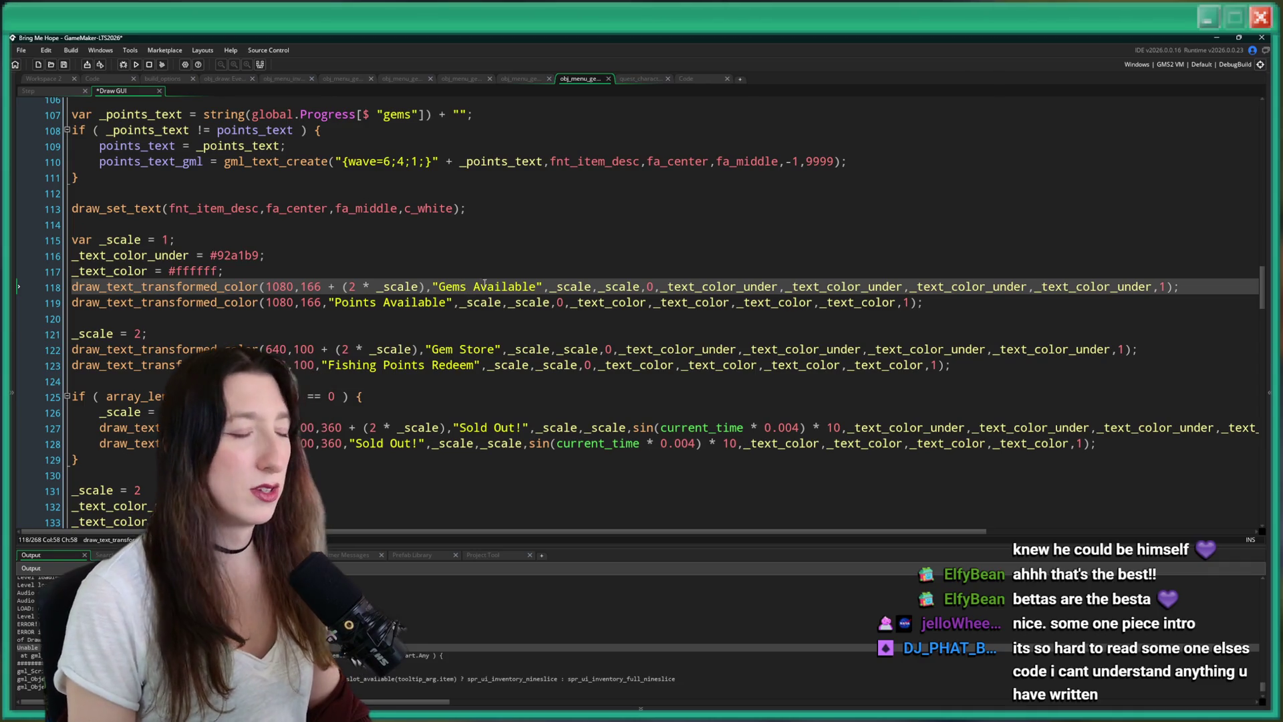
double_click(488, 286)
key(BackSpace)
key(BackSpace)
text(:)
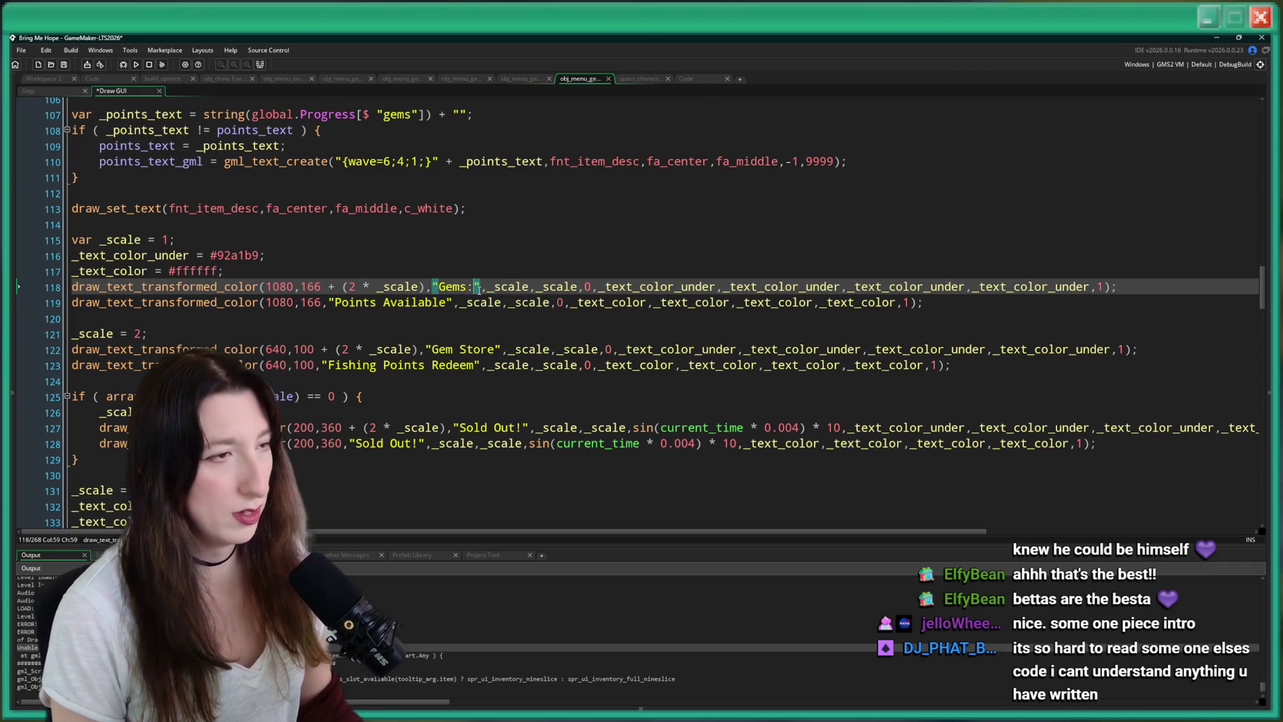
key(BackSpace)
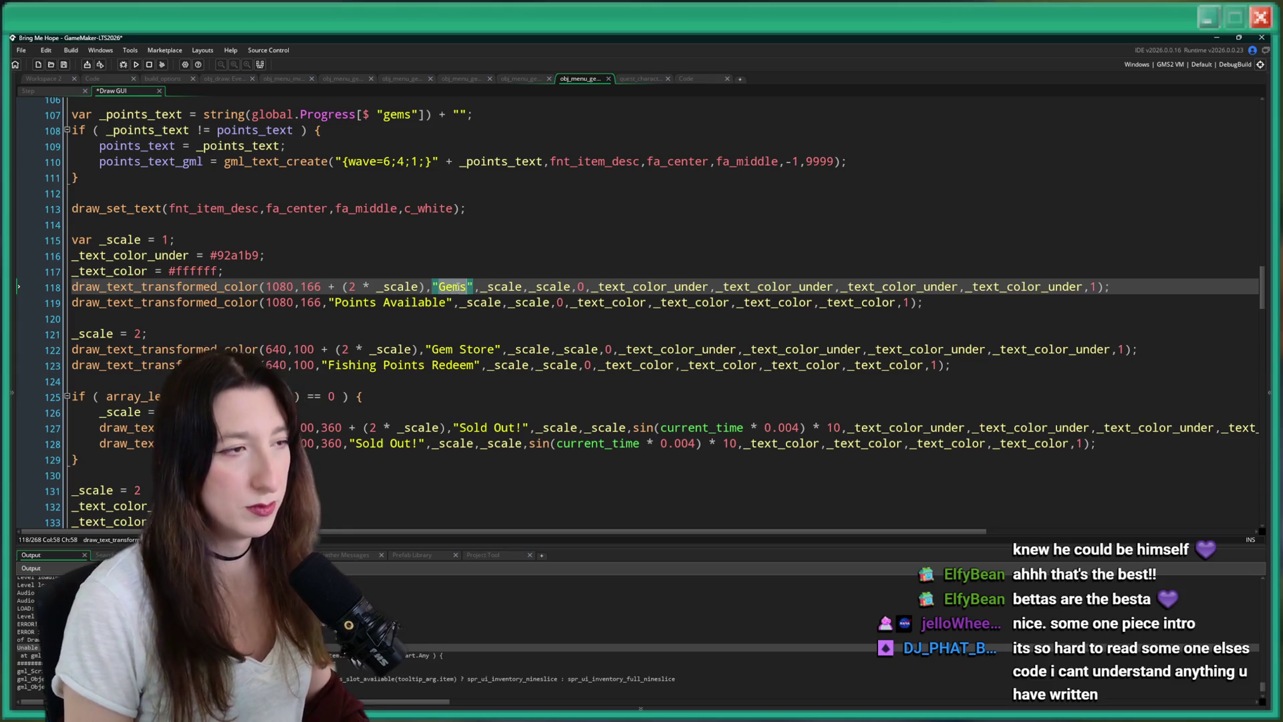
Change the matching line 119 shadow label to 'Gems' and save the Draw GUI code.
click(443, 302)
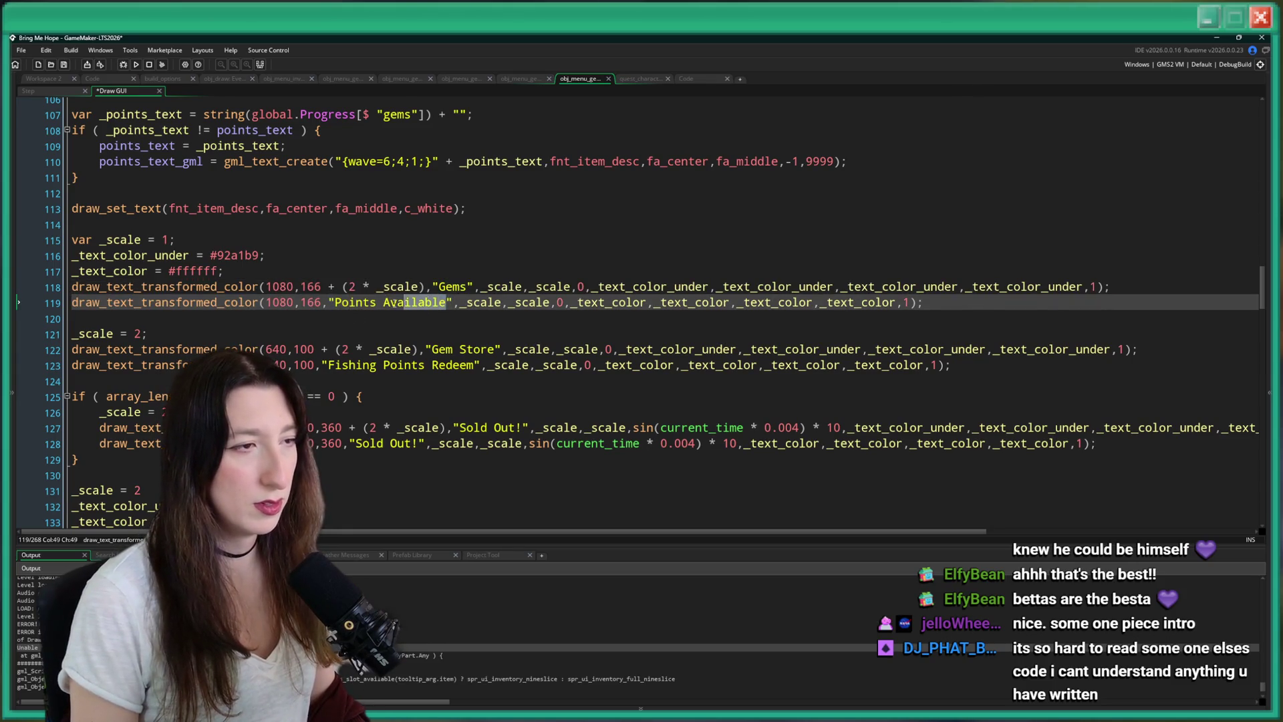
text(Gems)
key(ctrl+s)
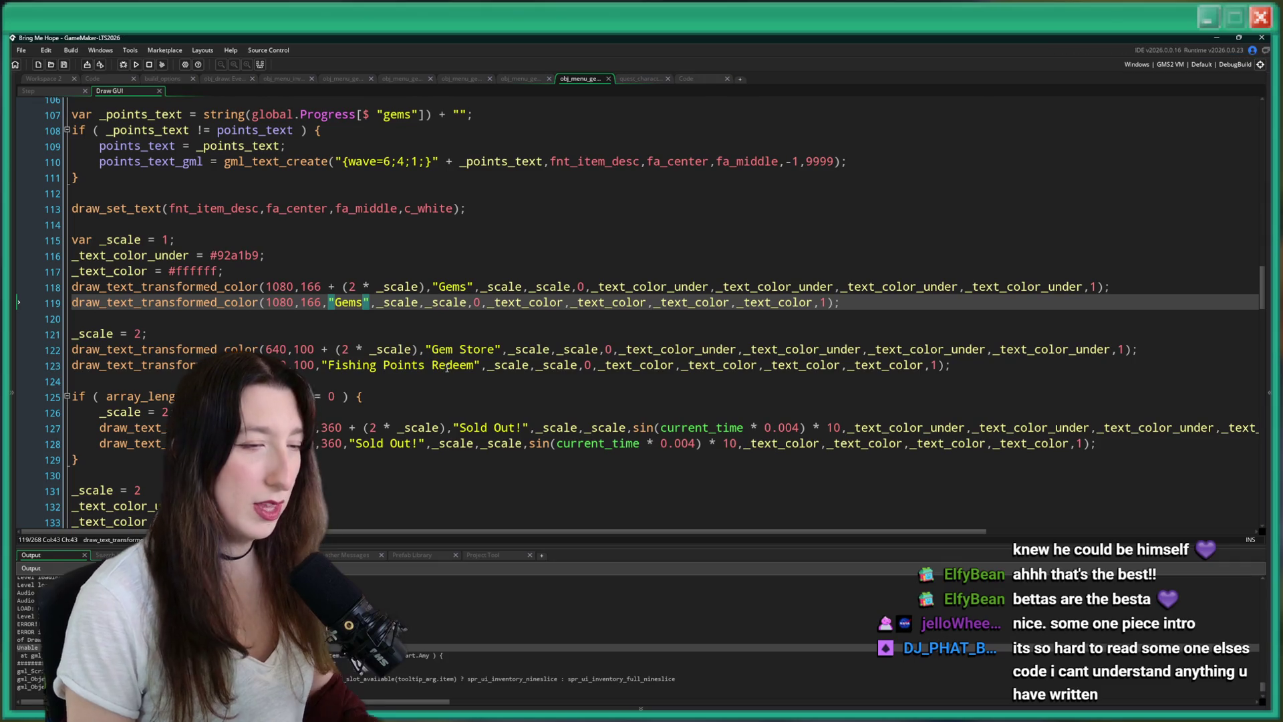
scroll(493, 375, down, 5)
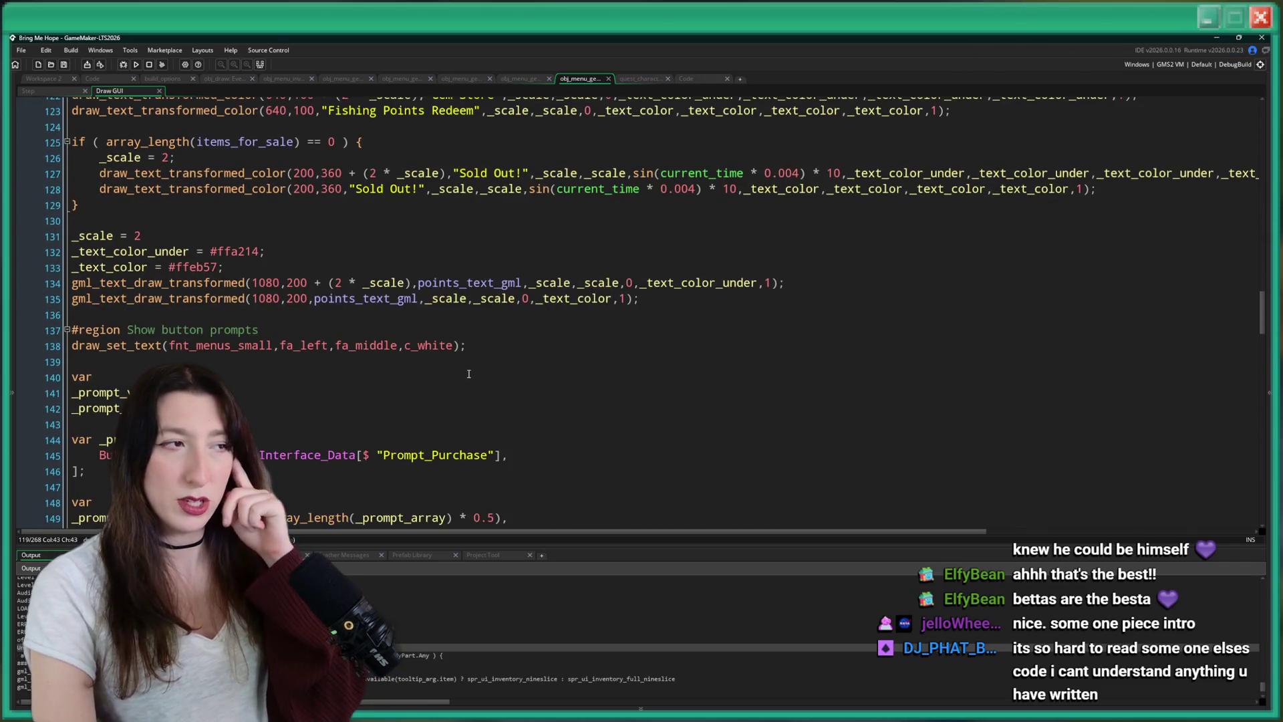
scroll(469, 374, up, 2)
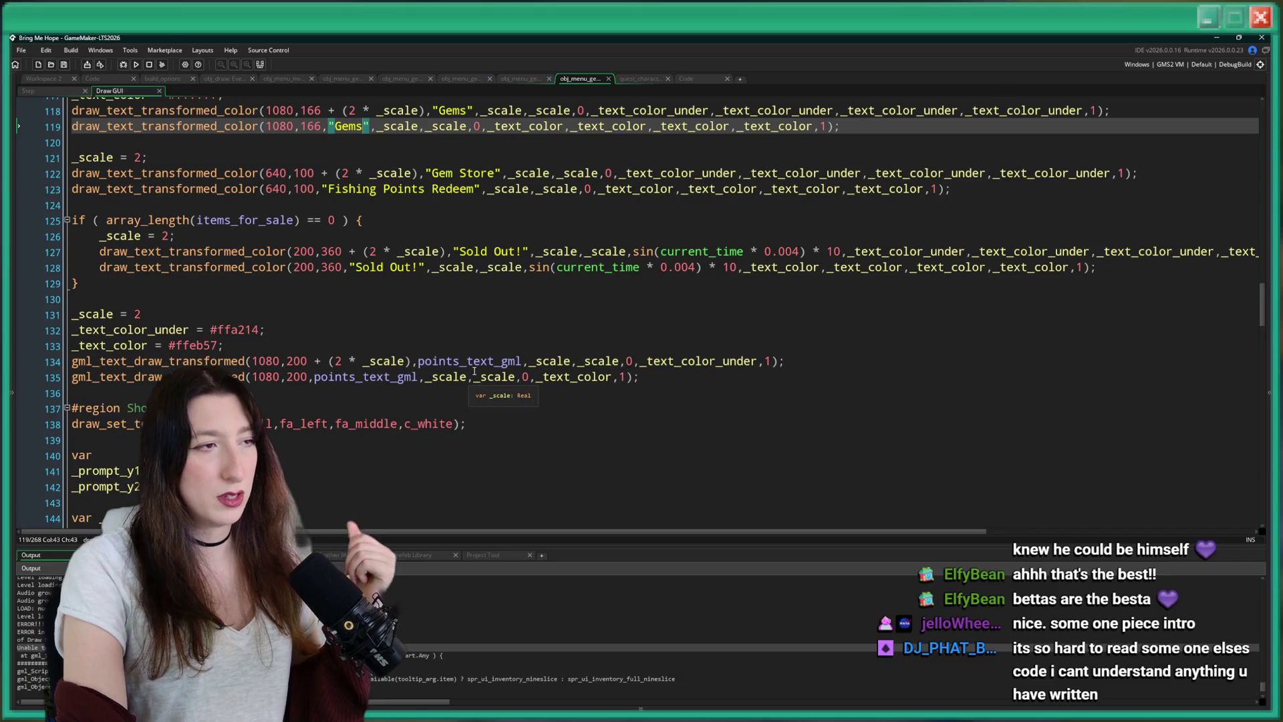
scroll(474, 371, down, 20)
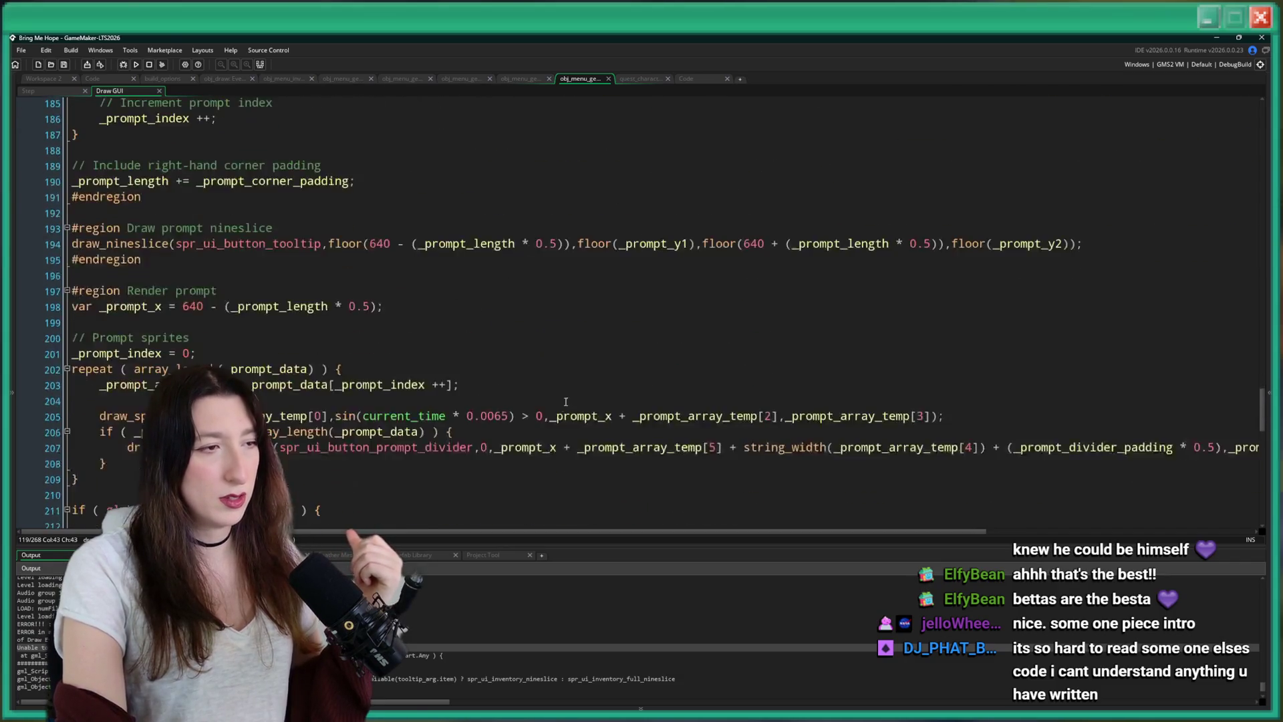
scroll(563, 403, down, 16)
scroll(1244, 478, down, 2)
From the Step code, jump to the is_slot_available definition at line 38 of scr_inventory.gml.
drag(1262, 512, 1221, 114)
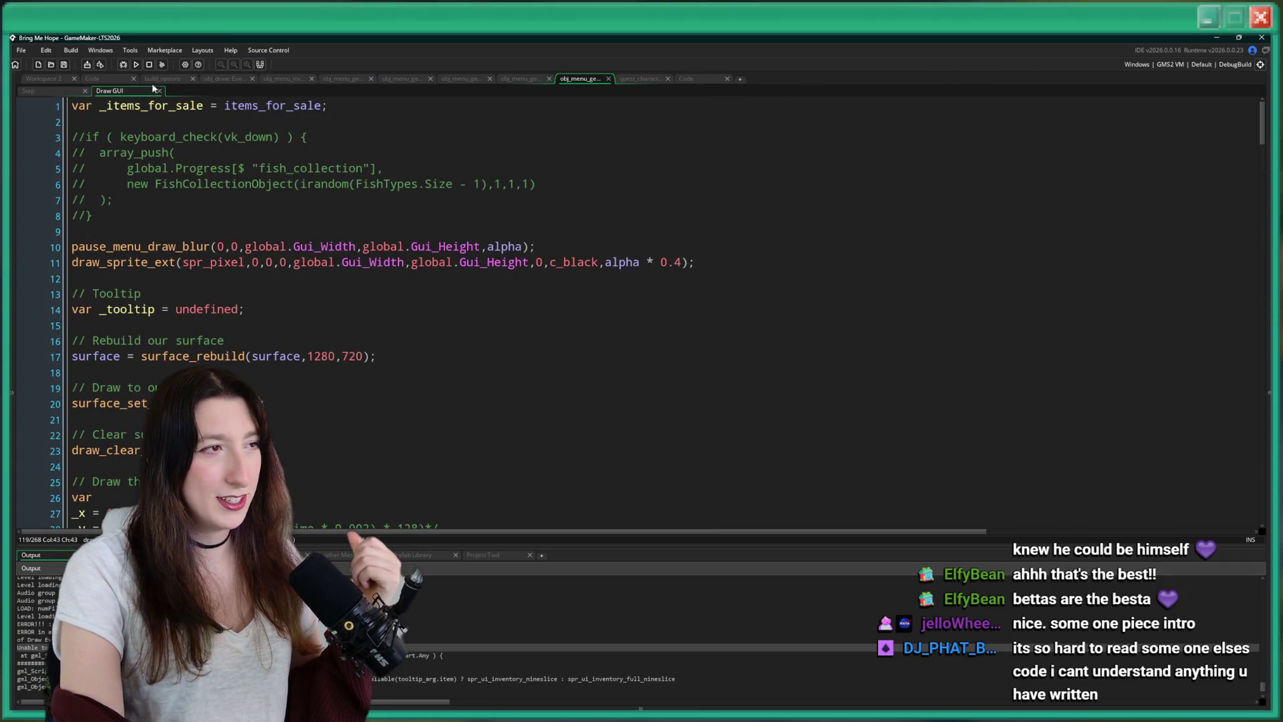
click(47, 89)
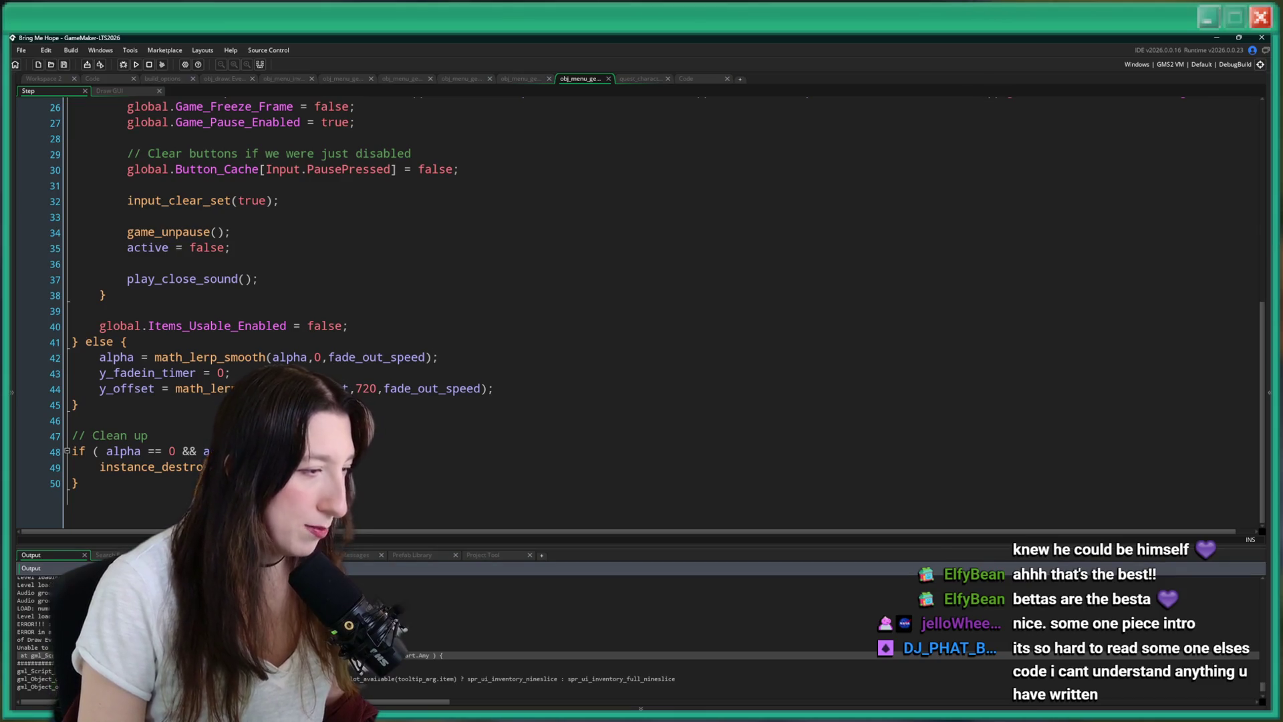
key(ctrl+shift+f)
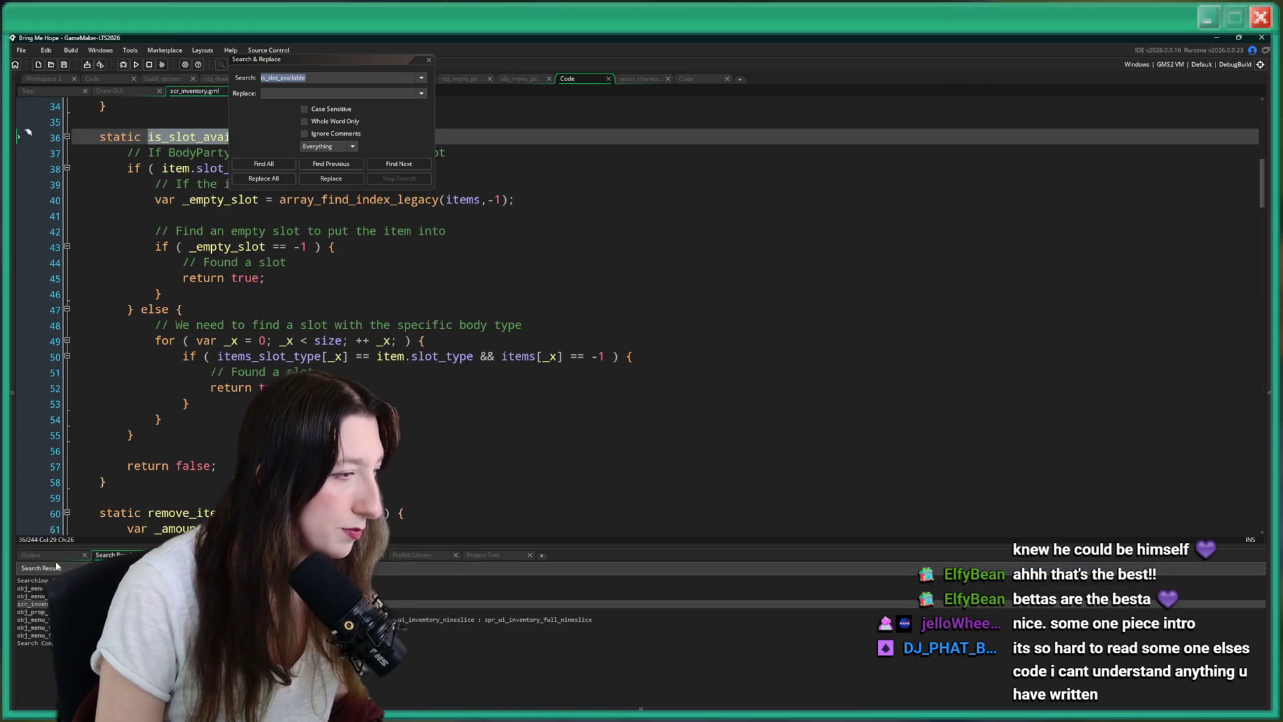
click(395, 356)
key(ctrl+g)
text(38)
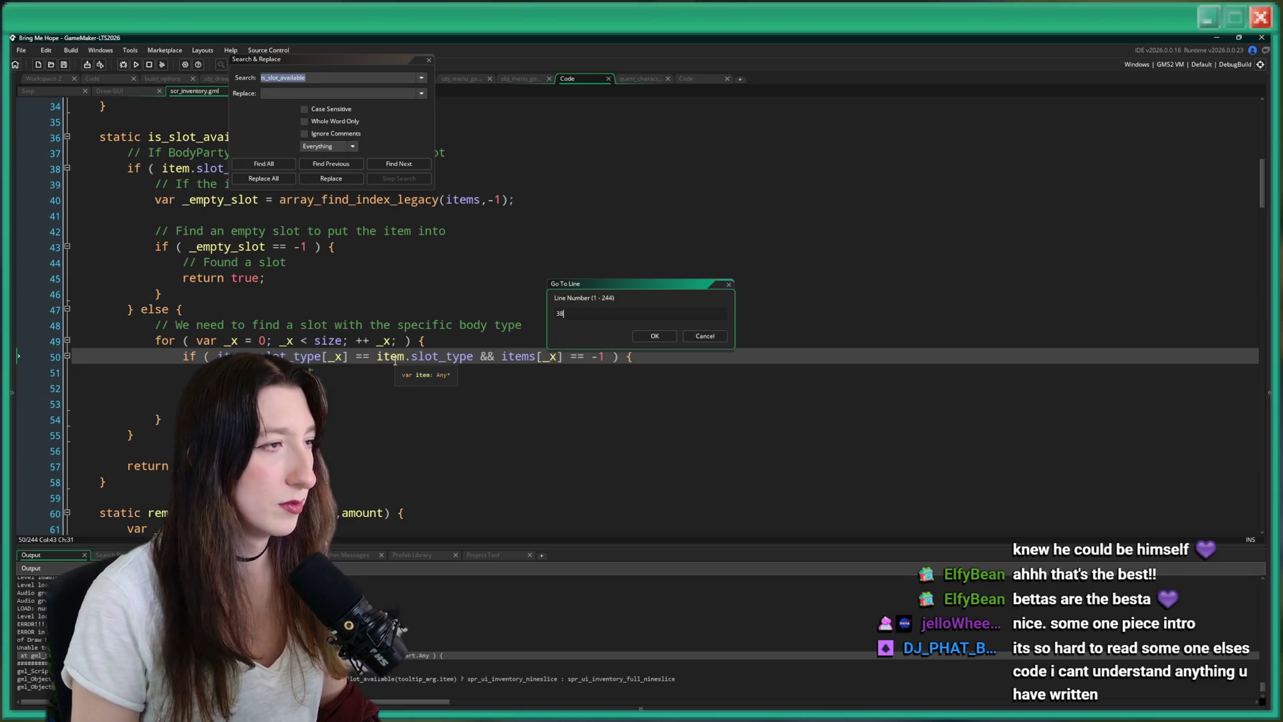
scroll(385, 351, up, 2)
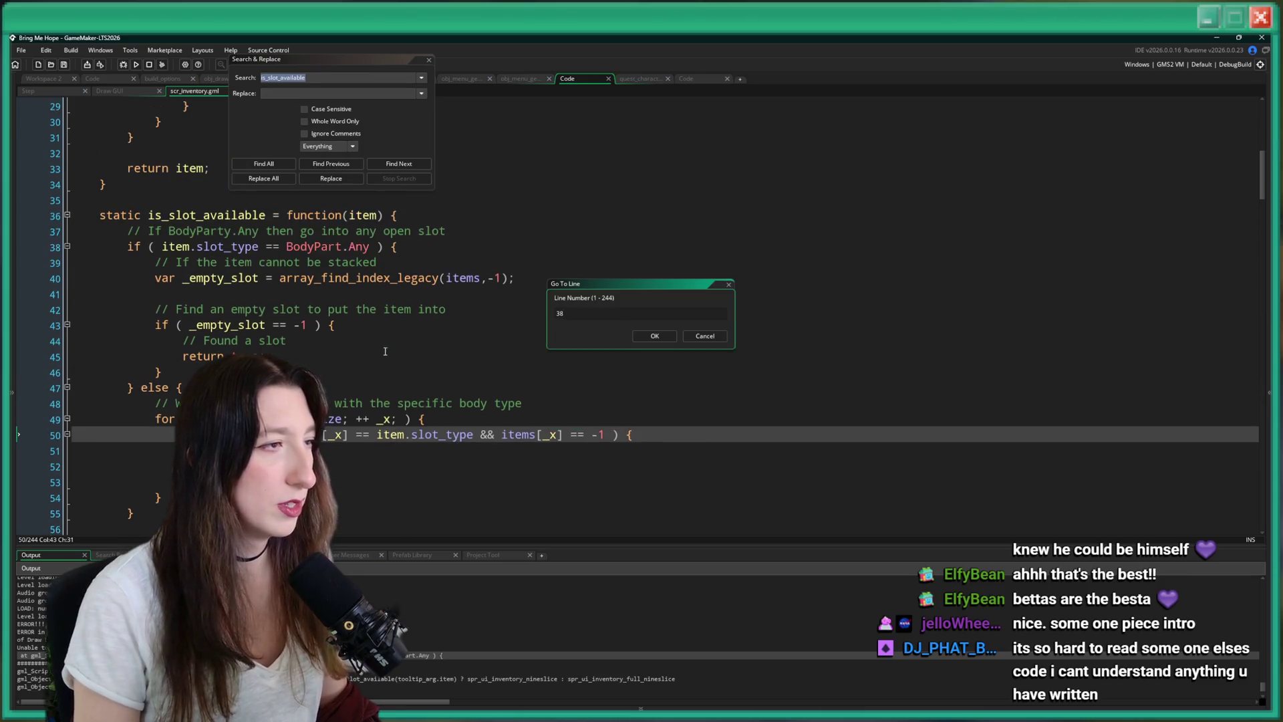
click(429, 60)
key(Escape)
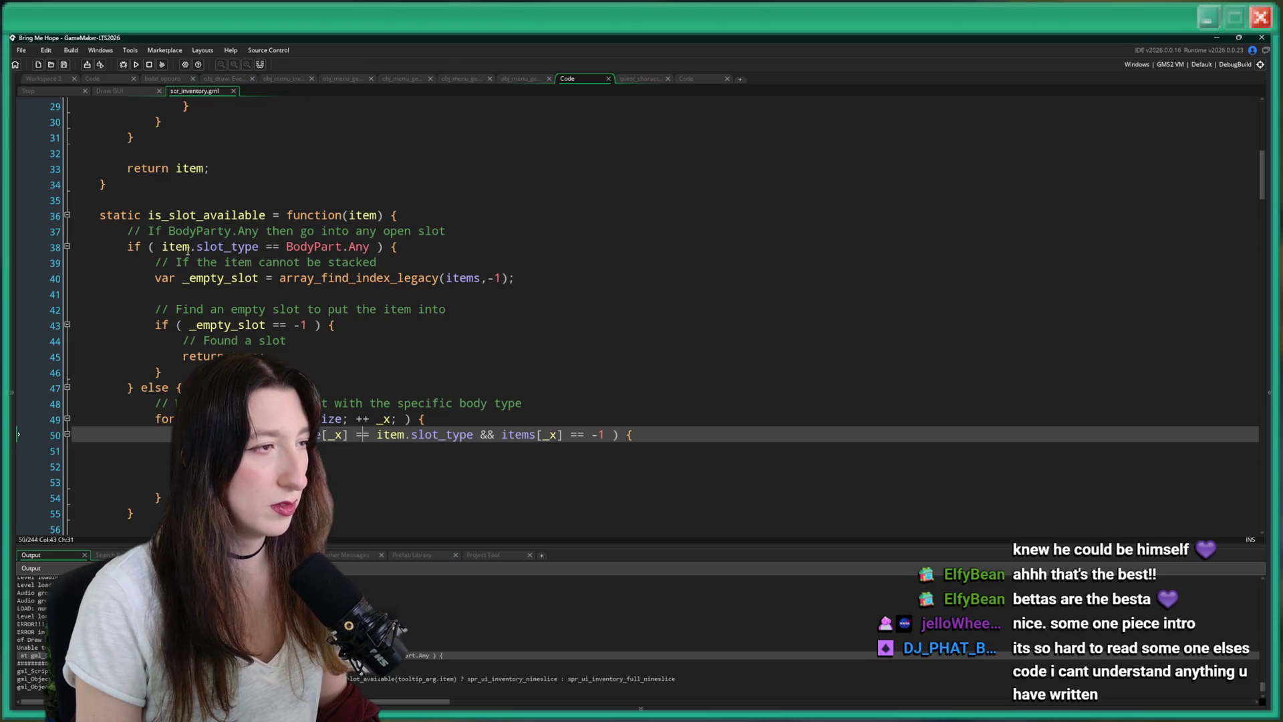
click(191, 246)
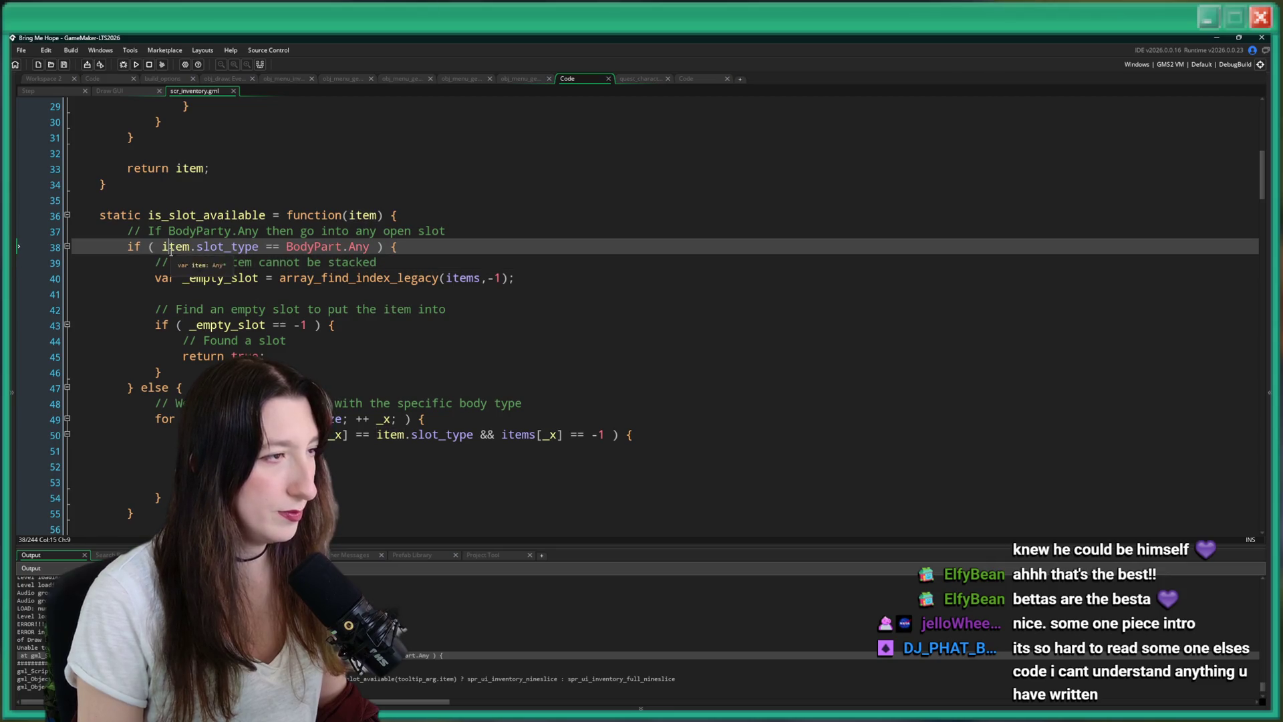
Select is_slot_available on line 36 and list every use of it across the project.
scroll(188, 261, up, 2)
key(End)
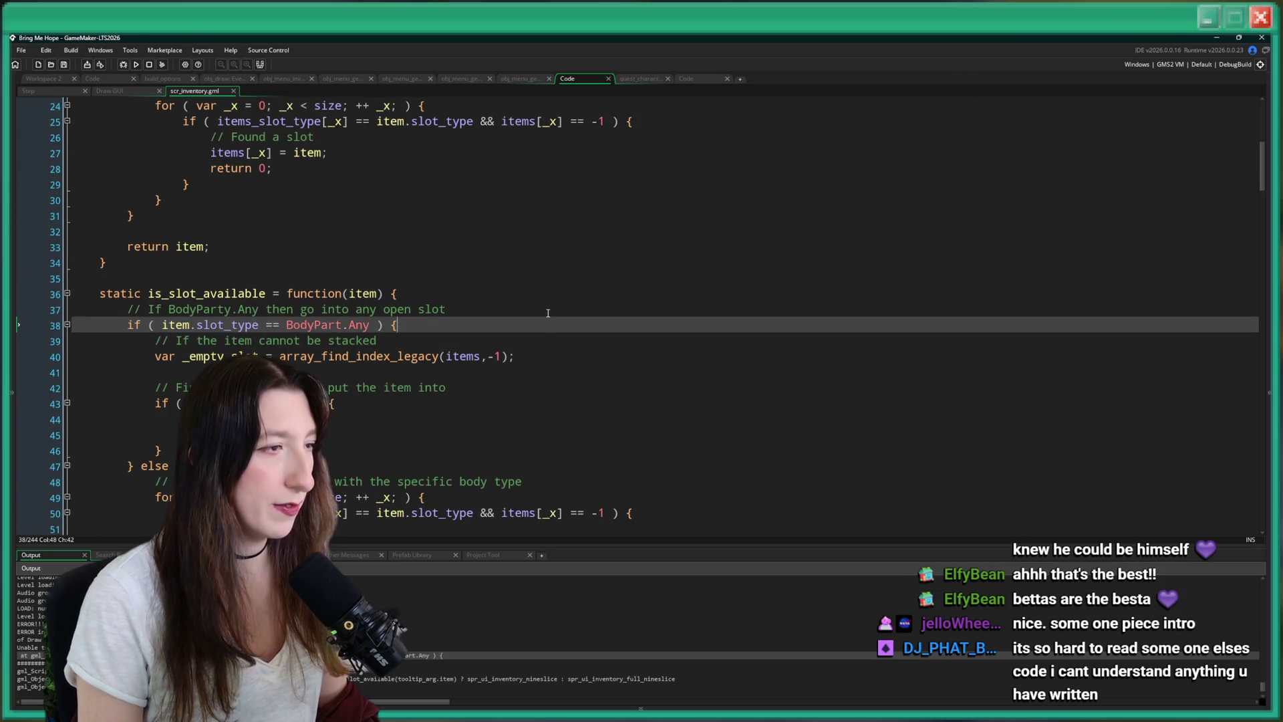
scroll(533, 332, up, 2)
double_click(171, 371)
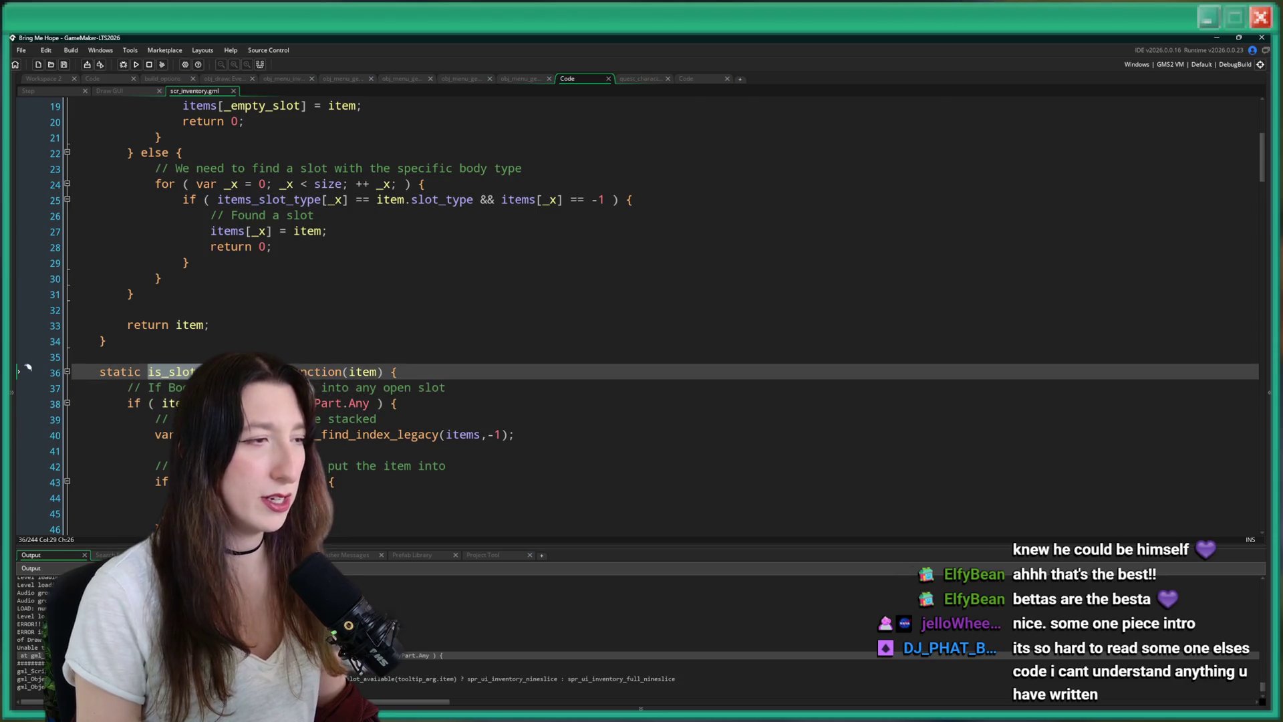
key(ctrl+f)
key(Return)
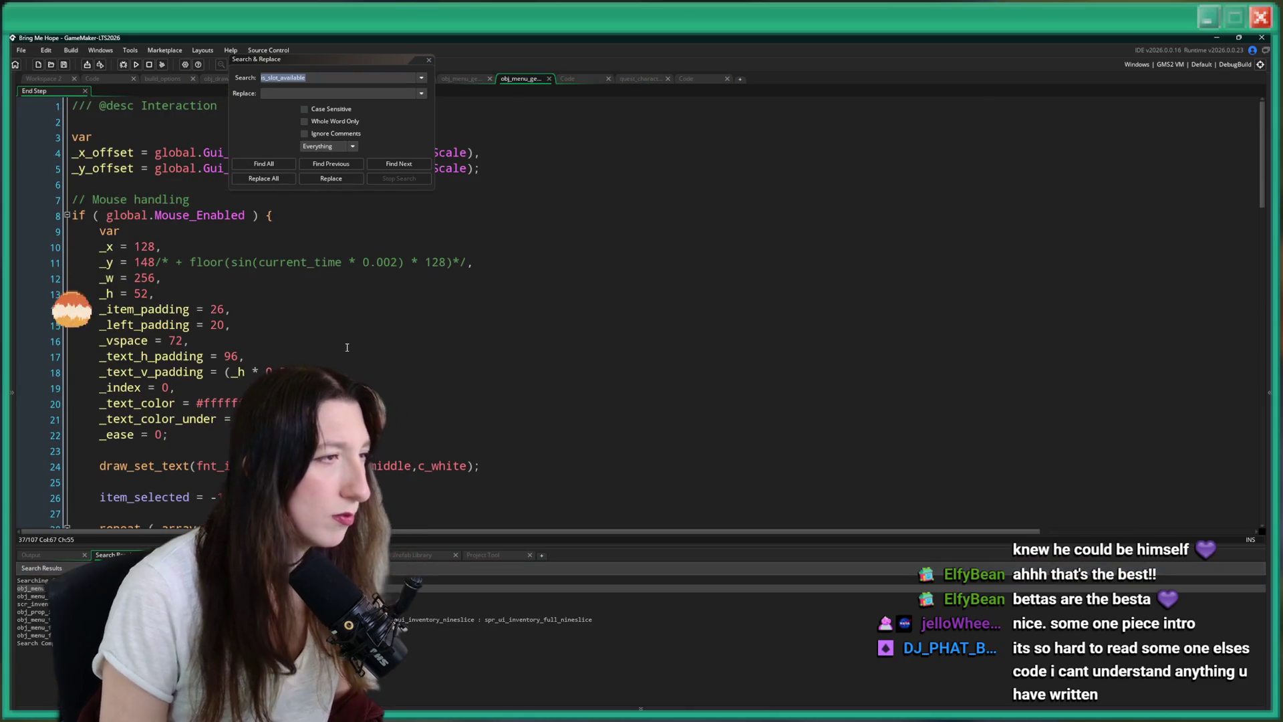
Close the Search & Replace panel and launch a test build of the game with F5.
scroll(602, 314, down, 3)
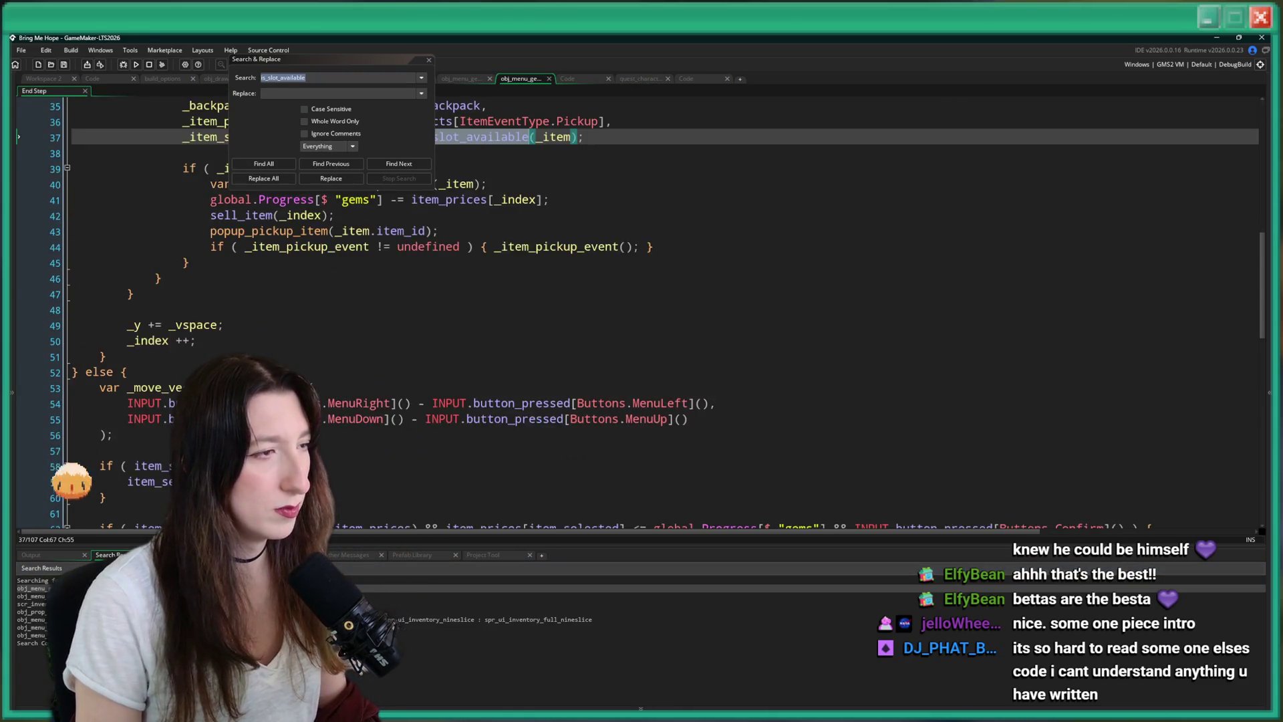
click(429, 60)
click(571, 410)
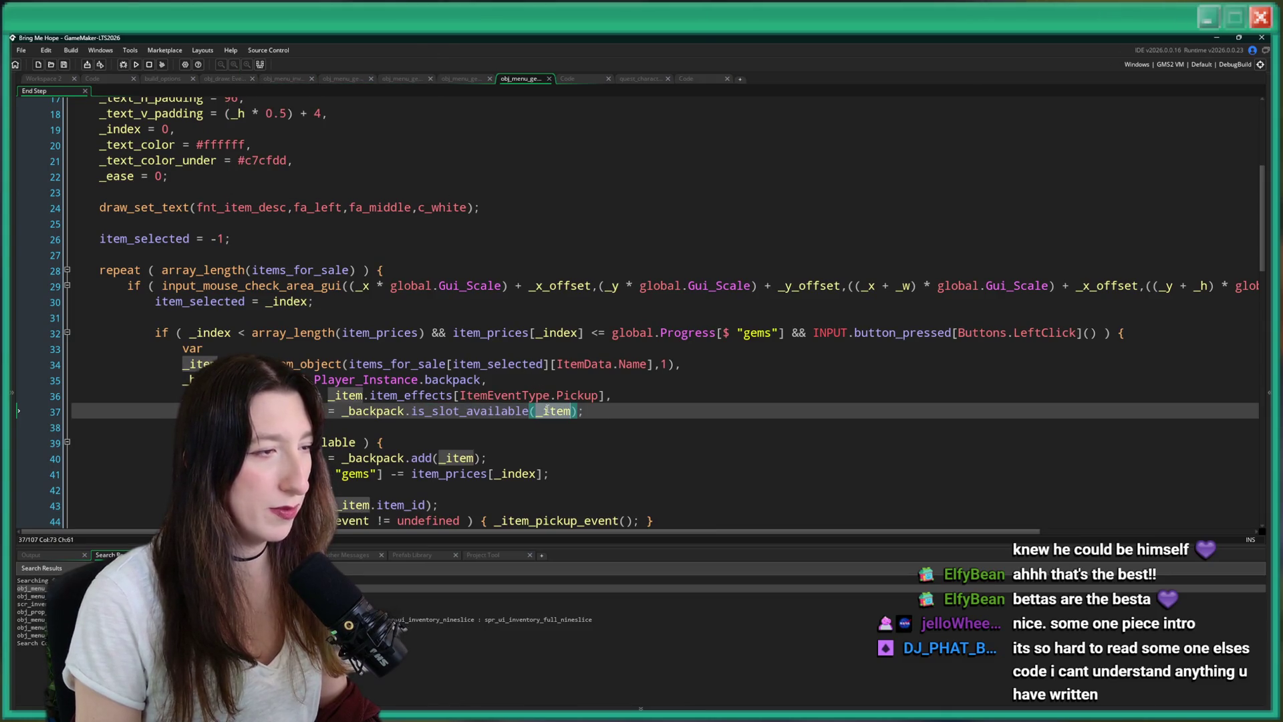
scroll(441, 328, down, 2)
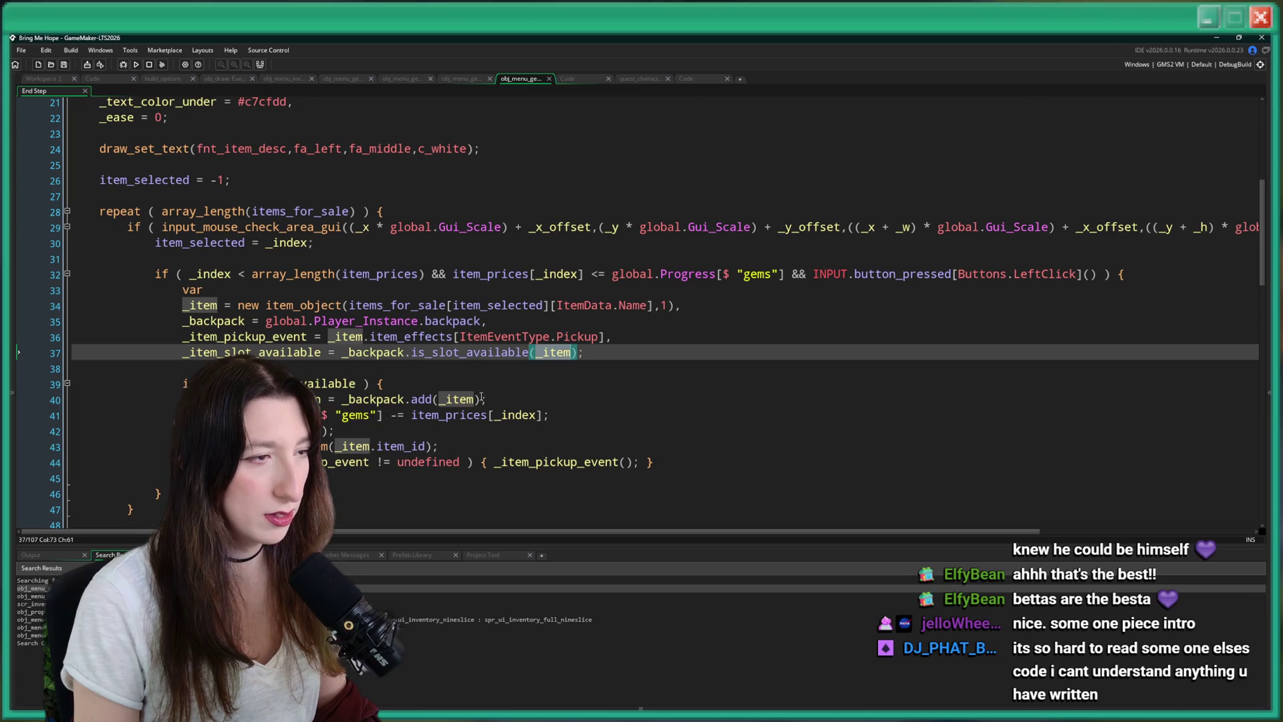
click(630, 334)
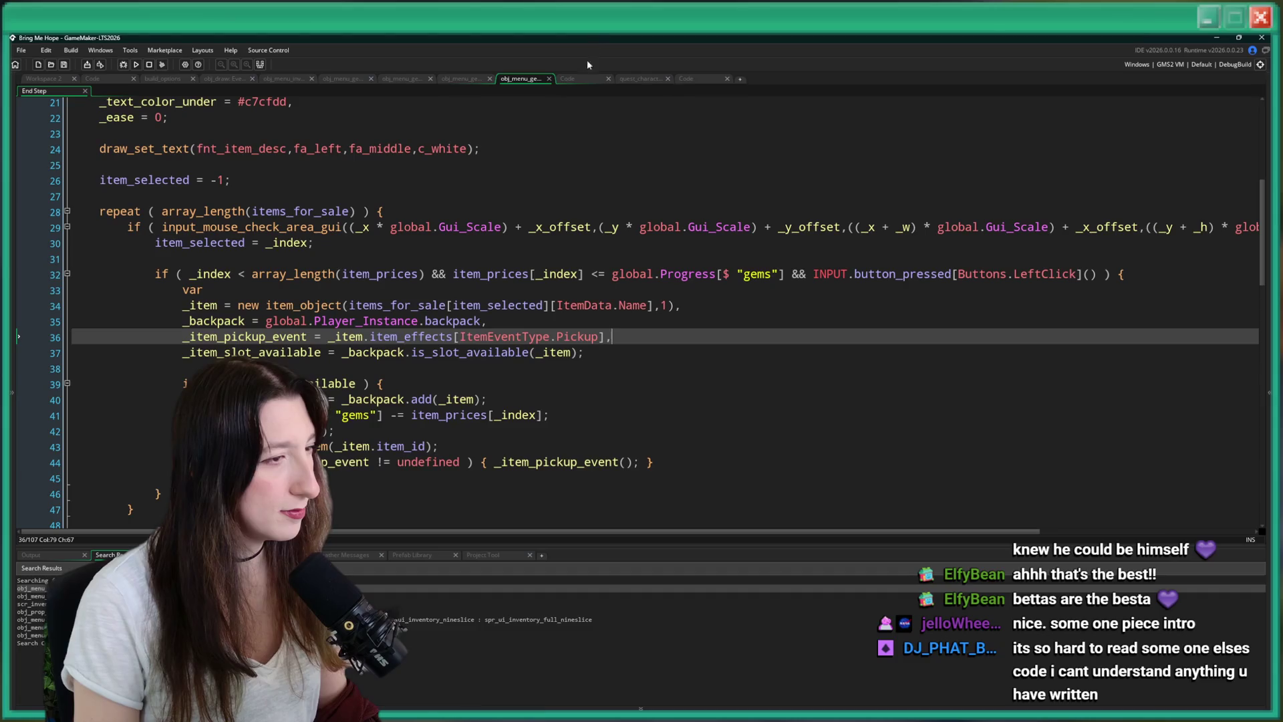
key(F5)
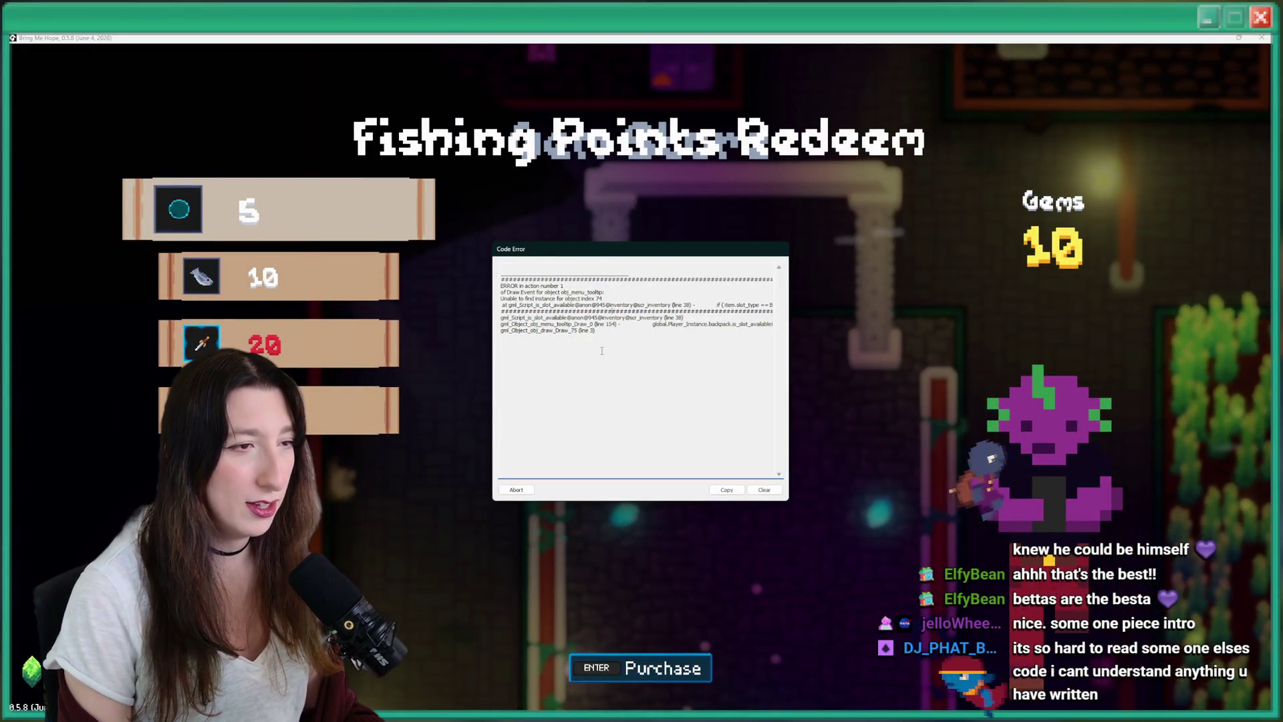
Clear the is_slot_available code error dialog, ending the Bring Me Hope test run.
click(722, 474)
click(764, 489)
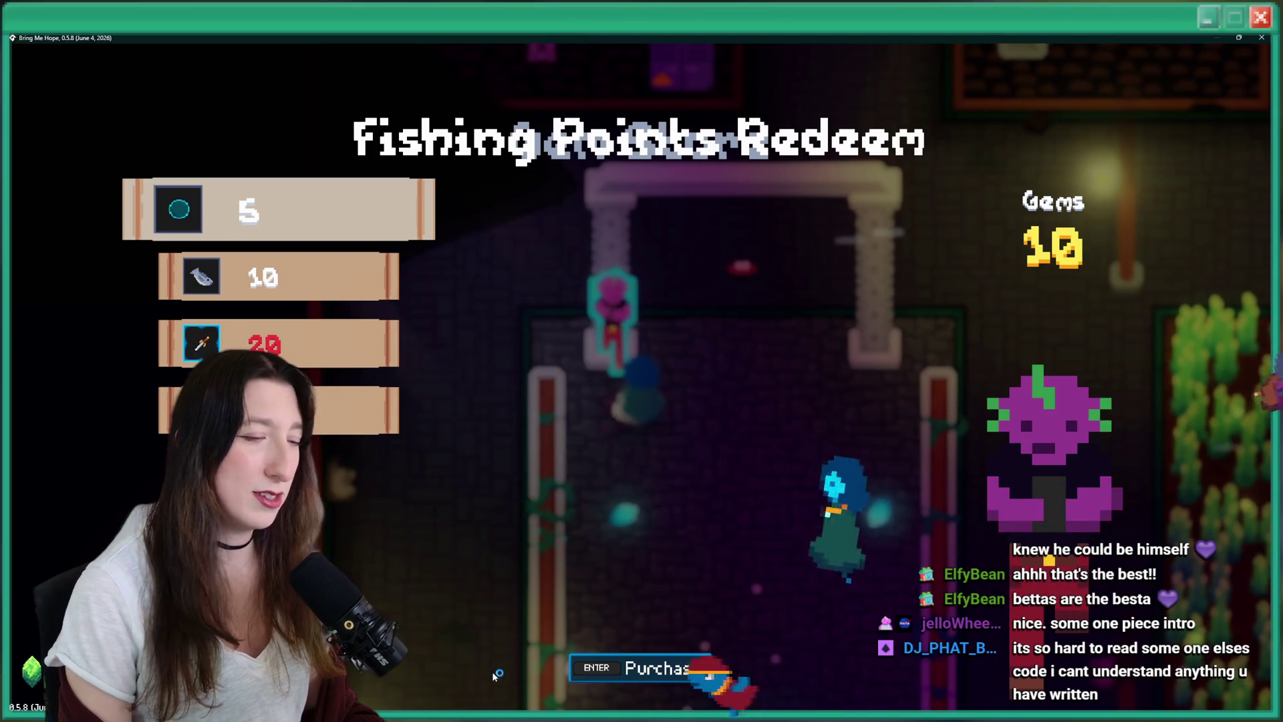
key(super)
Search Windows for 'claude', then dismiss the search to return to GameMaker's End Step code.
text(claude)
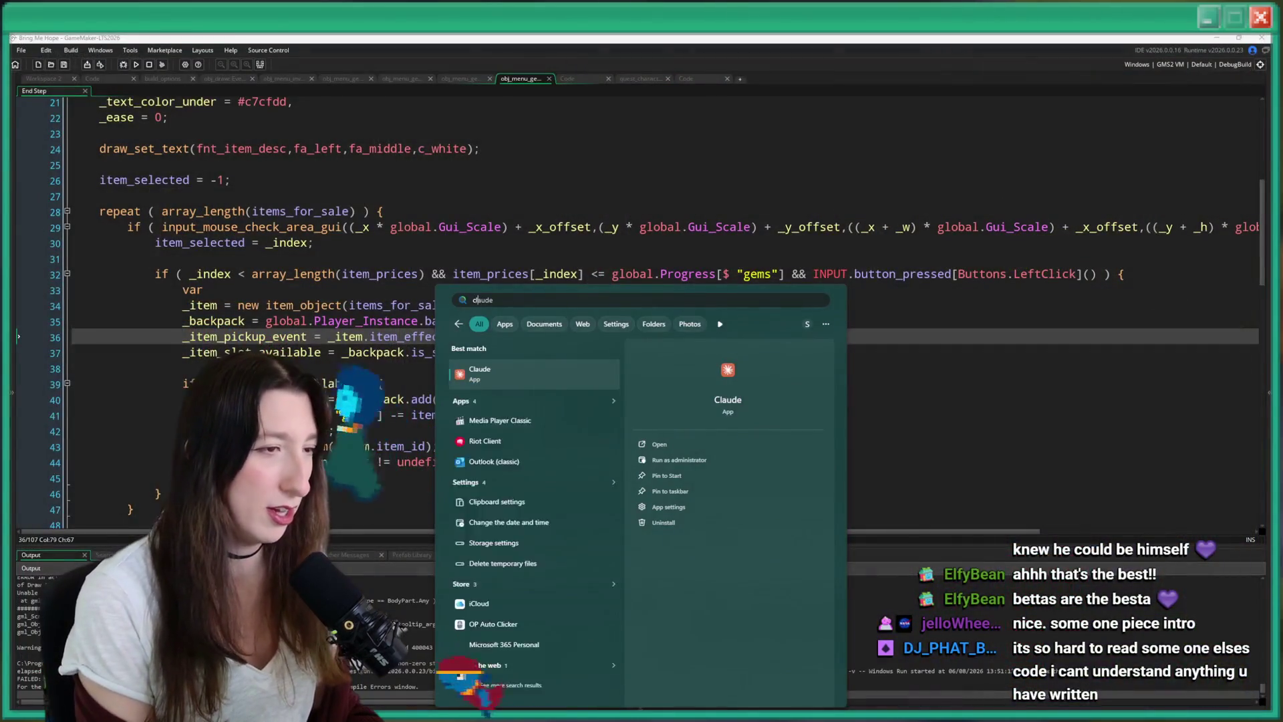
key(Return)
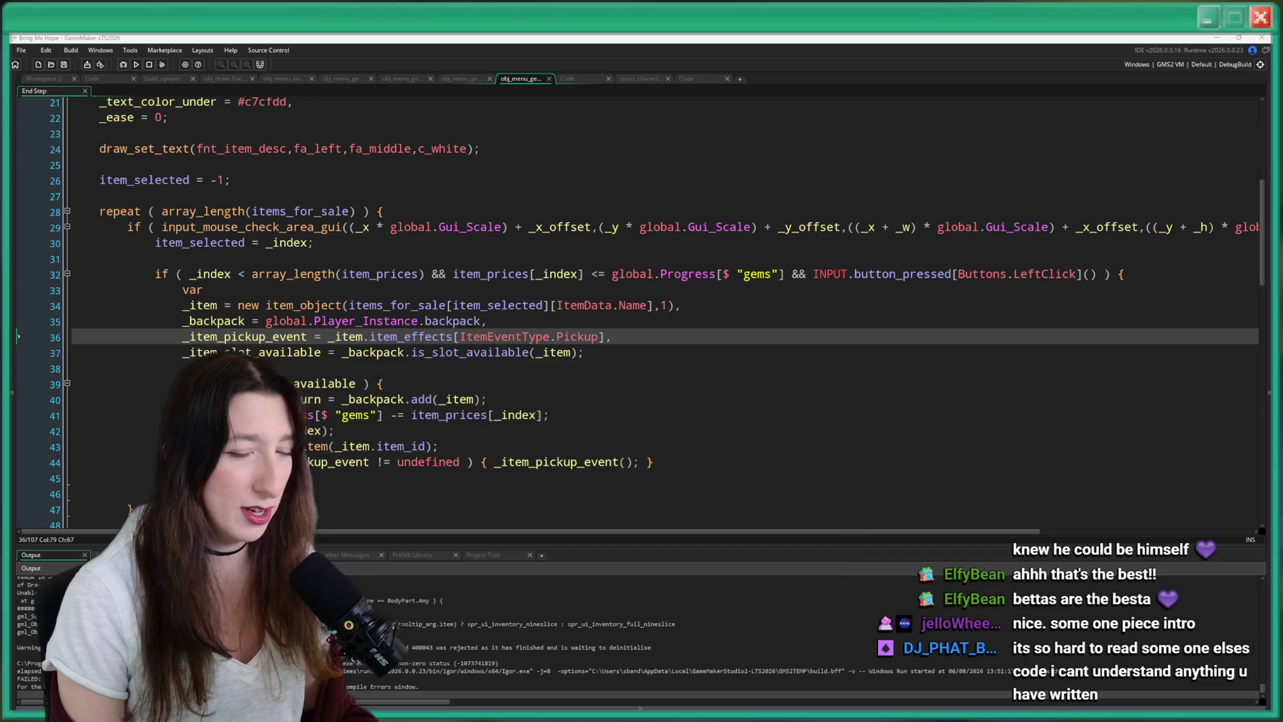
In GitHub Desktop, commit all 16 changed files as 'Gem store partially implemented' and push to origin.
key(super)
text(github)
key(Return)
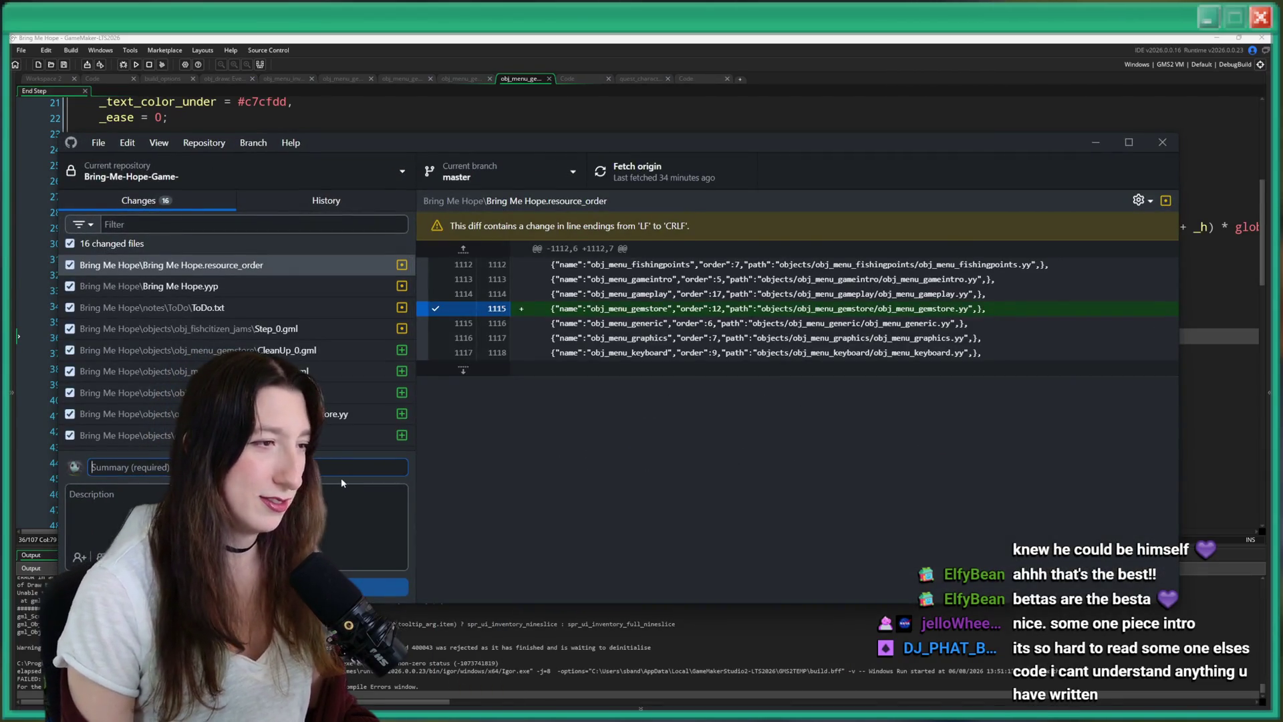
text(Gem store partially)
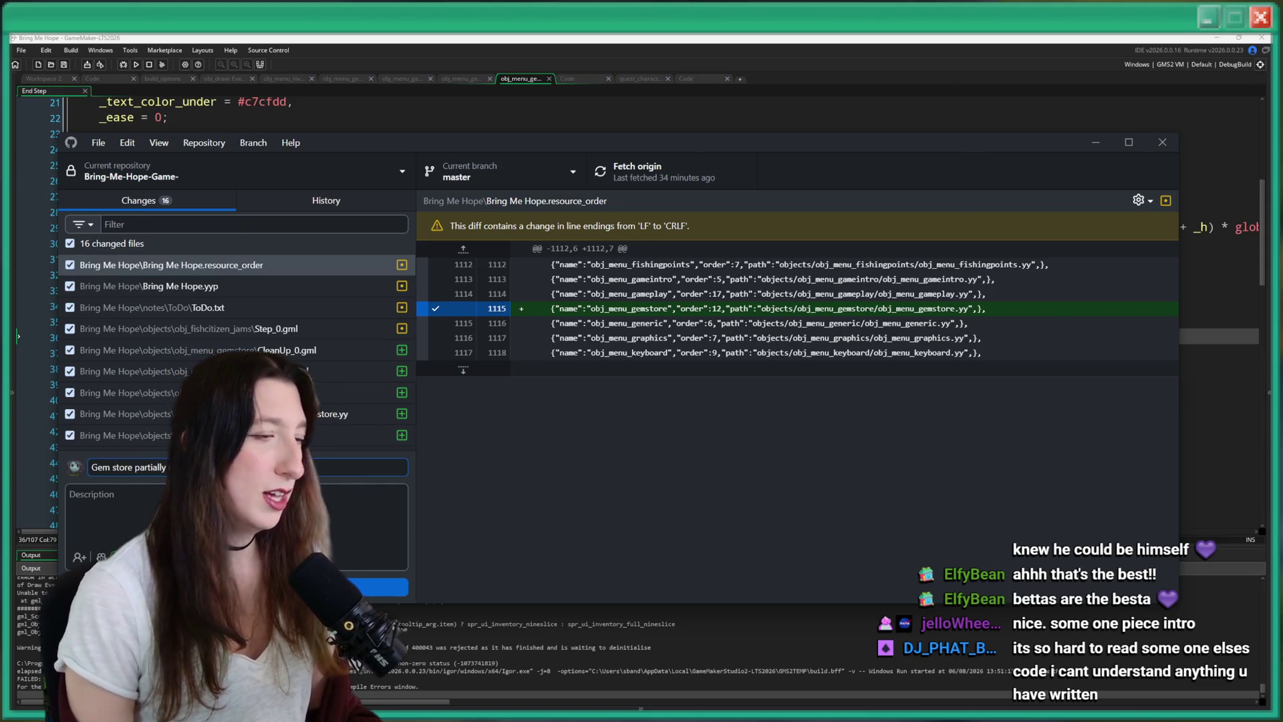
click(378, 587)
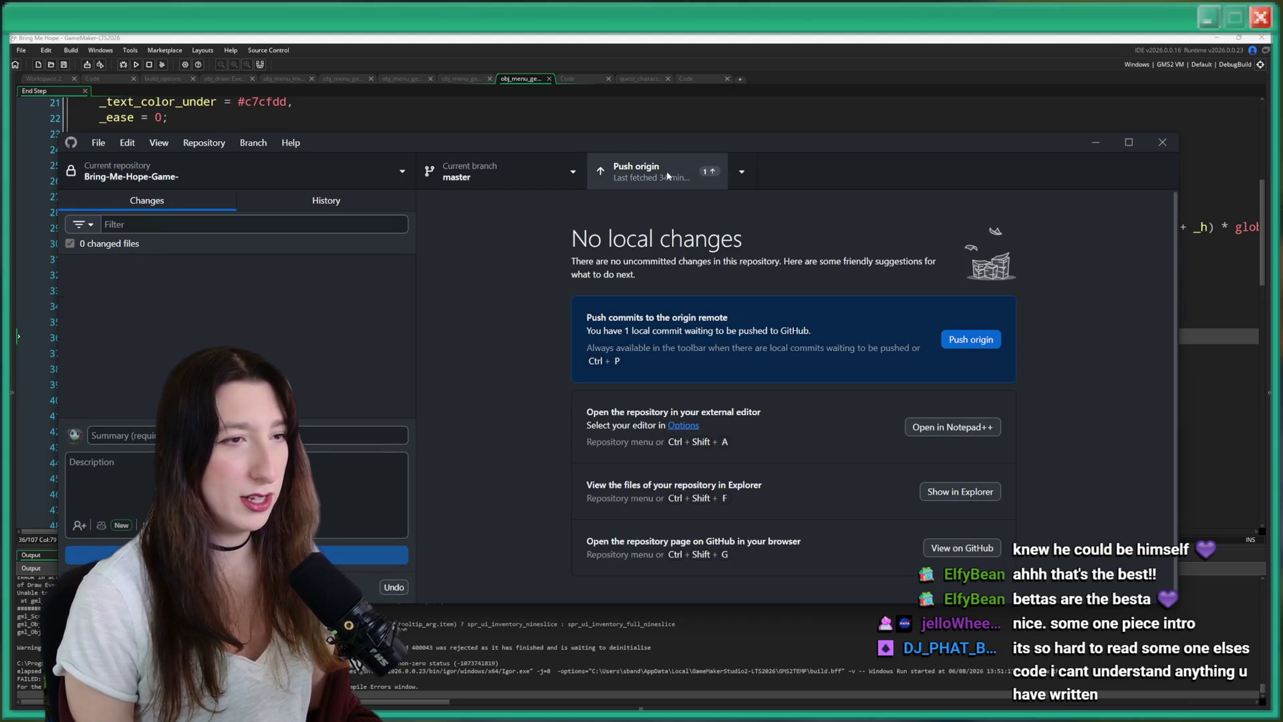
click(668, 176)
click(326, 201)
key(alt+Tab)
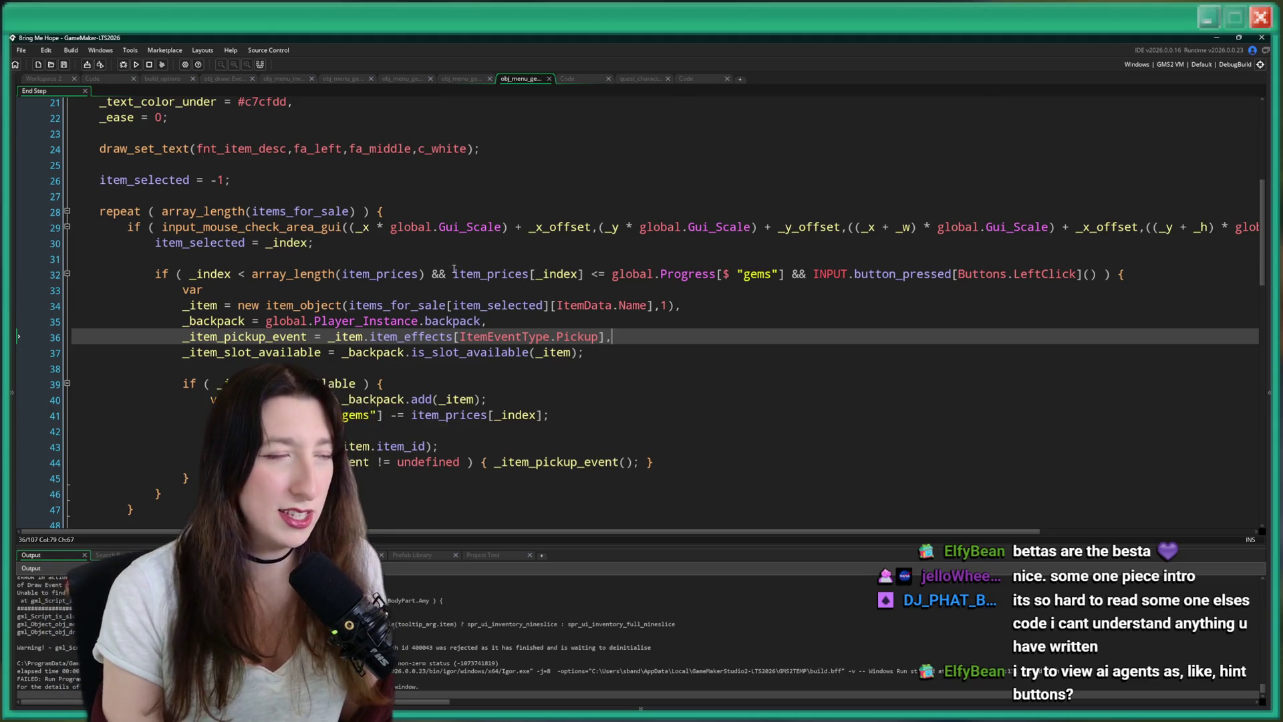
click(588, 82)
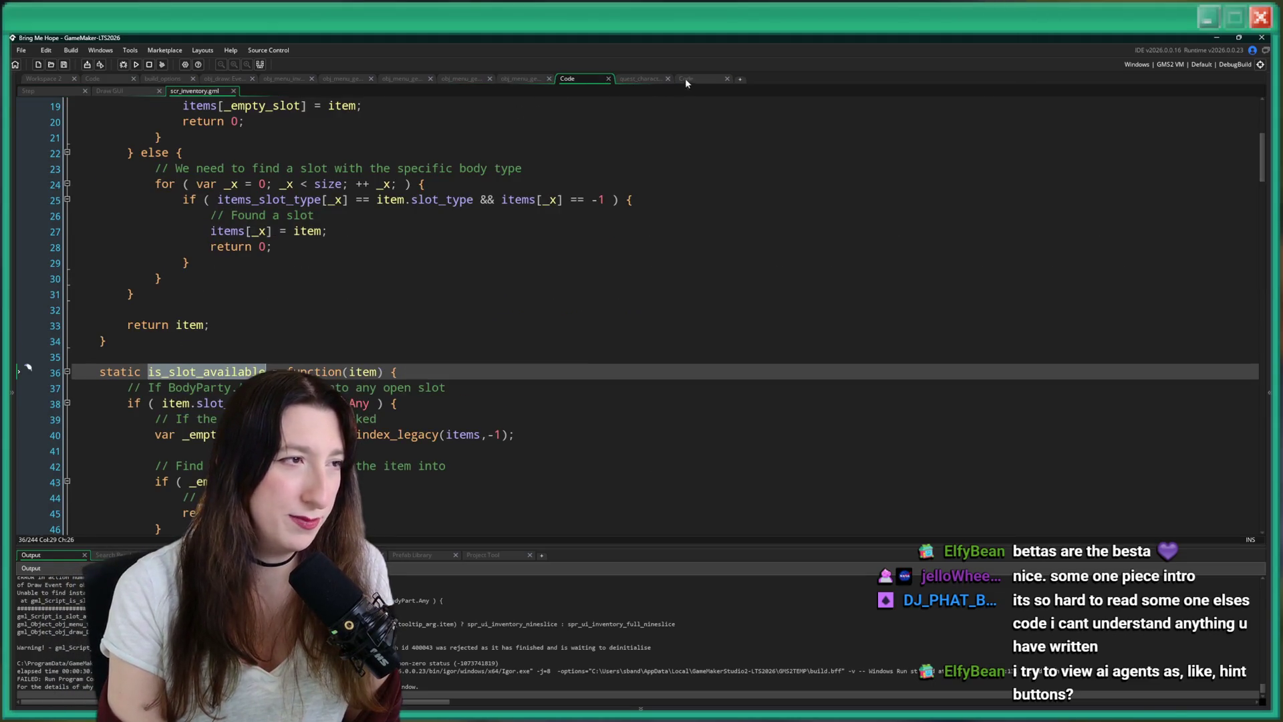
scroll(371, 384, down, 2)
double_click(364, 295)
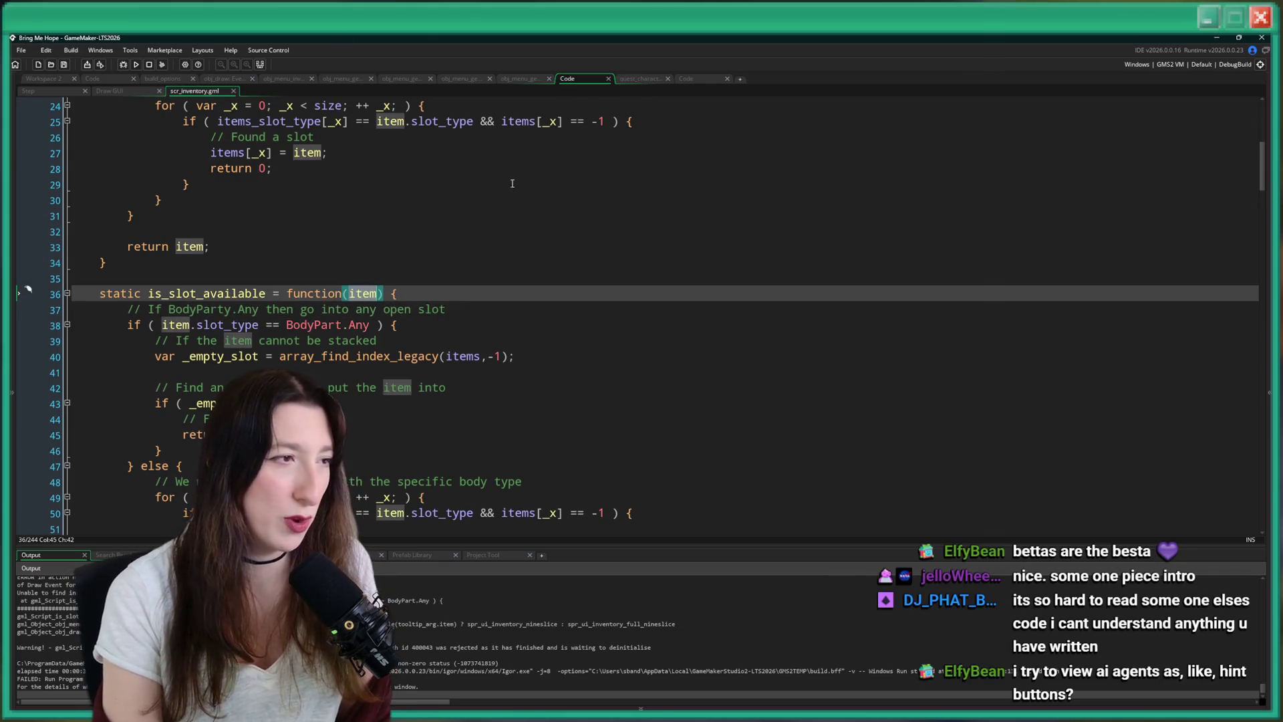
scroll(365, 241, down, 1)
click(208, 284)
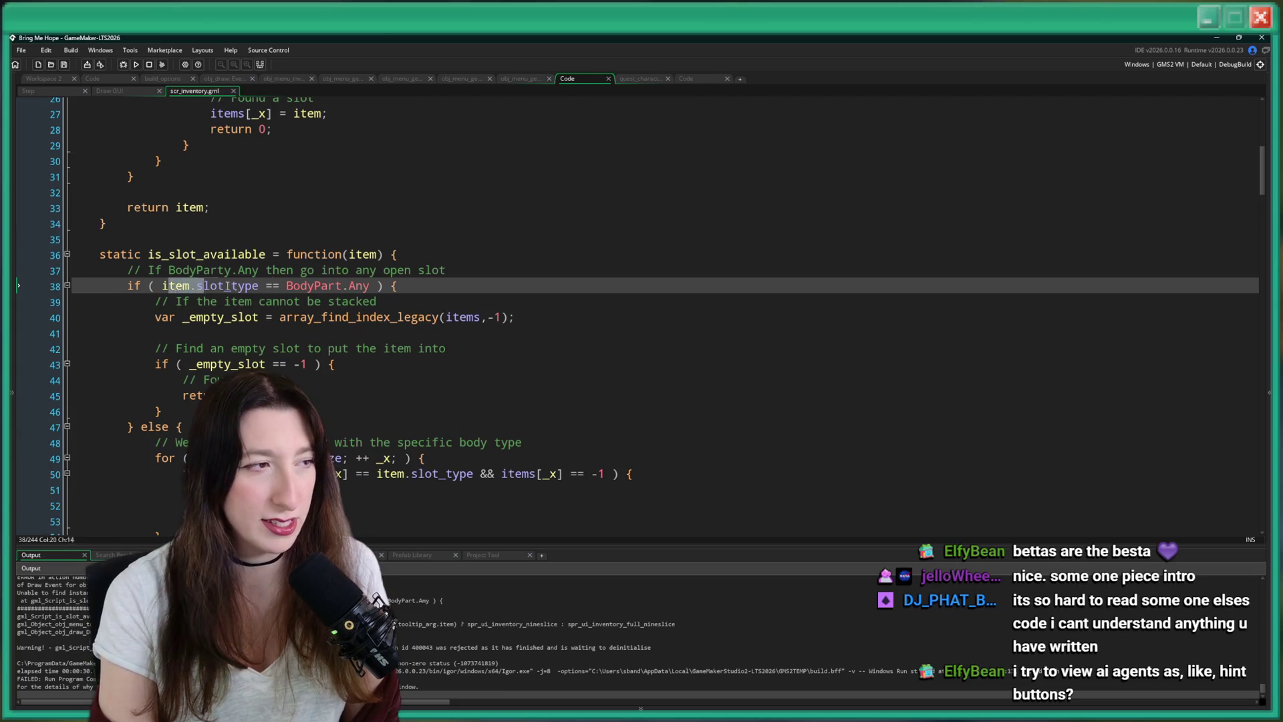
click(237, 286)
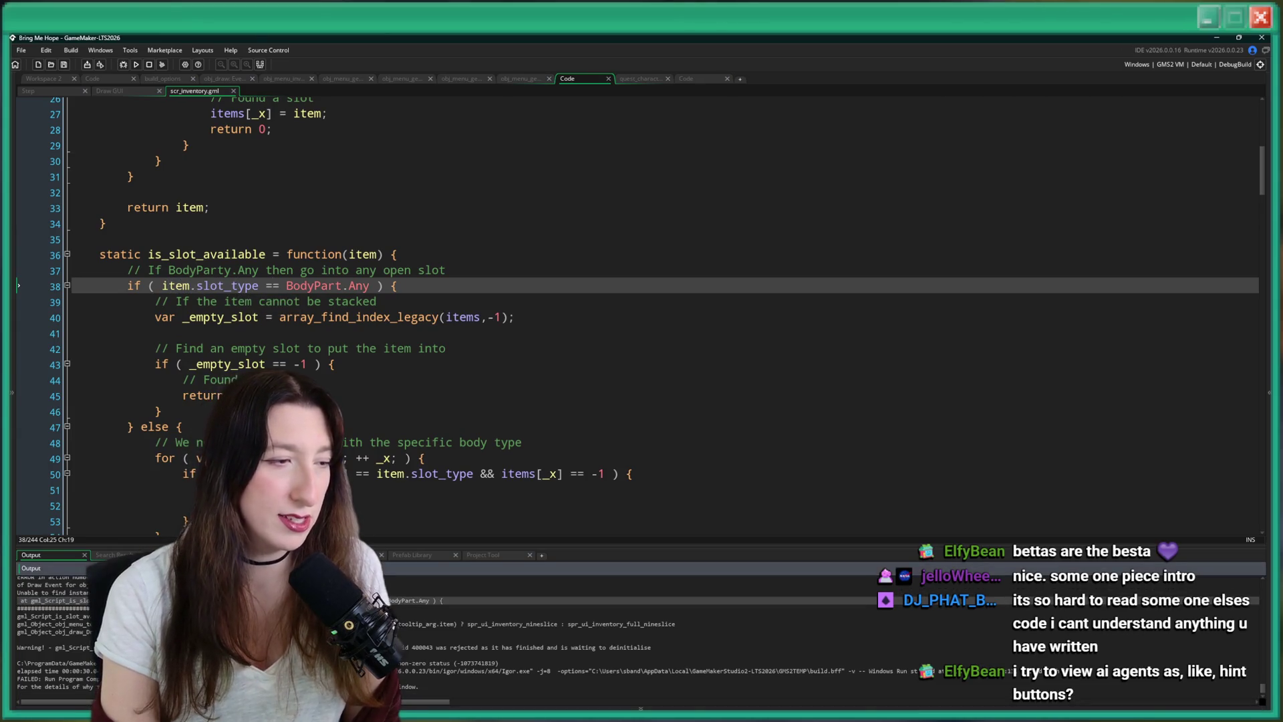
click(196, 286)
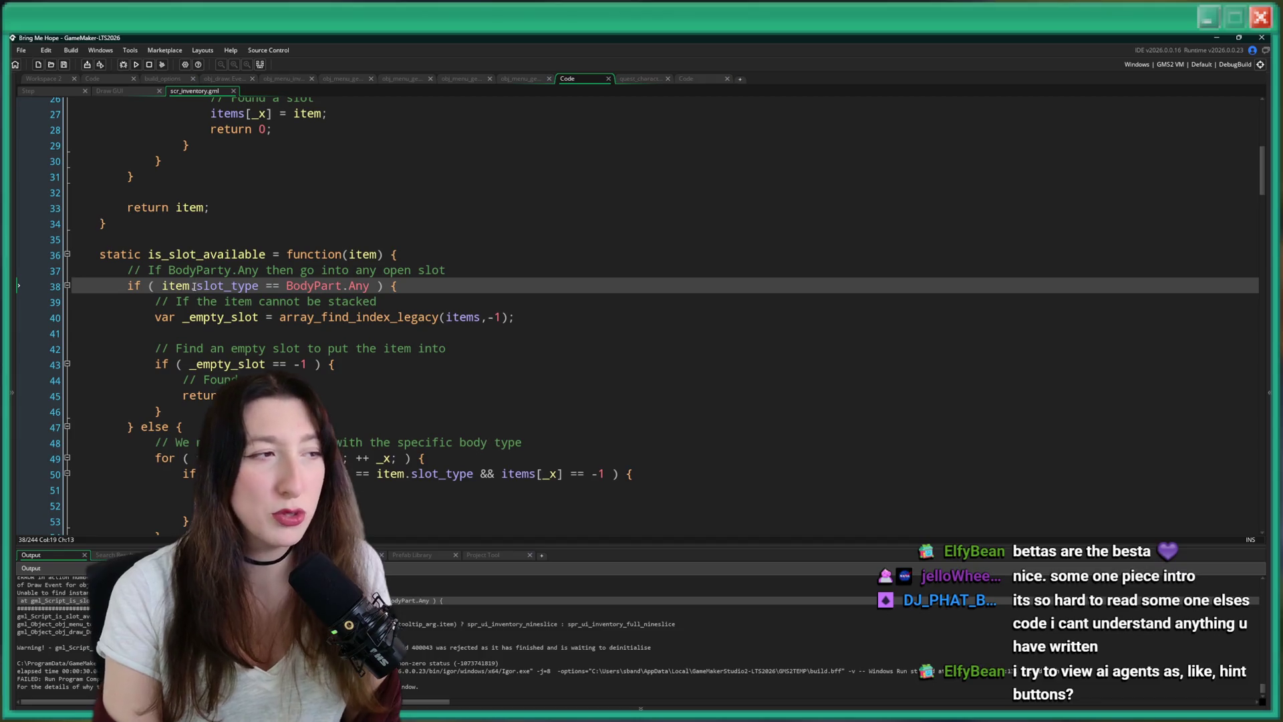
click(635, 81)
click(699, 79)
click(658, 79)
click(244, 308)
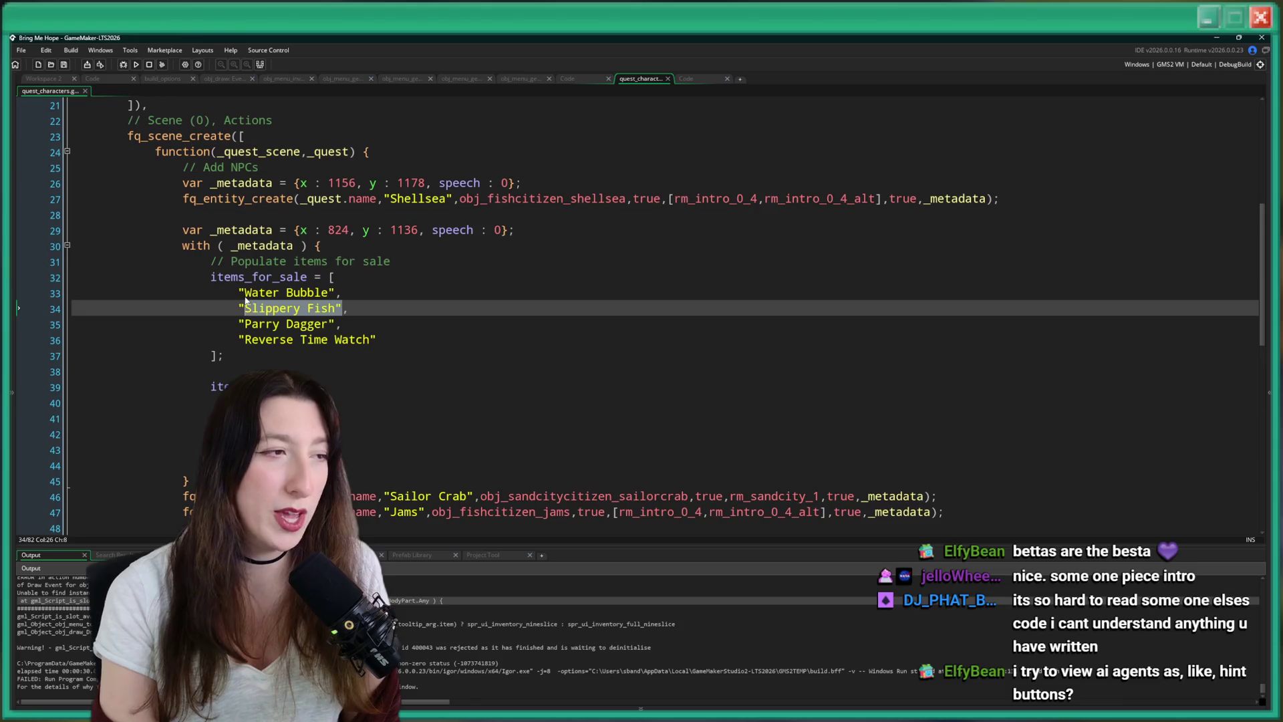
click(520, 79)
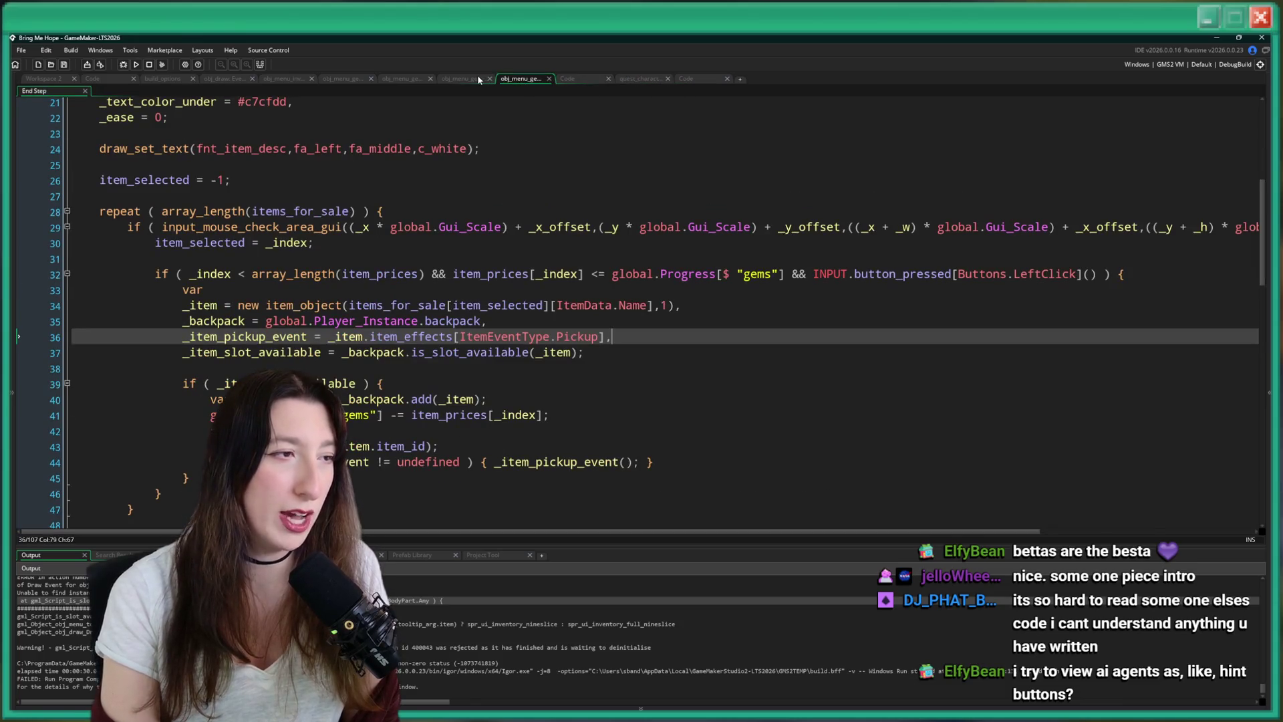
click(590, 304)
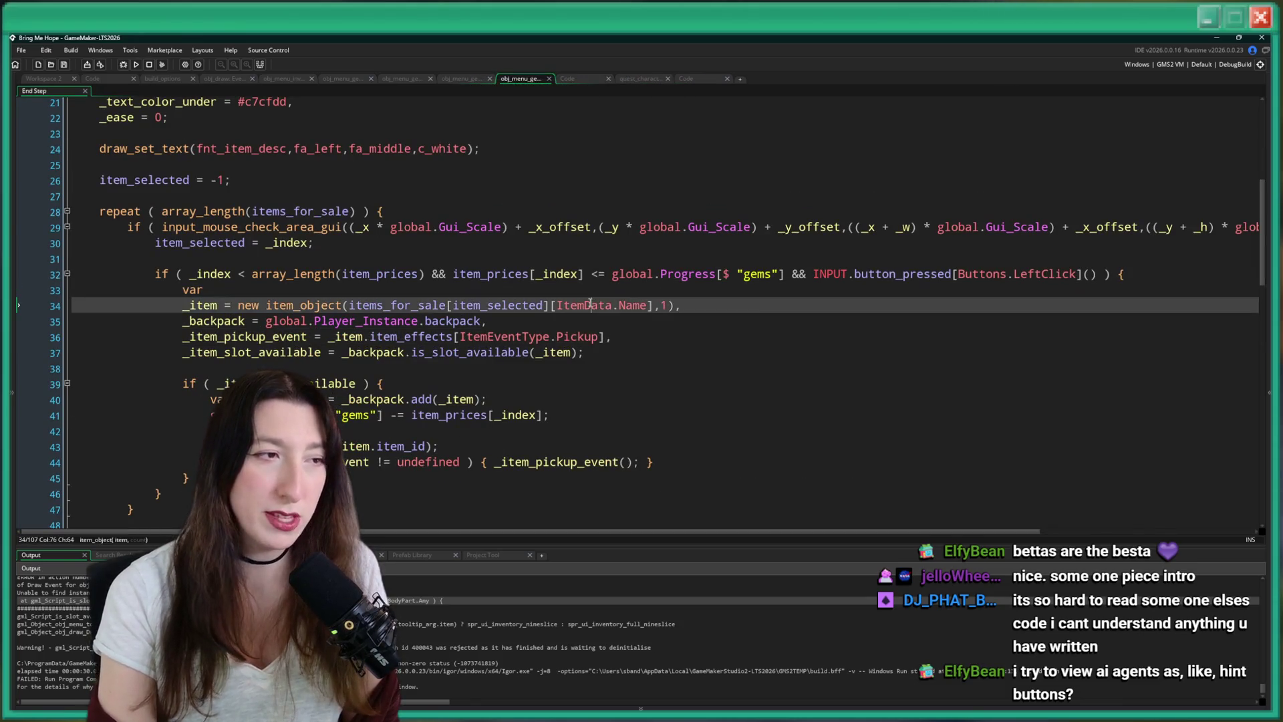
double_click(435, 306)
scroll(412, 313, up, 7)
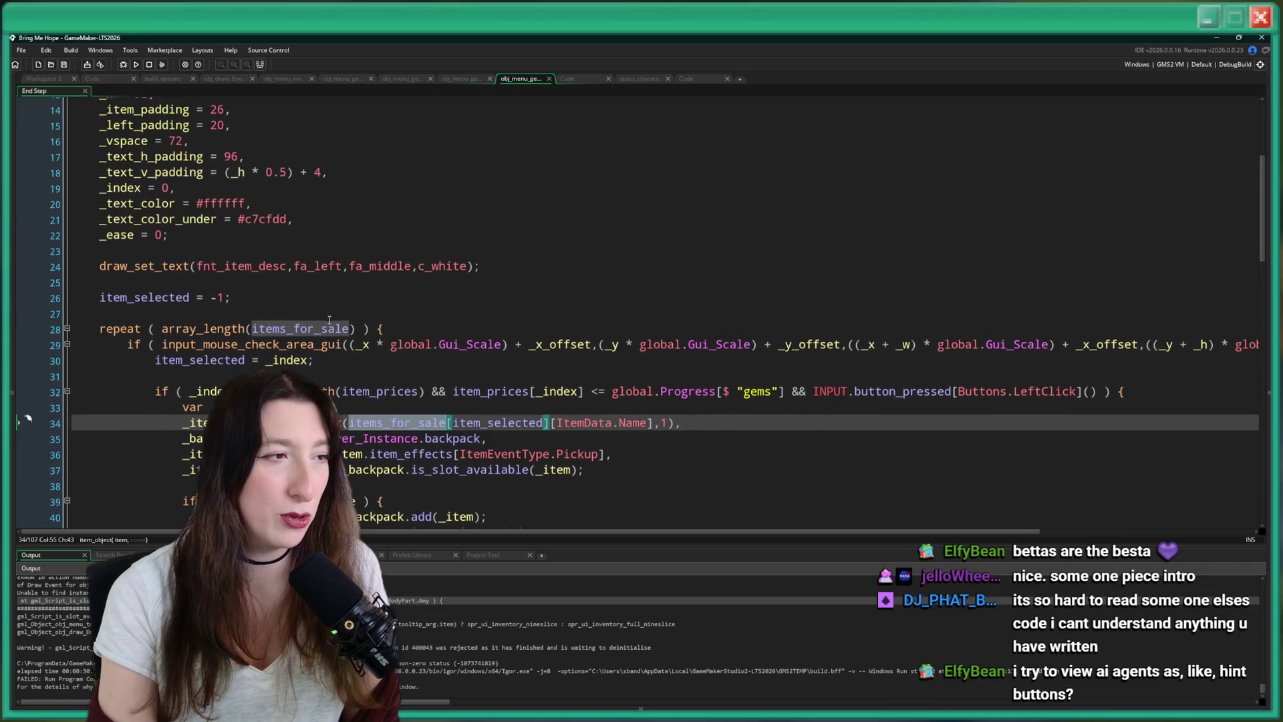
scroll(280, 361, down, 4)
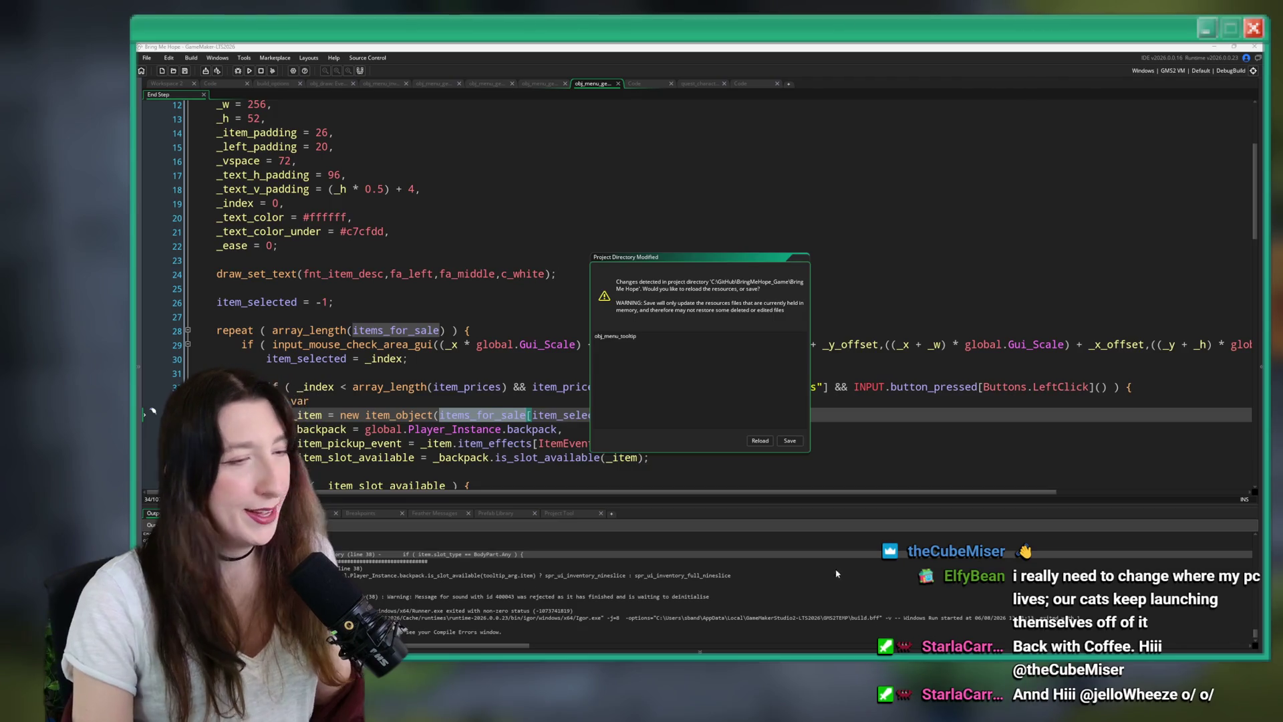
Reload the project to pick up the externally modified obj_menu_tooltip code.
click(760, 441)
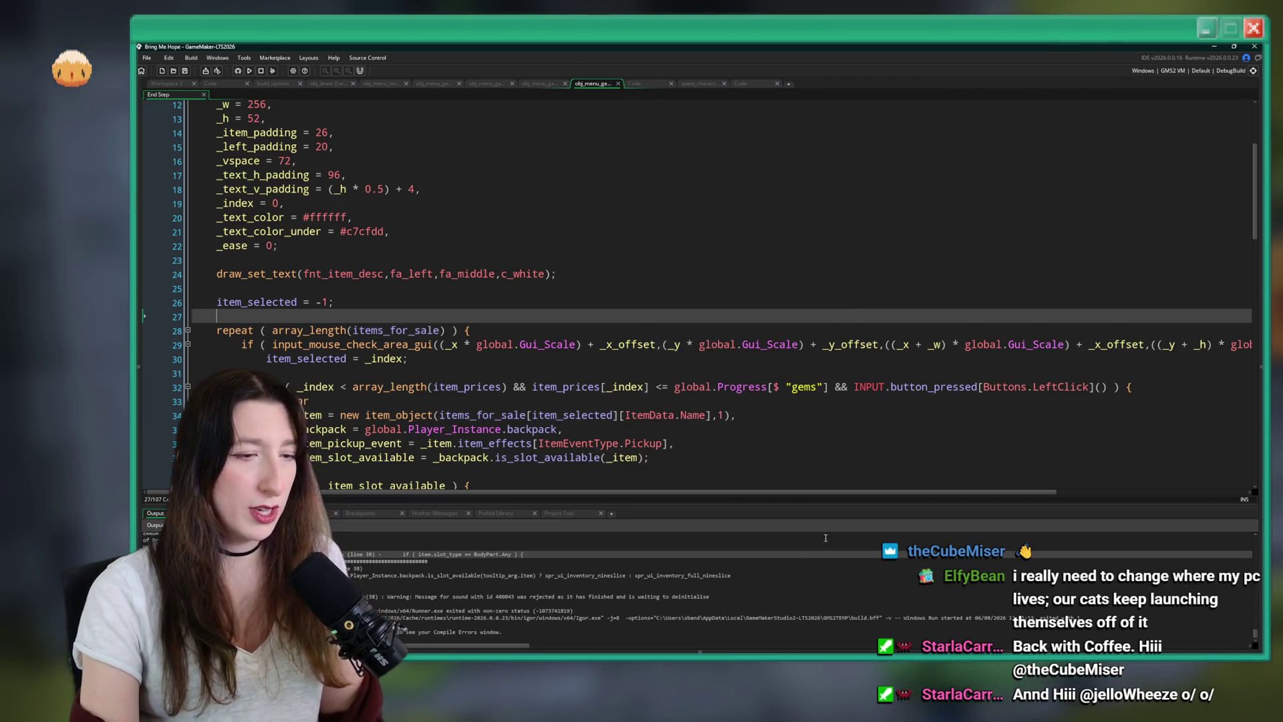
Review the Draw_0.gml diff adding an is_struct tooltip check in GitHub Desktop, then return to GameMaker.
key(alt+Tab)
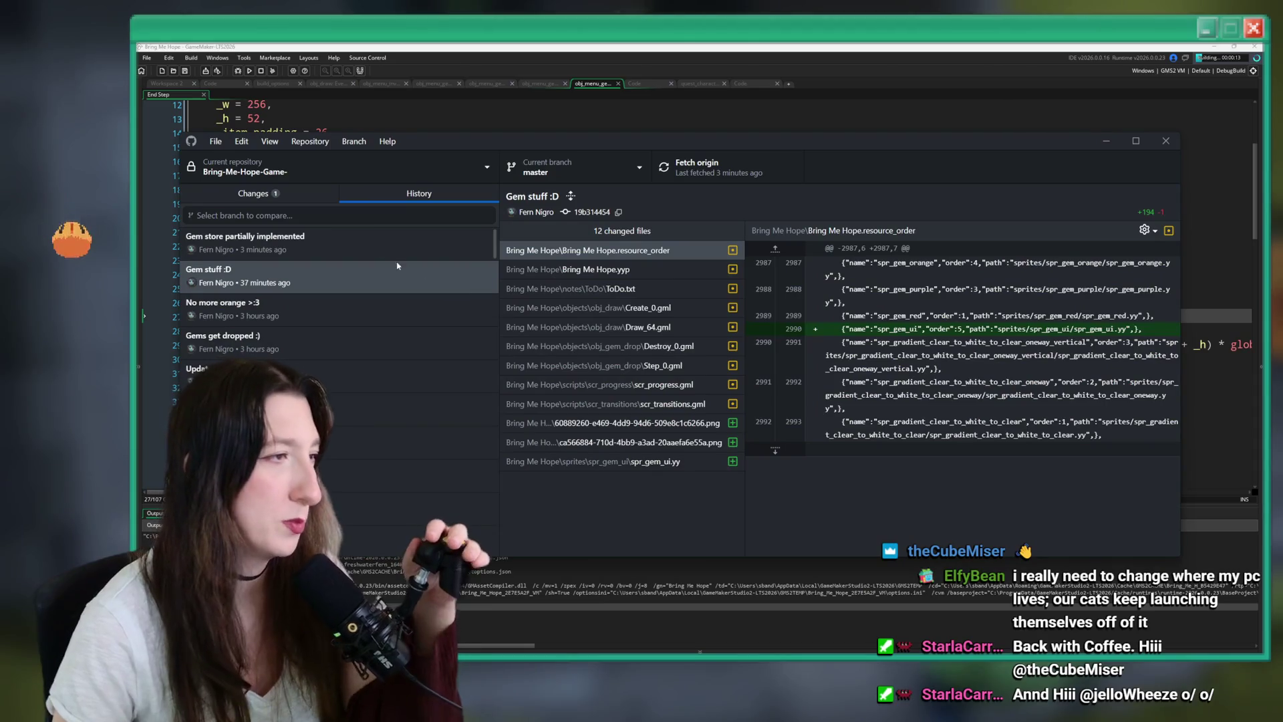
key(ctrl+1)
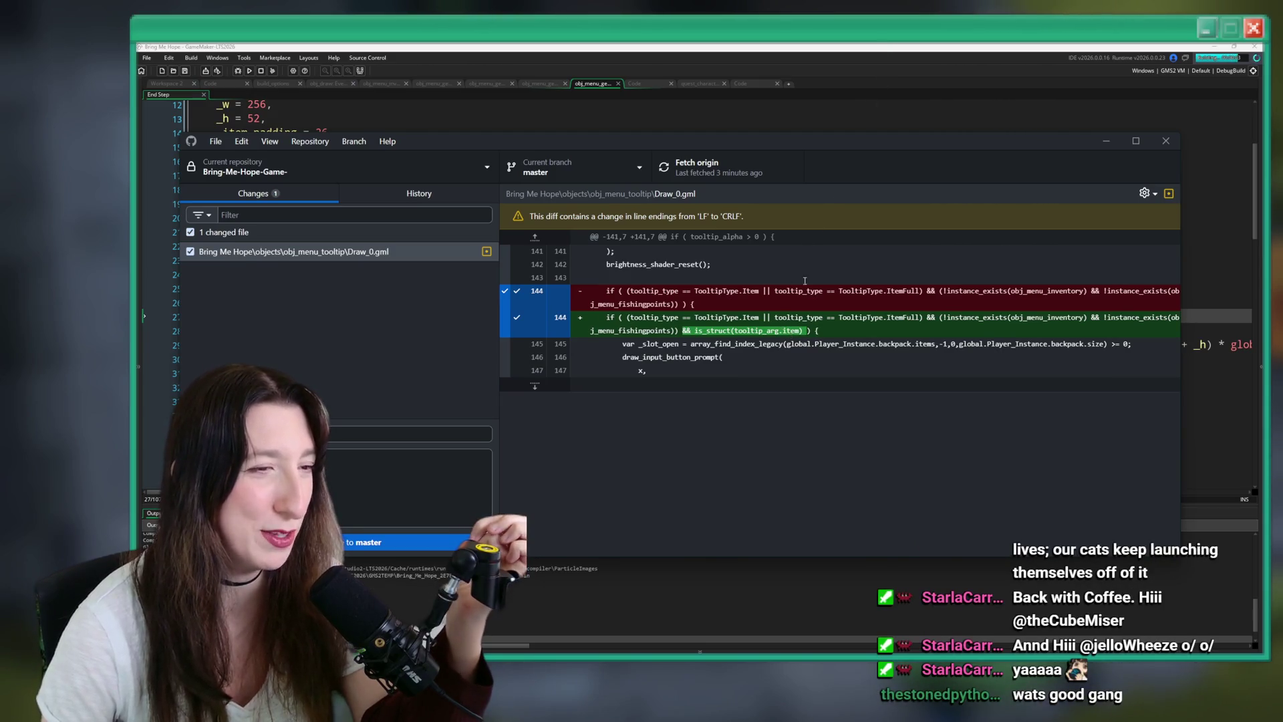
click(915, 74)
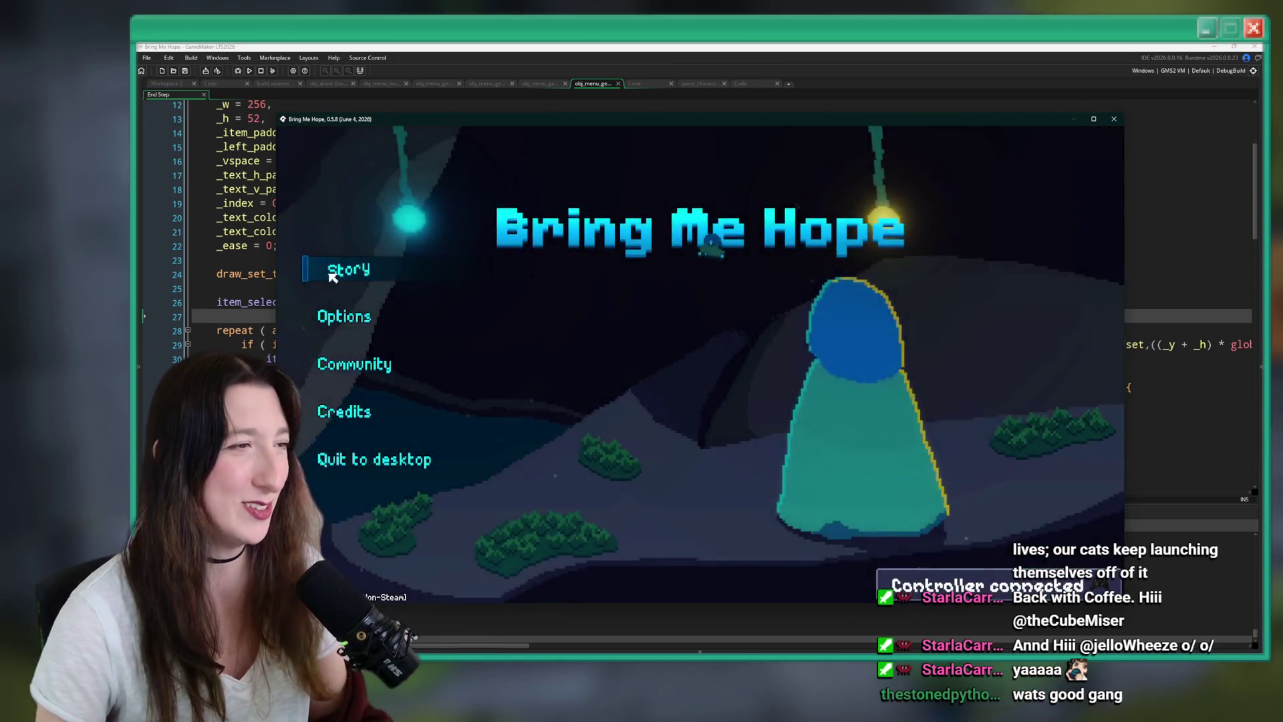
Start Story and browse the Fishing Points Redeem shop items, including the 100-gem Reverse Time Watch.
click(334, 274)
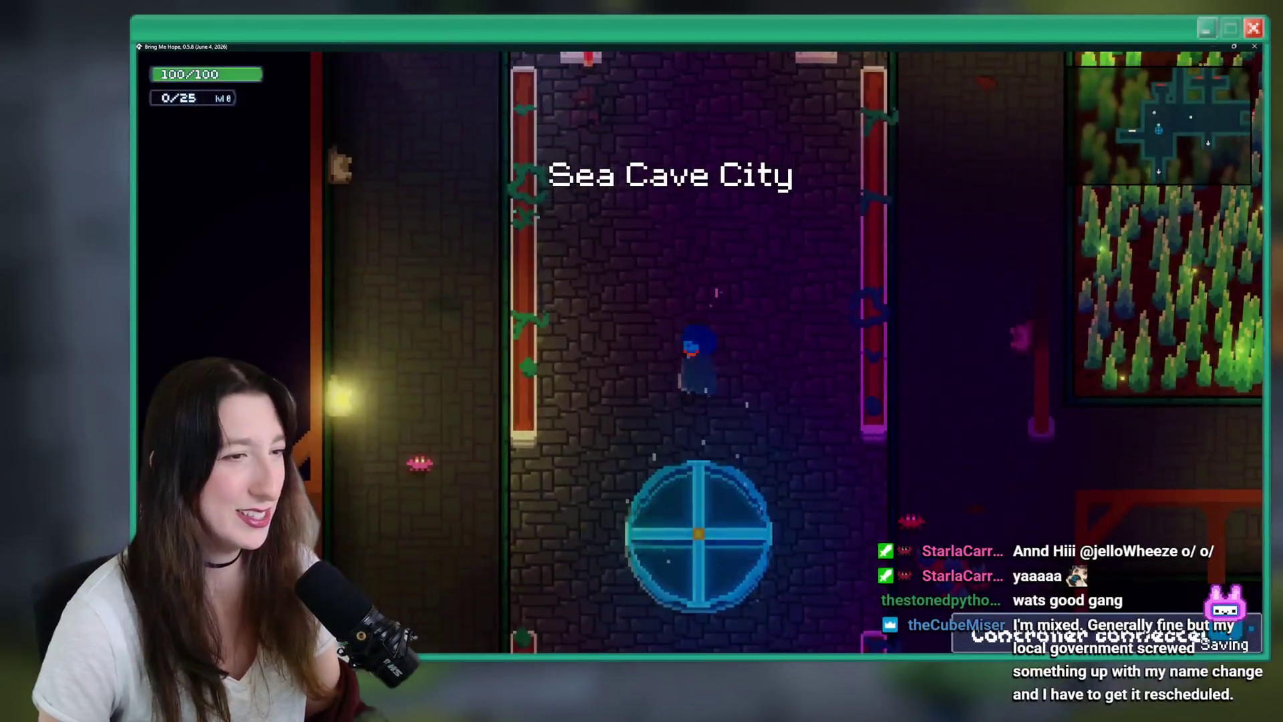
key(Up)
key(e)
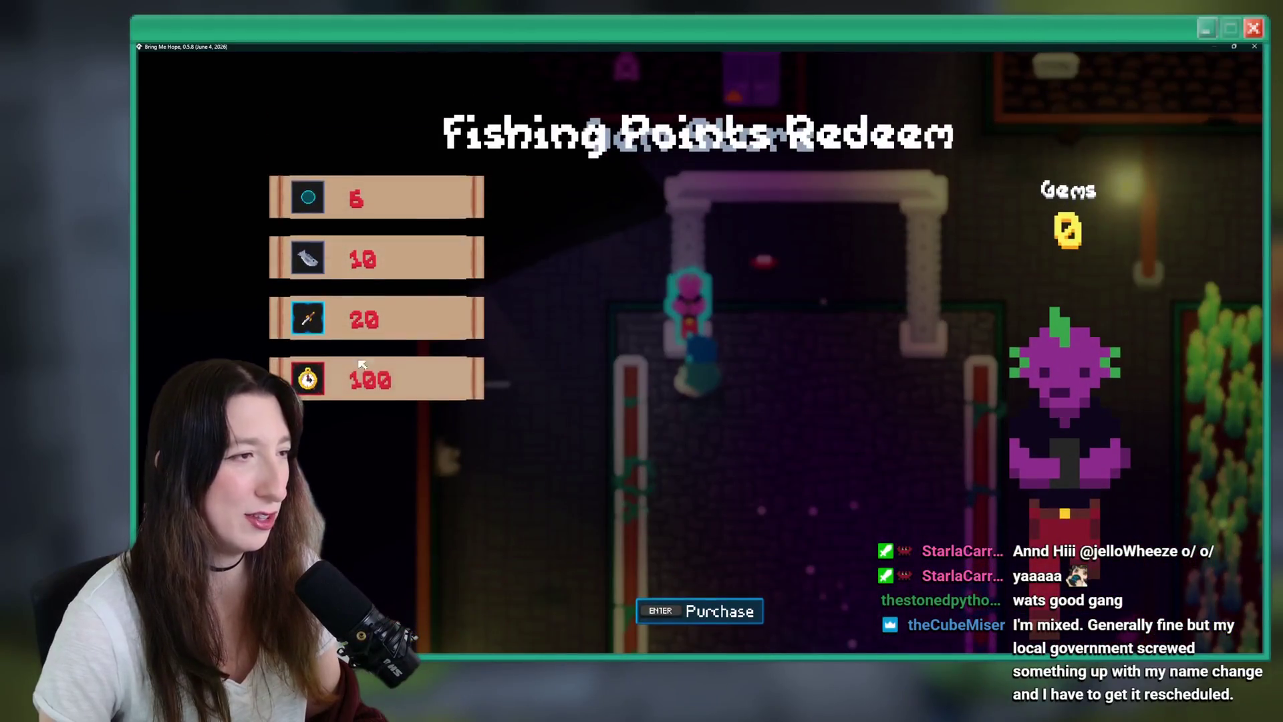
key(Up)
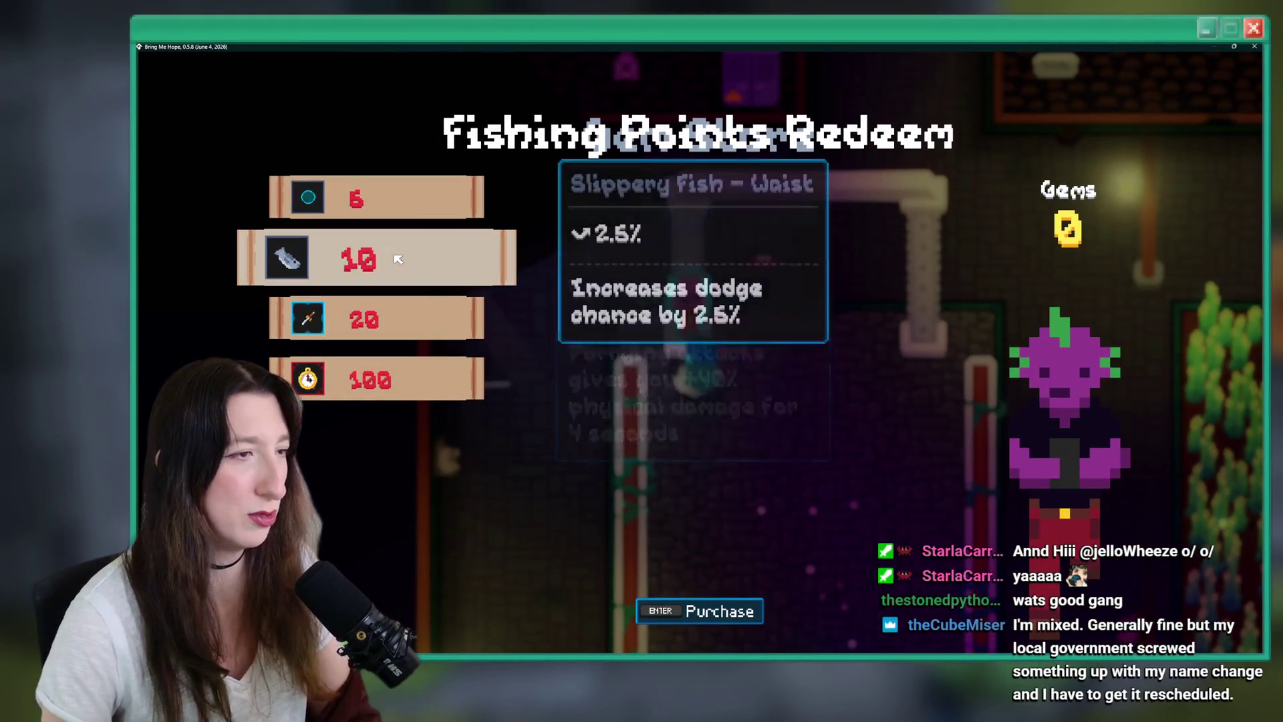
key(Up)
key(Down)
key(Down)
key(Down)
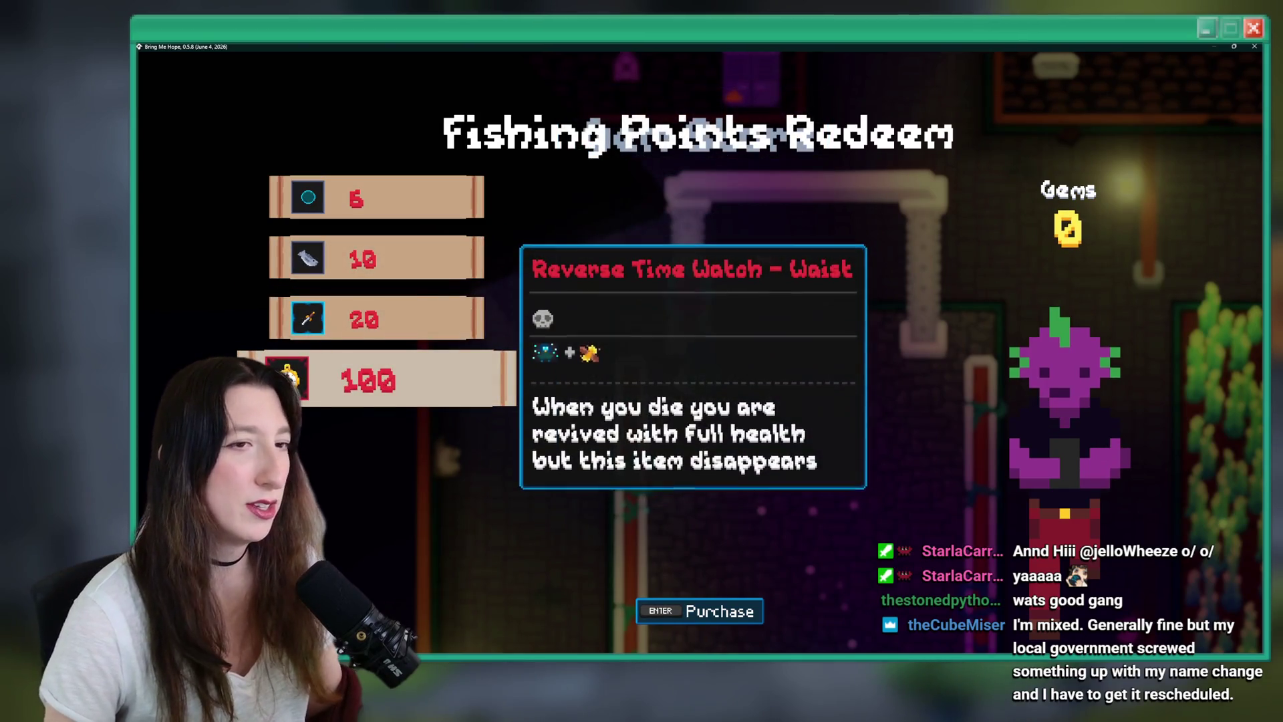
key(Escape)
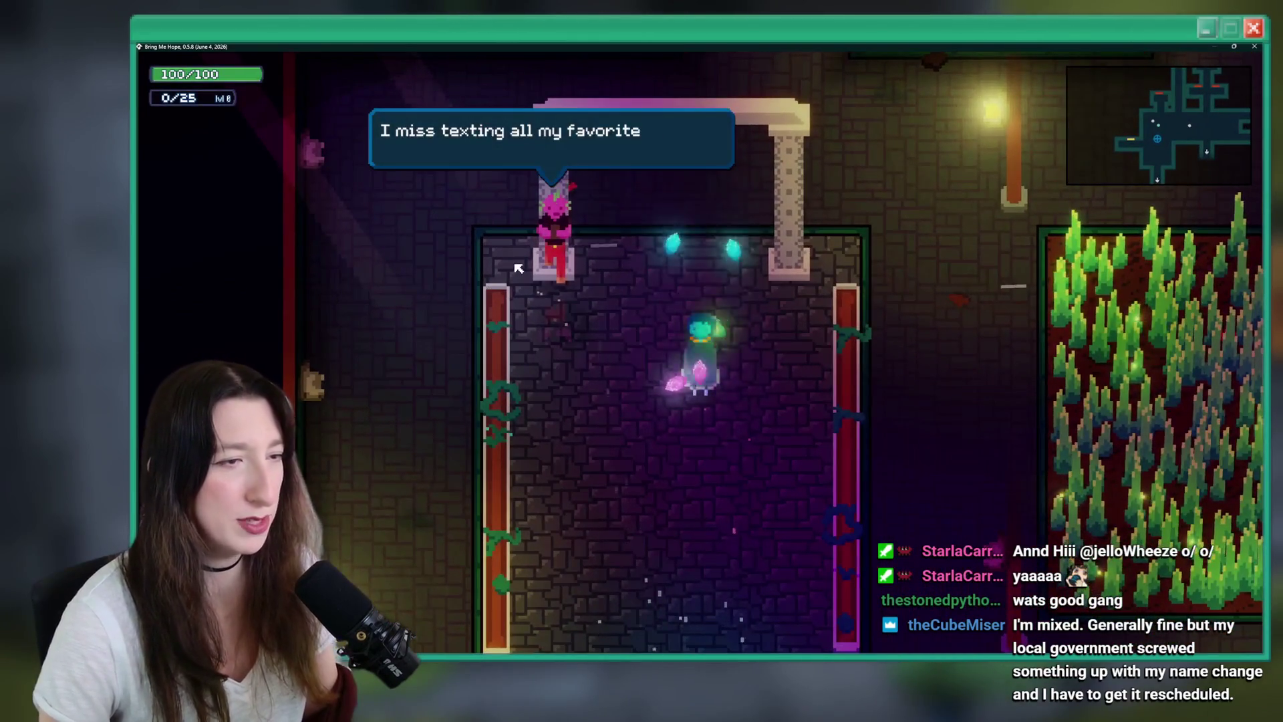
Walk back to the pink shopkeeper and buy the 20-gem Parry Dagger, dropping Gems from 61 to 41.
key(s)
key(d)
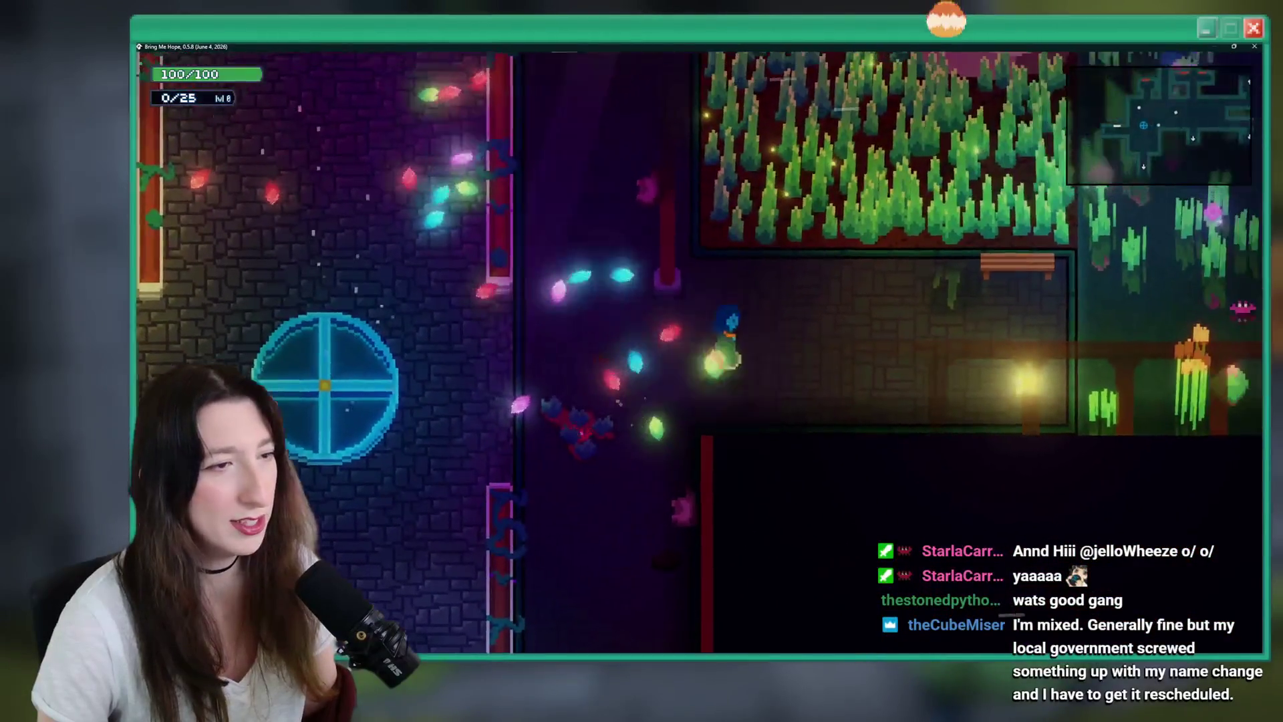
key(a)
key(w)
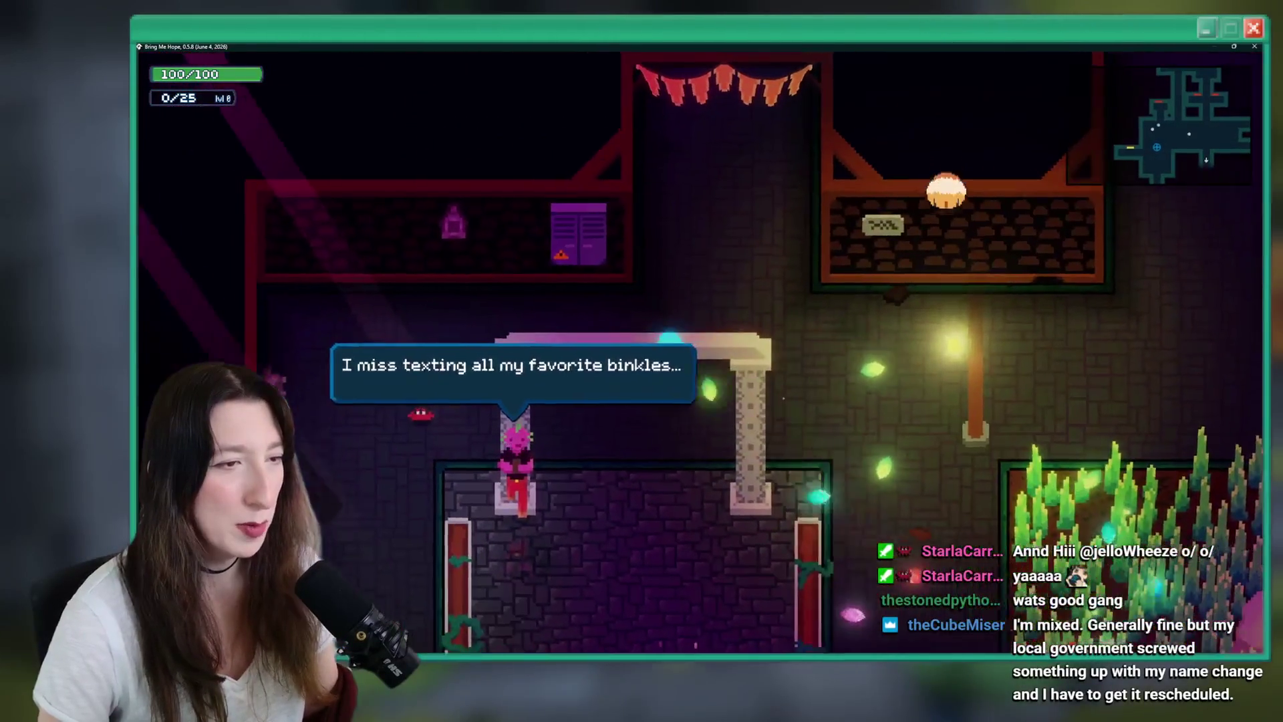
key(e)
key(e)
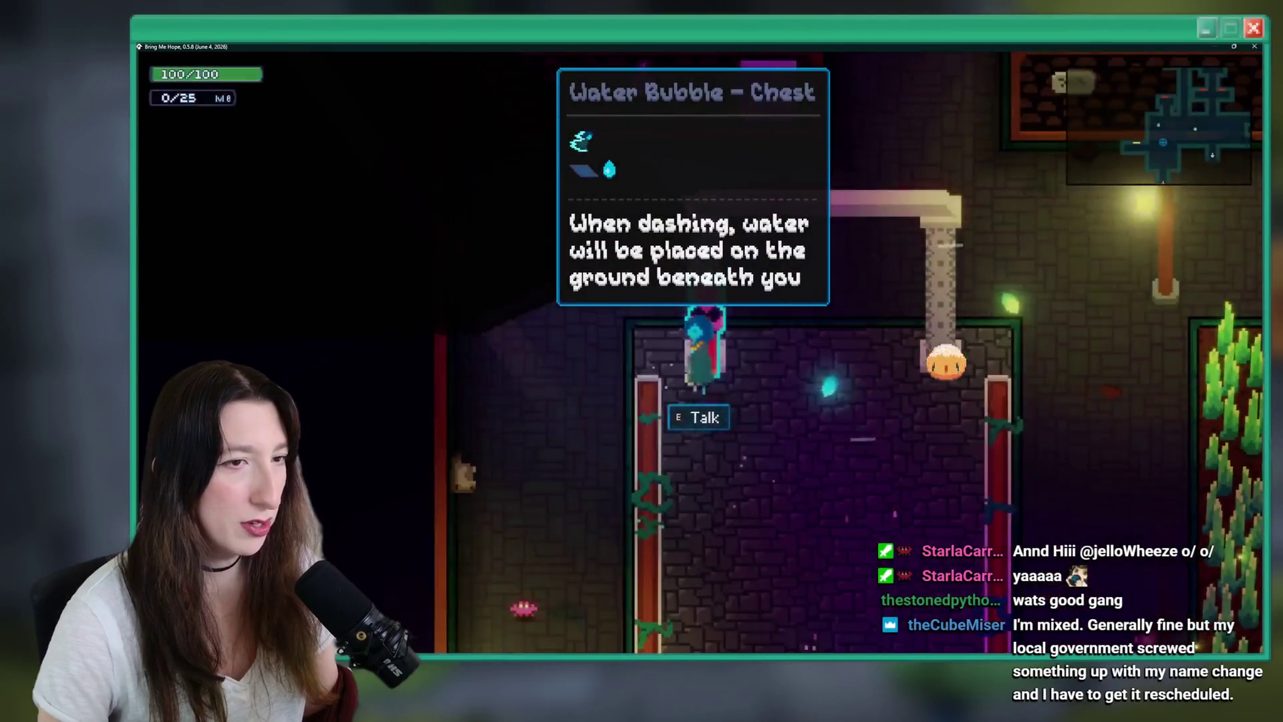
key(e)
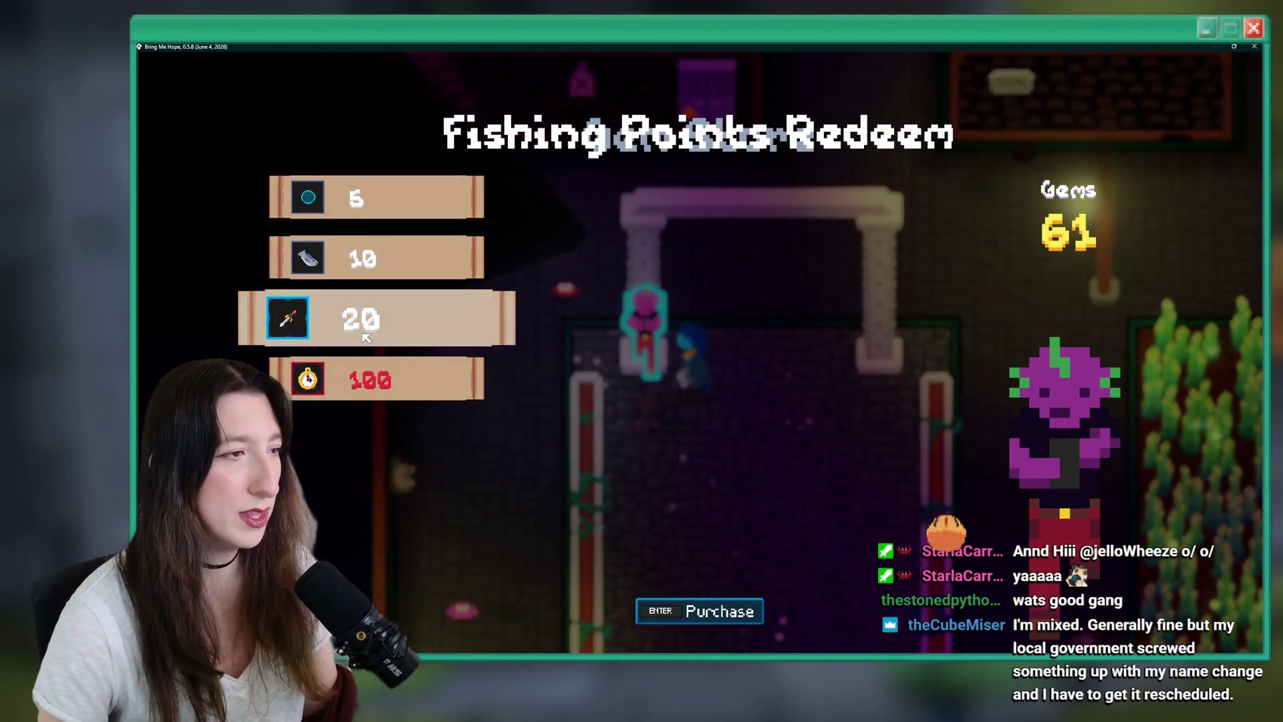
click(366, 338)
click(366, 337)
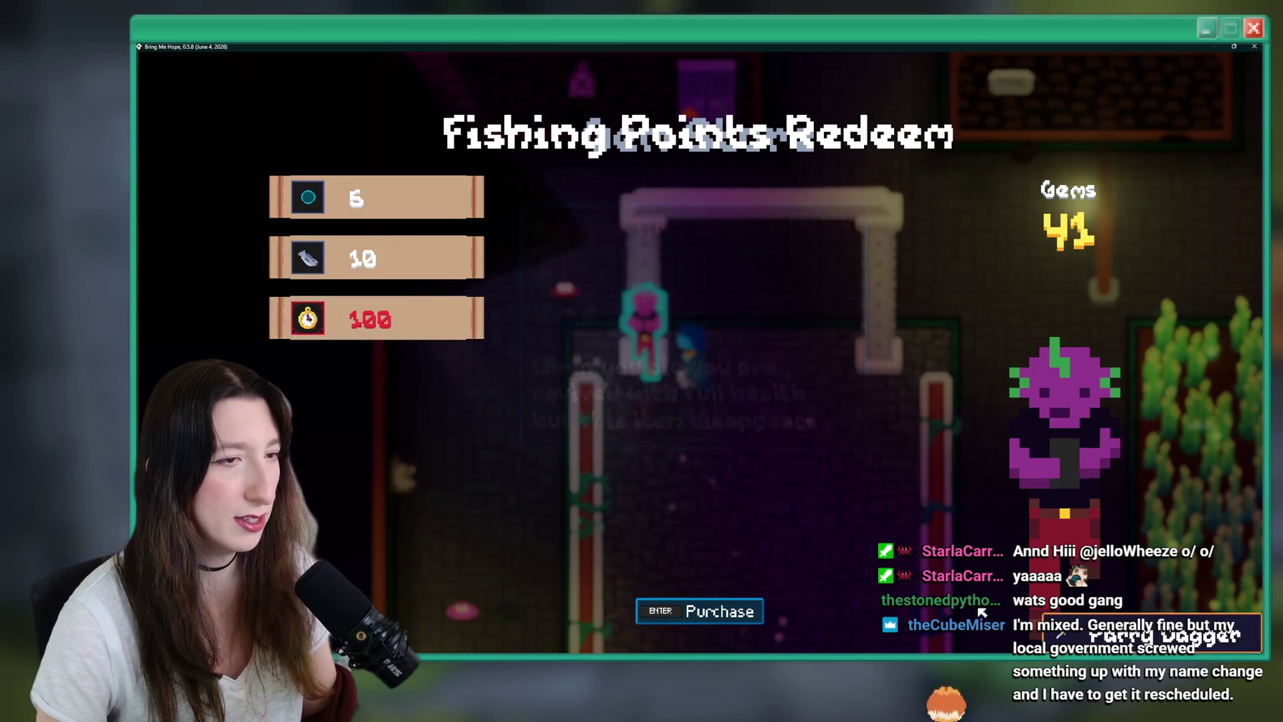
key(Tab)
key(Tab)
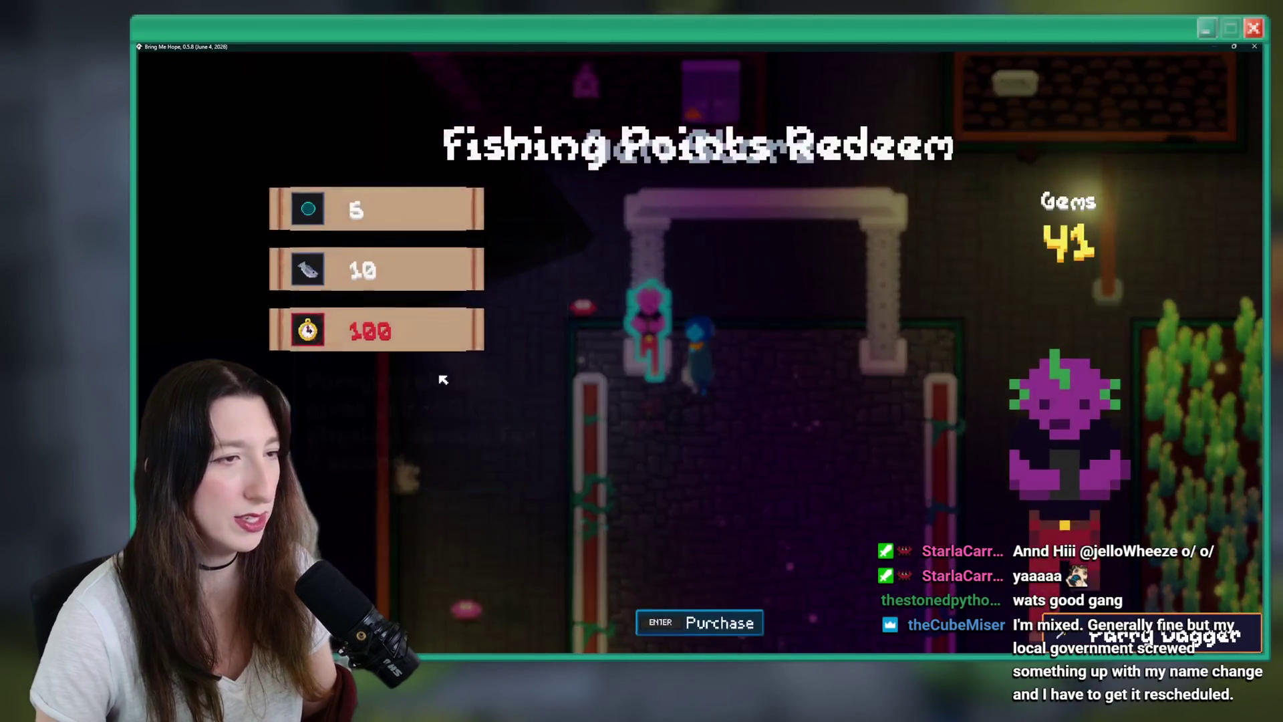
Leave and reopen the shop, then close the game to return to the shop code.
key(Escape)
key(e)
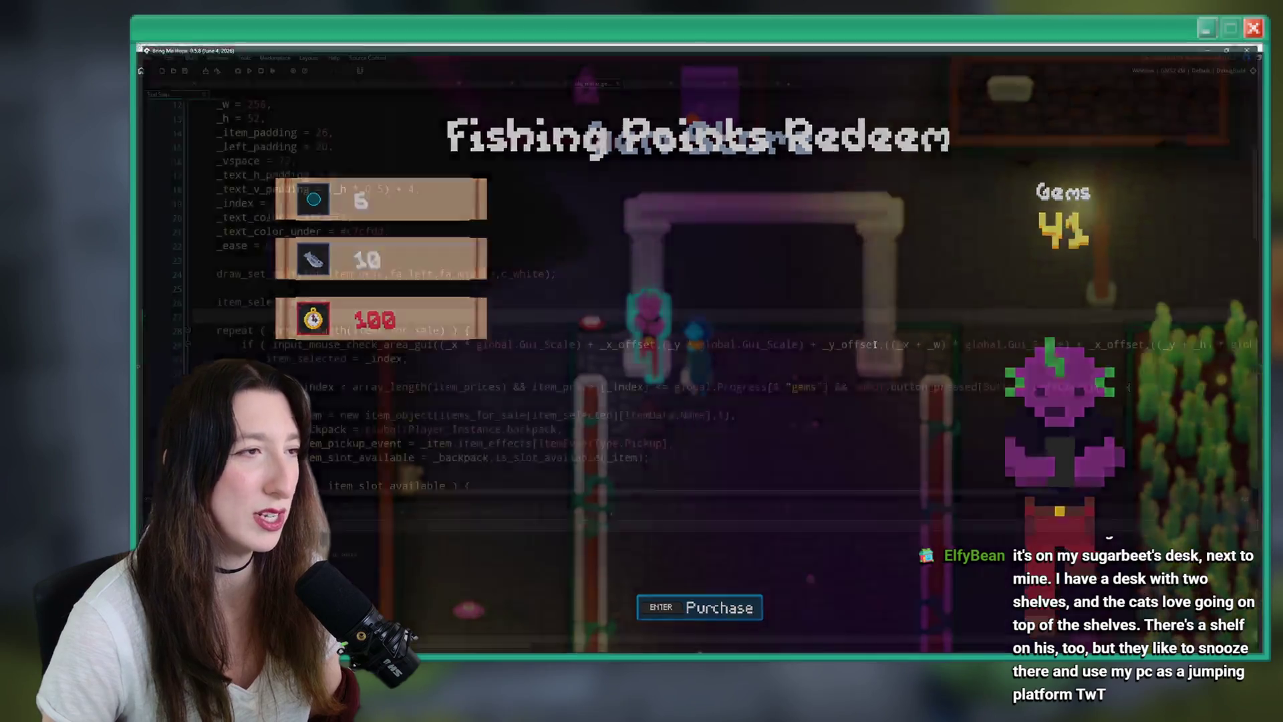
key(alt+F4)
key(Down)
key(Down)
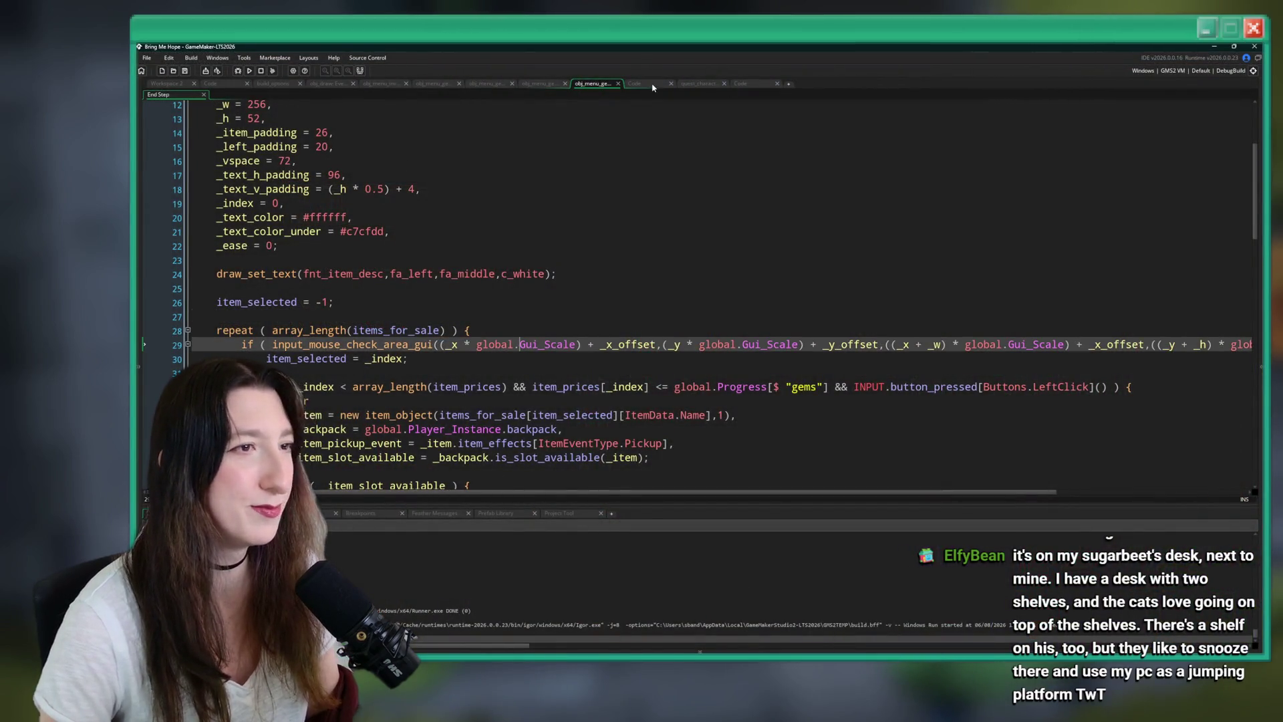
In the menu's Draw GUI code, find 'gem sto' and paste "Gem Store" over "Fishing Points Redeem" on line 123.
click(640, 84)
click(225, 94)
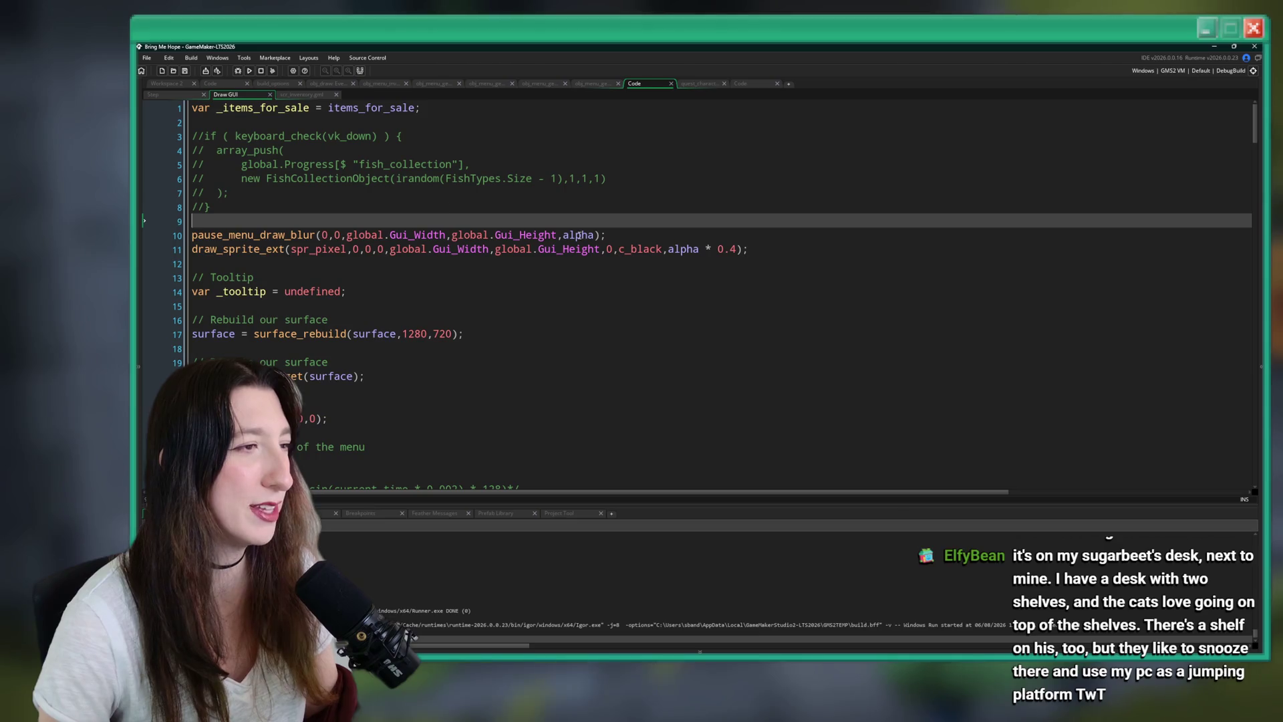
click(573, 264)
key(ctrl+f)
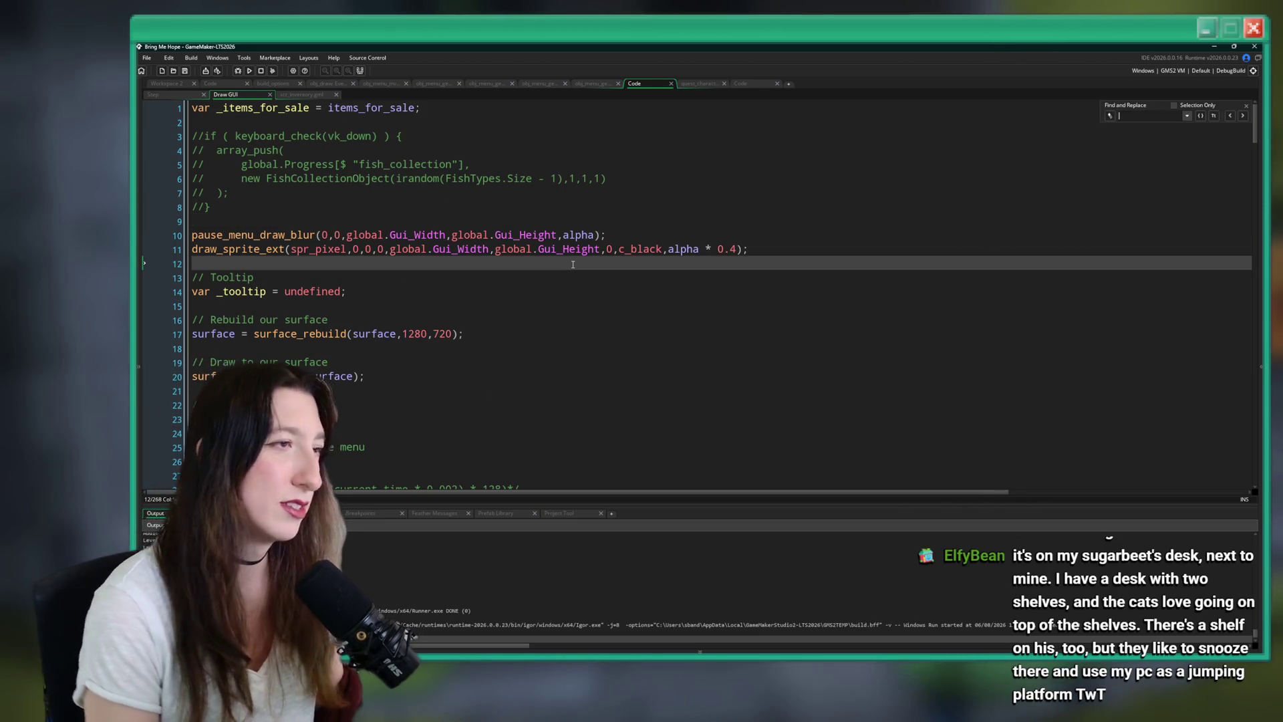
text(gem sto)
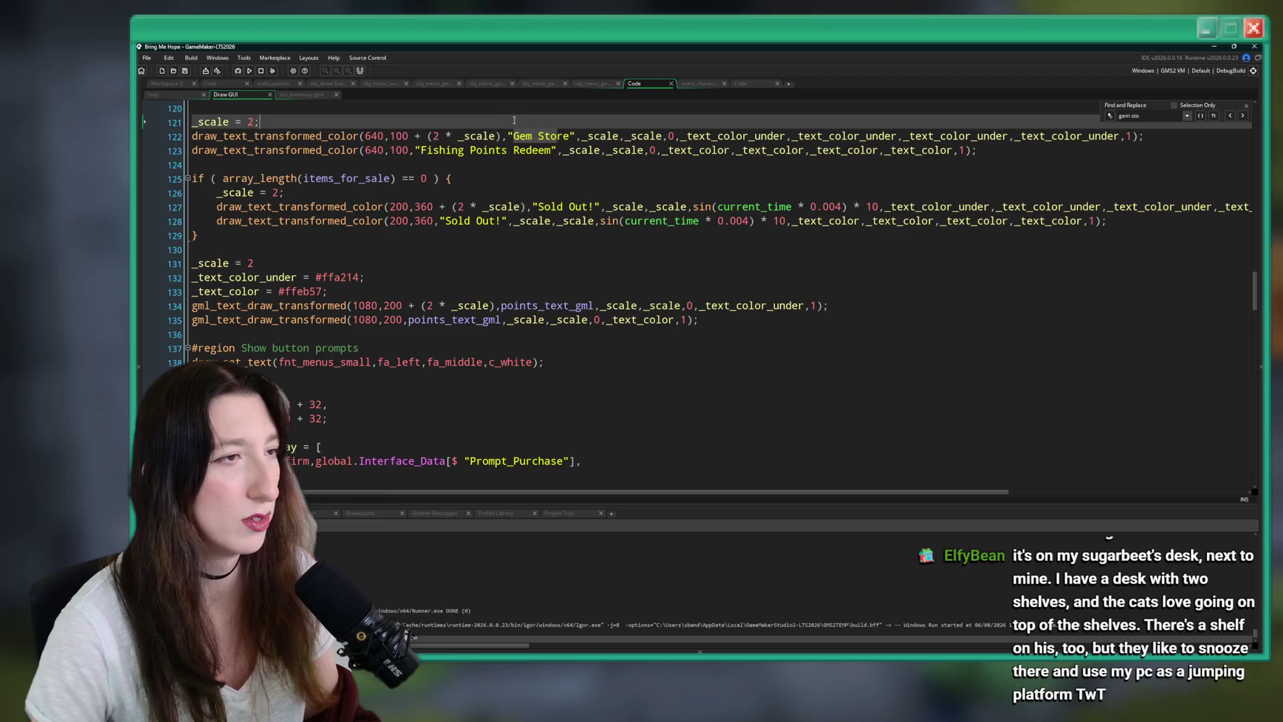
mouse_move(569, 136)
mouse_down()
mouse_move(528, 136)
mouse_move(547, 151)
mouse_move(451, 157)
mouse_up()
text(Gem Store)
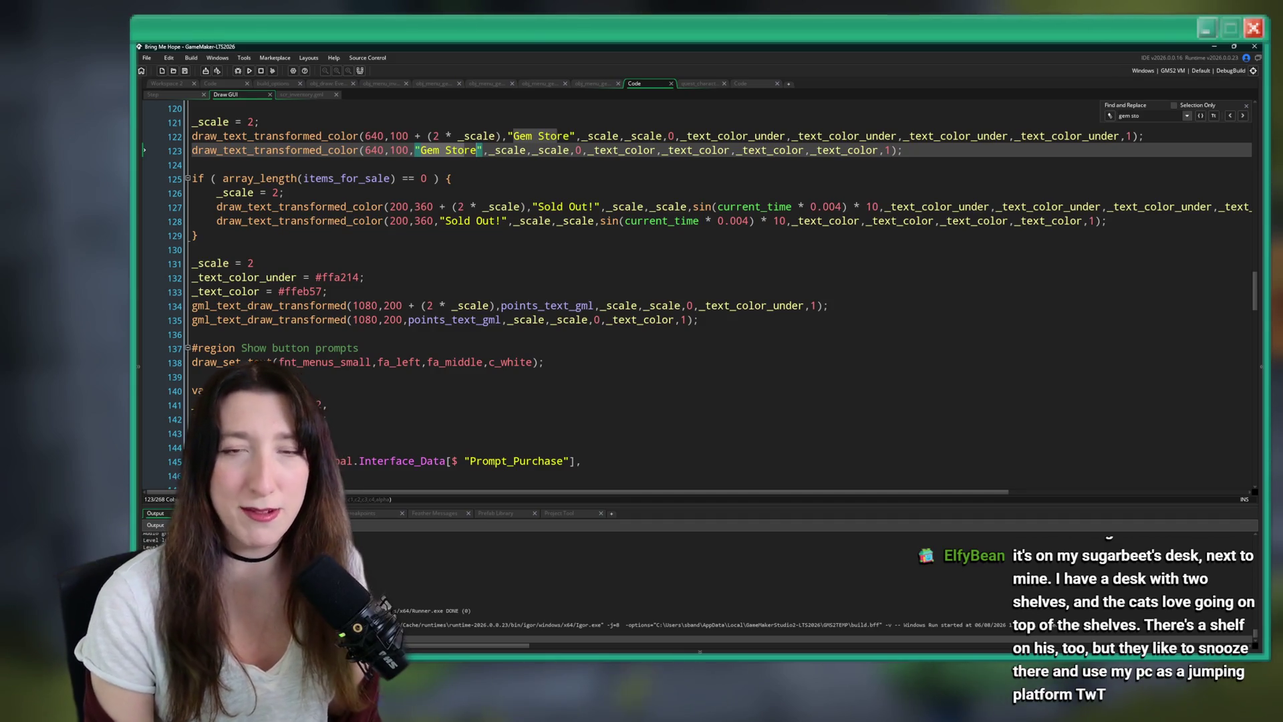
click(857, 189)
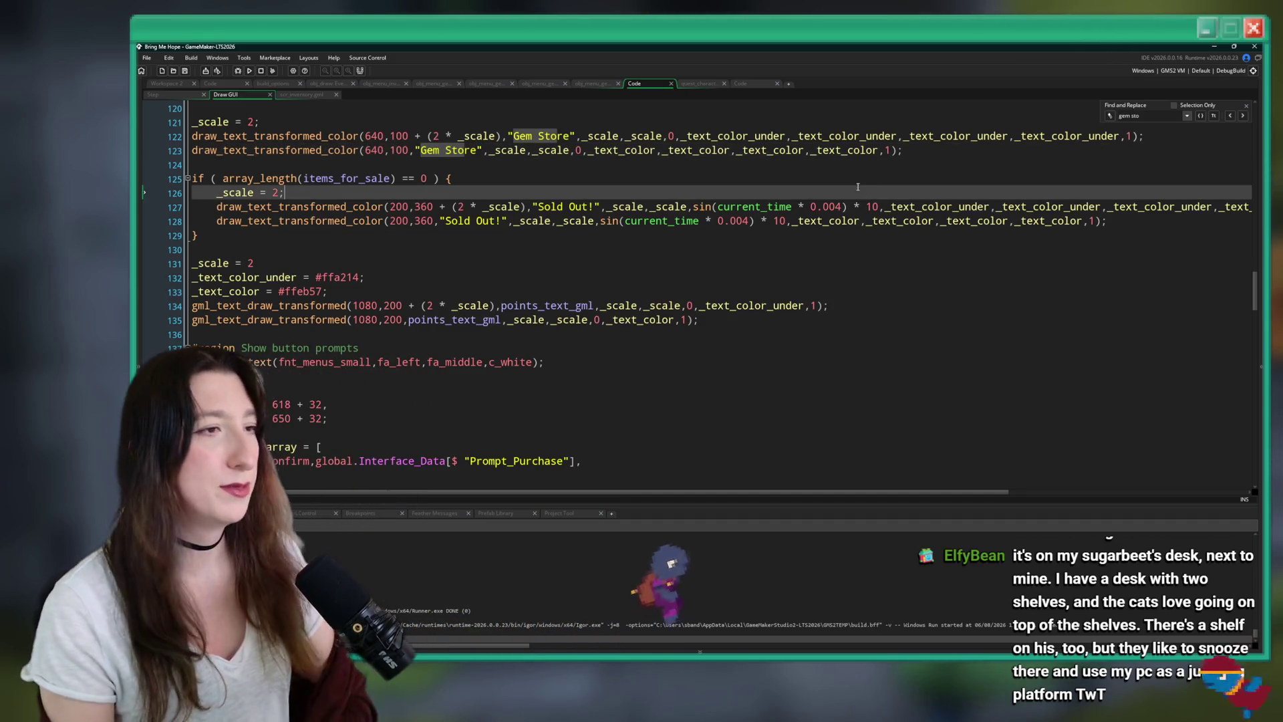
Close the Find bar, select the whole Draw GUI code, and run the game with F5 from the Step tab.
scroll(857, 187, down, 12)
click(1246, 105)
click(477, 214)
scroll(477, 267, down, 4)
scroll(477, 332, down, 6)
scroll(477, 332, down, 19)
click(500, 266)
mouse_move(501, 261)
mouse_down()
mouse_move(401, 167)
mouse_move(253, 99)
mouse_up()
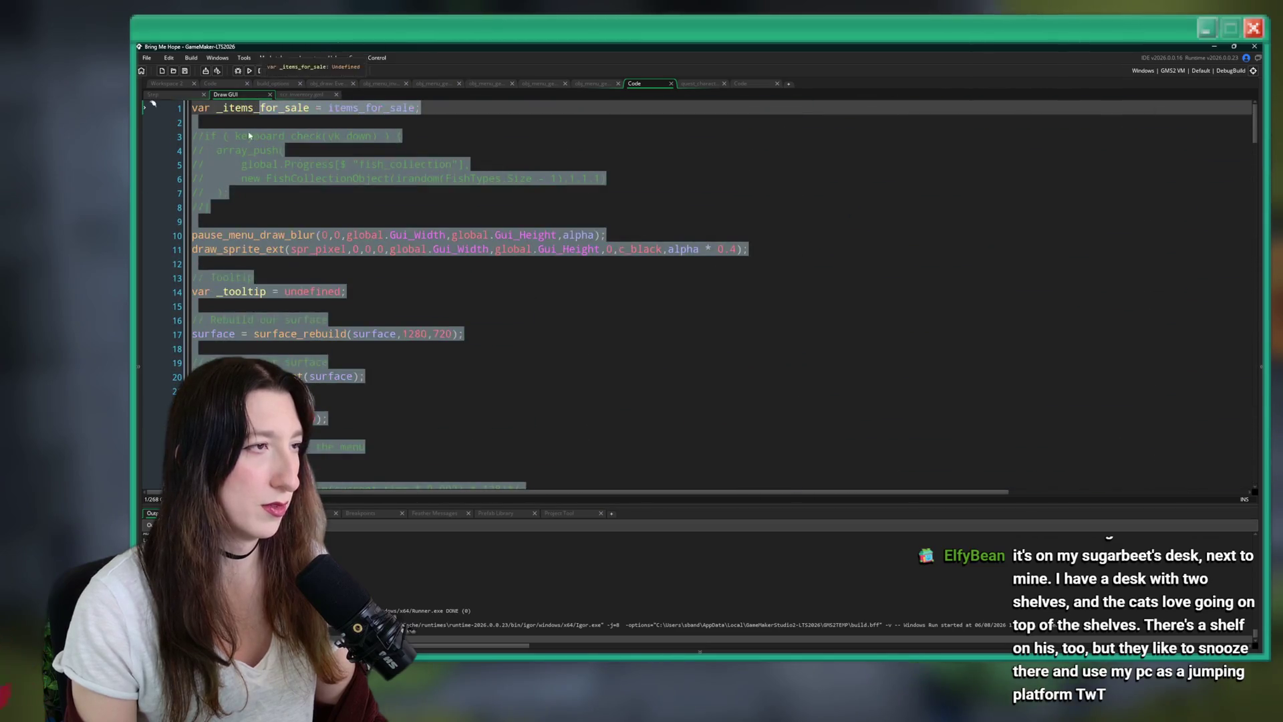
click(152, 94)
key(F5)
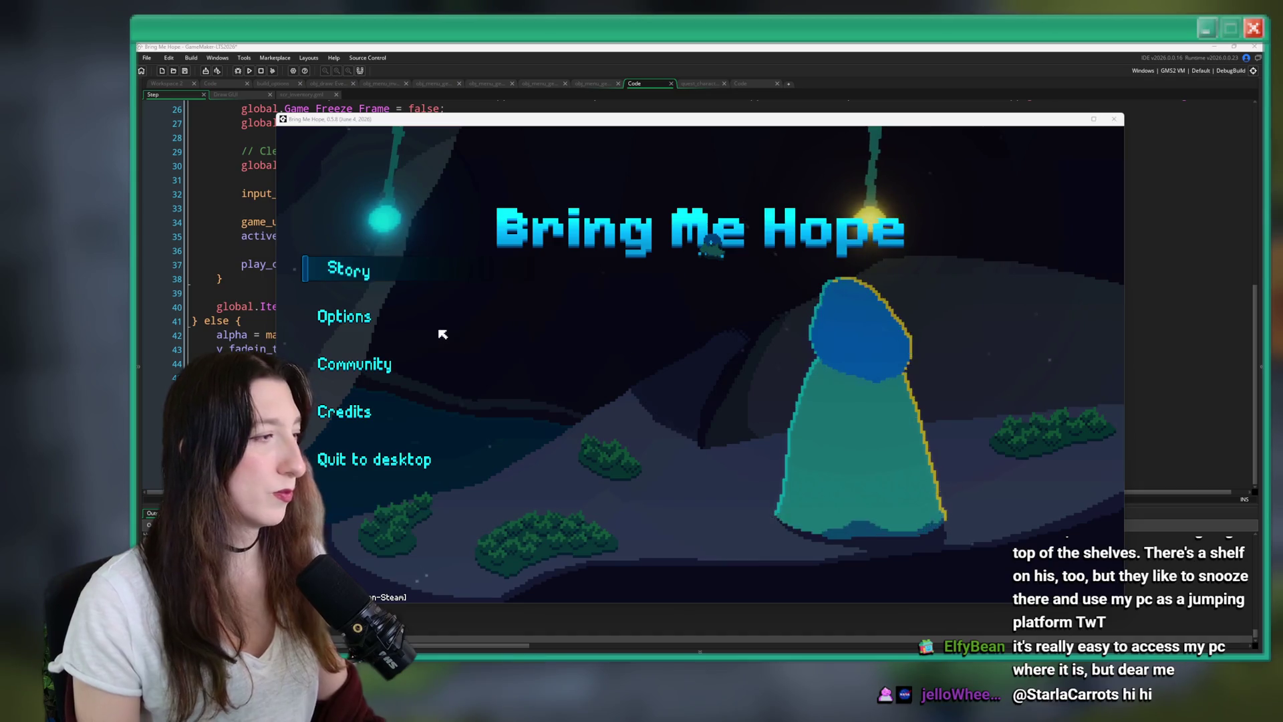
Start Story and open the shopkeeper's store, confirming it now reads Gem Store, then spawn gems.
click(354, 271)
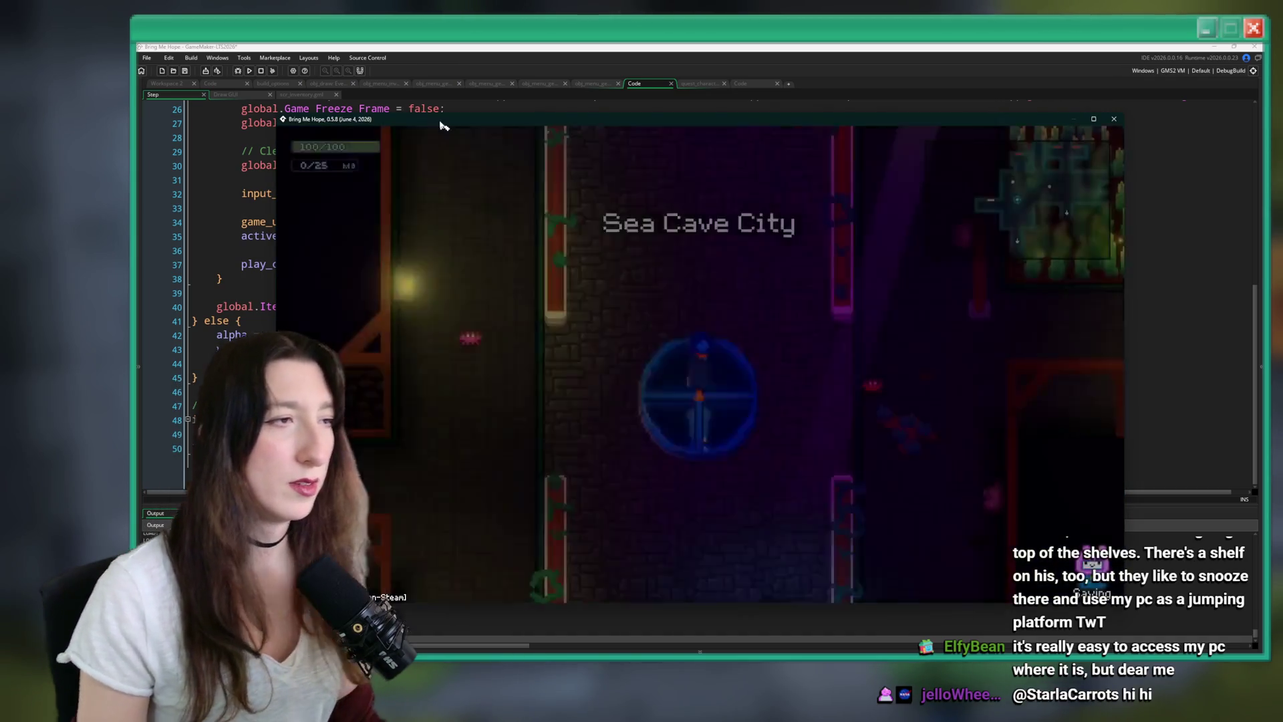
key(w)
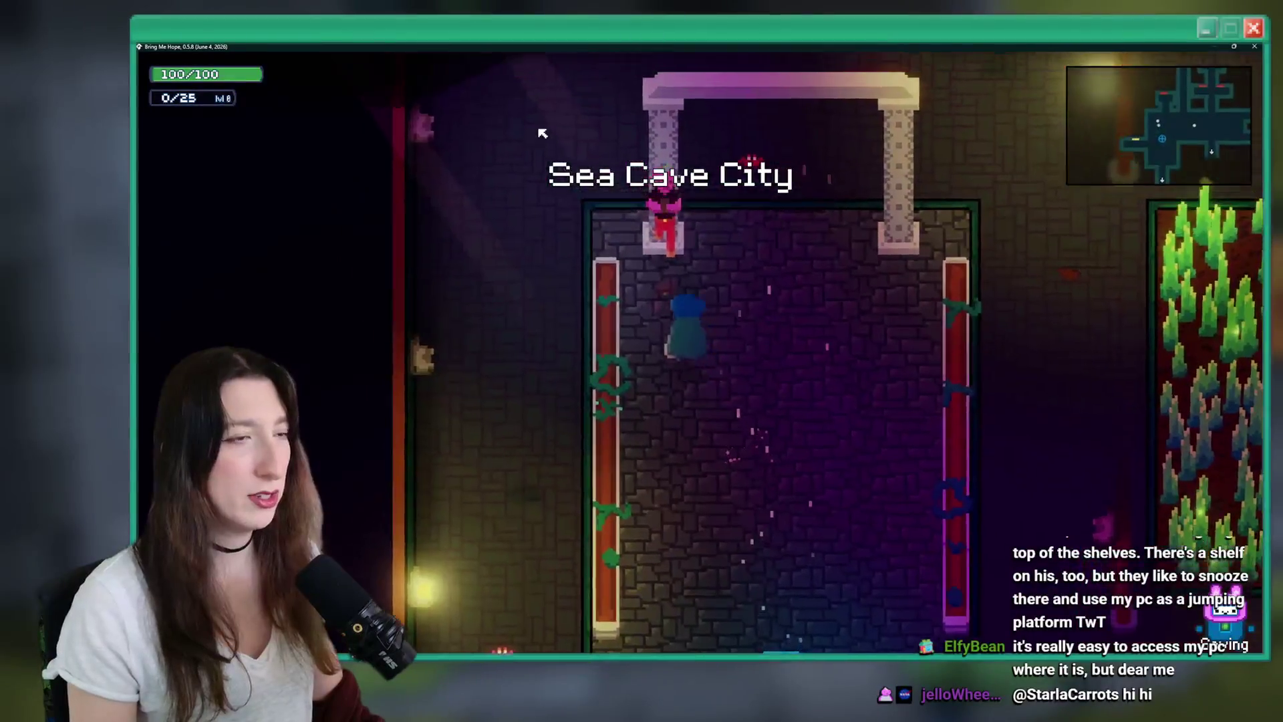
key(e)
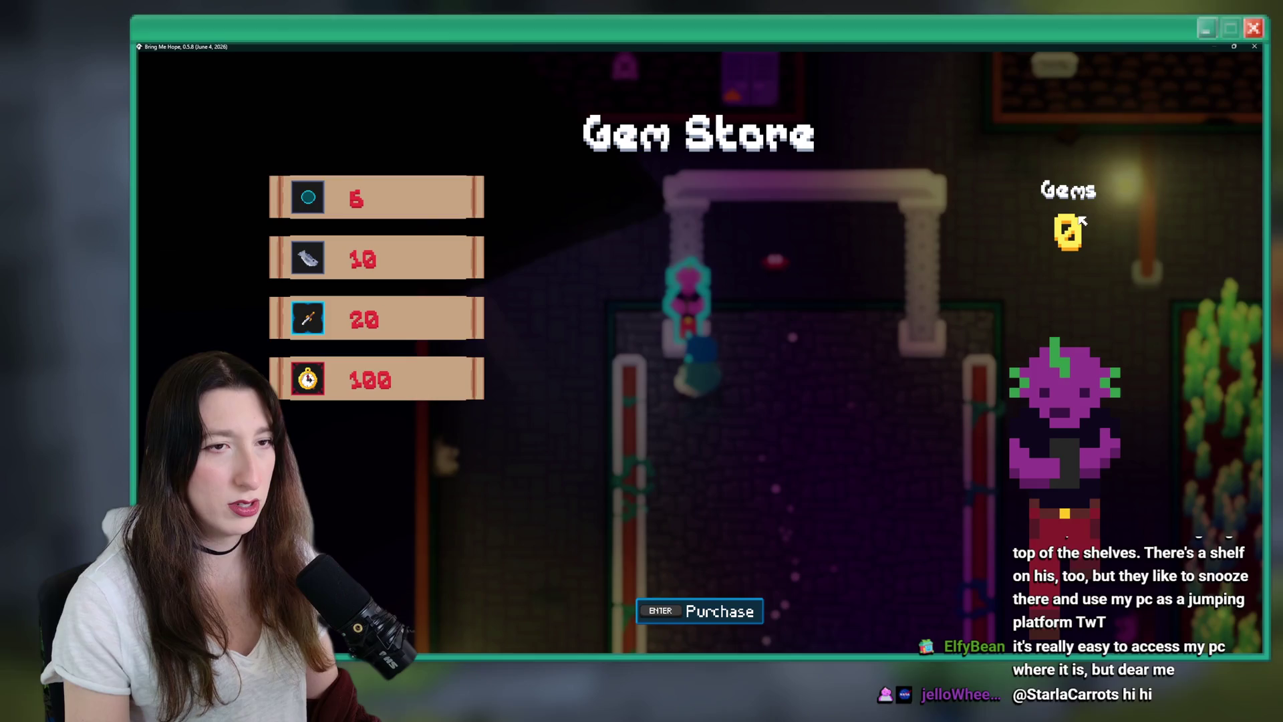
key(Escape)
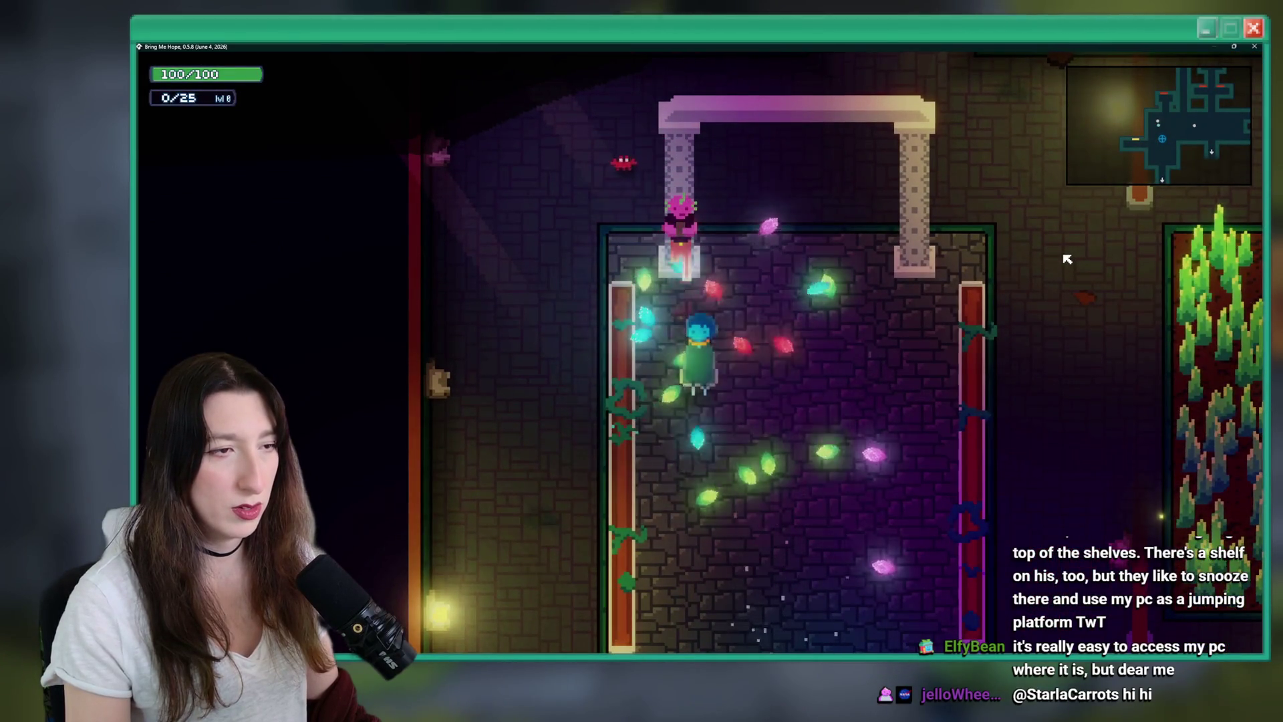
Reopen the Gem Store to check the gem count rose, then close the game.
key(w)
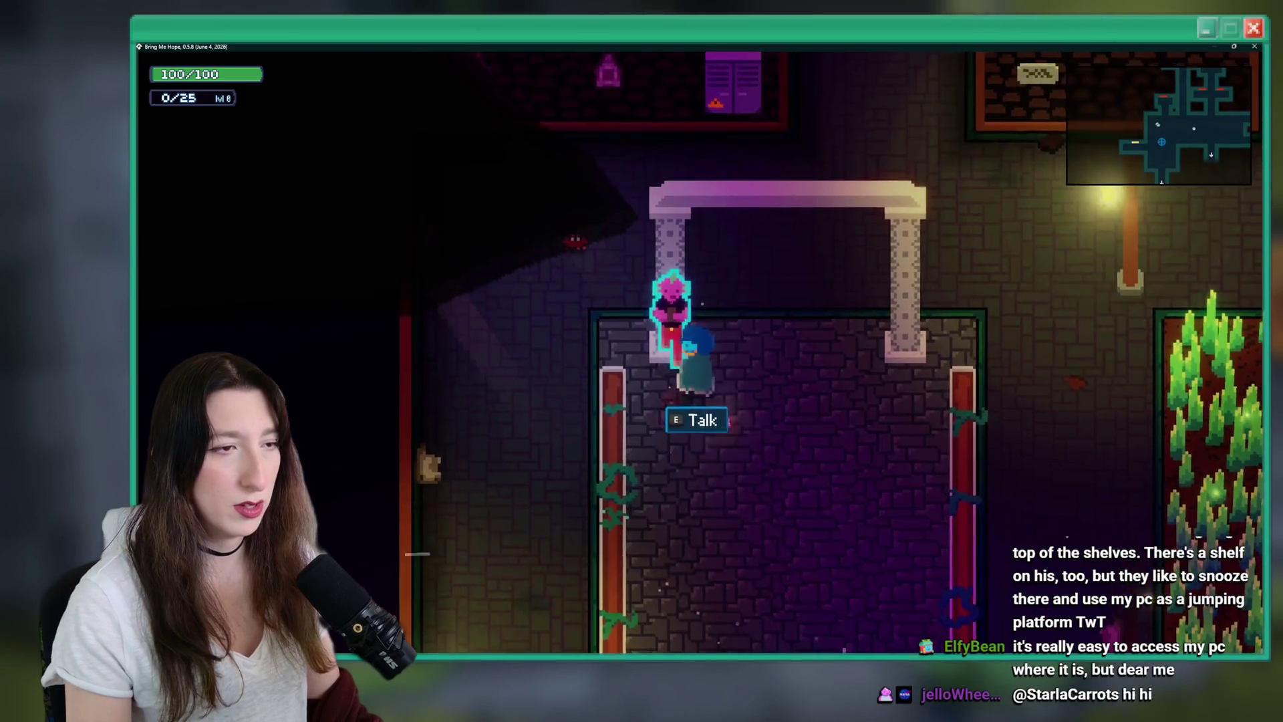
key(e)
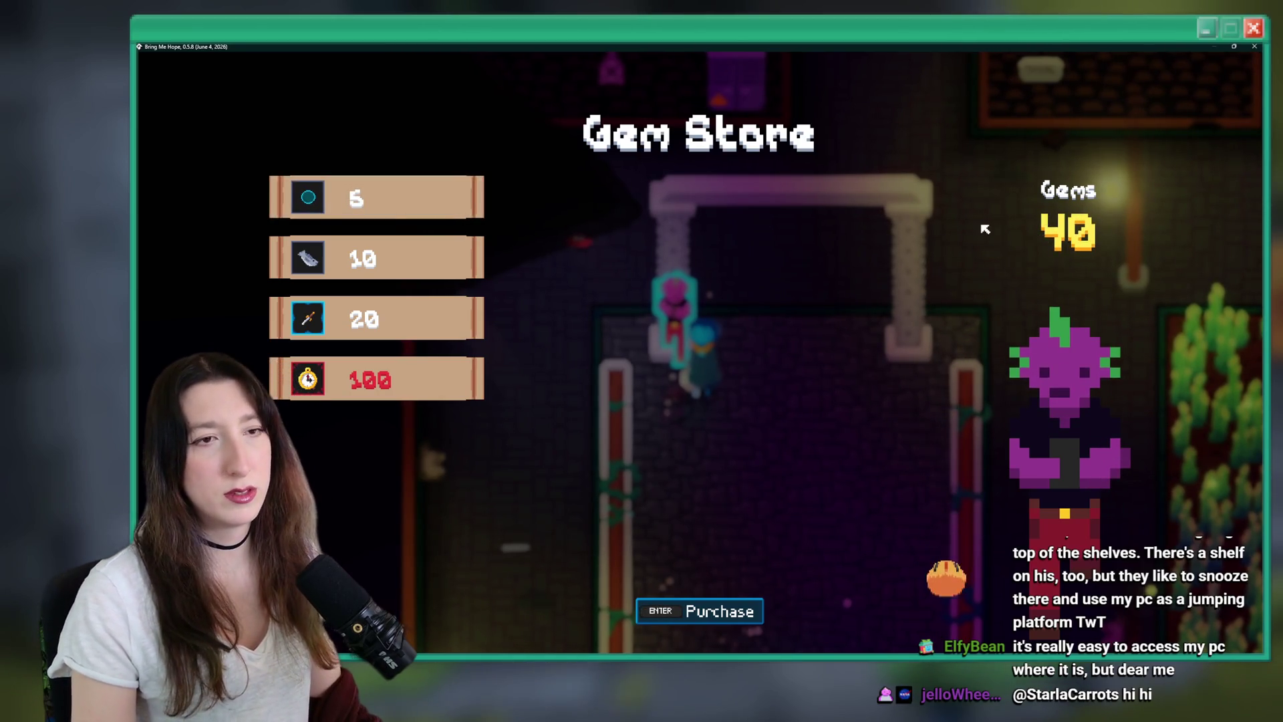
key(Escape)
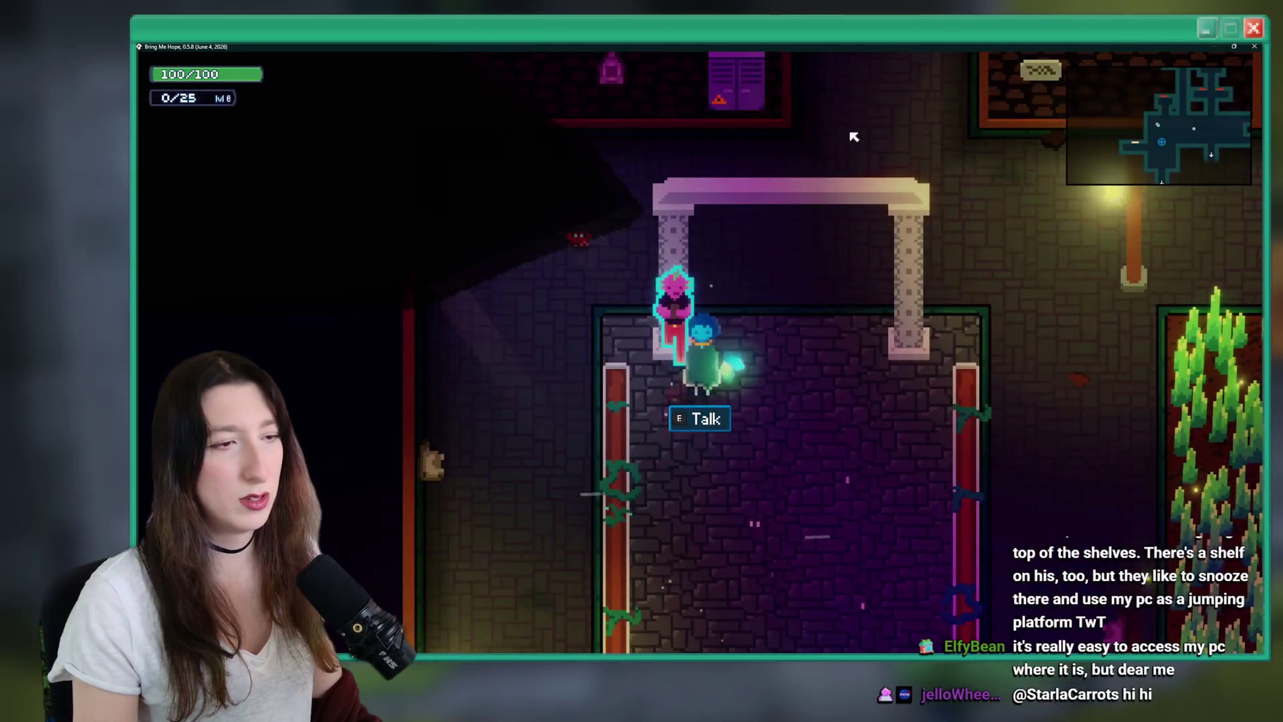
key(e)
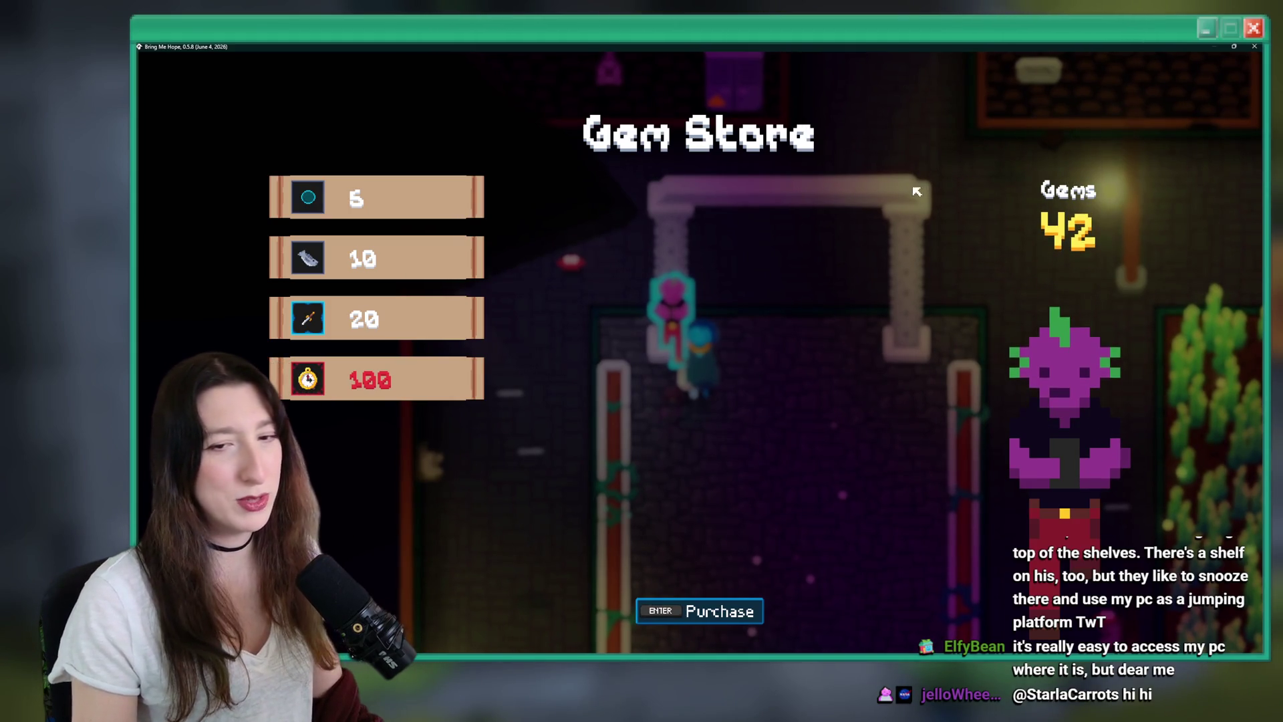
key(alt+F4)
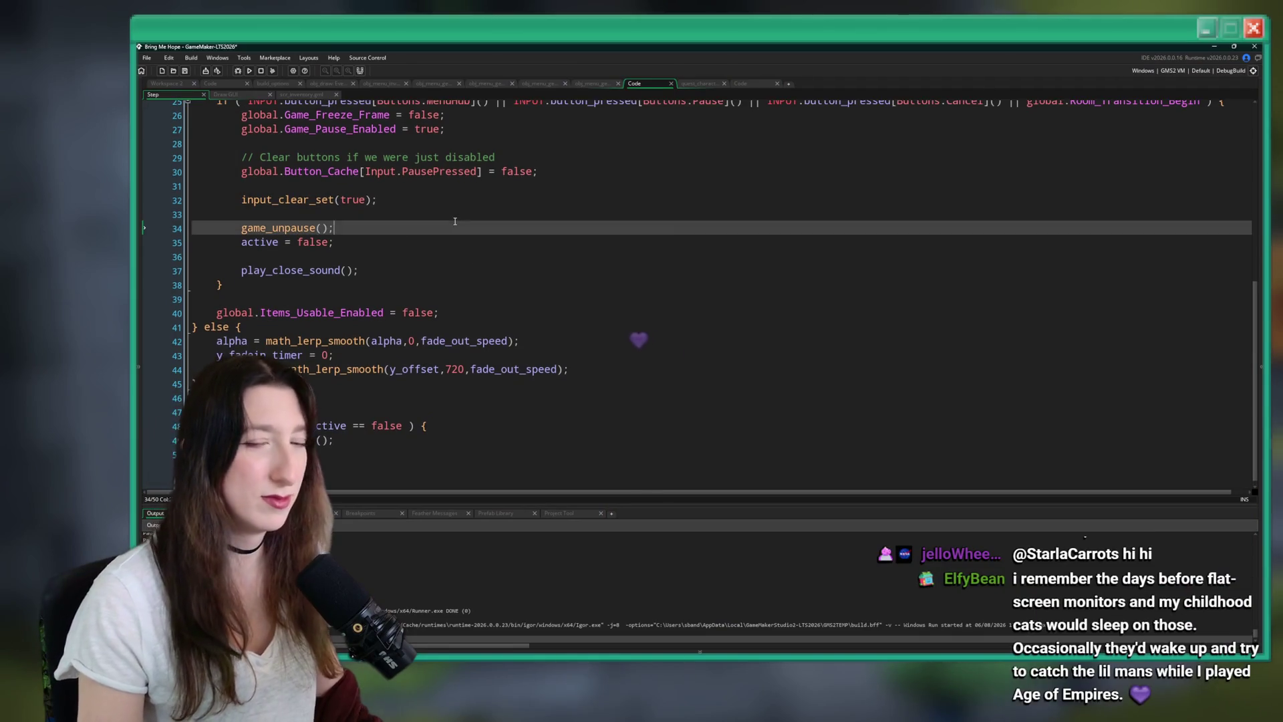
Search the Draw GUI code for 'Gems' and select lines 118–119 that draw the Gems heading.
click(226, 94)
key(ctrl+f)
key(Return)
key(Return)
key(Return)
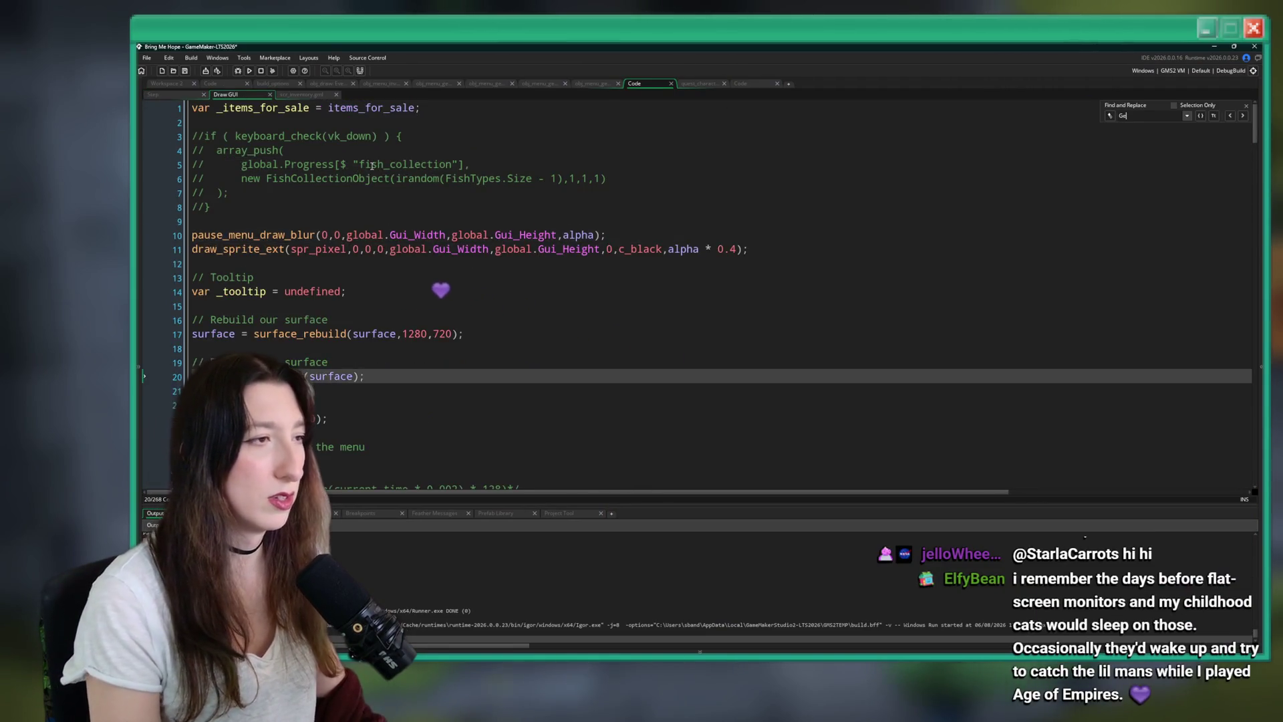
scroll(371, 165, up, 2)
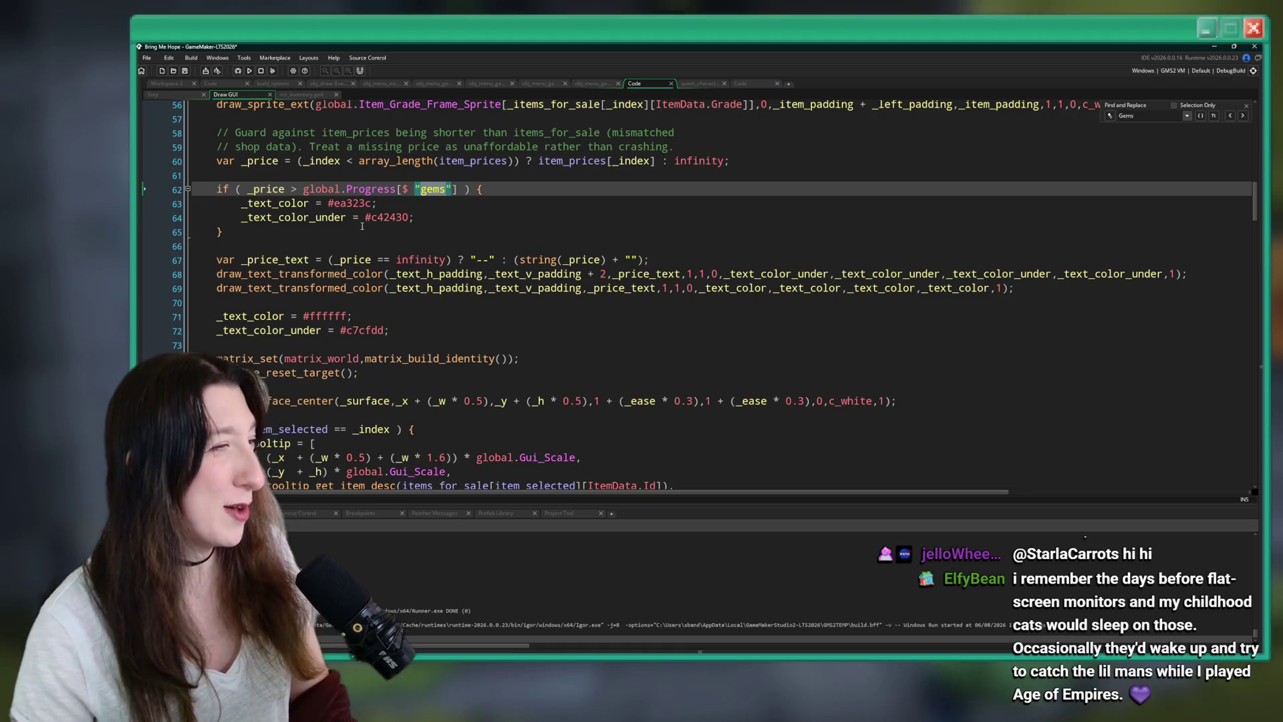
key(Down)
key(Down)
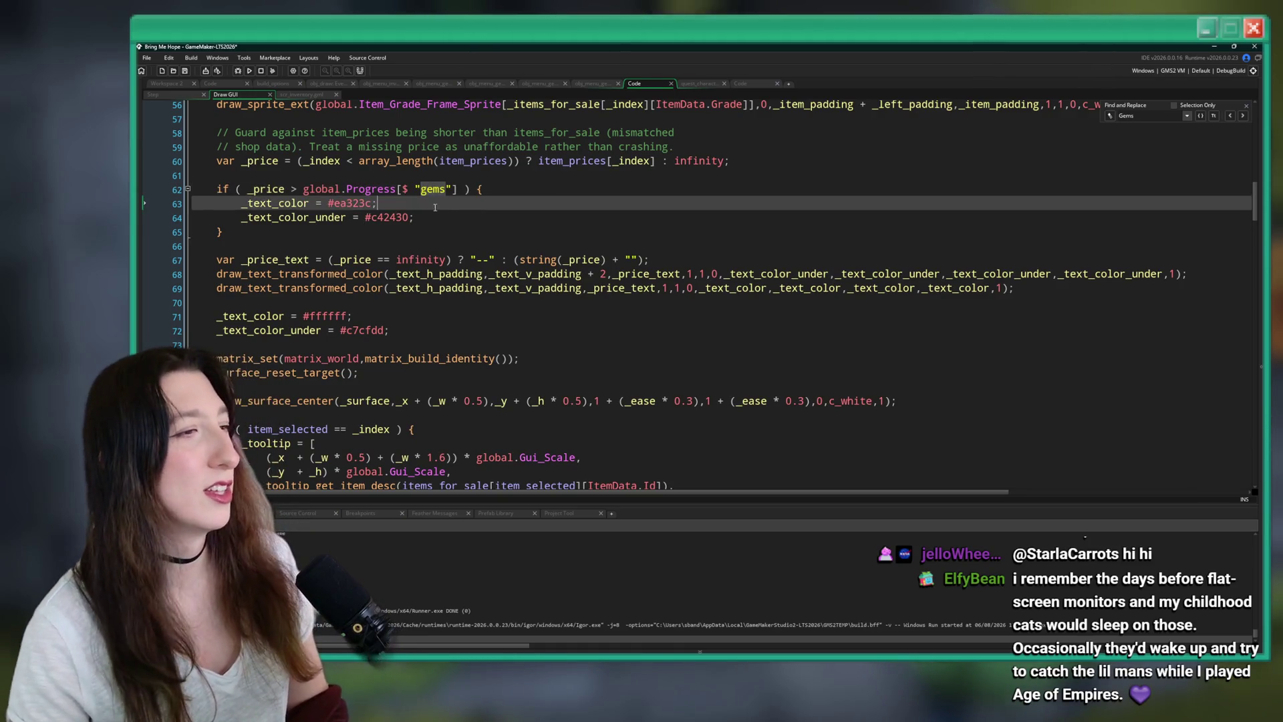
key(Up)
key(Up)
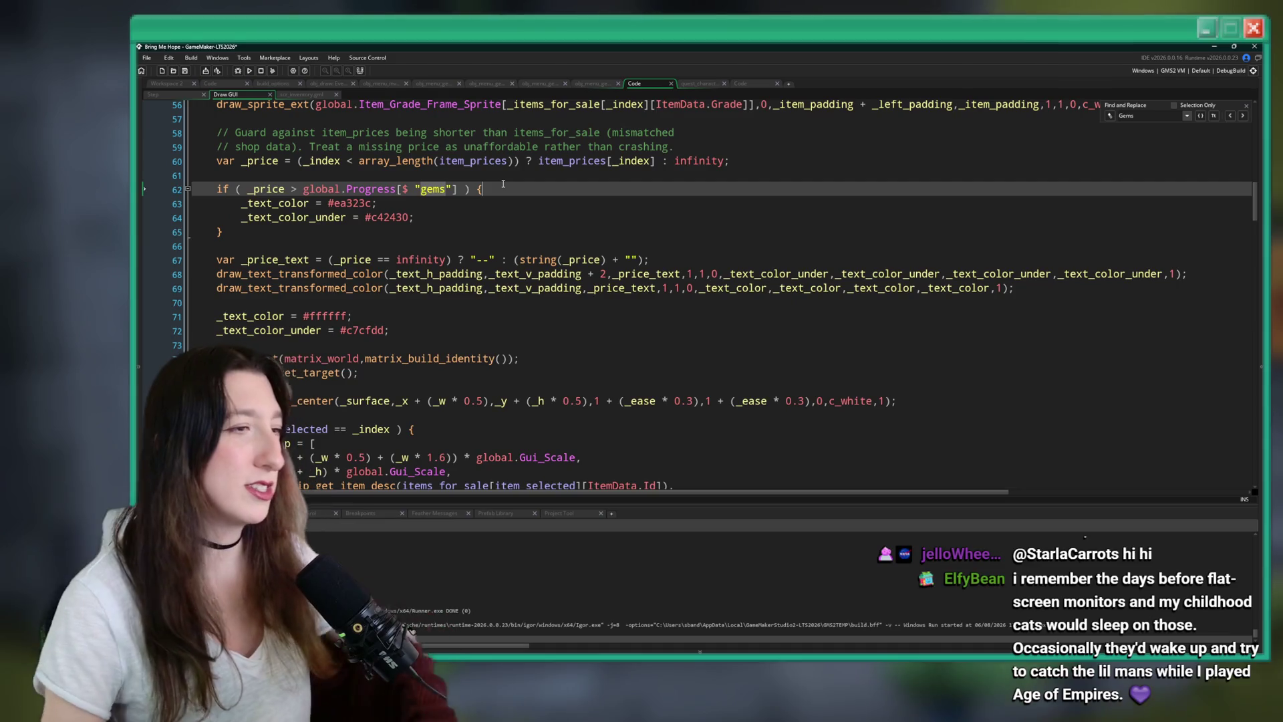
click(1231, 116)
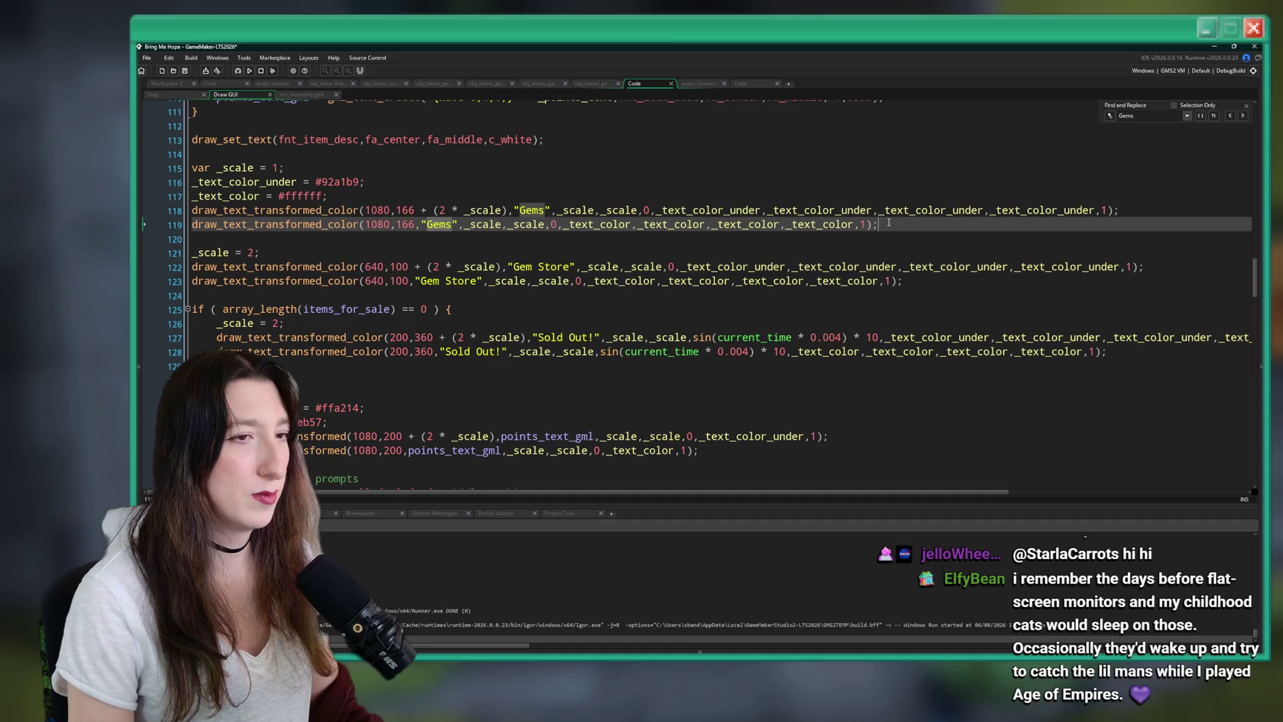
drag(149, 239, 149, 211)
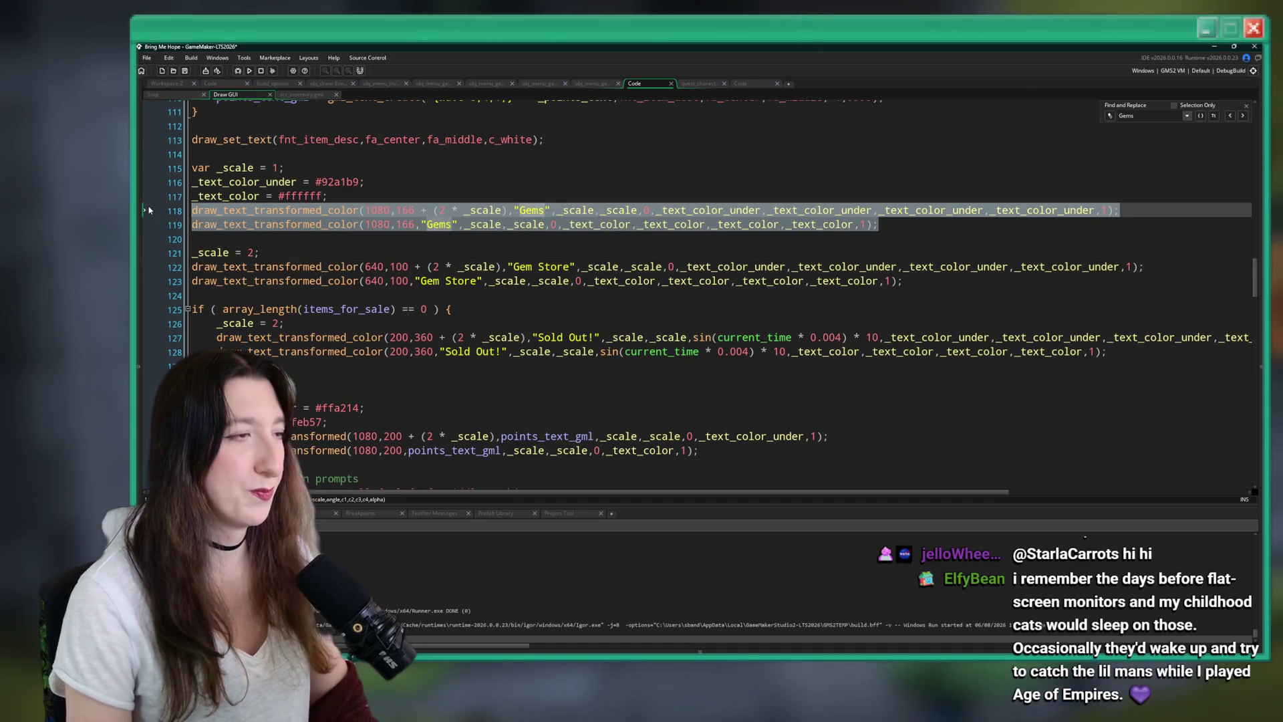
Comment out the two Gems heading lines 118–119 and save.
key(BackSpace)
key(ctrl+z)
key(ctrl+k)
click(192, 226)
text(/)
key(ctrl+s)
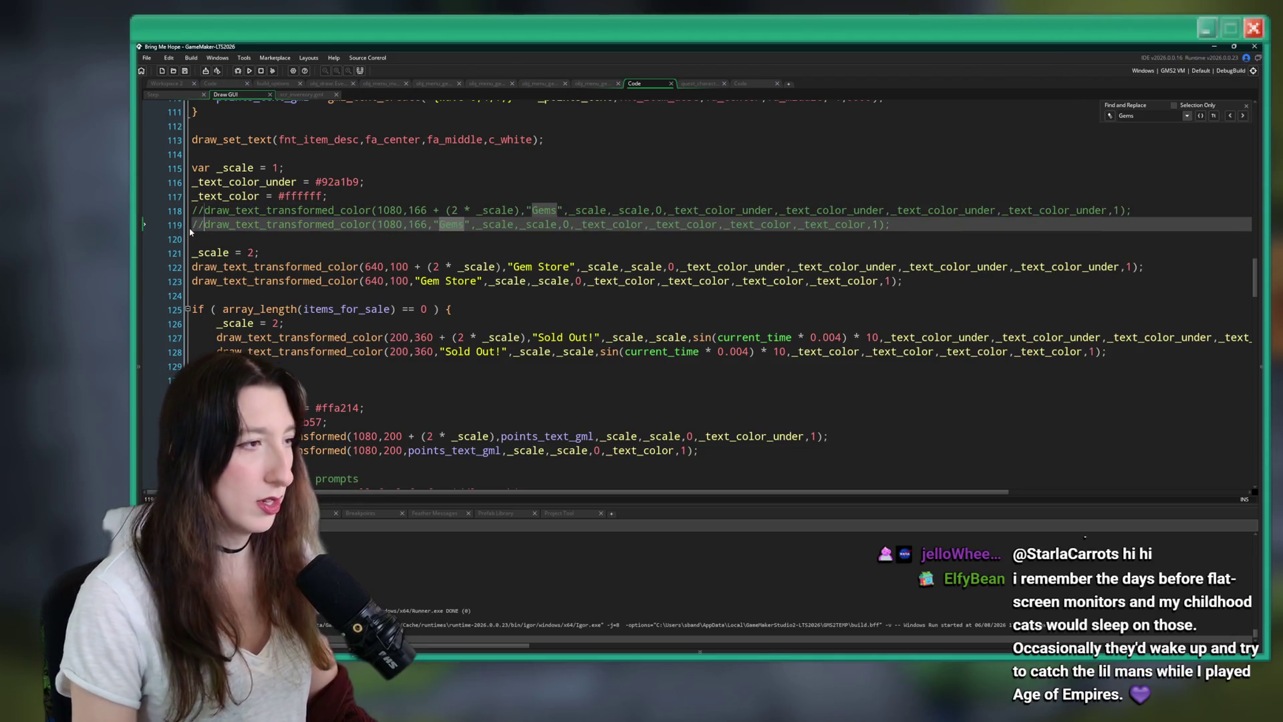
Add a {sprite=} tag before {wave=6;4;1;} in the gem count text on line 110.
scroll(373, 220, down, 5)
scroll(443, 251, up, 8)
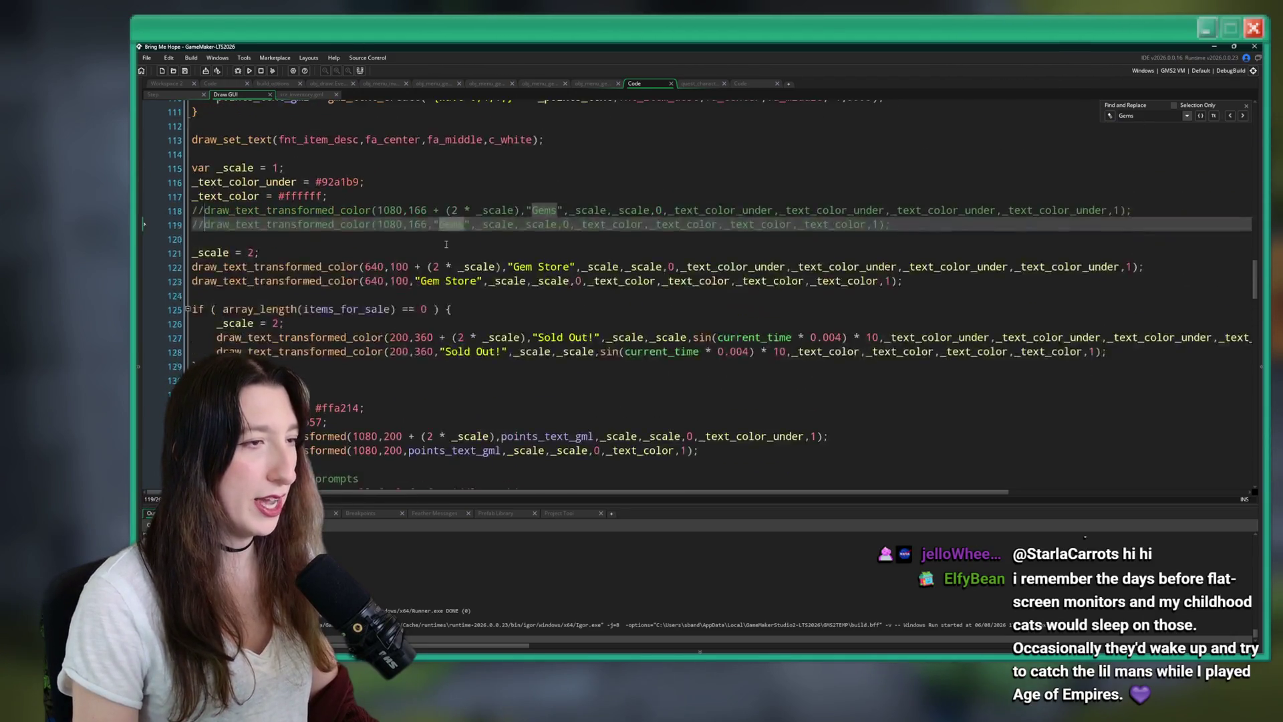
scroll(443, 252, up, 2)
click(366, 309)
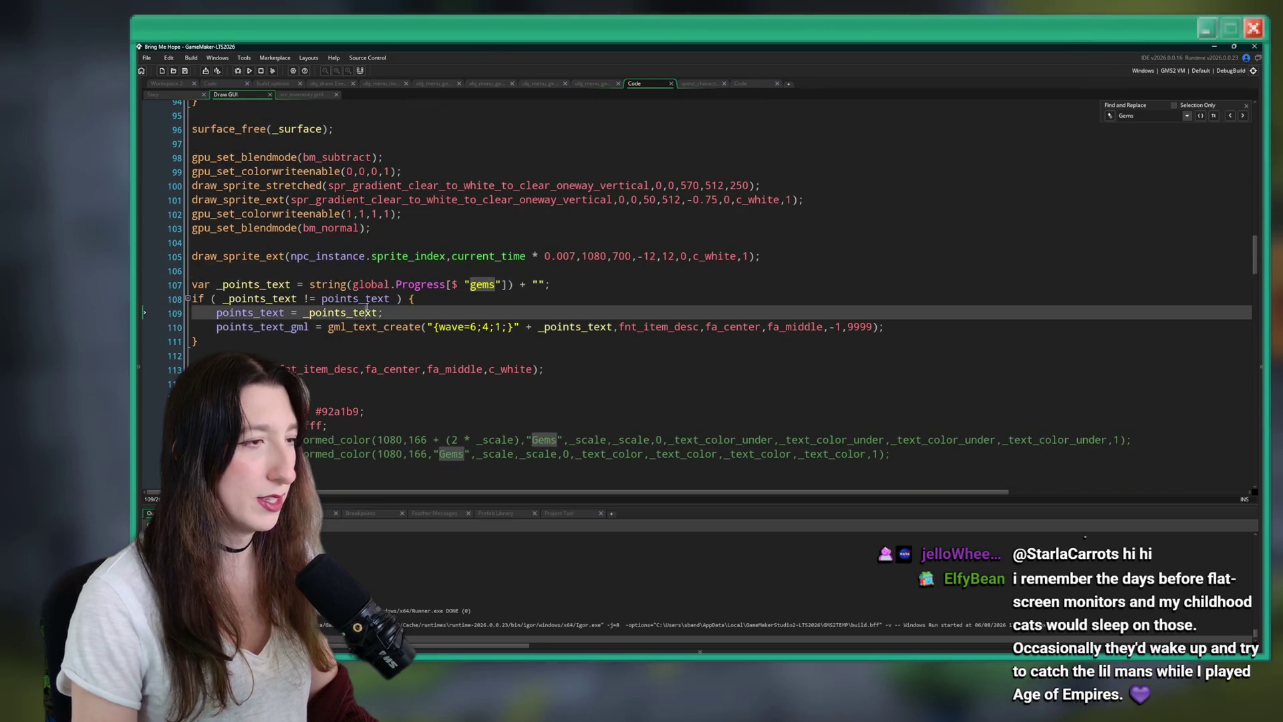
click(322, 323)
scroll(418, 316, down, 1)
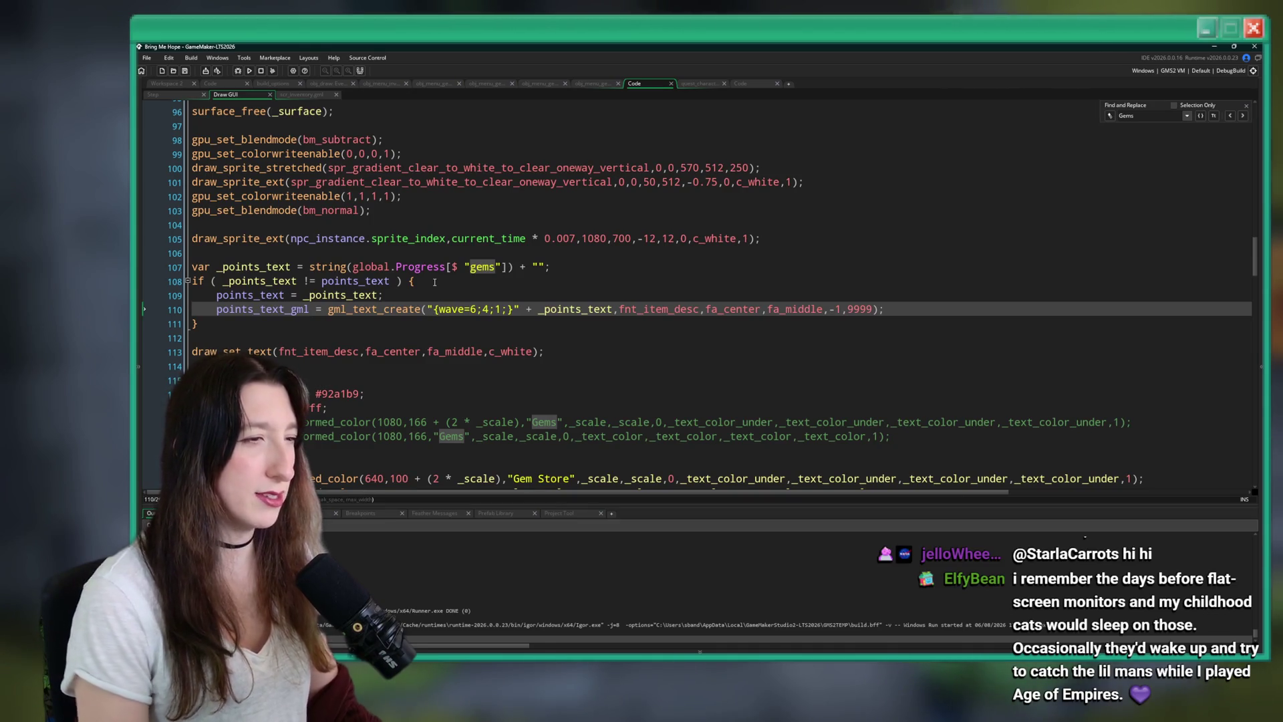
text({spritek)
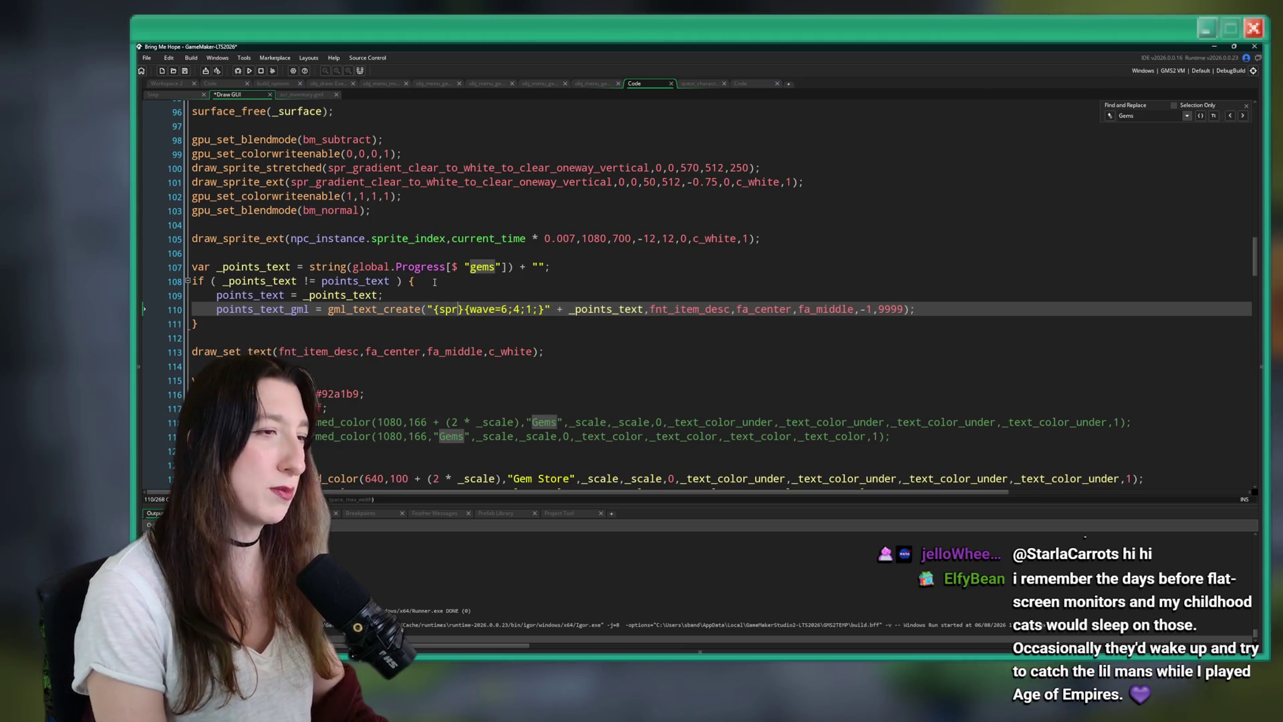
Search the project for sprite, then open scr_gmltext3.gml and expand its Text parser data region.
key(ctrl+shift+f)
text(sprite)
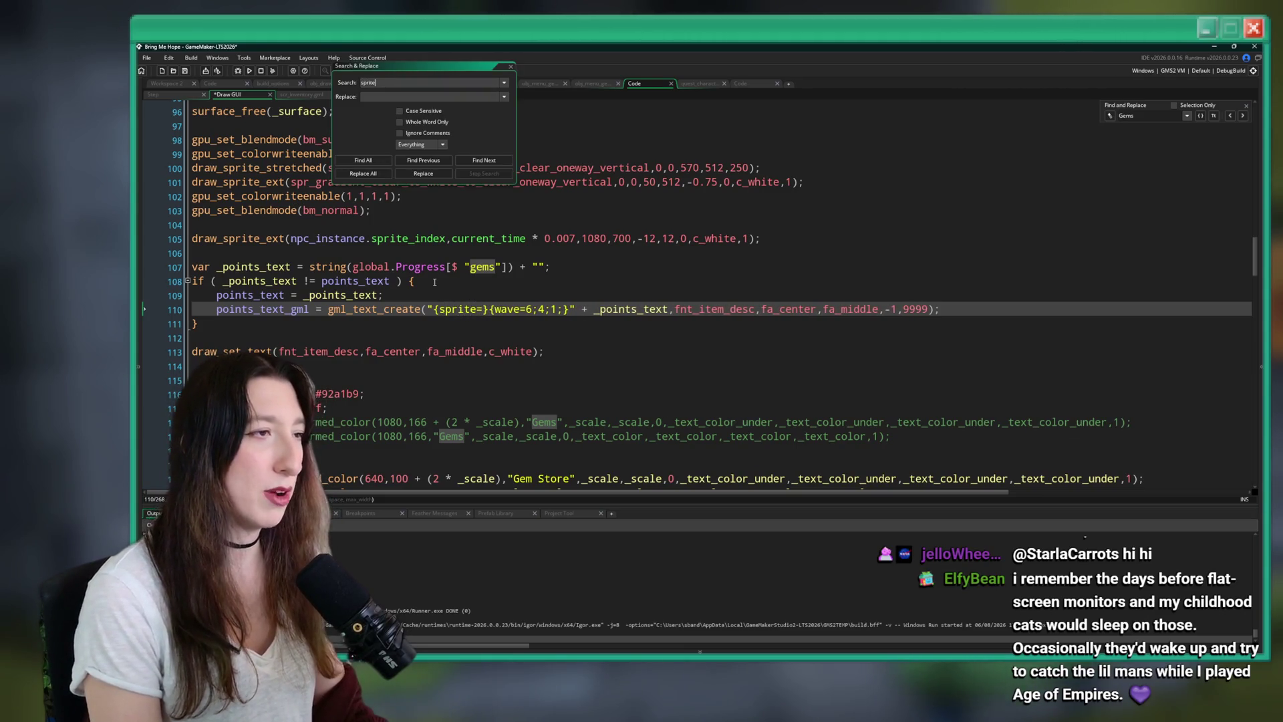
key(Return)
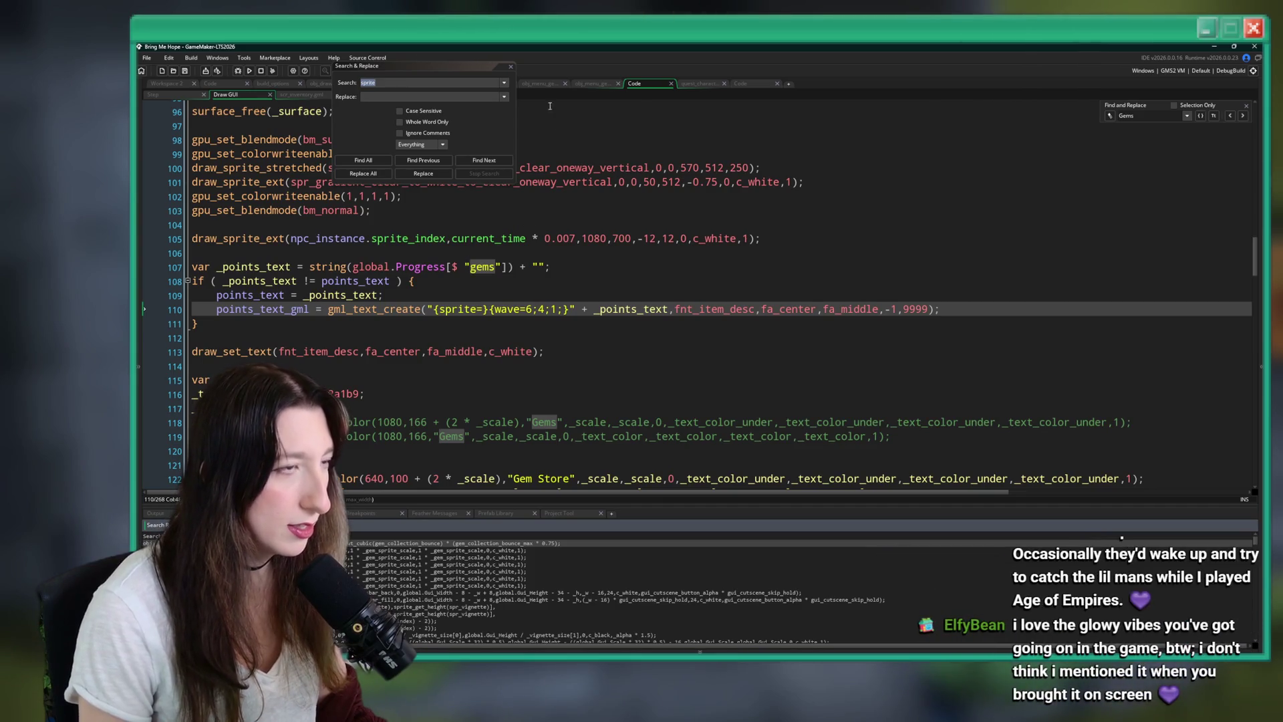
click(512, 67)
key(ctrl+t)
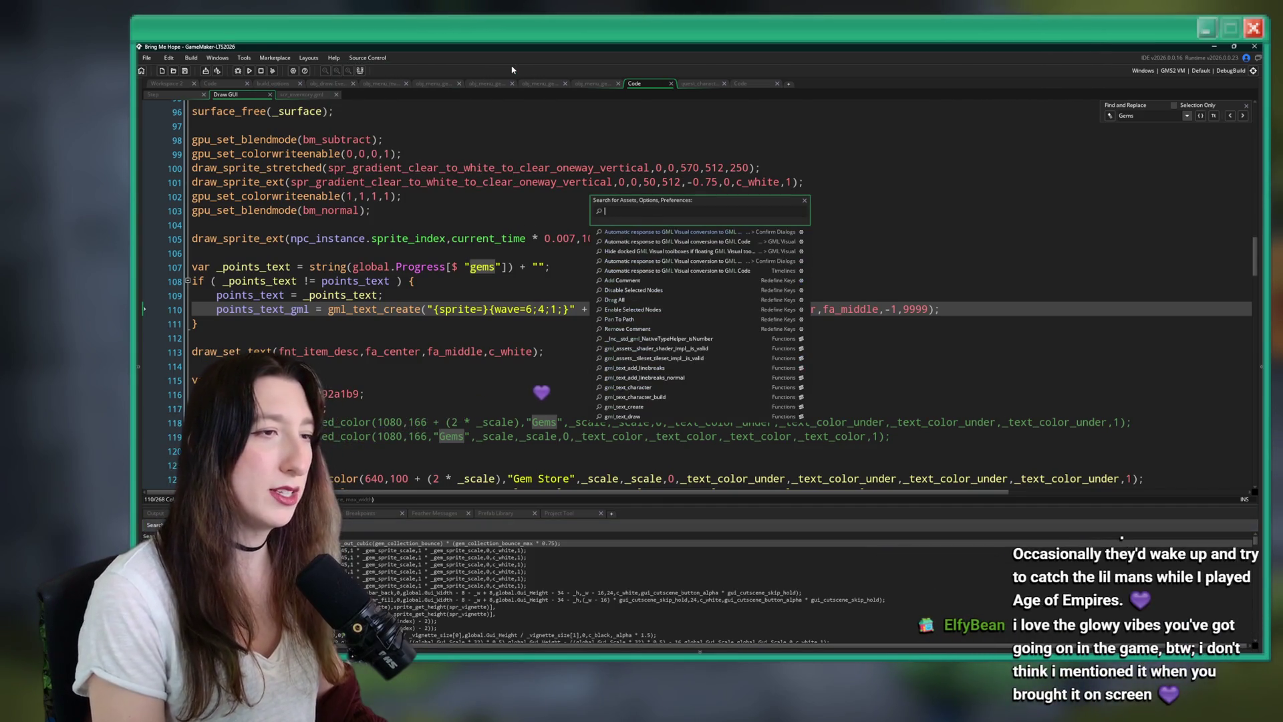
text(gml_te)
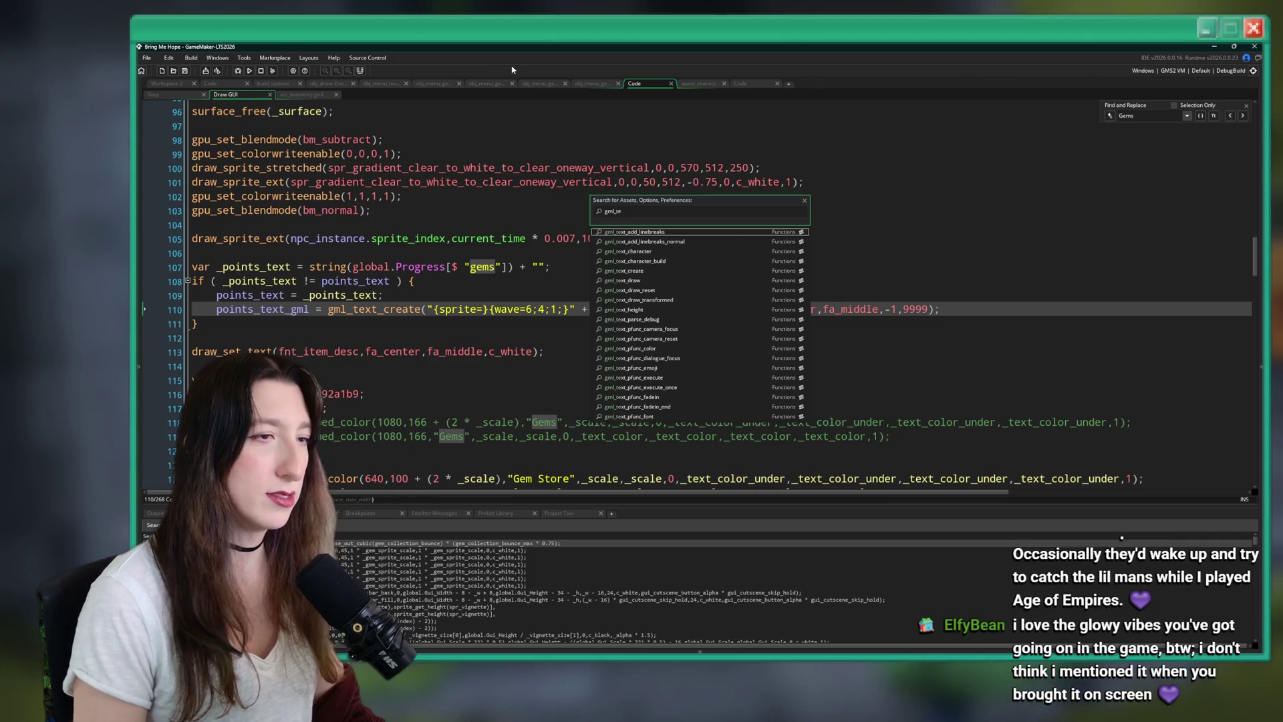
key(Return)
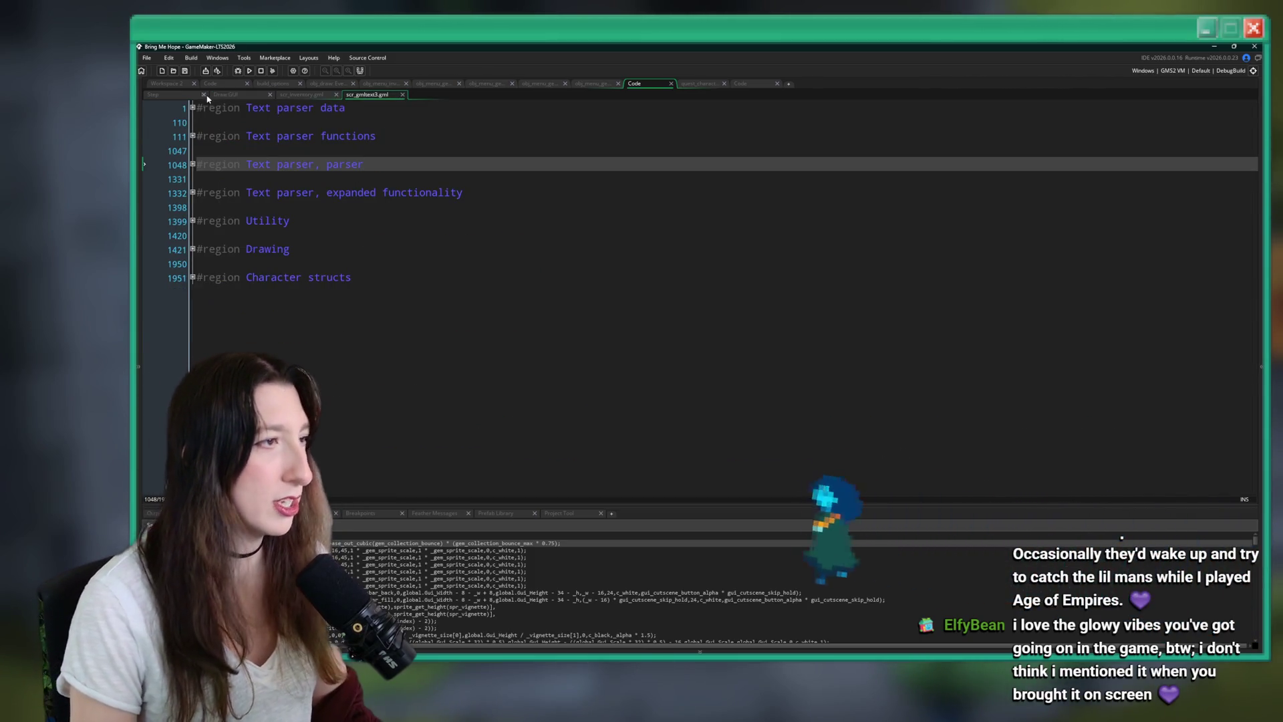
click(193, 108)
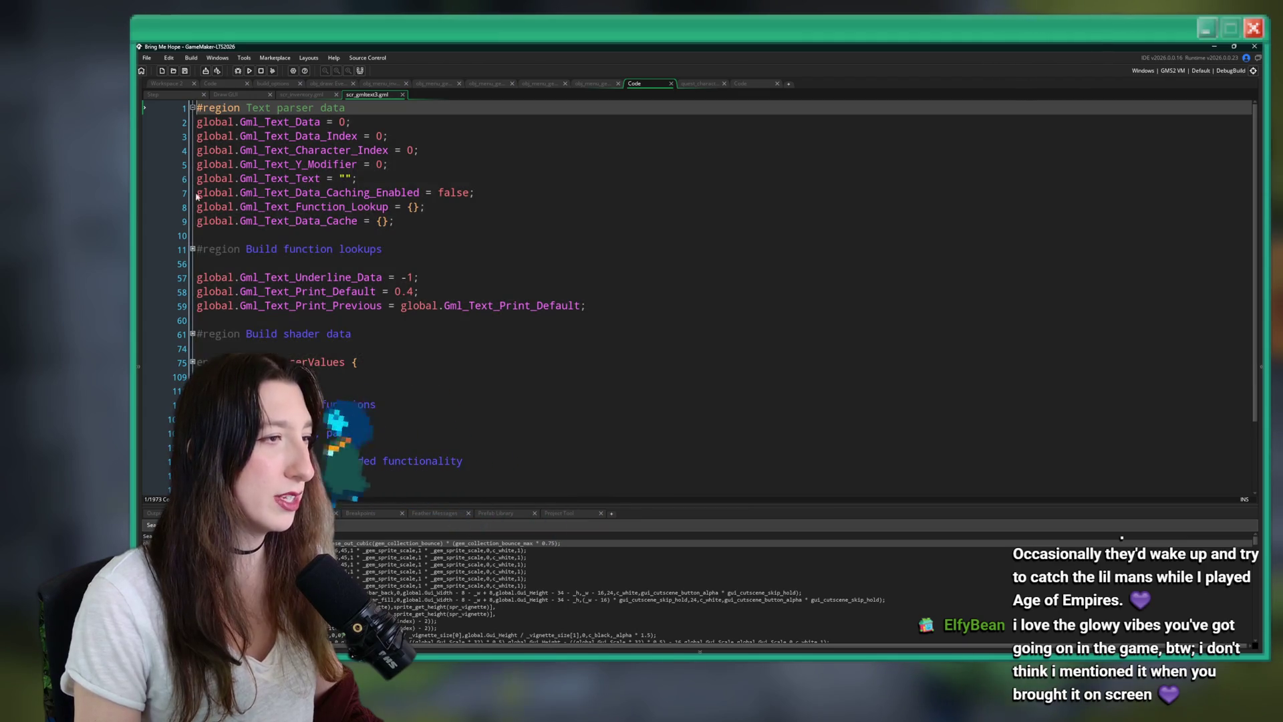
Expand the parser's function lookups, jump from the sprite entry to gml_text_pfunc_sprite, then return to Draw GUI.
click(193, 248)
scroll(473, 319, down, 8)
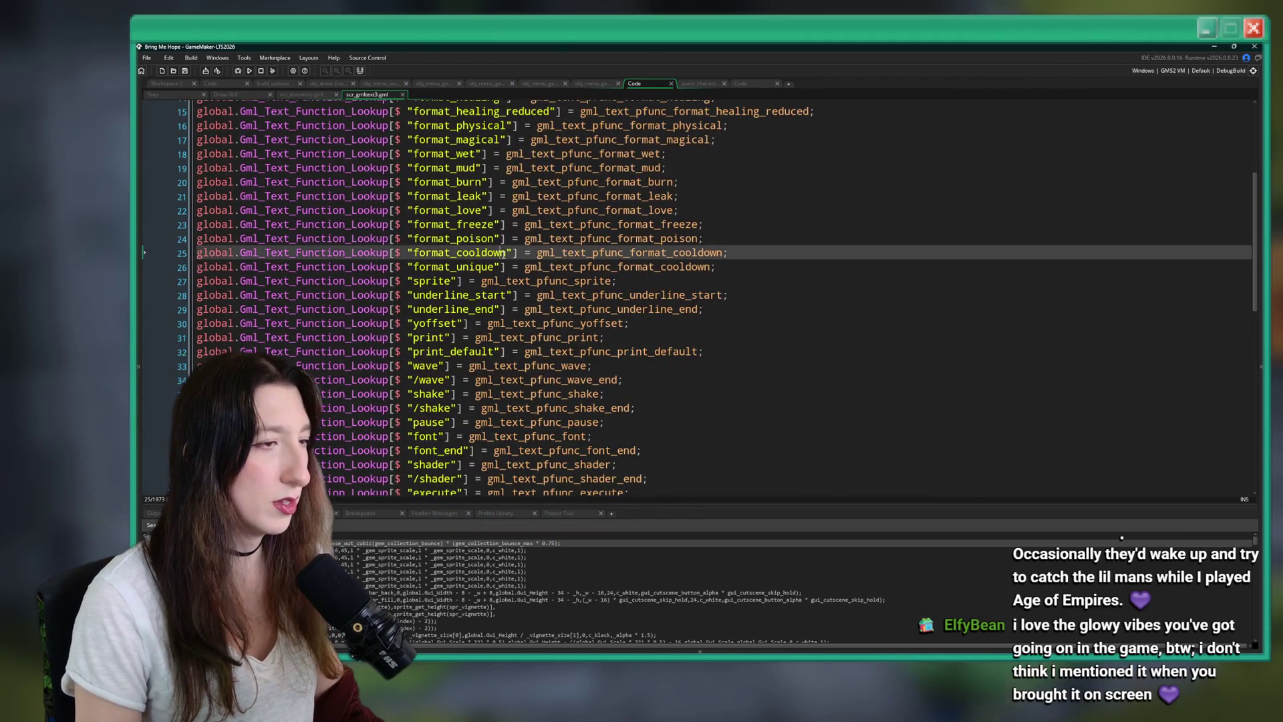
click(467, 366)
scroll(468, 369, down, 2)
scroll(465, 461, up, 2)
scroll(445, 355, up, 4)
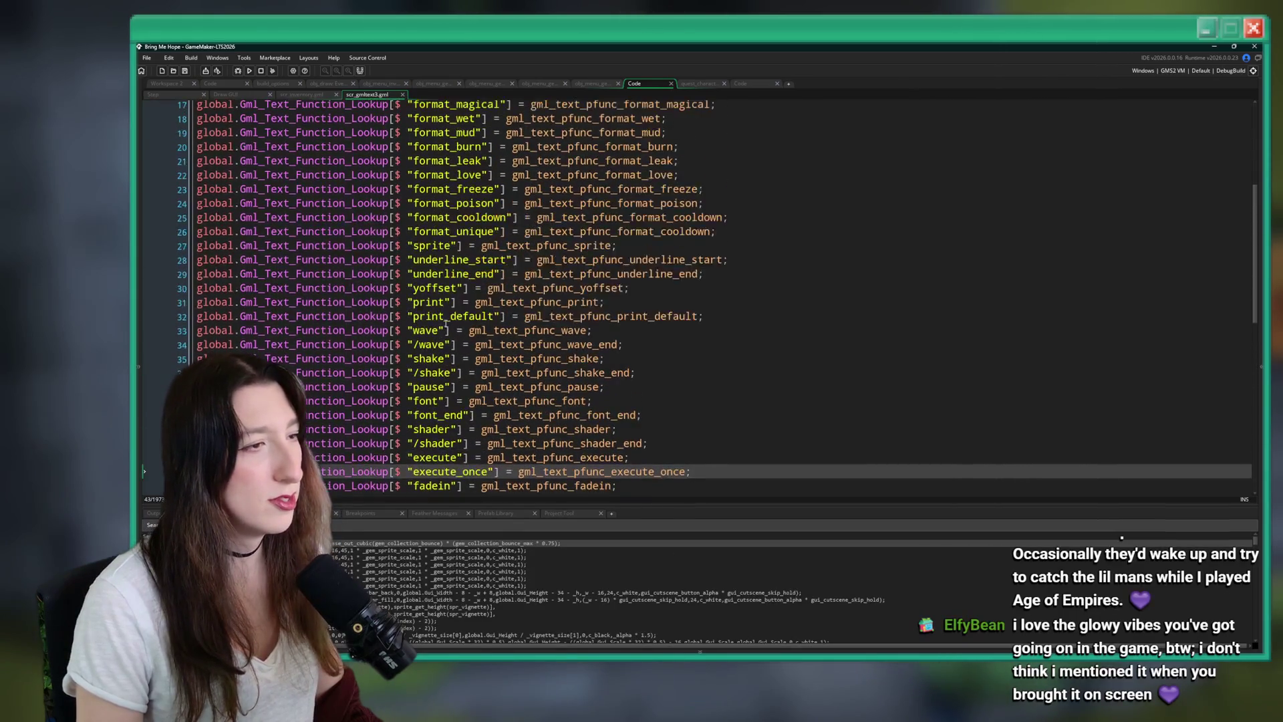
click(443, 246)
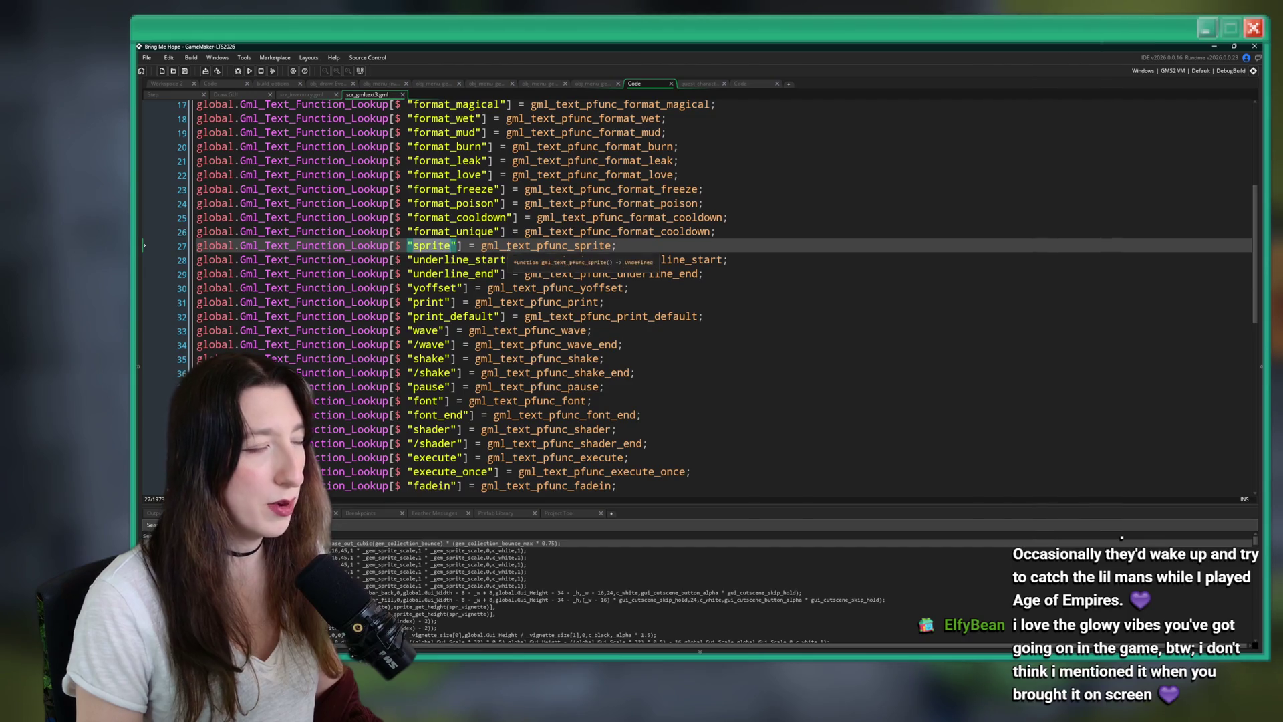
middle_click(511, 245)
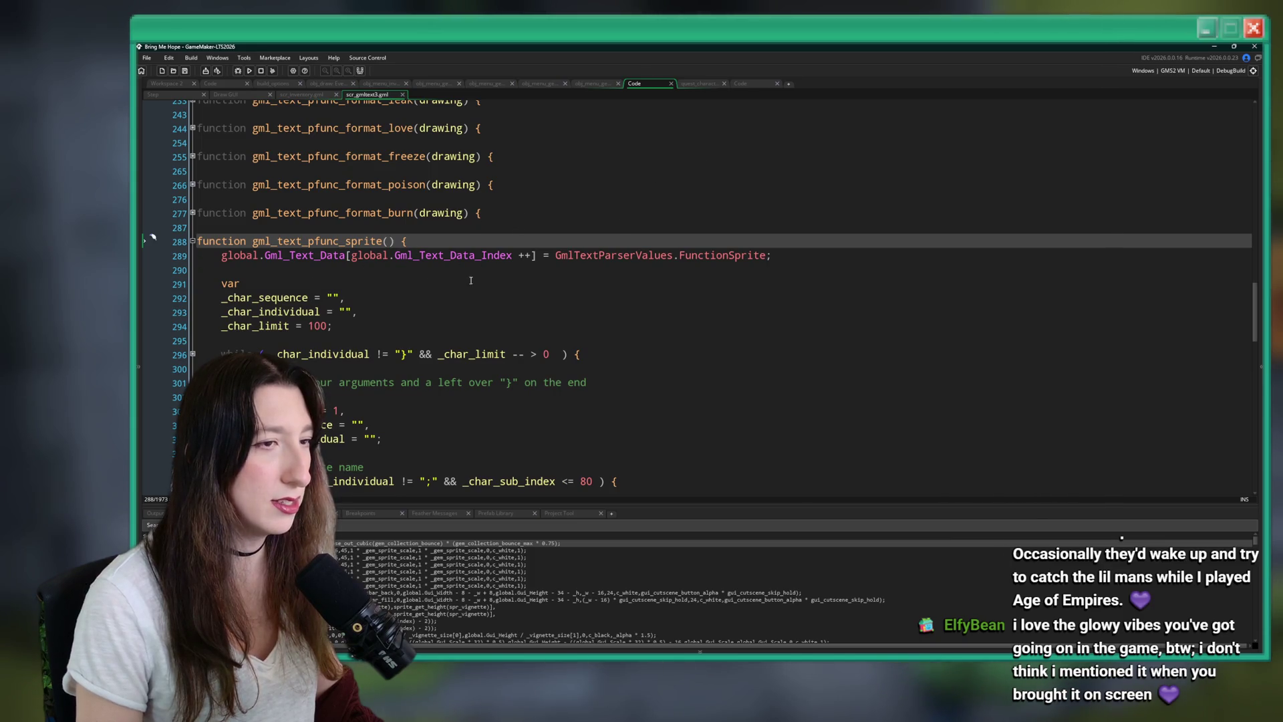
scroll(695, 294, down, 2)
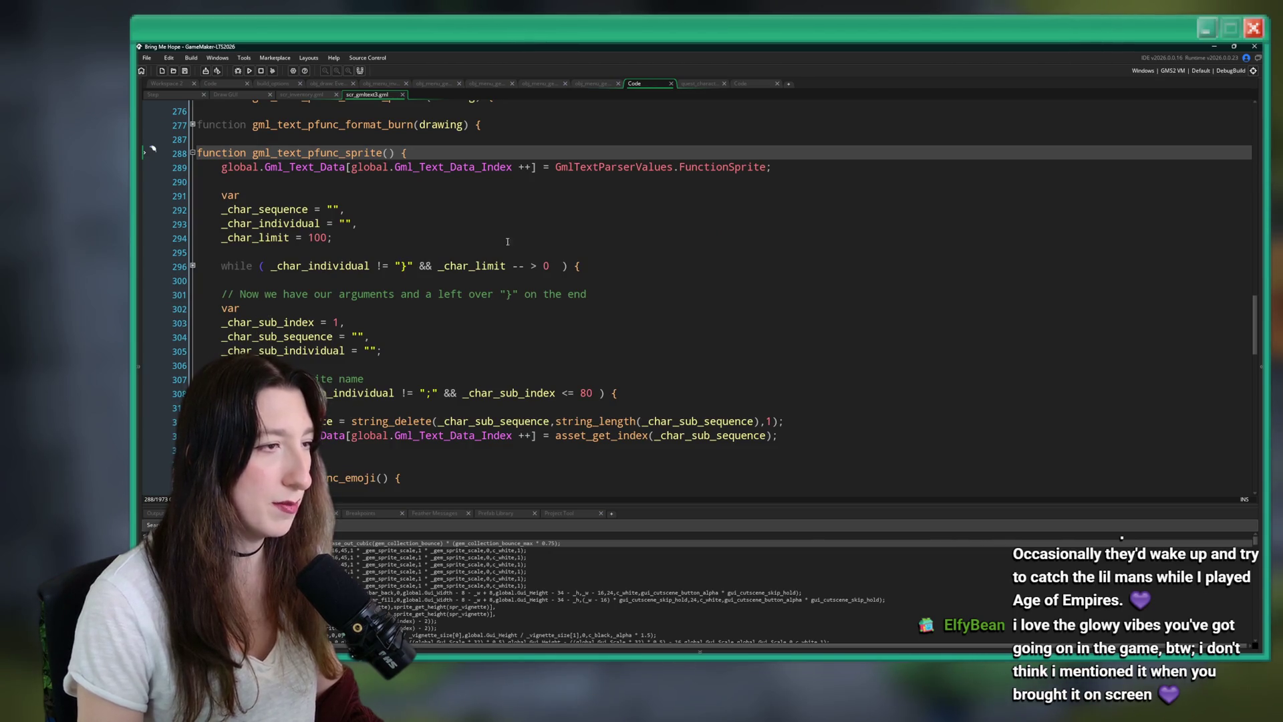
click(304, 94)
click(256, 95)
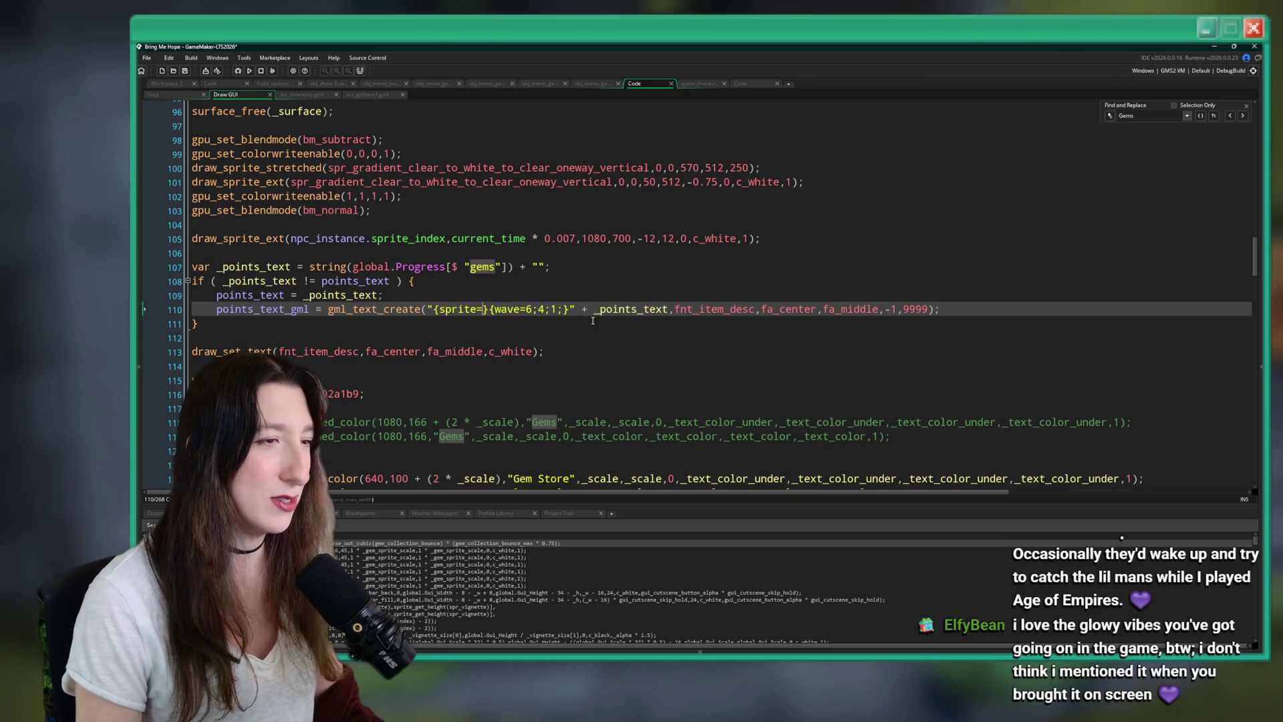
Complete the tag as {sprite=spr_gem_ui;} and run the game with F5.
text(spr_gem_ui;)
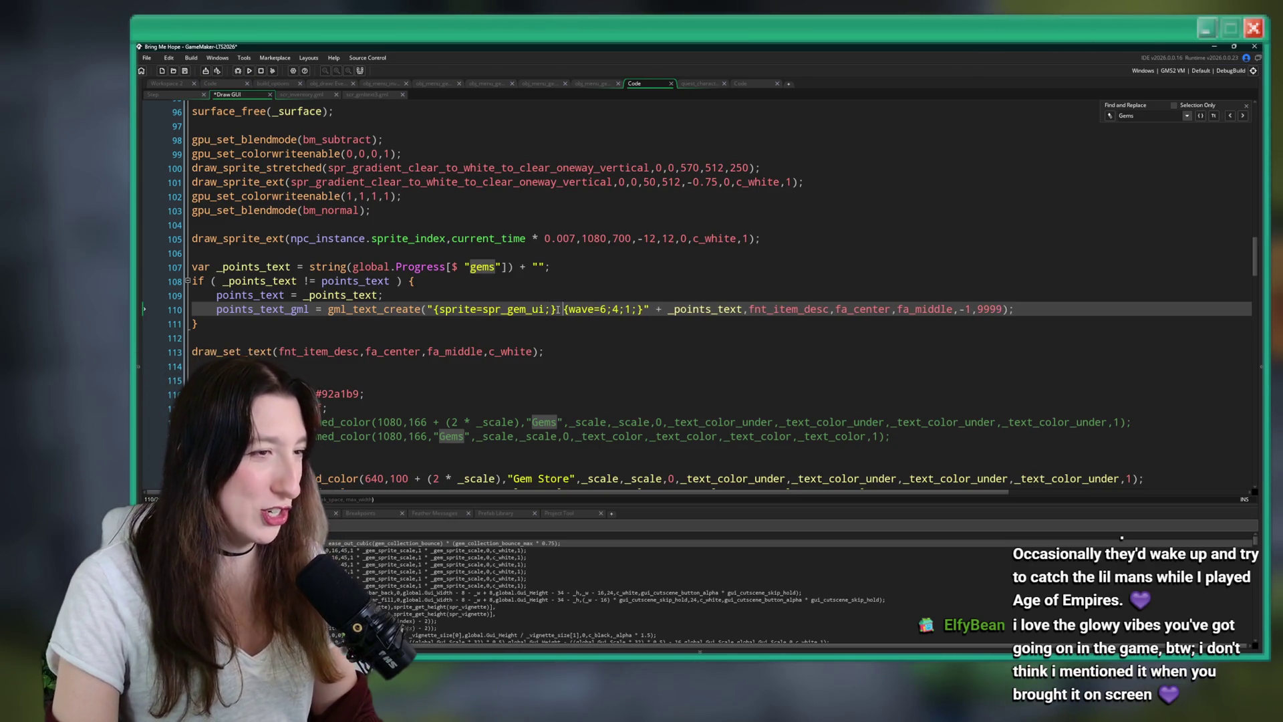
key(F5)
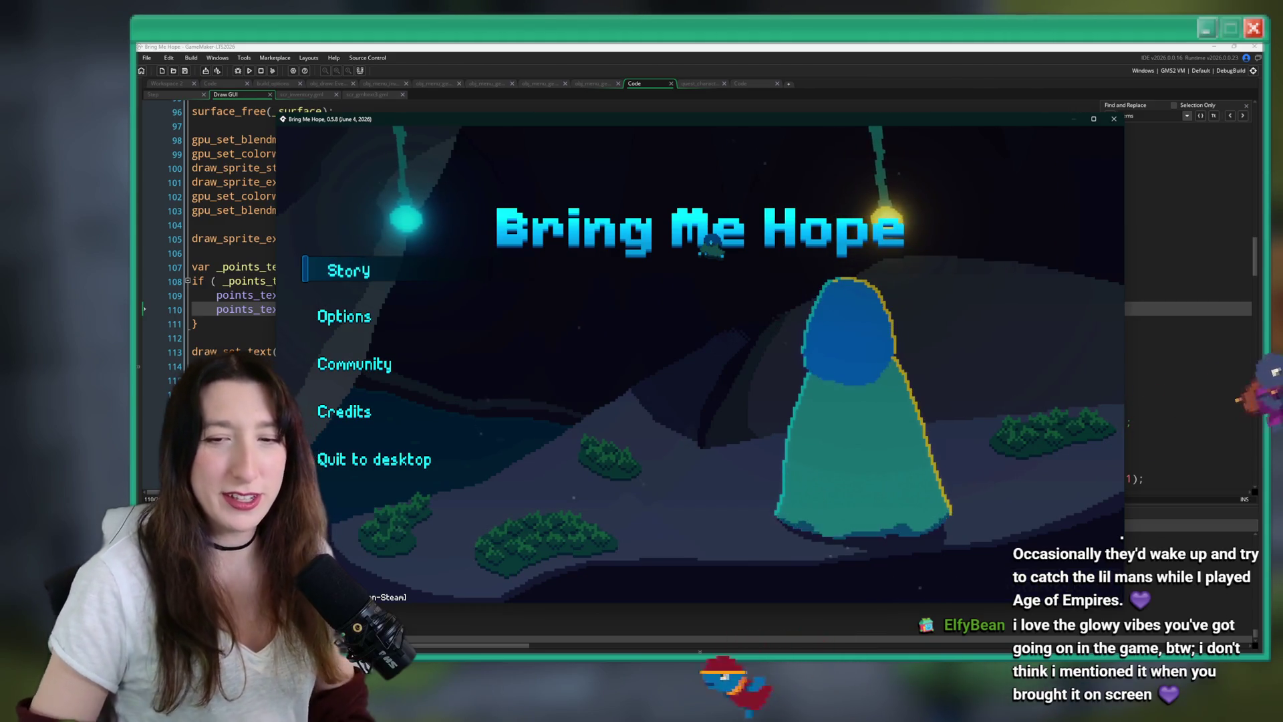
Maximize the game, start Story, open the Gem Store at the pillar NPC, then return to the code editor.
double_click(749, 121)
click(257, 224)
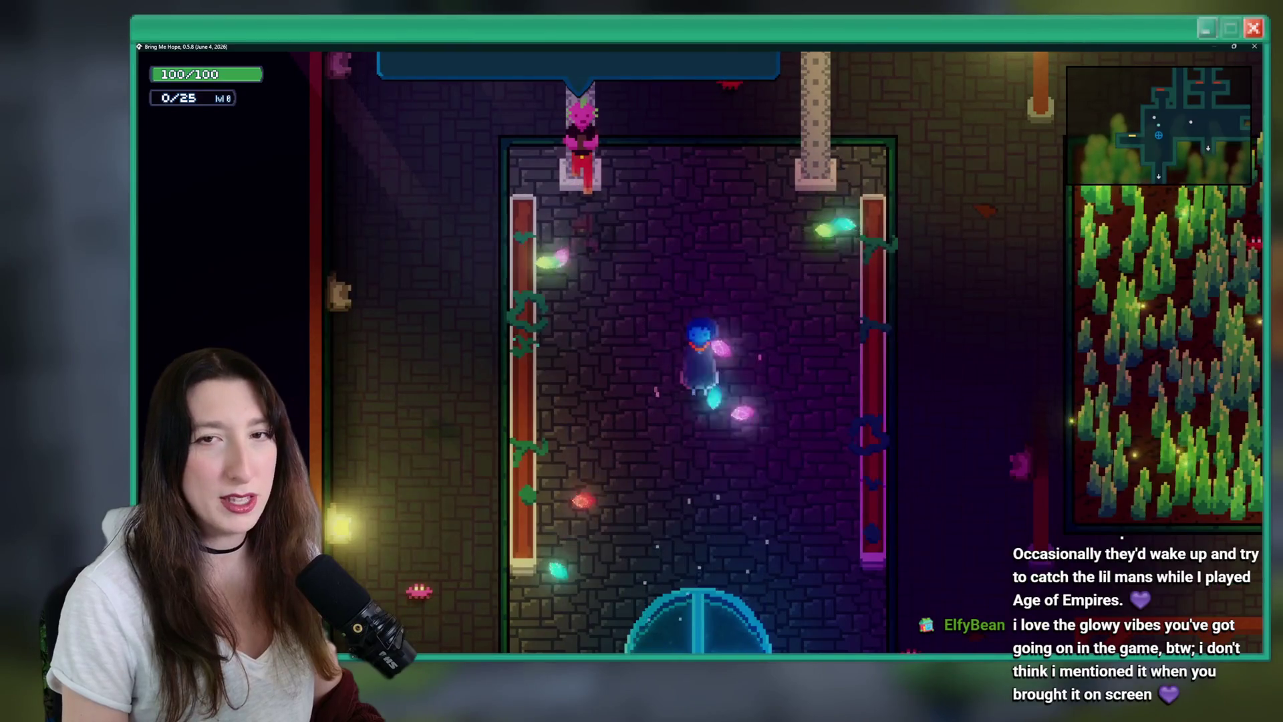
key(s)
key(w)
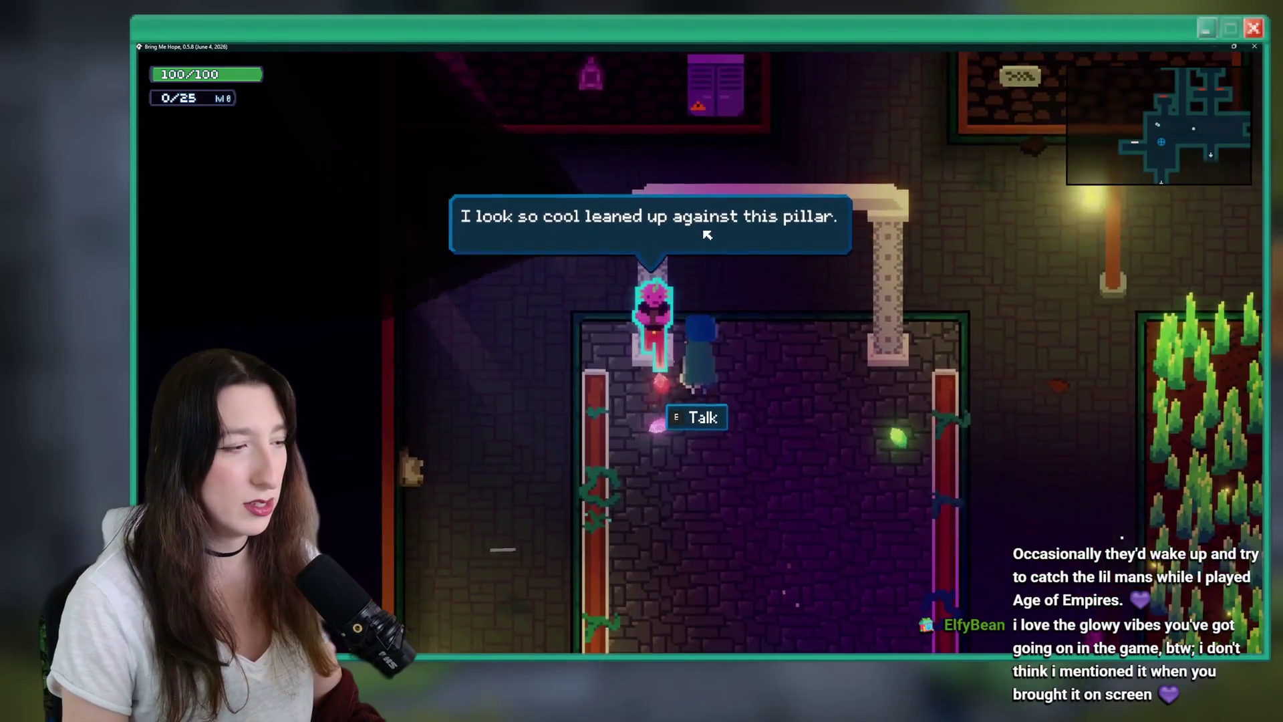
key(Tab)
key(Tab)
key(e)
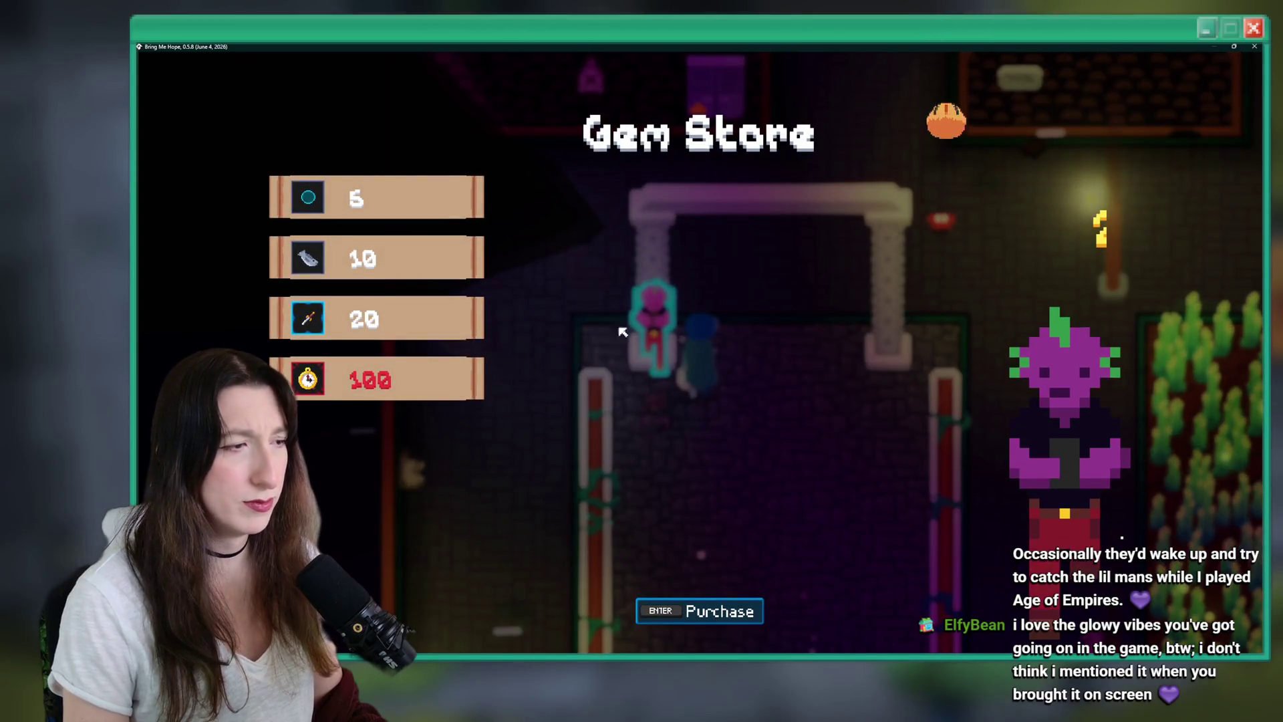
mouse_move(855, 46)
mouse_down()
mouse_move(730, 460)
mouse_move(730, 45)
mouse_move(735, 434)
mouse_up()
click(361, 252)
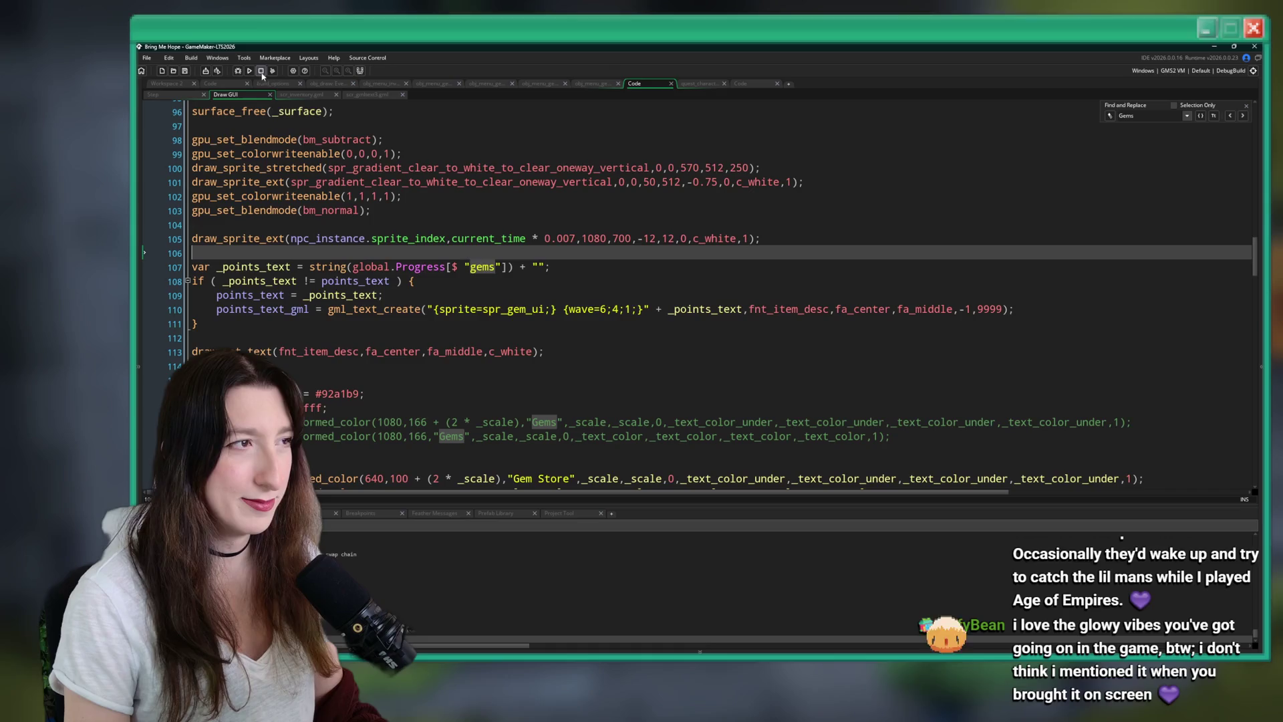
Delete {sprite=spr_gem_ui;} from the gem count text and locate where points_text_gml is drawn.
click(507, 310)
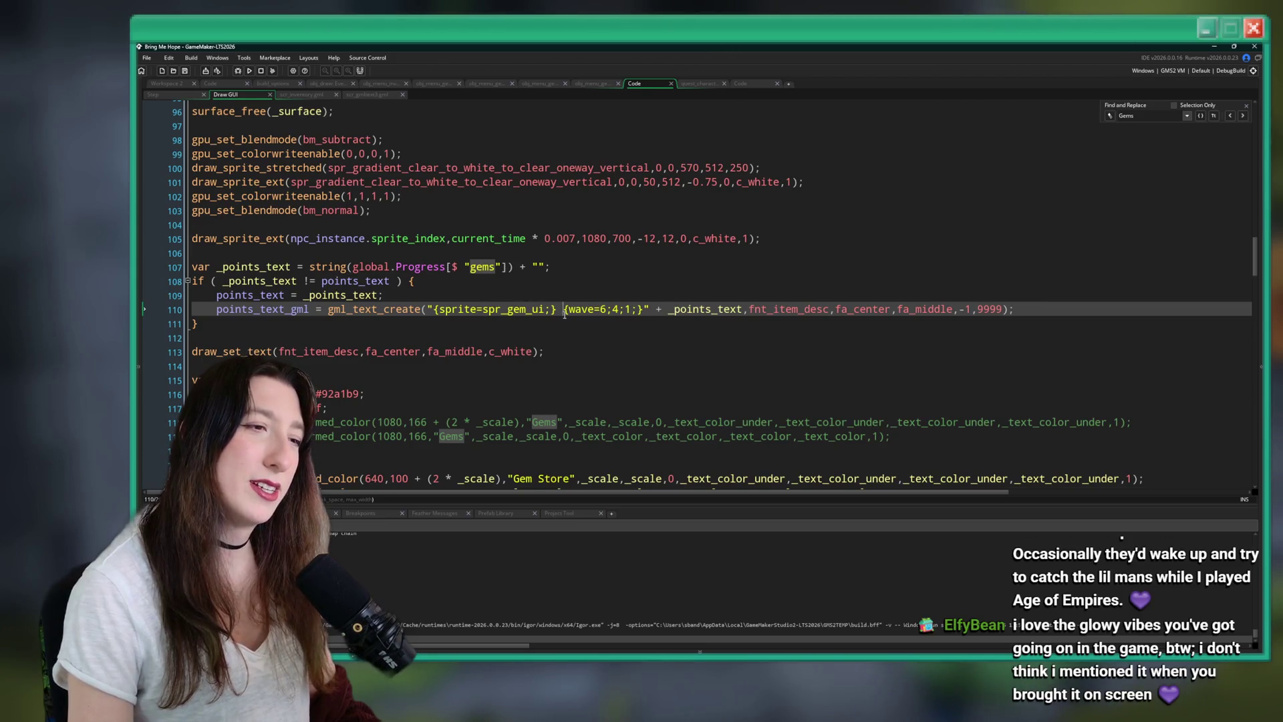
key(Delete)
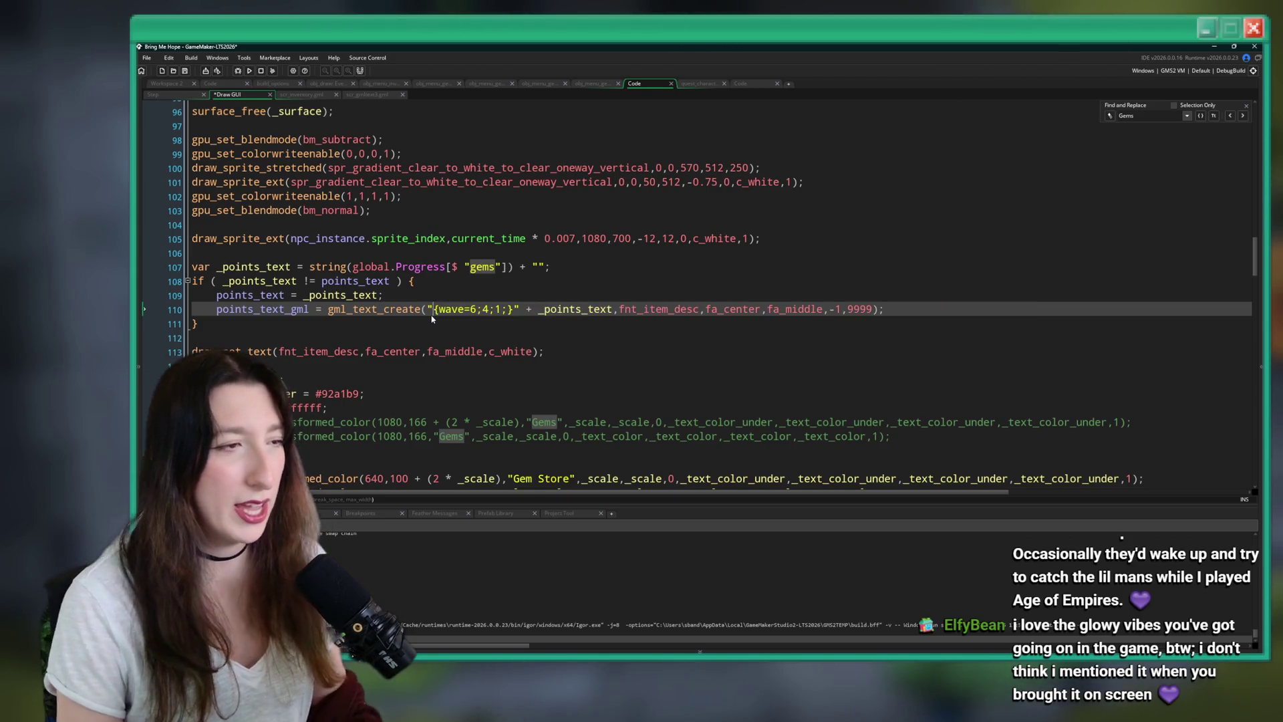
double_click(296, 308)
key(ctrl+f)
key(Return)
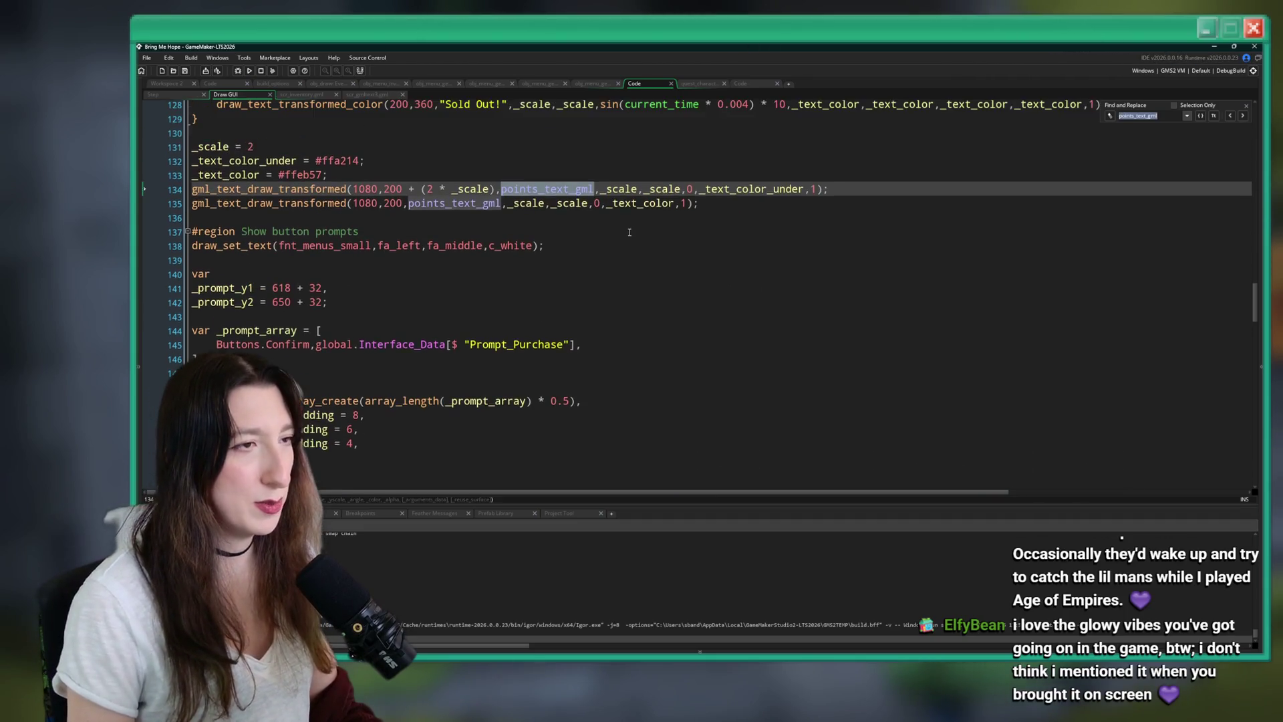
Adjust the gem count draw call's offsets and start a new draw_sprite_ext gem sprite line above it.
click(420, 268)
click(460, 247)
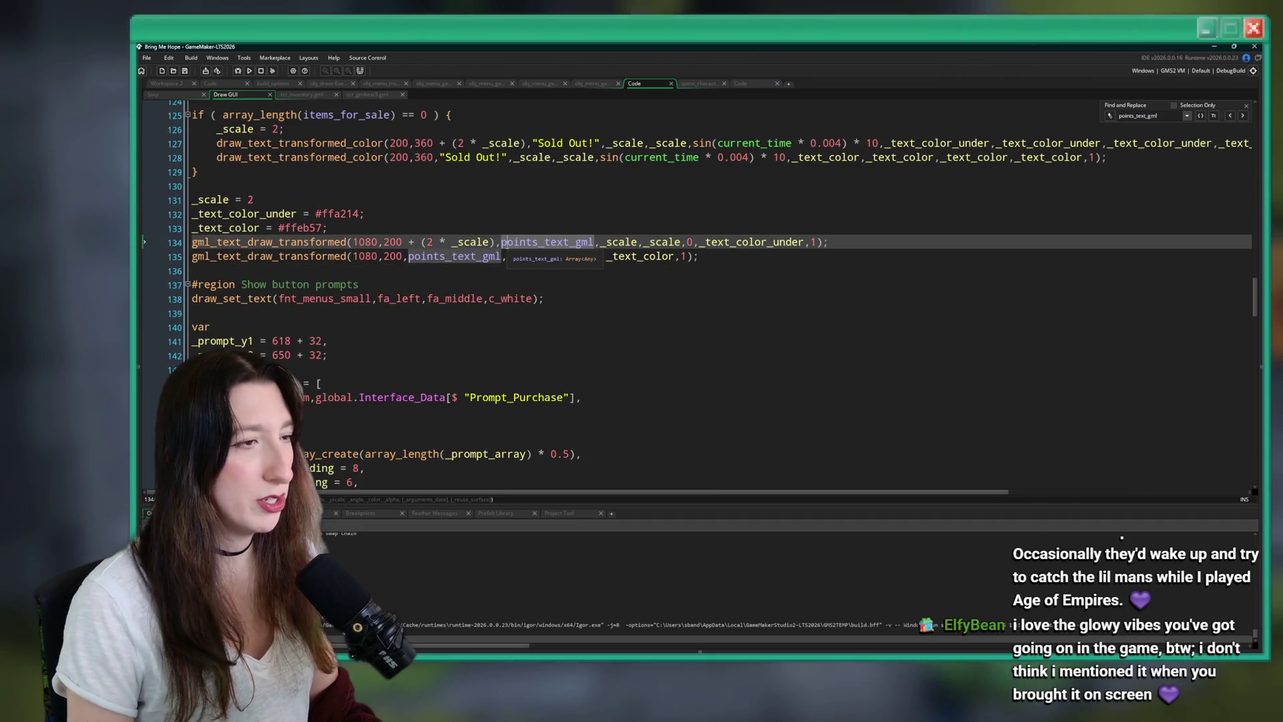
text(,)
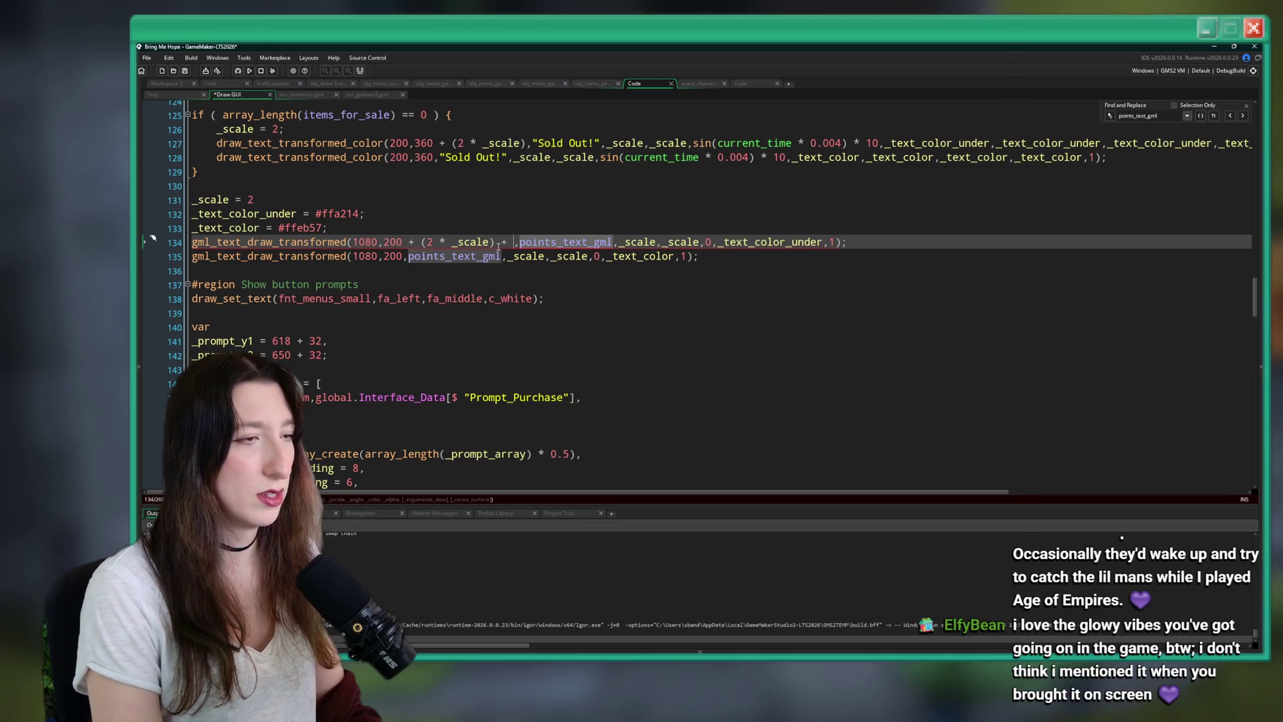
key(BackSpace)
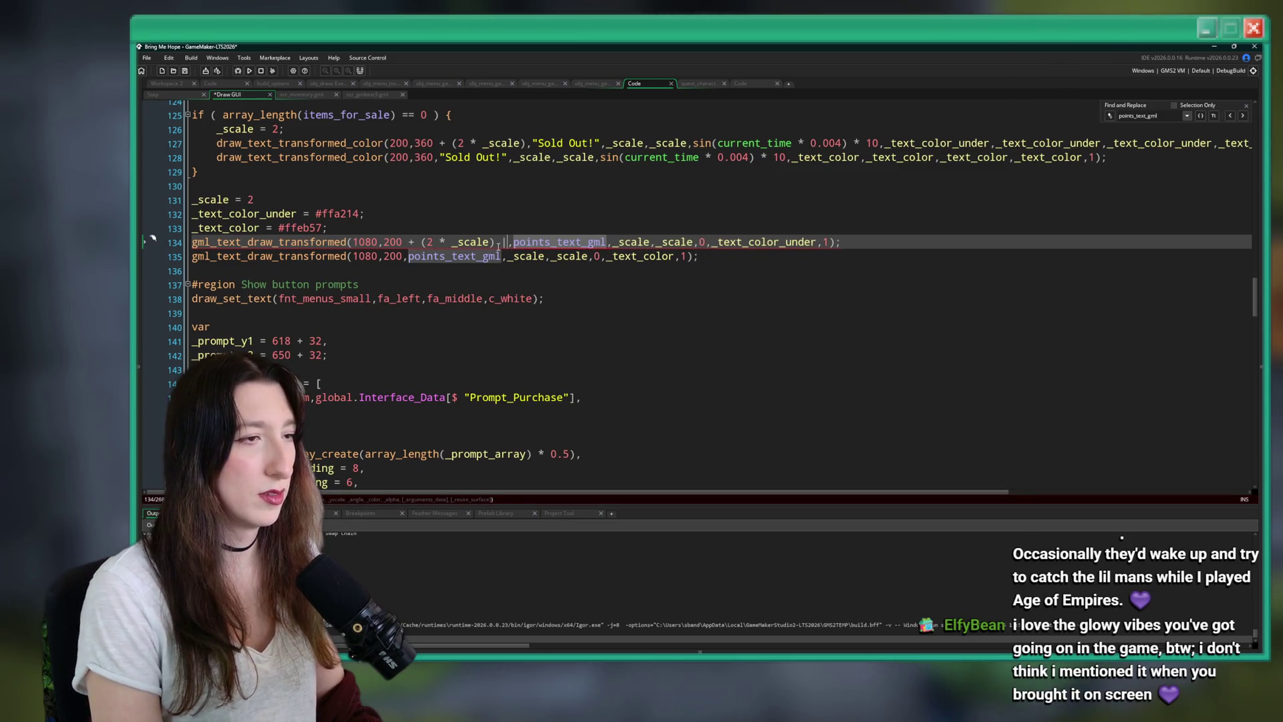
text(()
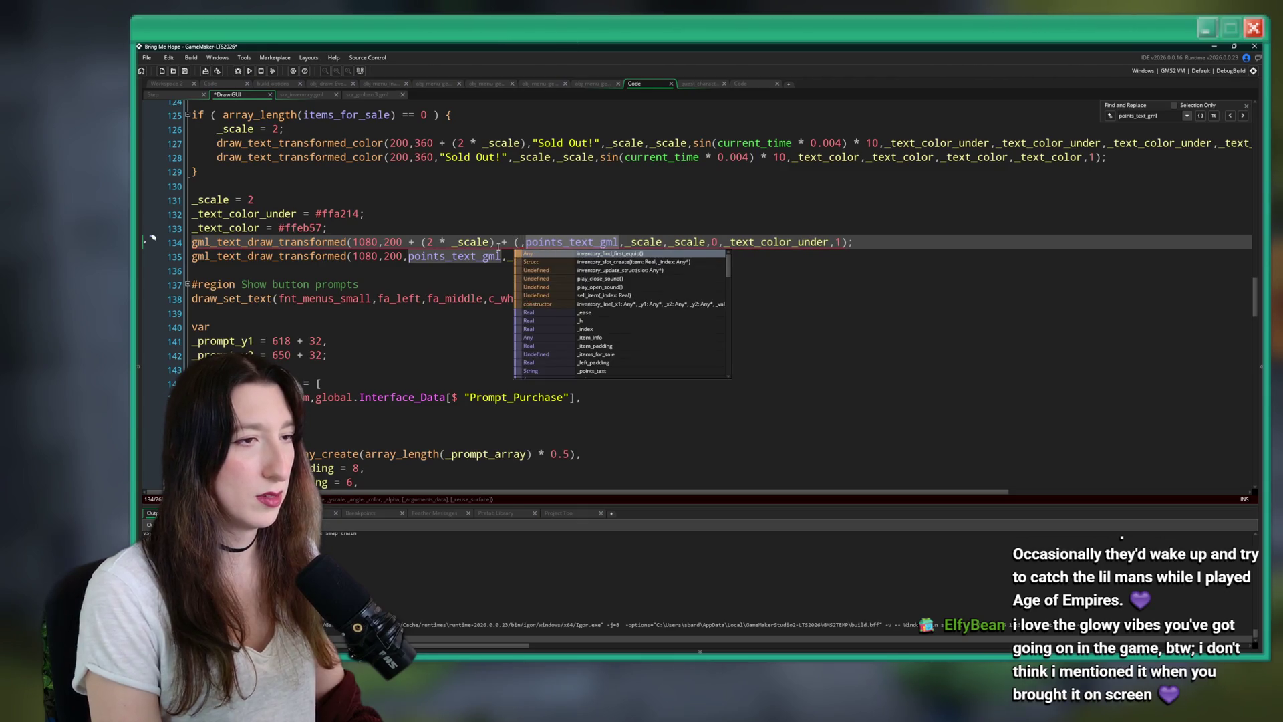
click(437, 227)
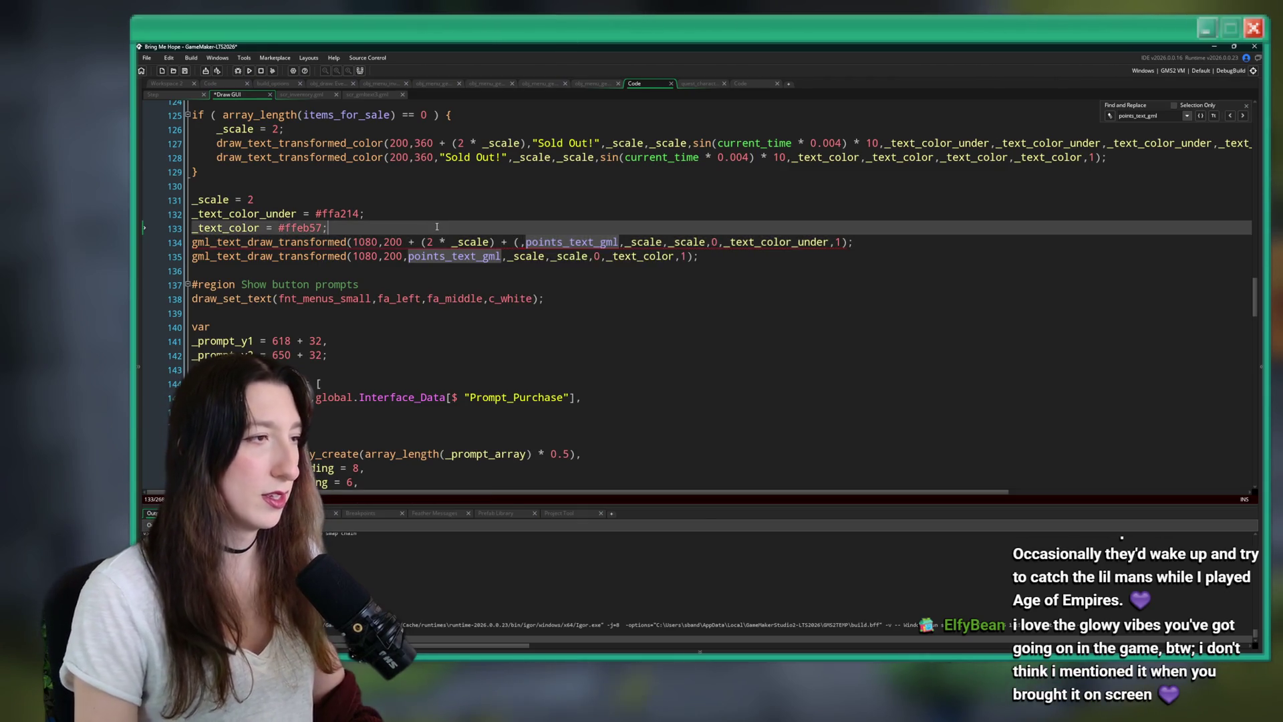
key(Return)
key(Return)
text(draw_sprite_ext9)
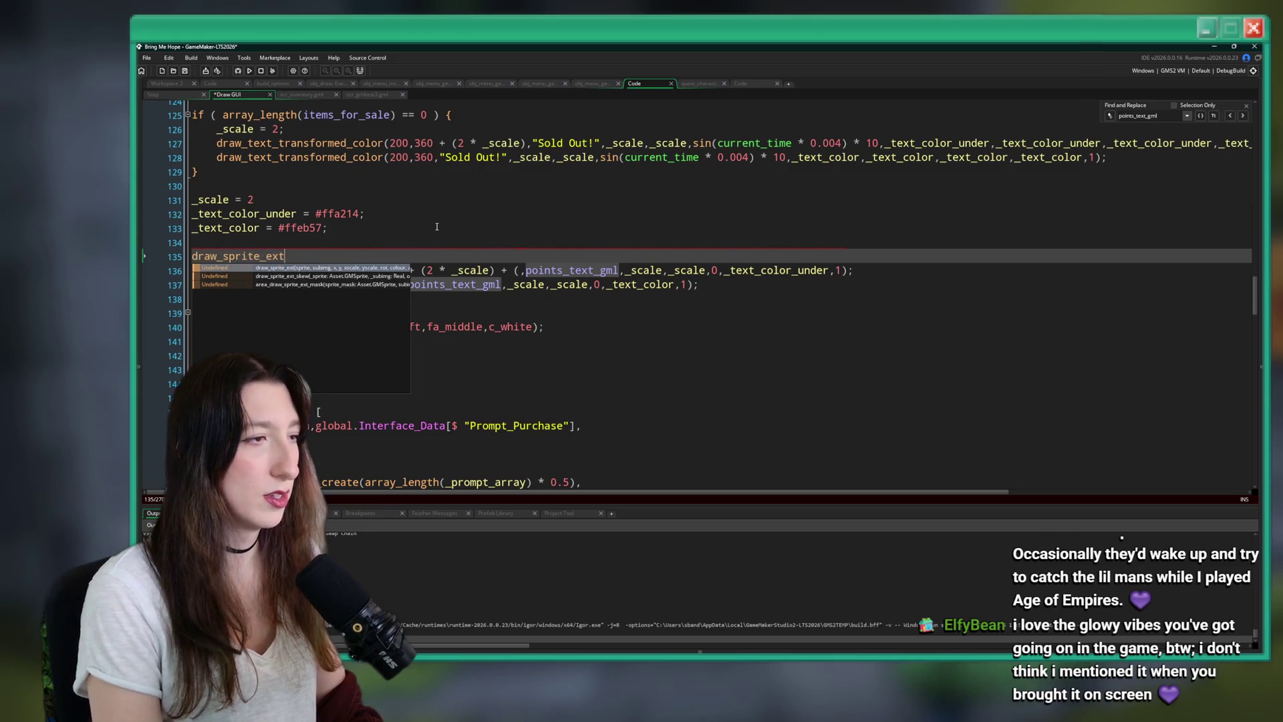
text(_gem_ui,)
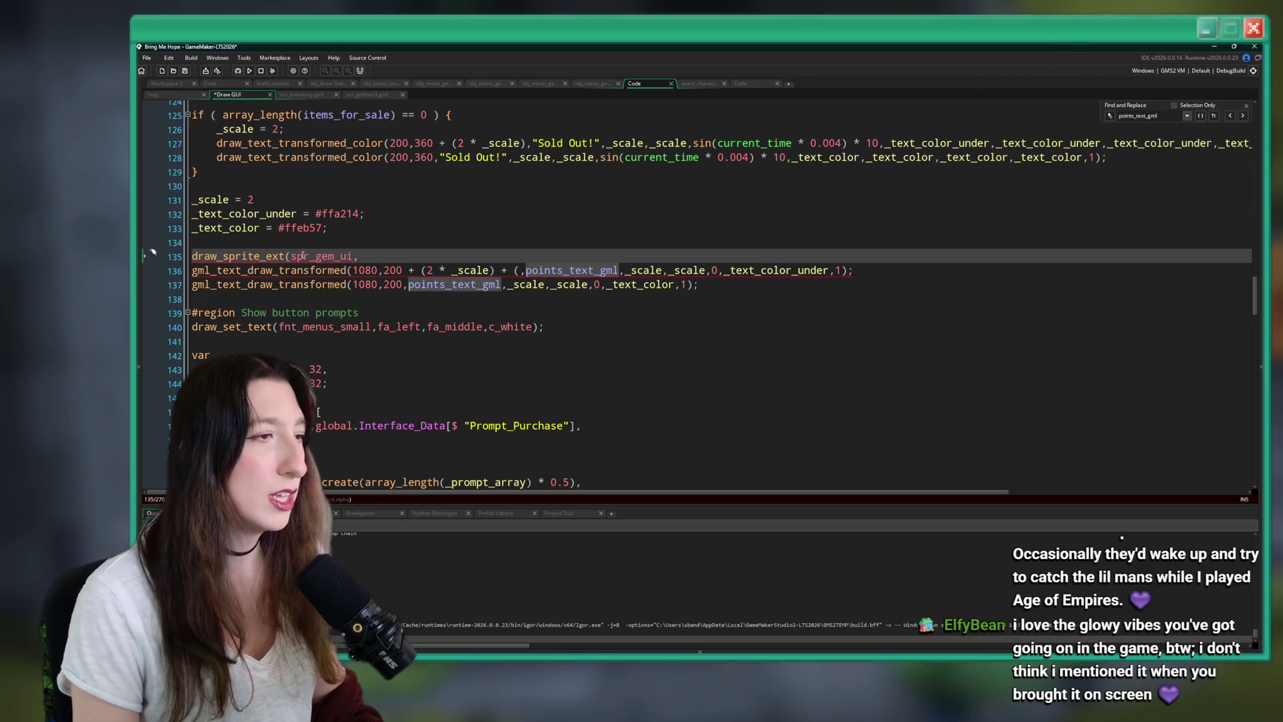
Add a + (10 * _scale) offset to the gem count's shadow text line.
mouse_move(299, 256)
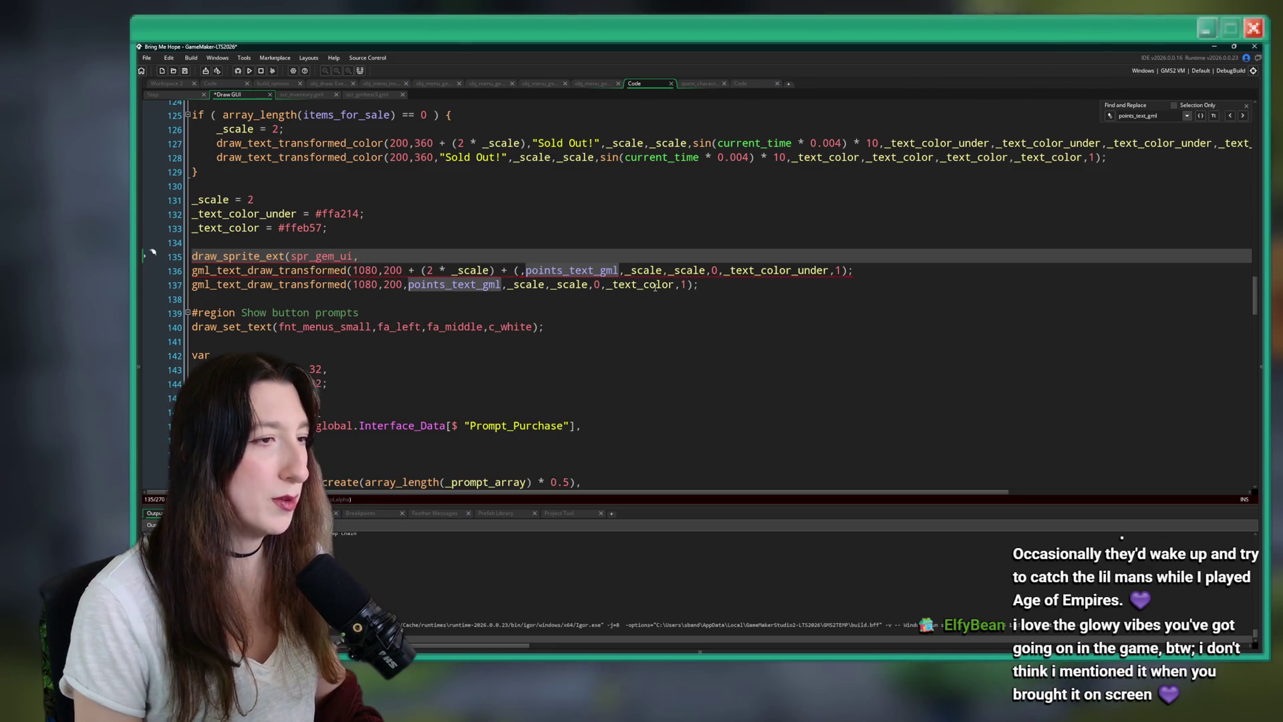
click(501, 271)
click(520, 271)
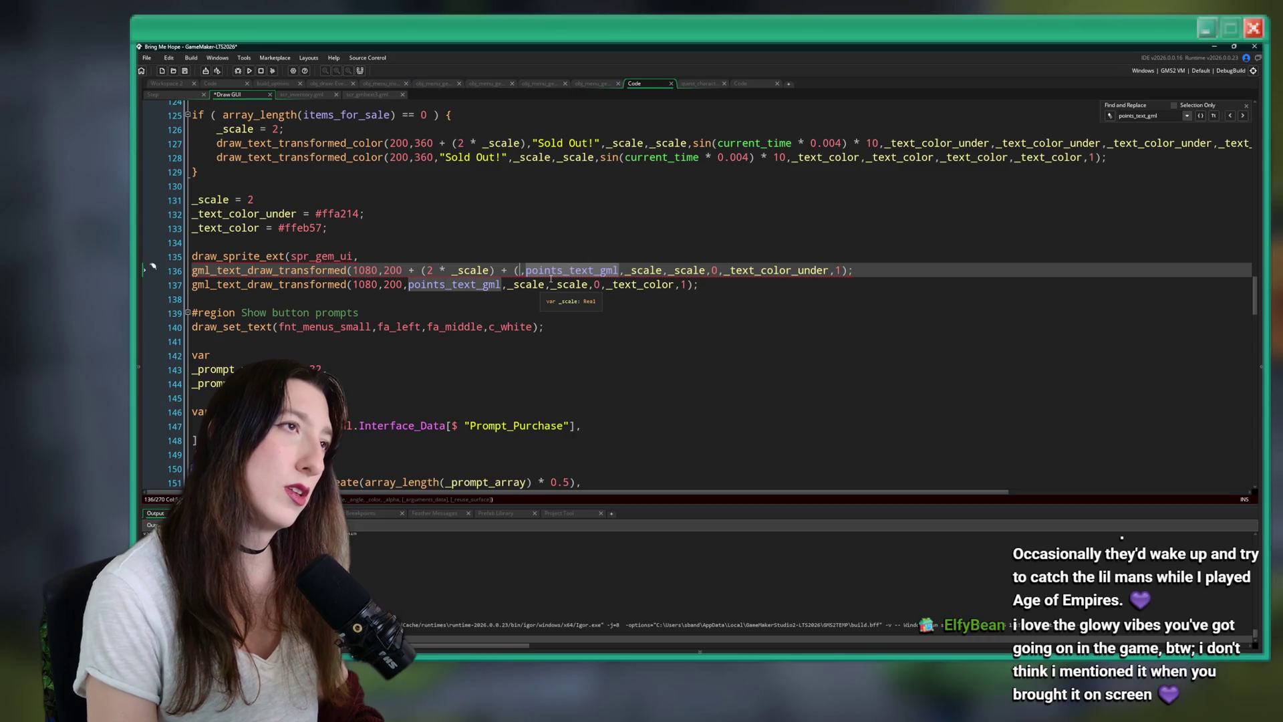
text(10 )
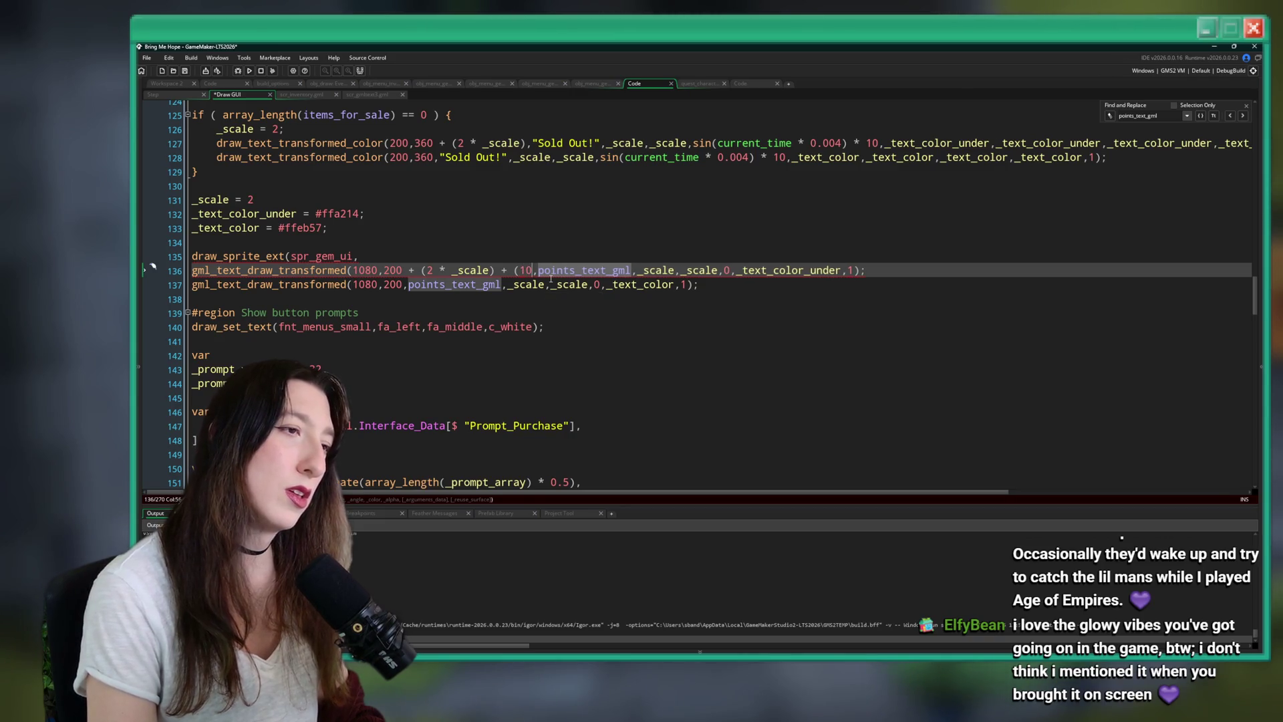
text(* _scale))
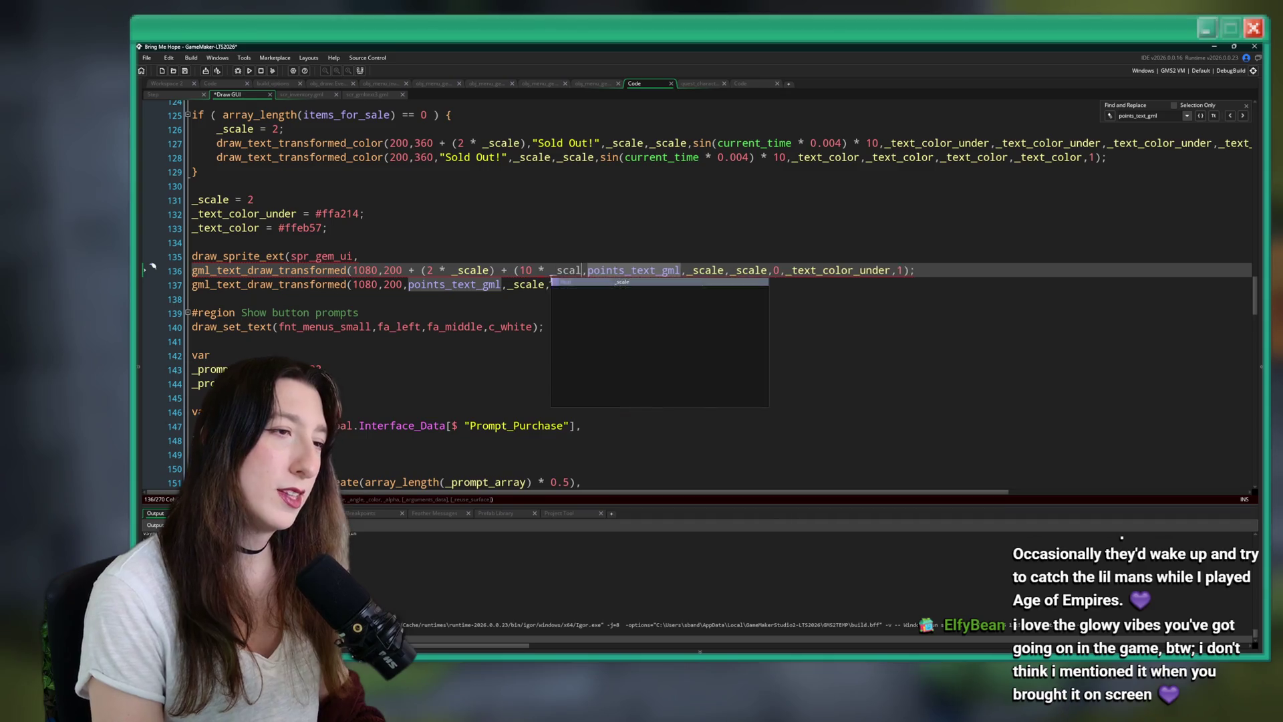
scroll(550, 278, up, 1)
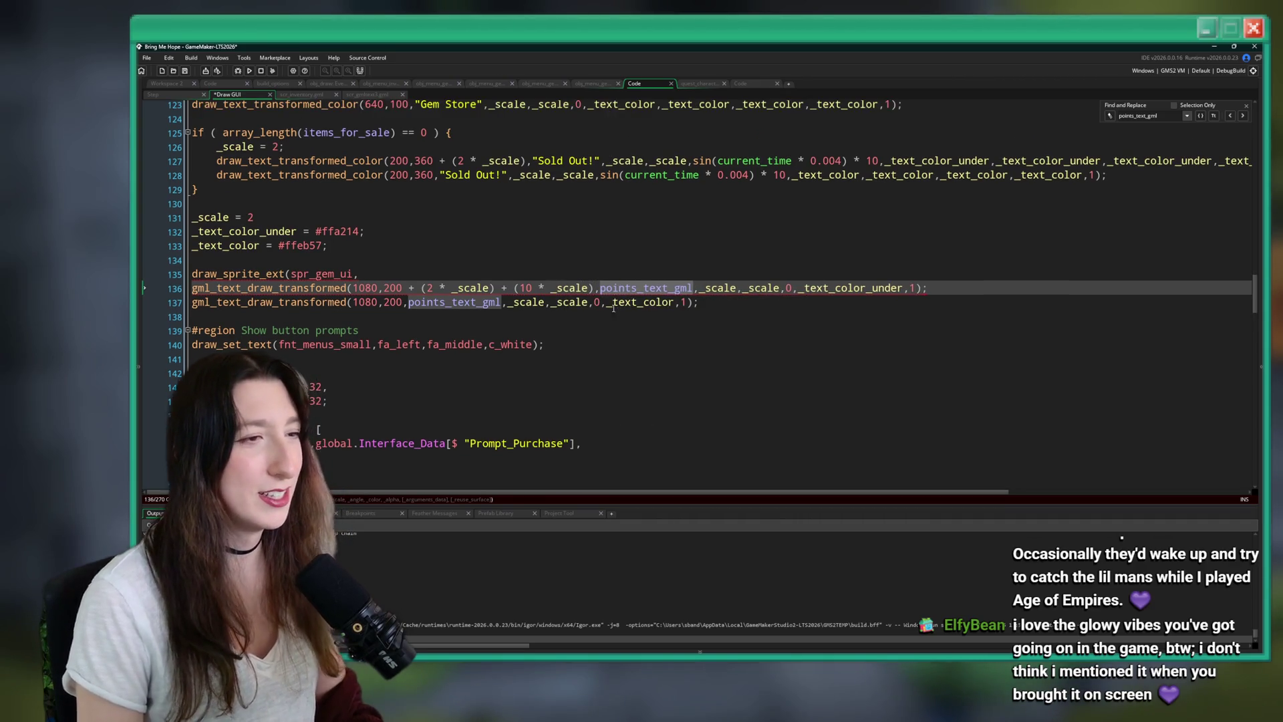
double_click(570, 288)
Copy the + (10 * _scale) offset onto the main gem count text on line 137.
click(409, 270)
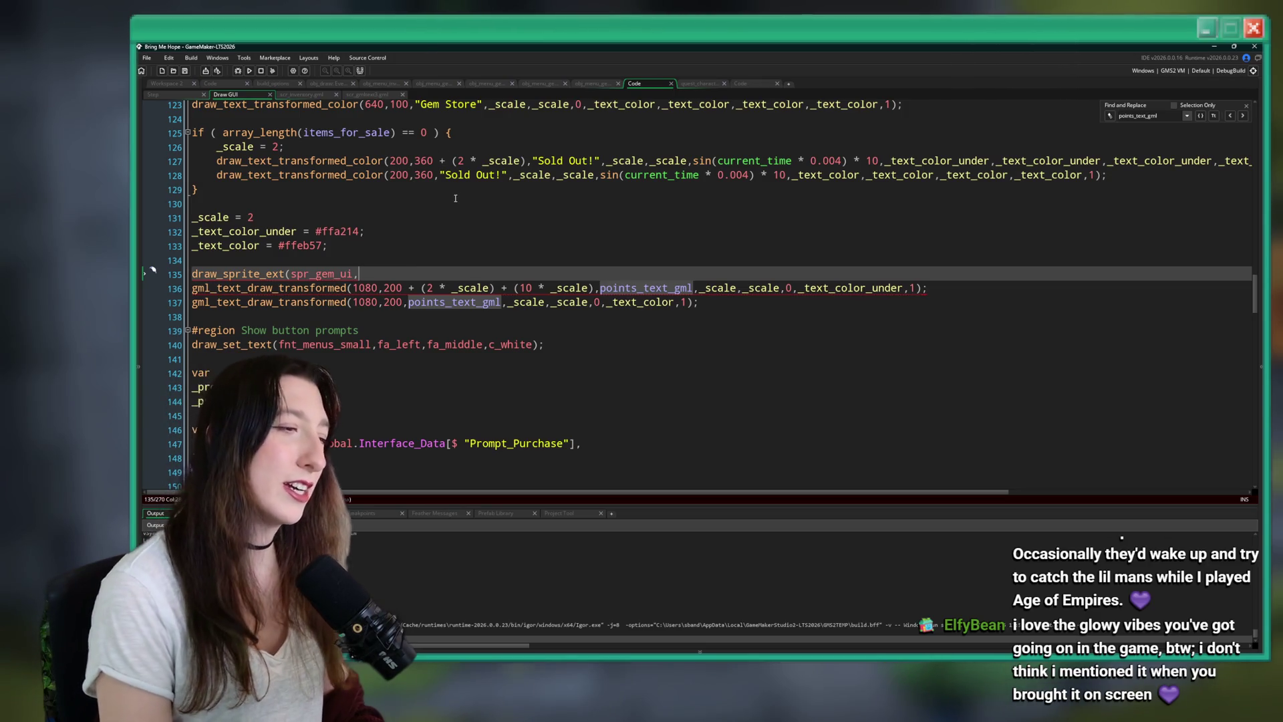
text(0,)
drag(354, 288, 594, 288)
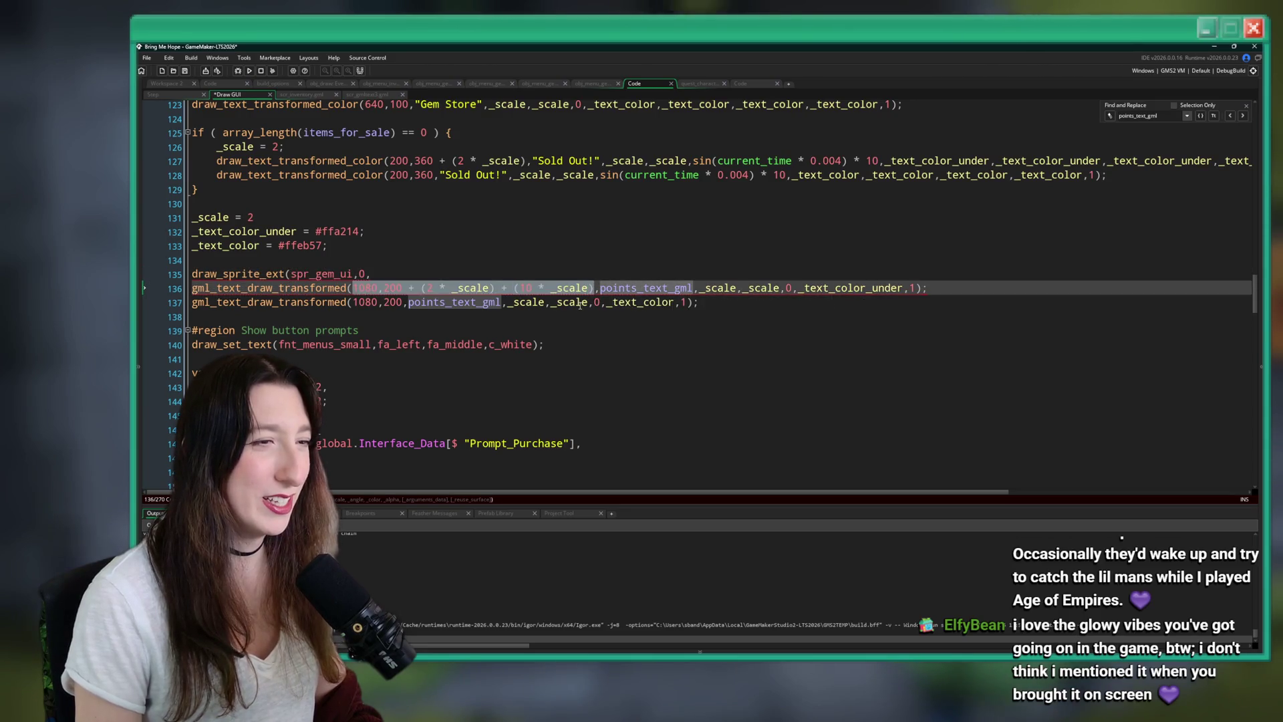
click(404, 302)
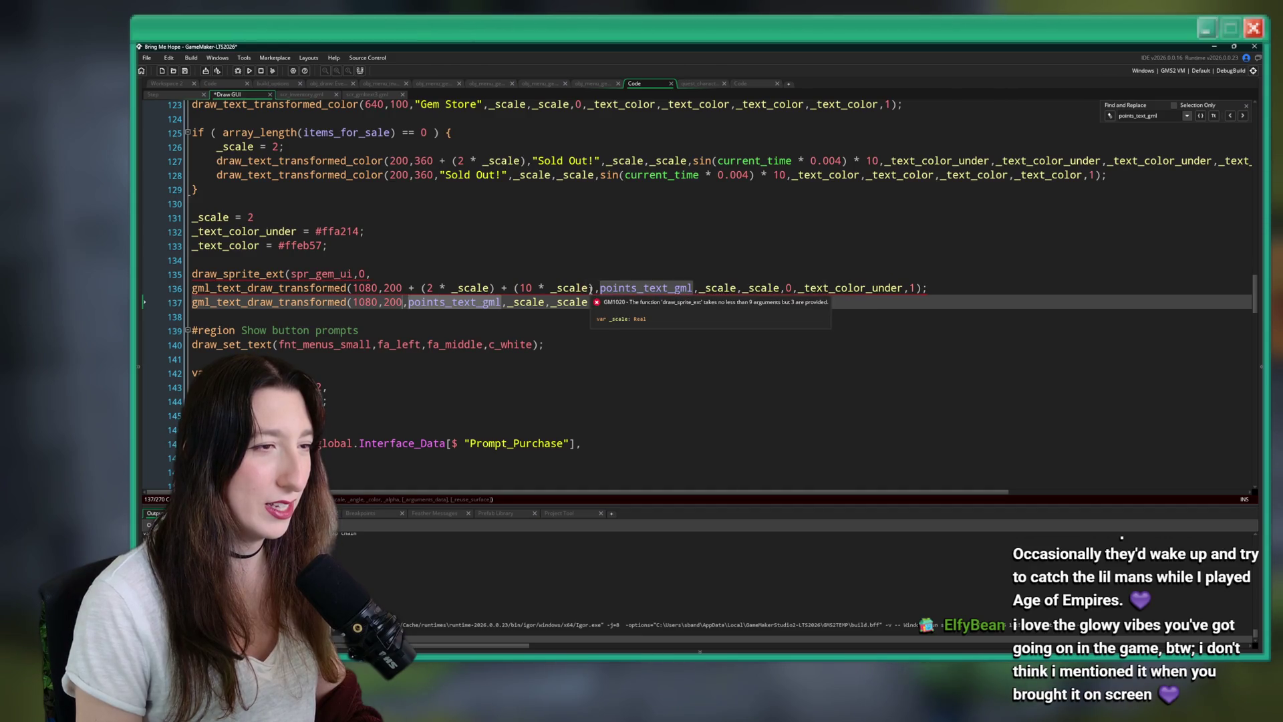
click(595, 288)
text(,0,_text_color,1);)
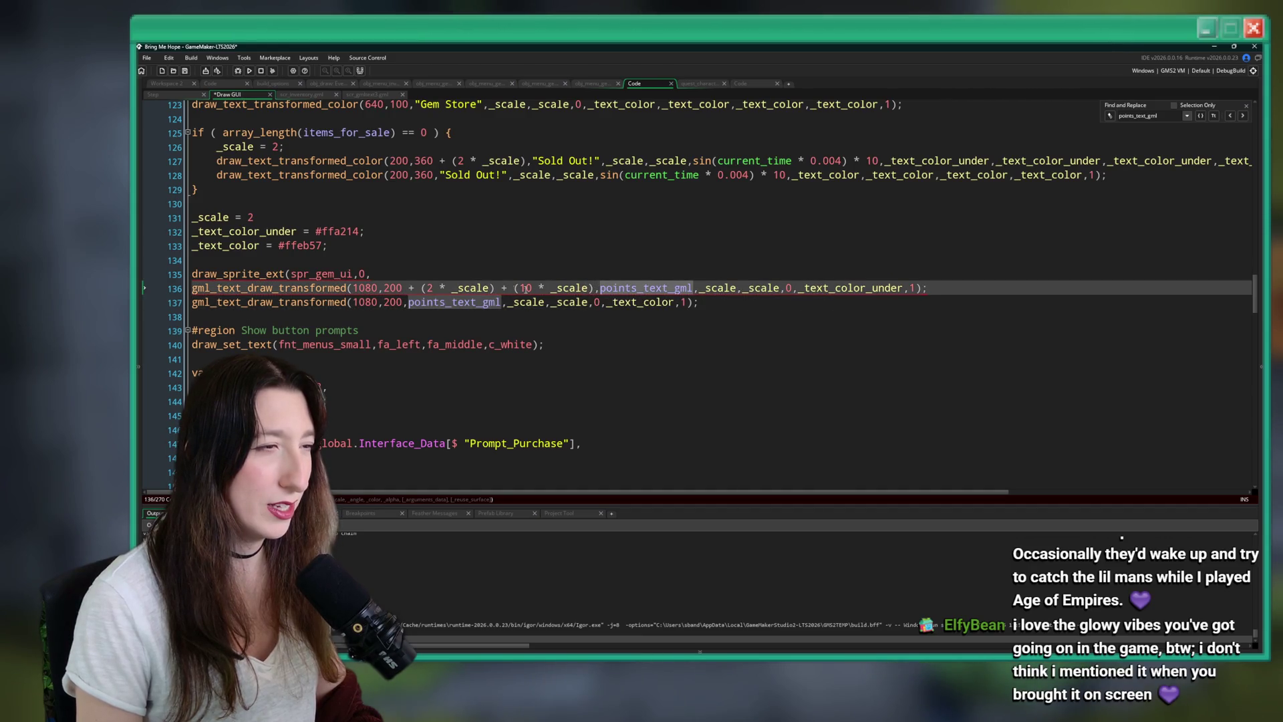
drag(596, 288, 495, 288)
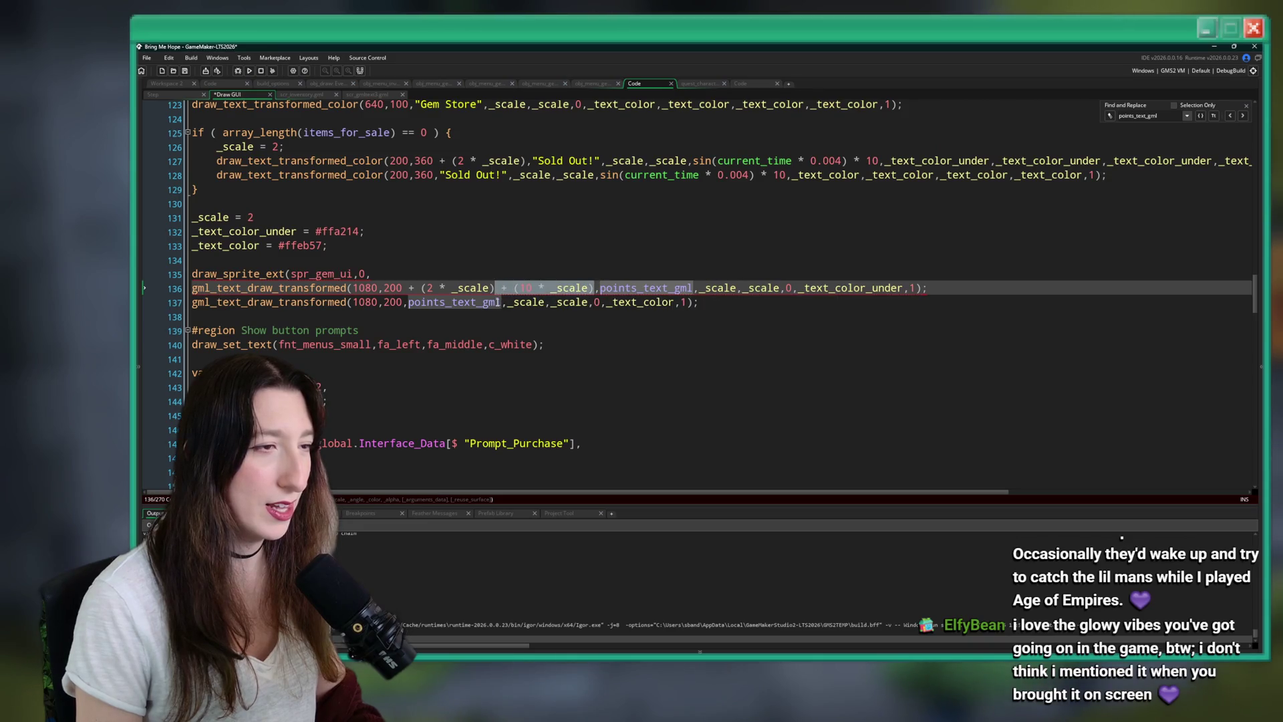
key(ctrl+c)
click(402, 302)
key(ctrl+v)
Give the sprite x 1080 and move the misplaced offset into the shadow text's x position.
click(375, 273)
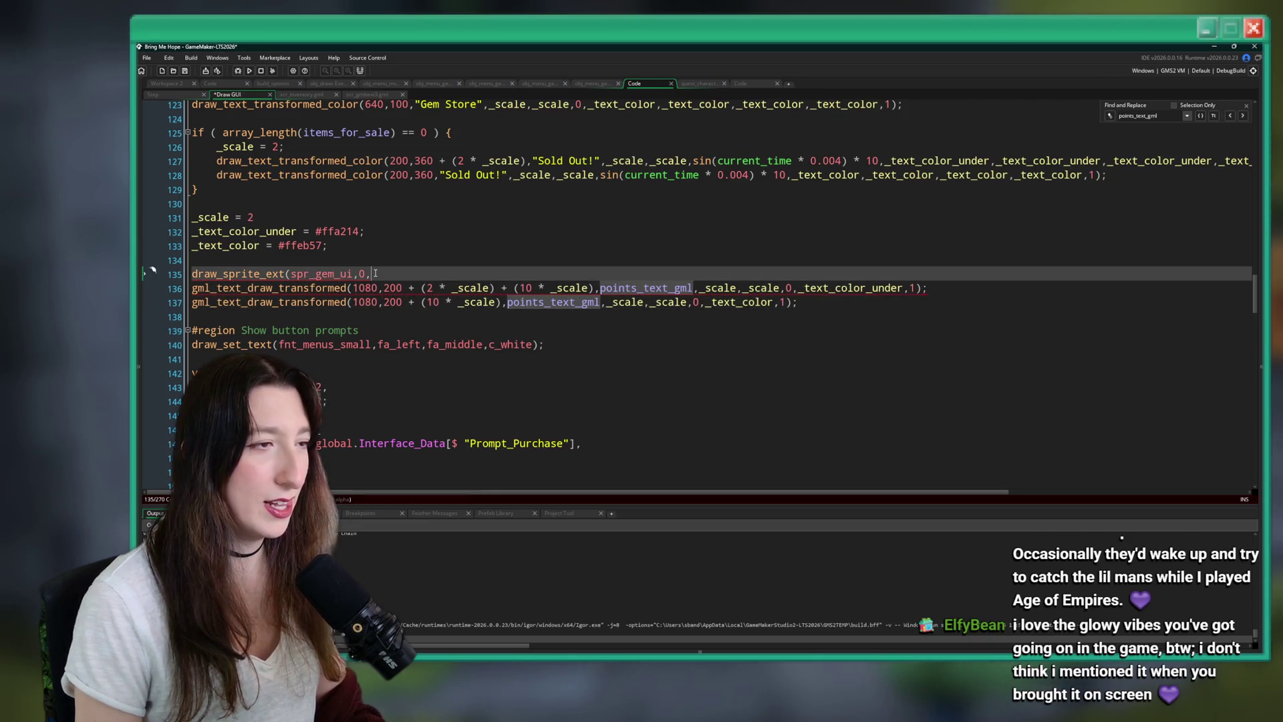
text(1080,)
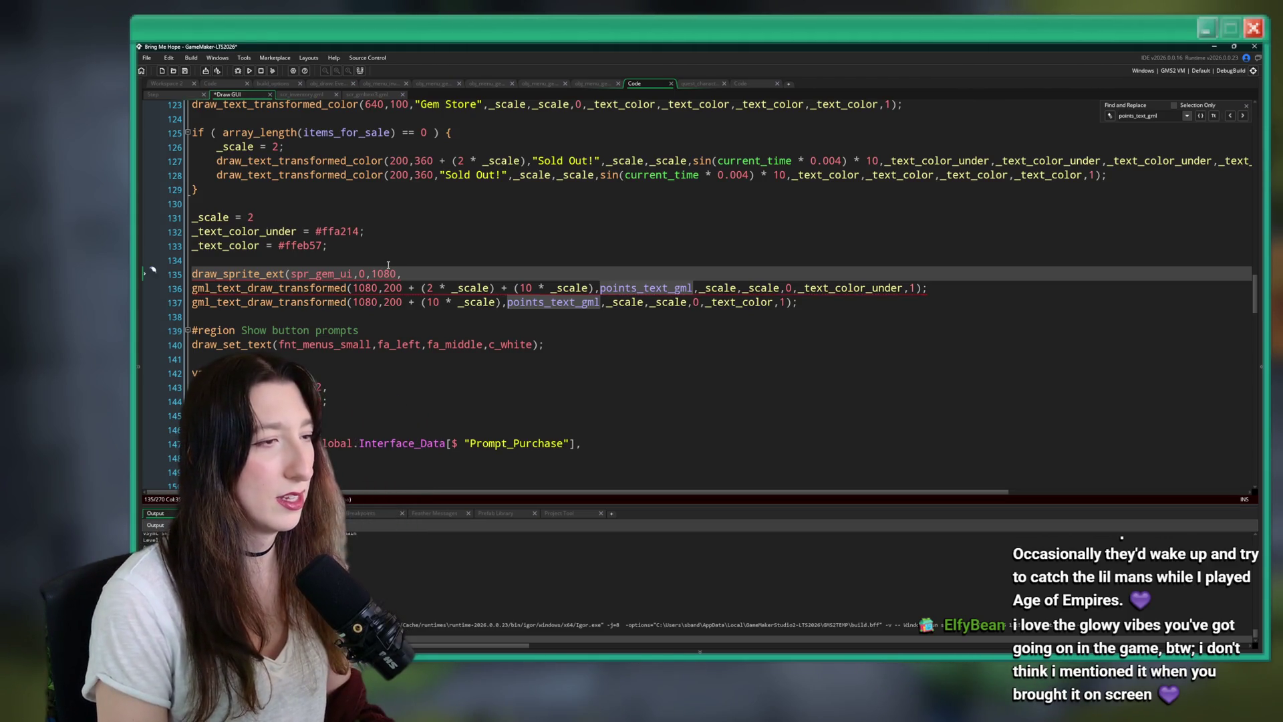
key(ctrl+v)
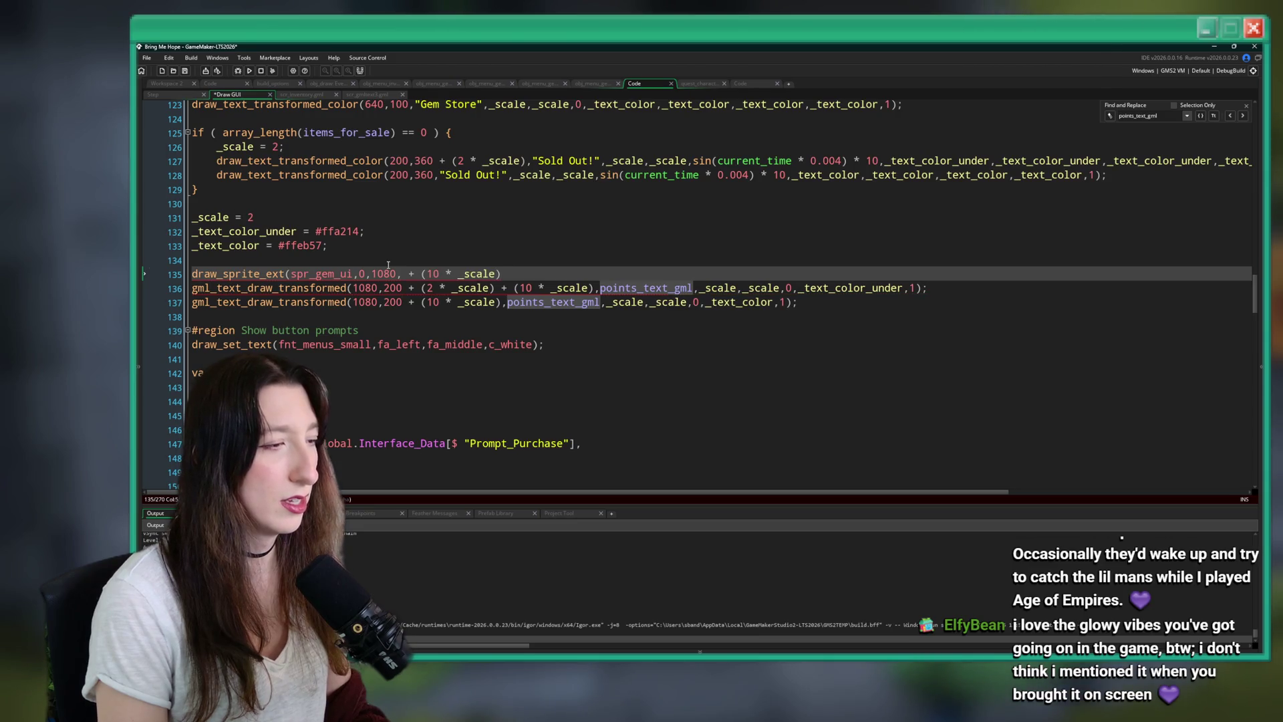
mouse_move(313, 274)
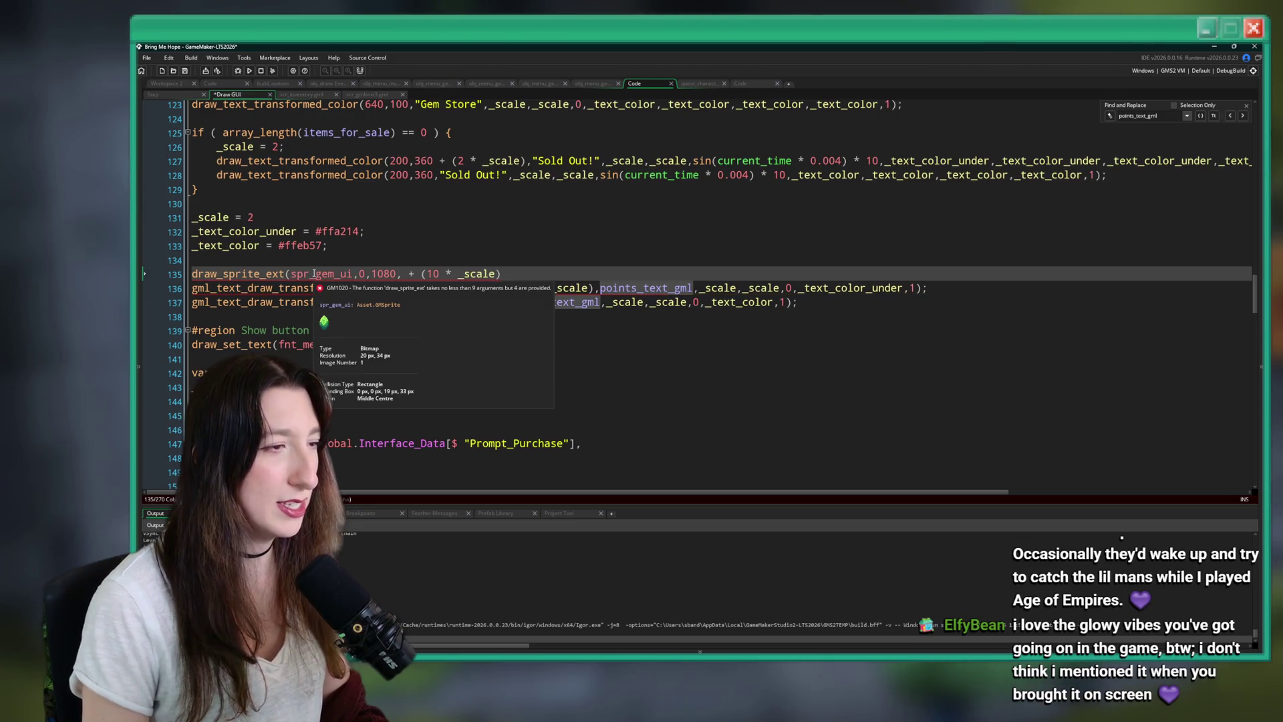
click(596, 288)
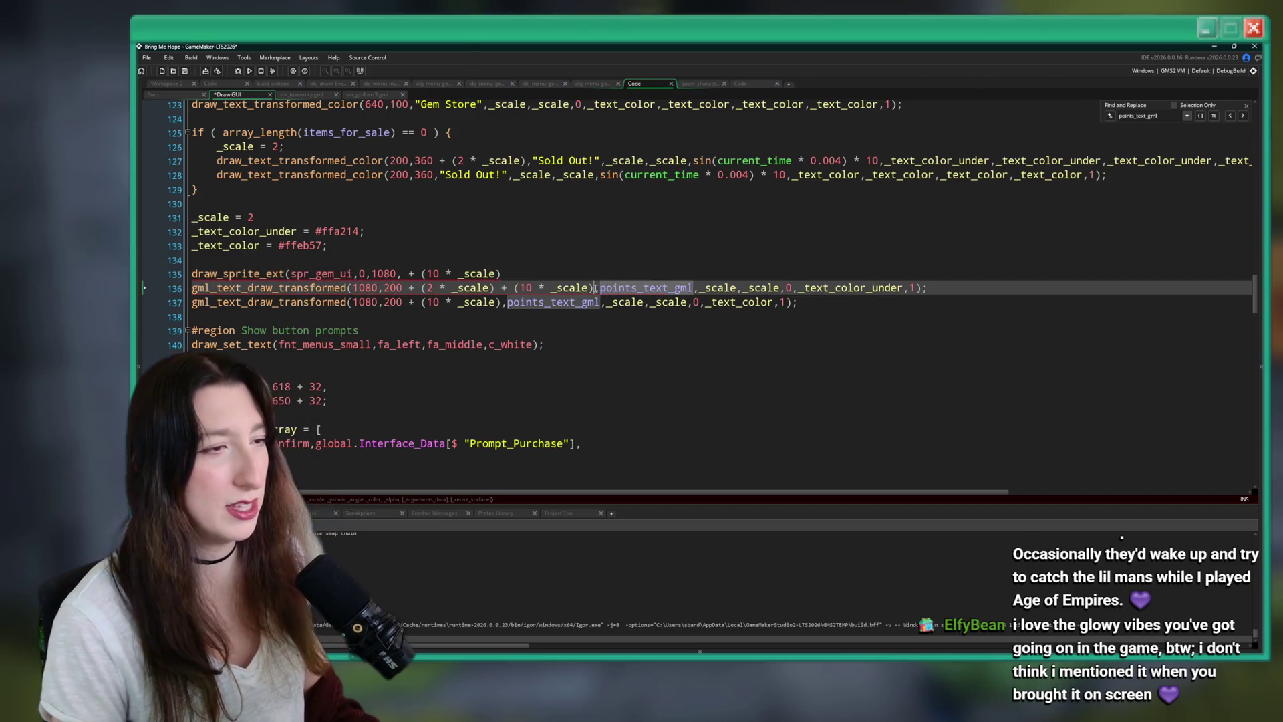
drag(595, 287, 496, 288)
key(BackSpace)
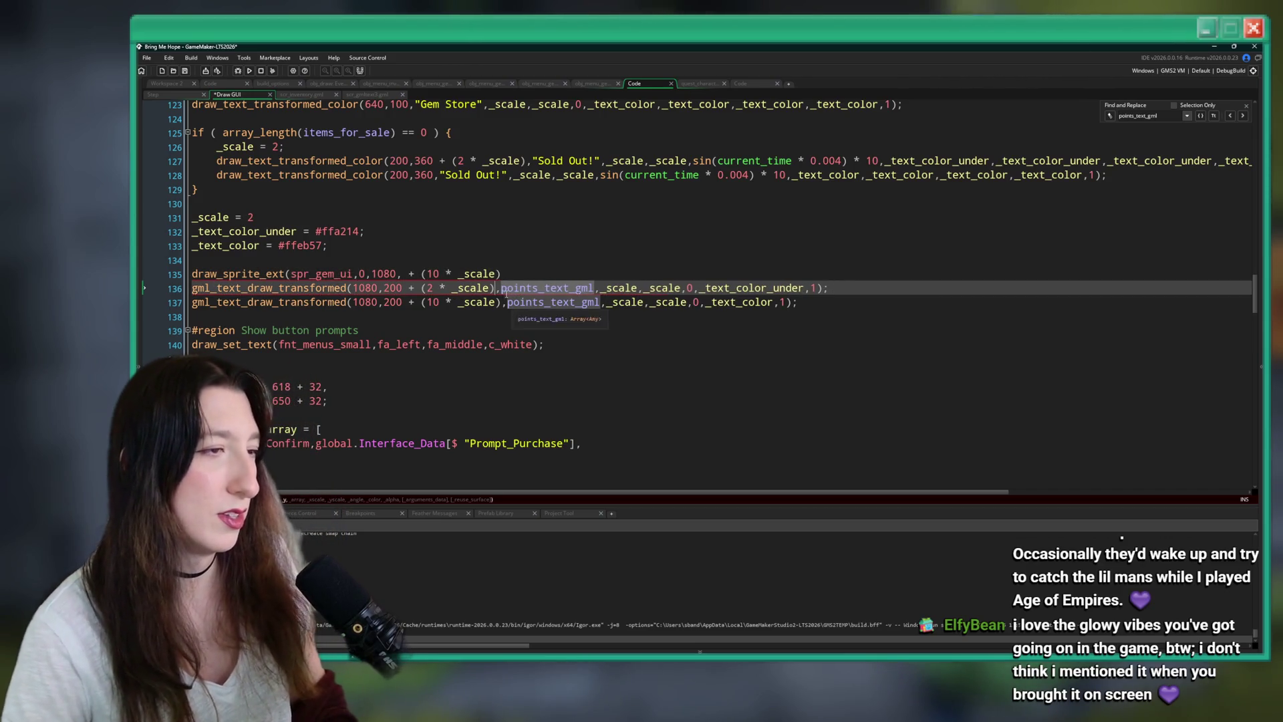
click(378, 288)
key(ctrl+v)
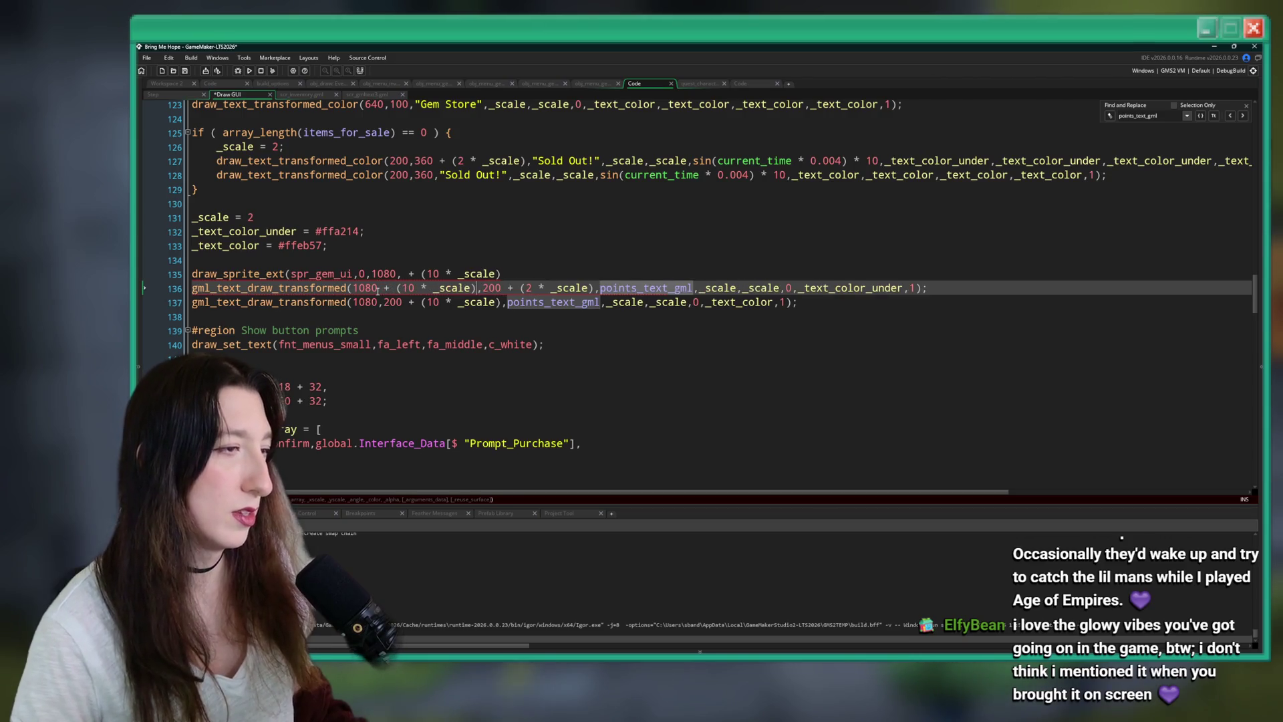
Remove the stray offset, finish the sprite line with rotation 0 and c_white, and save.
click(485, 275)
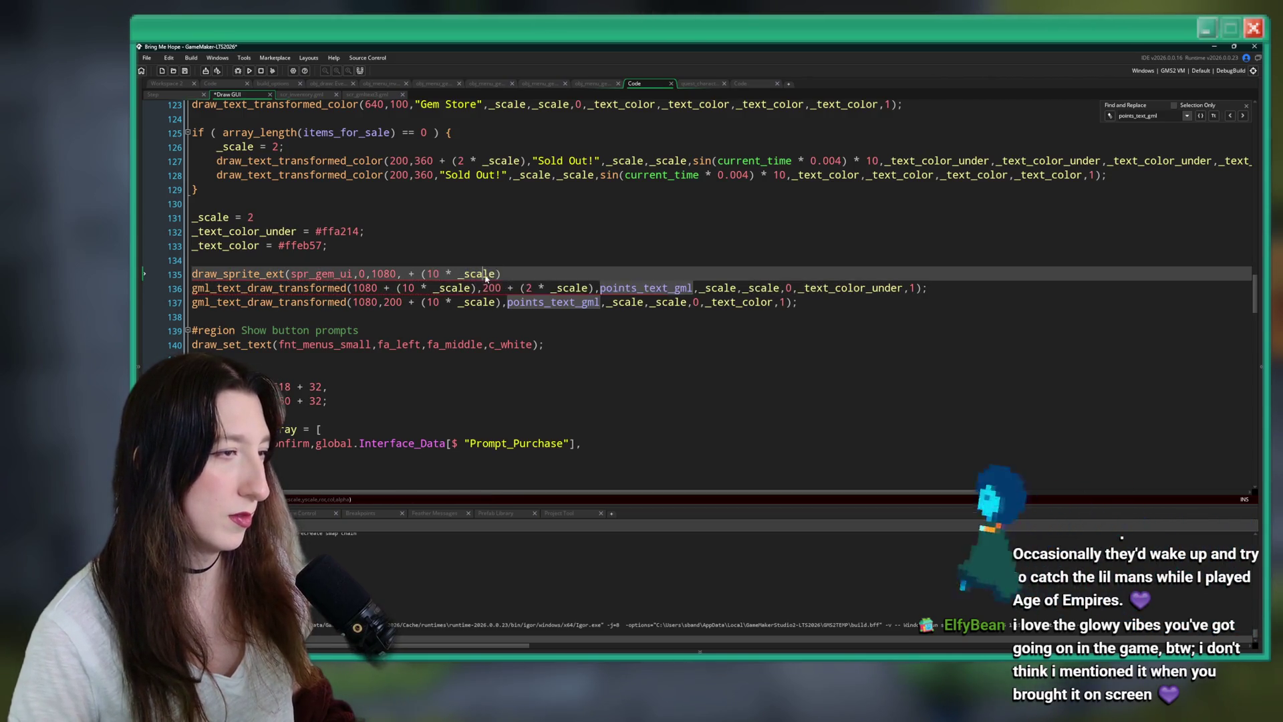
click(514, 273)
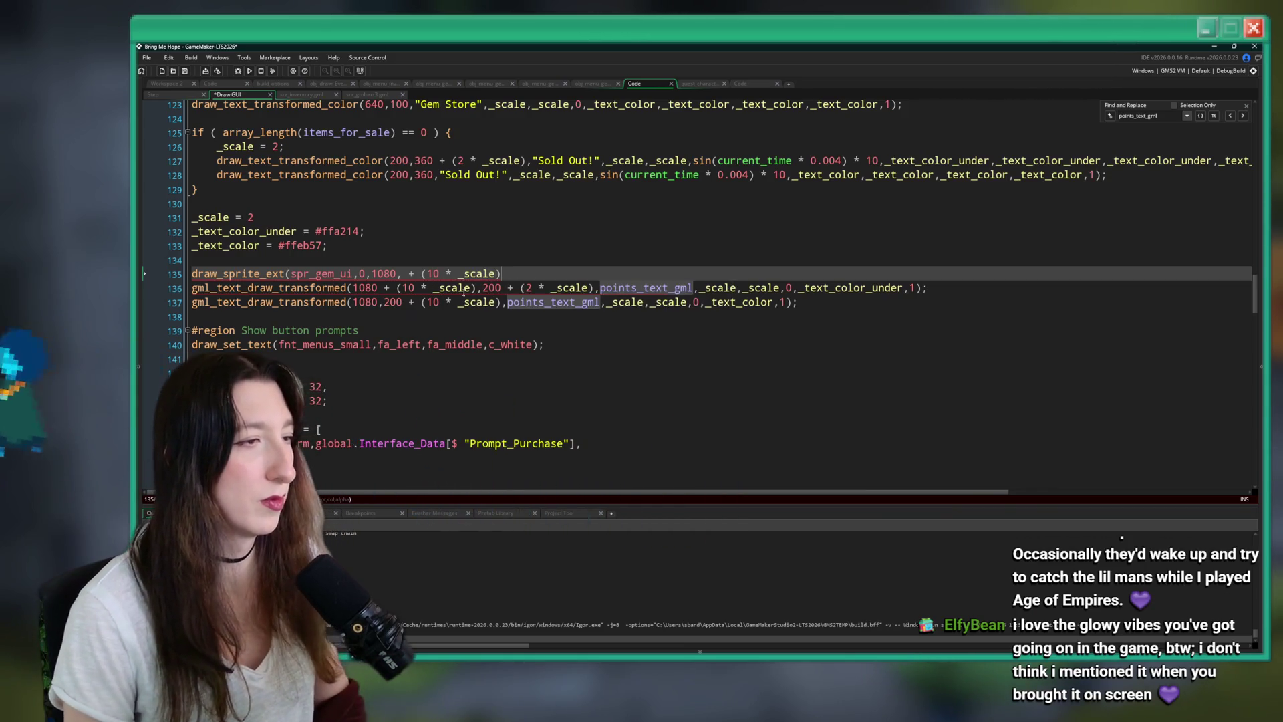
drag(403, 273, 516, 278)
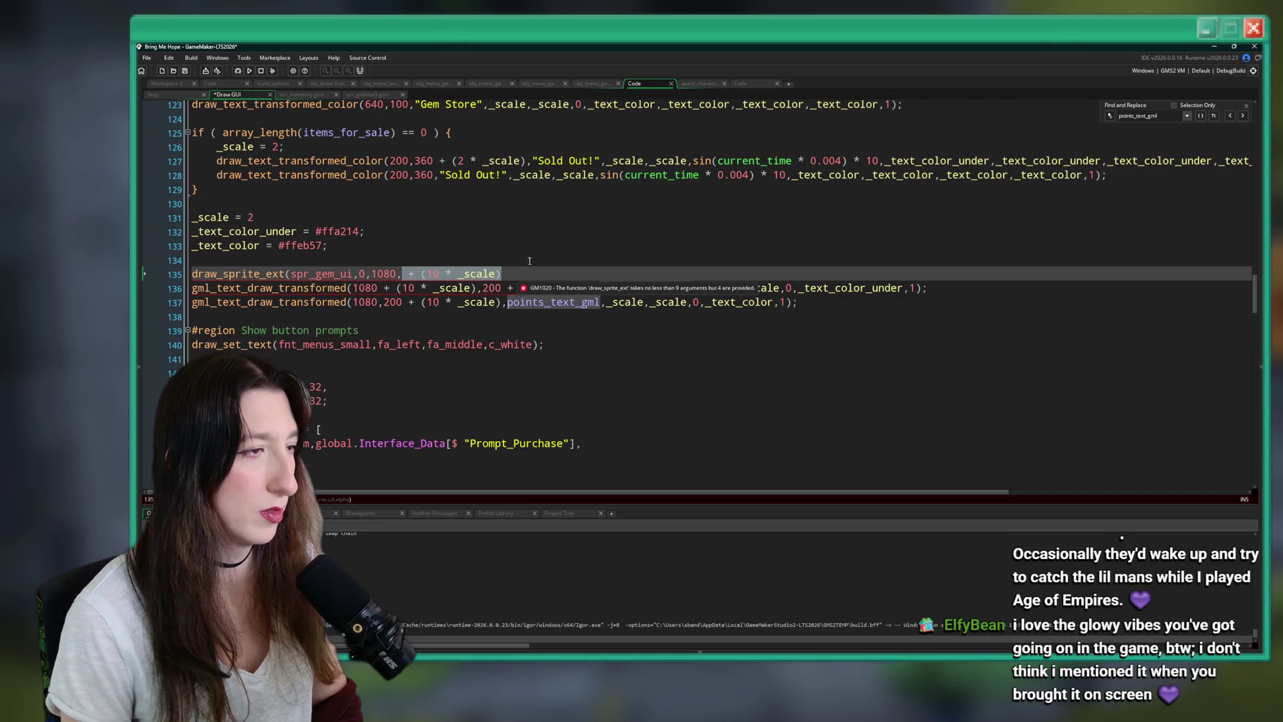
key(BackSpace)
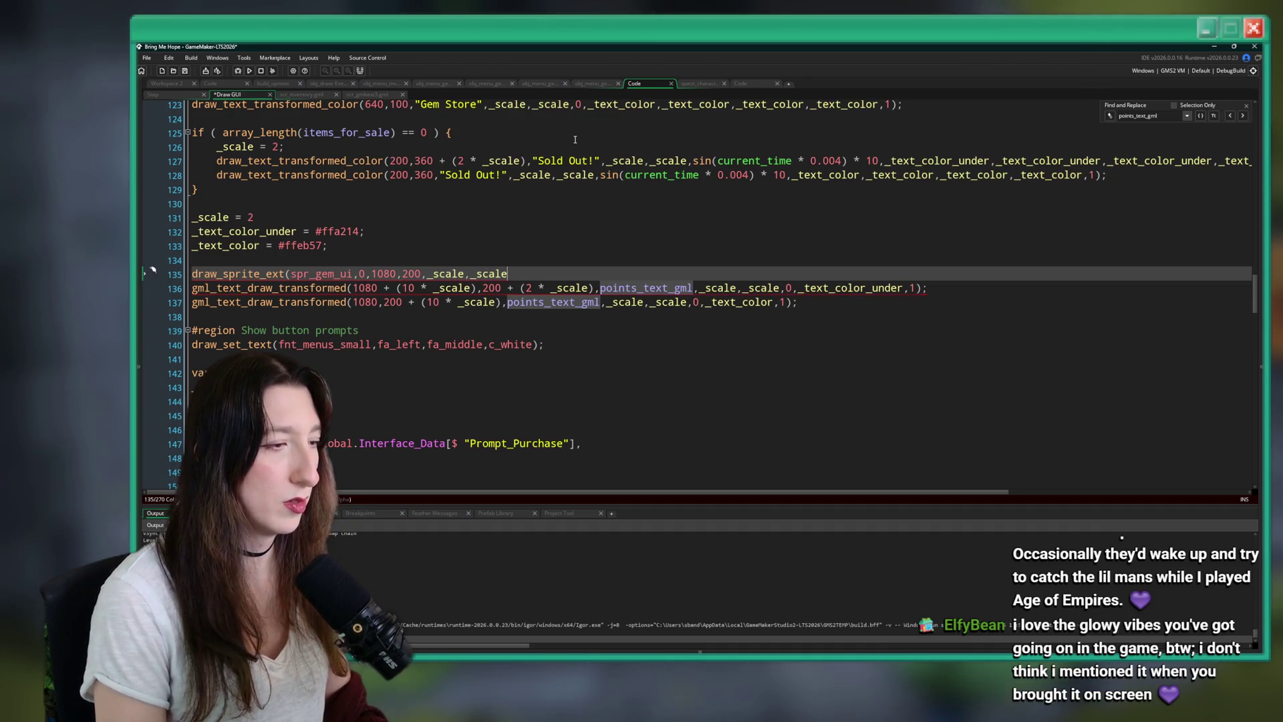
text(,0,c-)
text(white,1);)
key(ctrl+s)
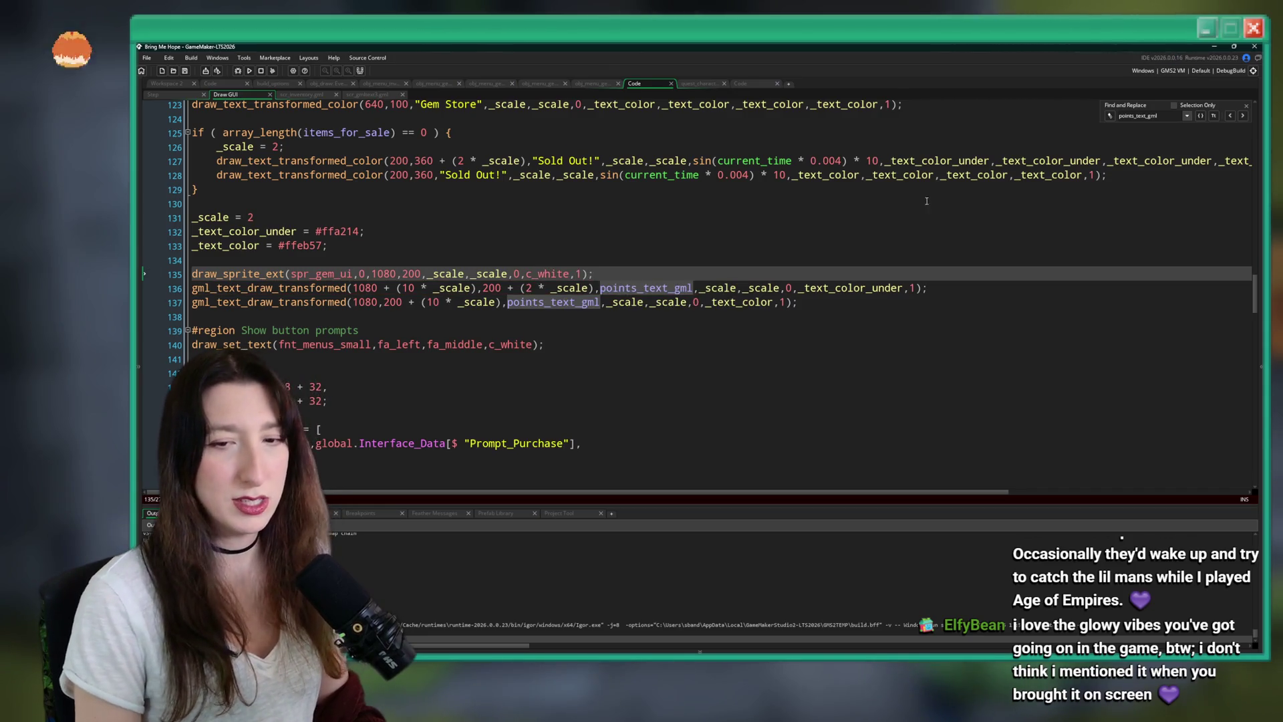
click(1246, 106)
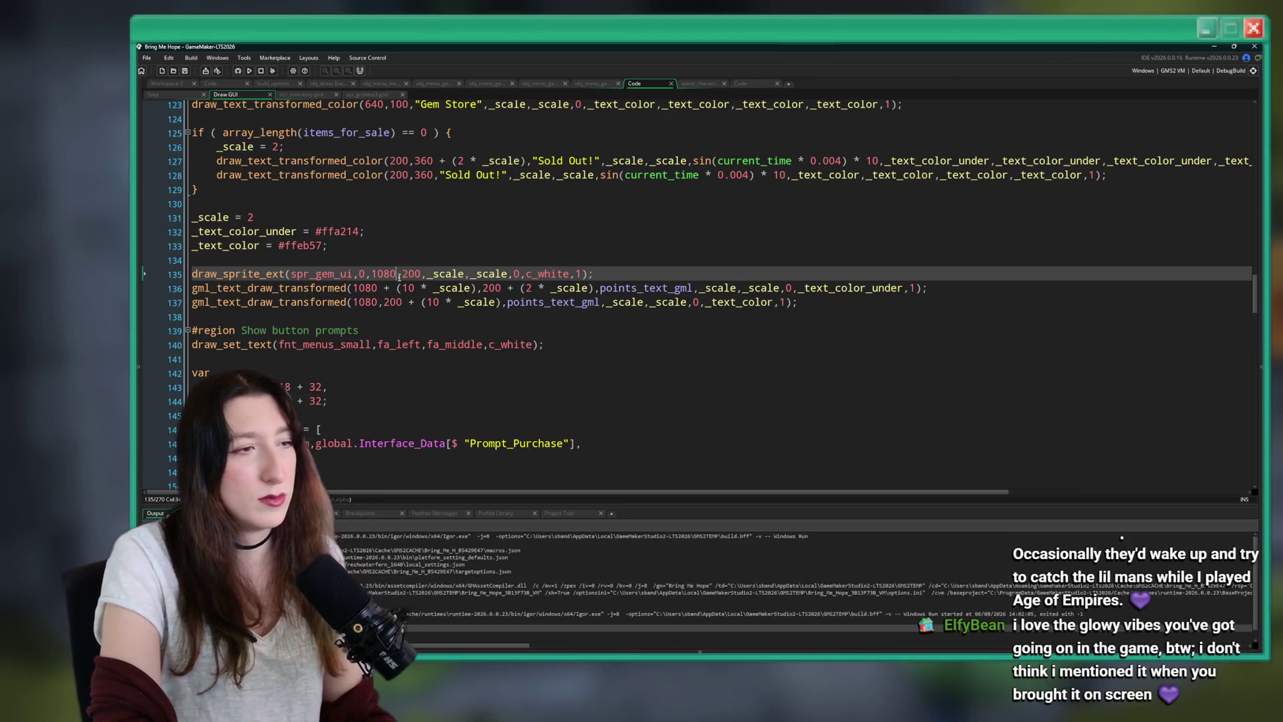
Shift the gem sprite to x 1080 - (10 * _scale) and run the game.
drag(474, 288, 402, 289)
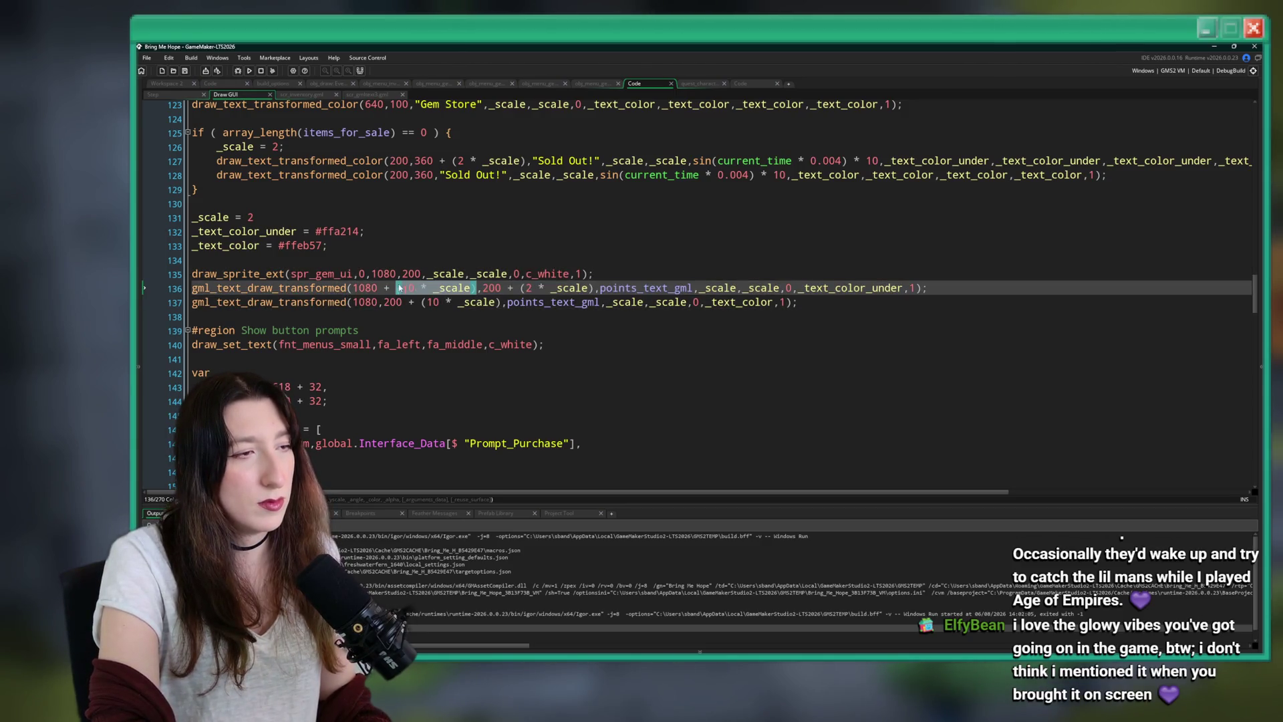
click(399, 274)
text(- (10 * _scale))
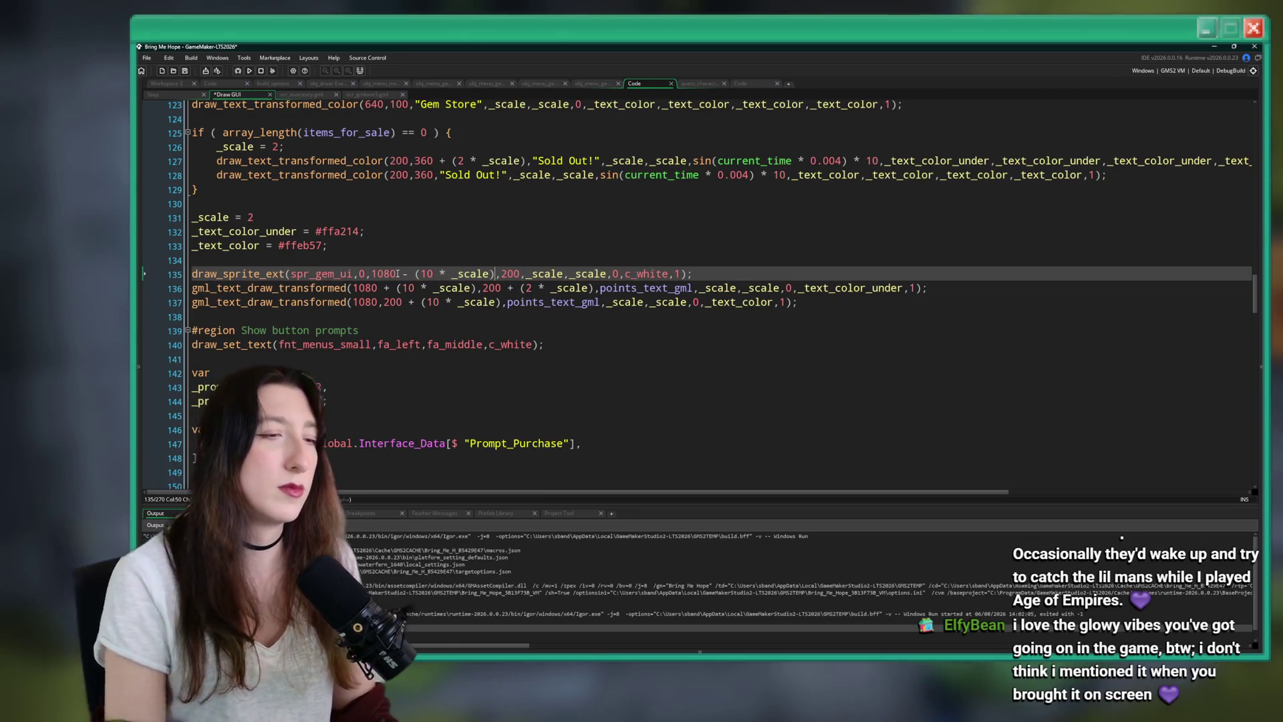
key(F5)
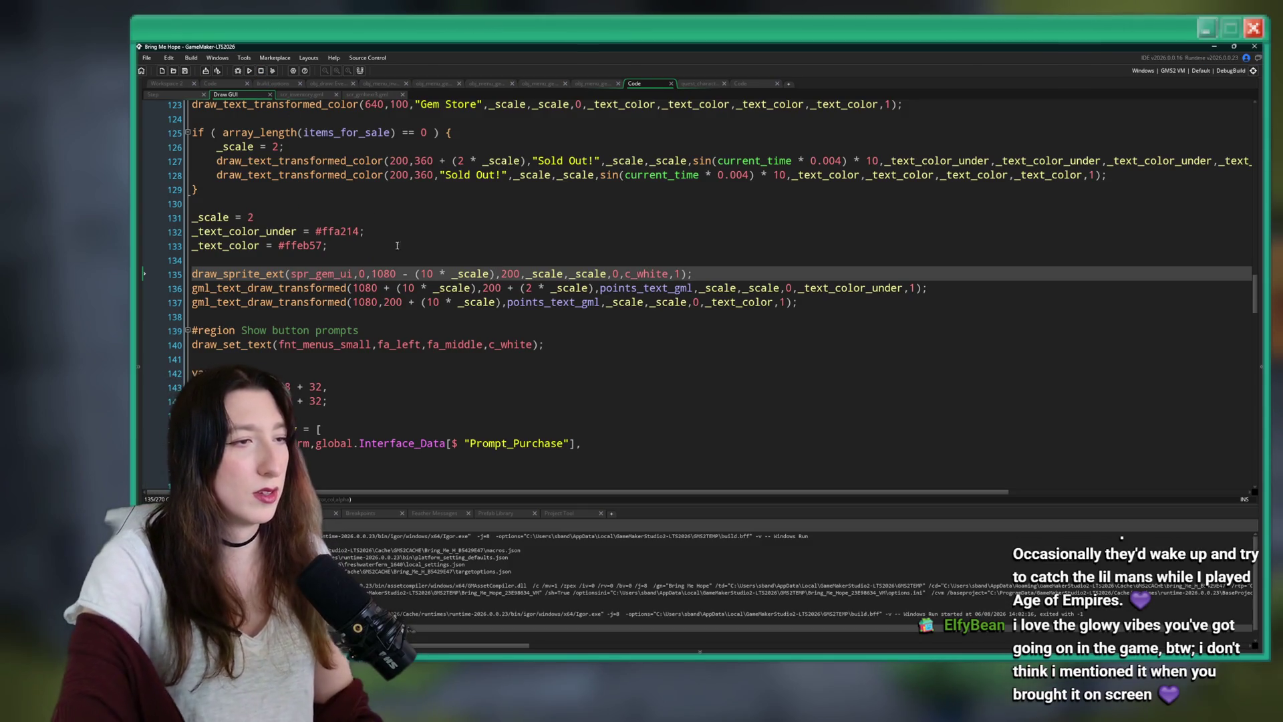
Raise the sprite and text offset multipliers to 14 and rerun the game.
double_click(410, 288)
text(12)
click(429, 276)
text(2)
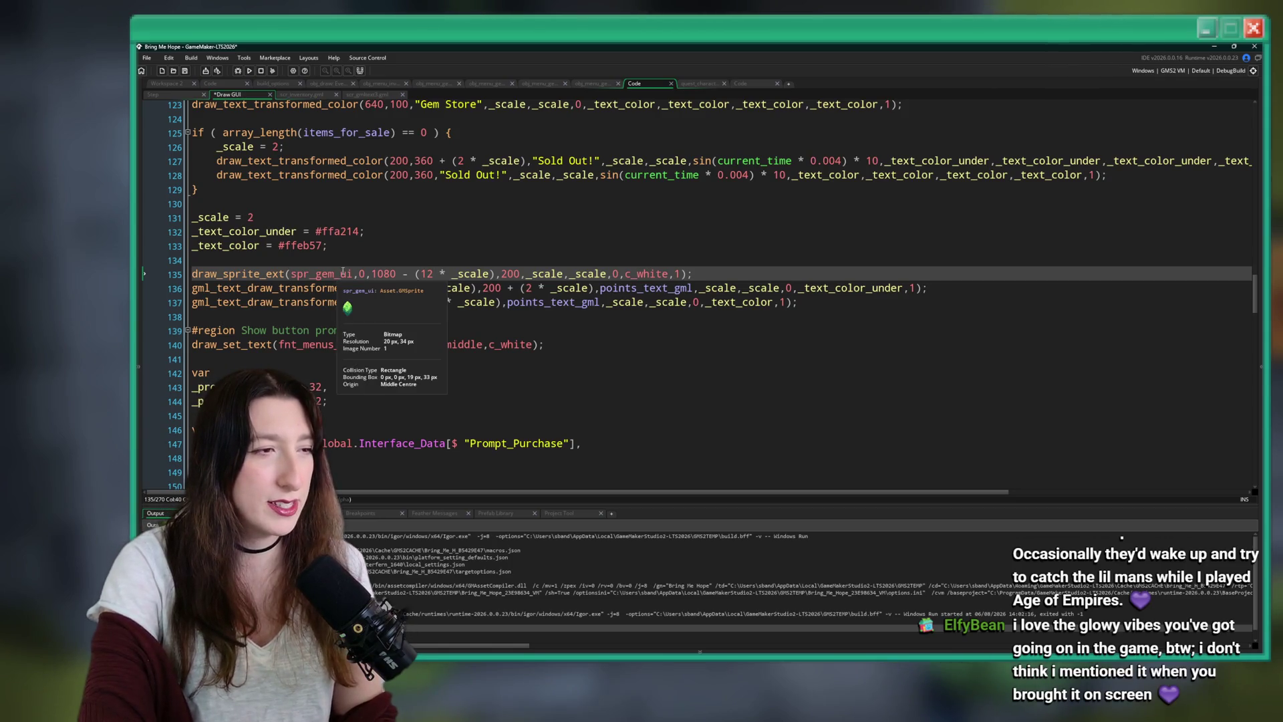
text(4)
key(Down)
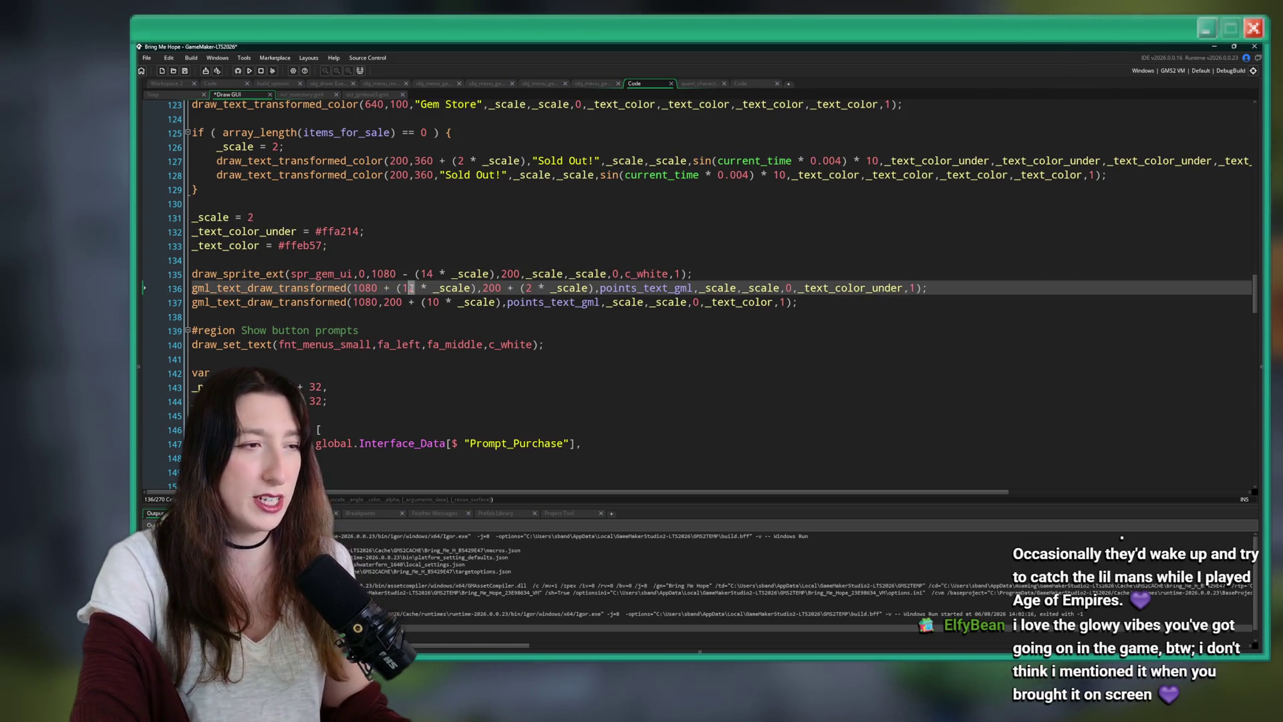
key(BackSpace)
text(4)
click(431, 246)
key(F5)
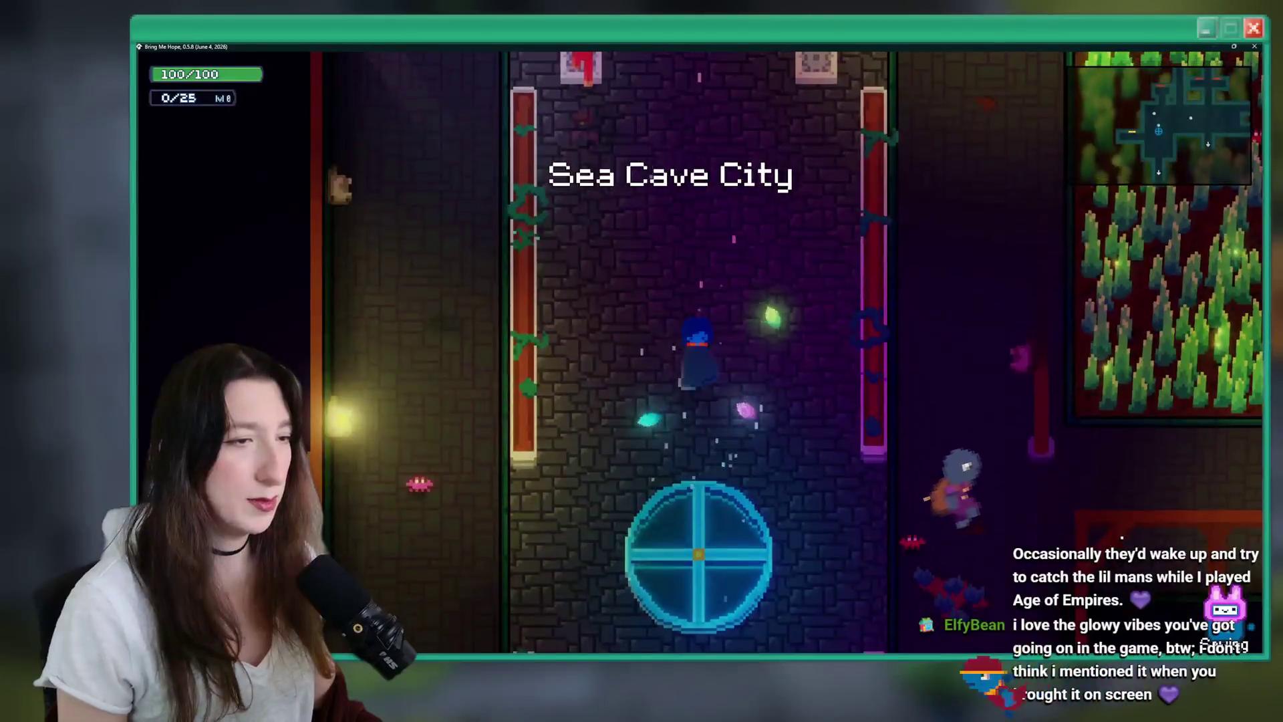
Walk to the shopkeeper, close and reopen the Gem Store, then drag the game window aside.
key(w)
key(e)
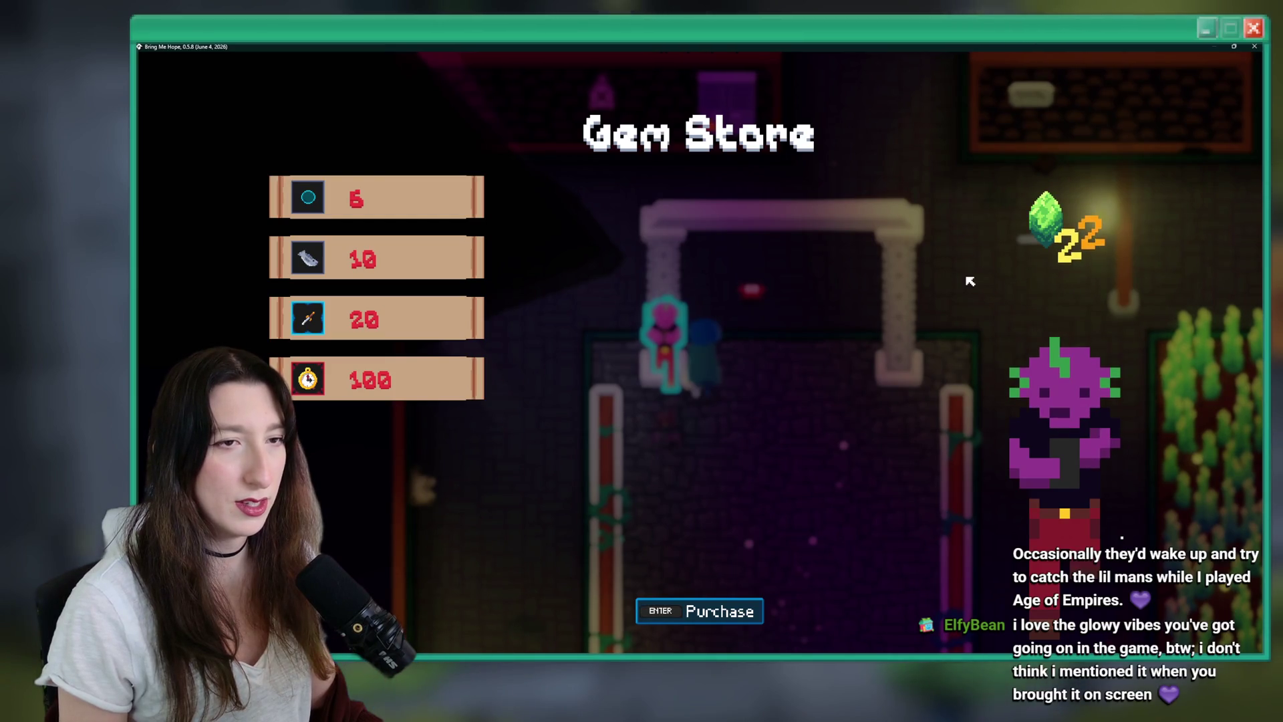
key(Escape)
key(e)
mouse_move(887, 67)
mouse_down()
mouse_move(632, 206)
mouse_move(0, 267)
mouse_up()
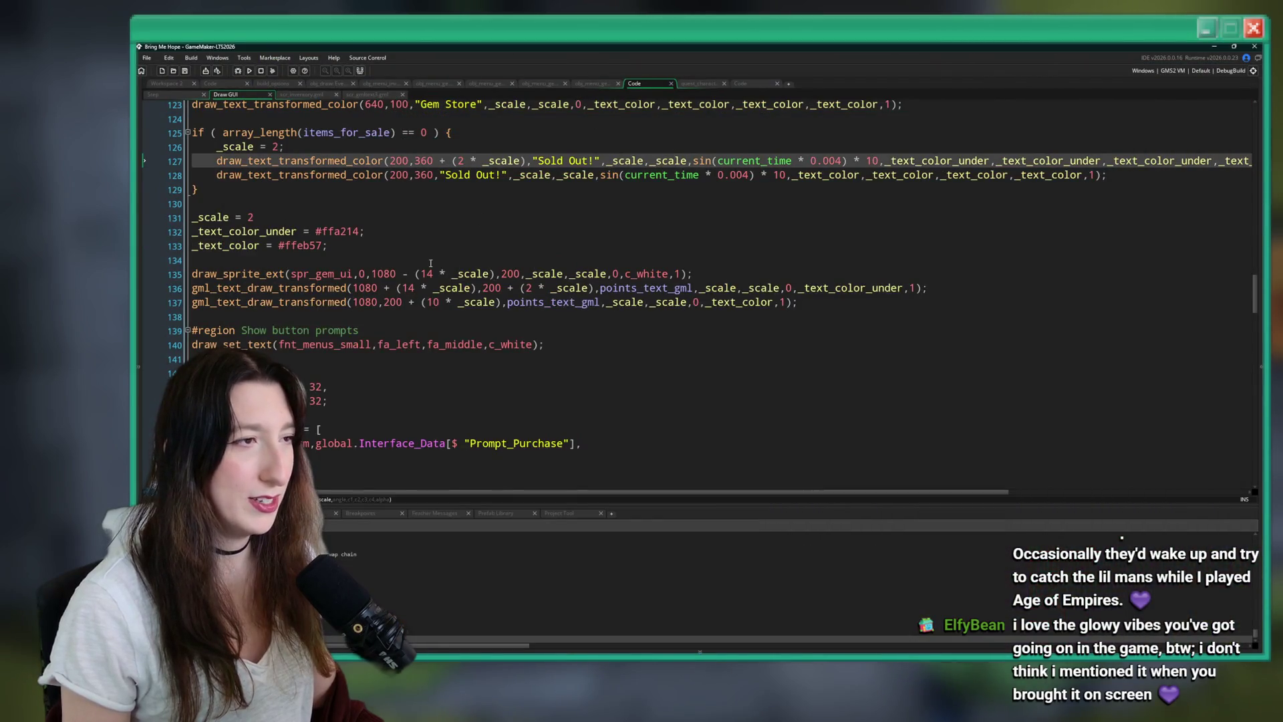
Change line 137's text offset to 14 × scale, check the running game, and rerun the build.
scroll(430, 263, up, 2)
scroll(417, 256, down, 3)
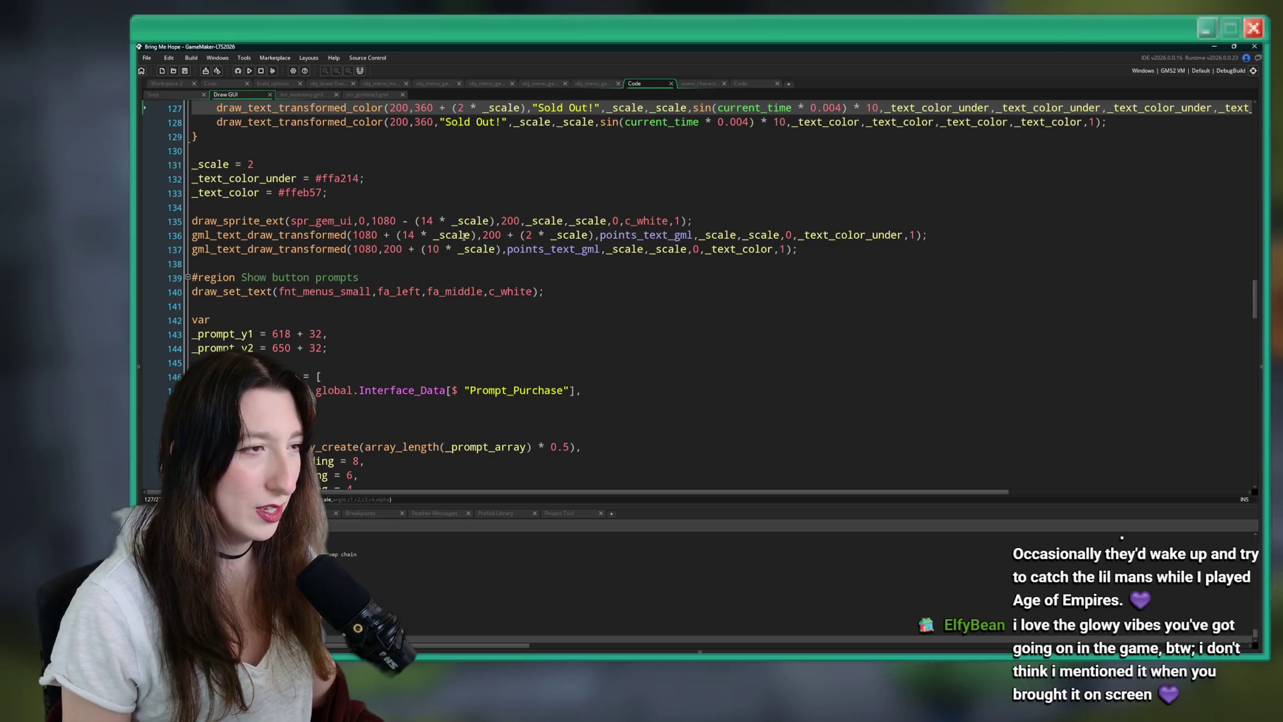
click(477, 234)
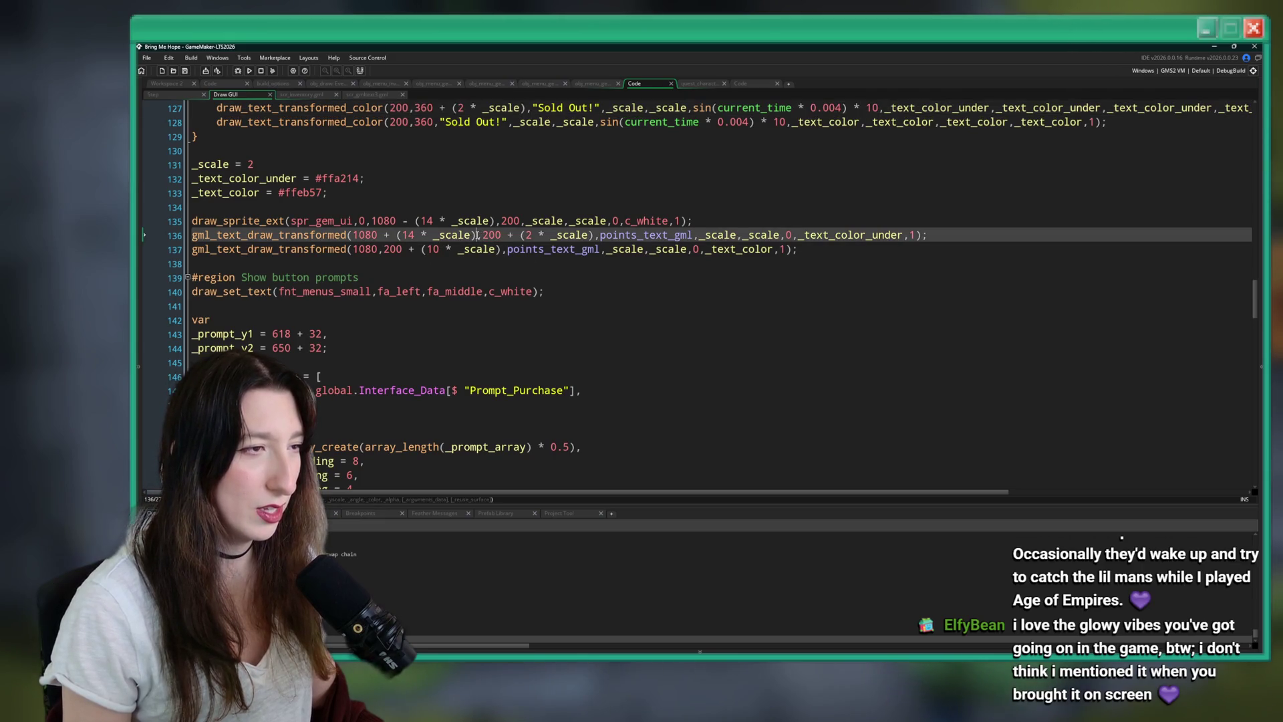
click(433, 249)
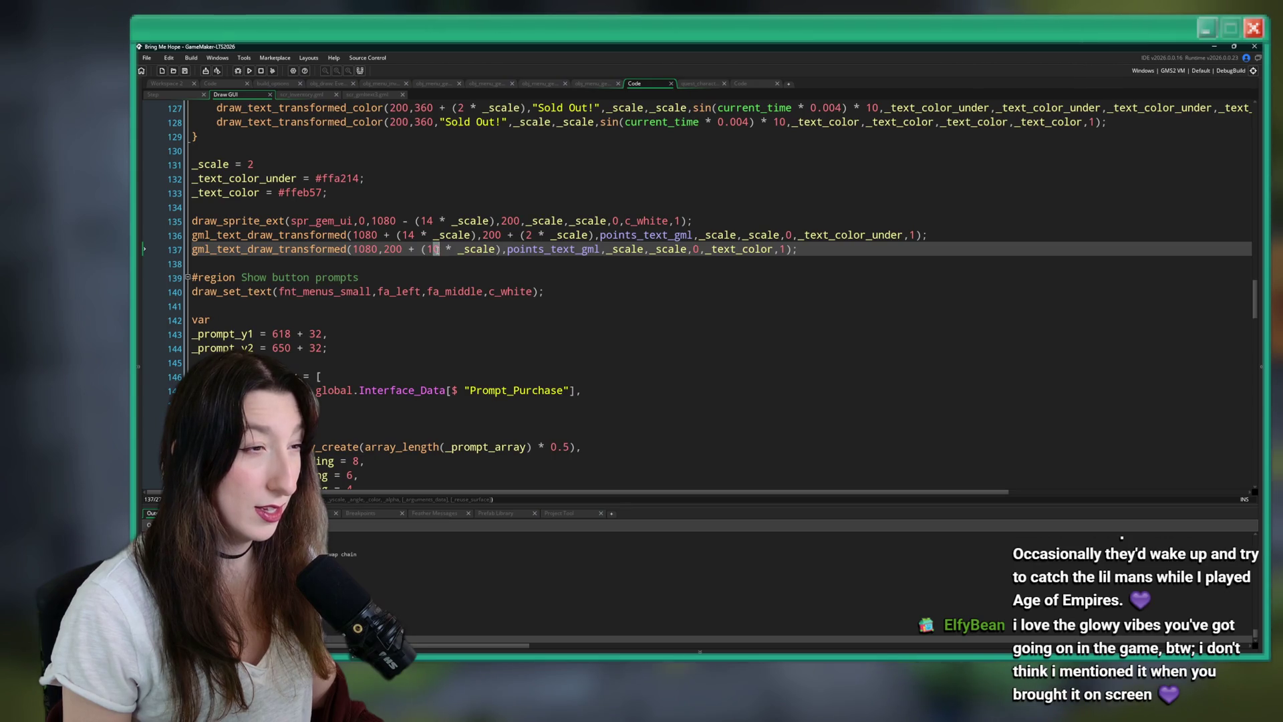
text(4)
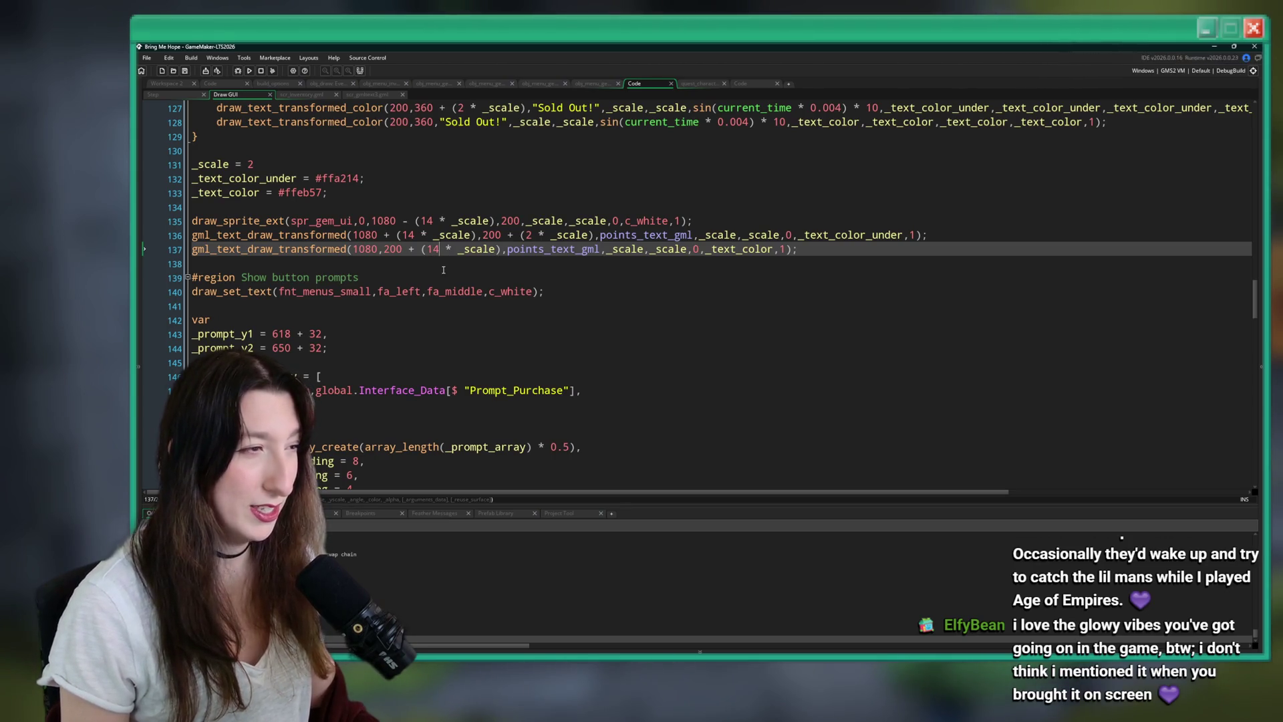
key(alt+Tab)
key(alt+Tab)
key(alt+Tab)
key(alt+Tab)
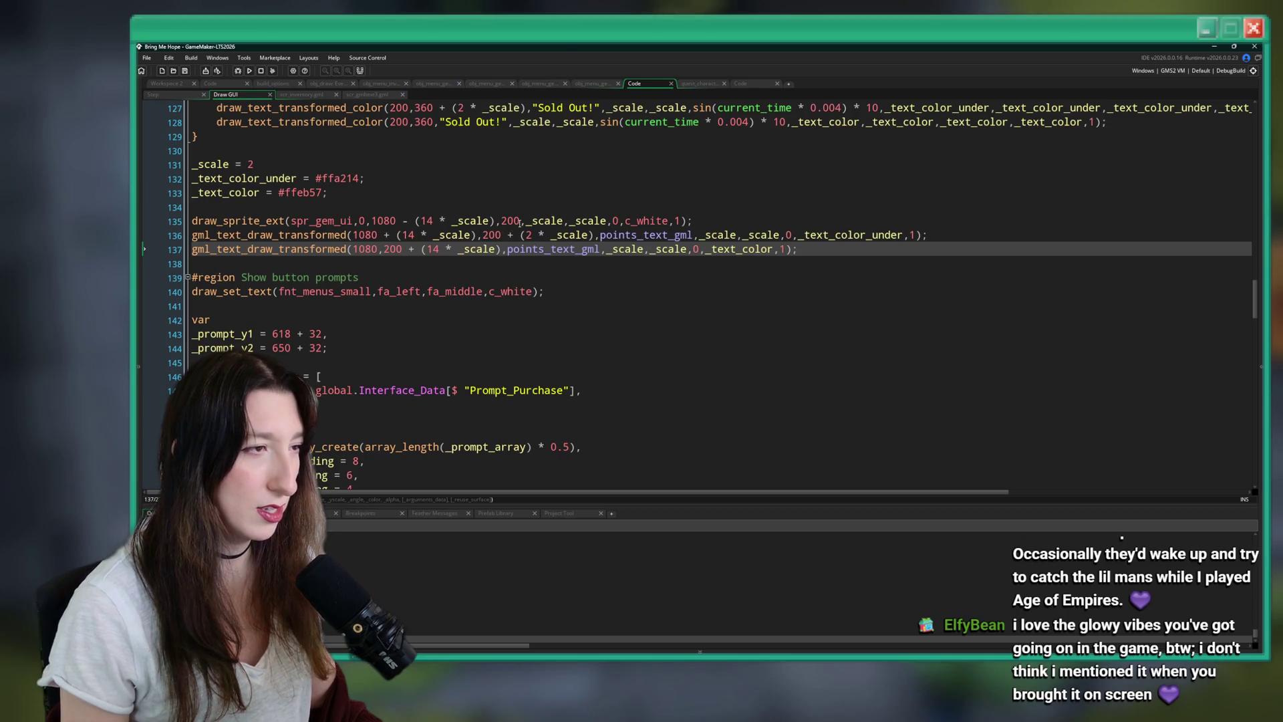
key(alt+Tab)
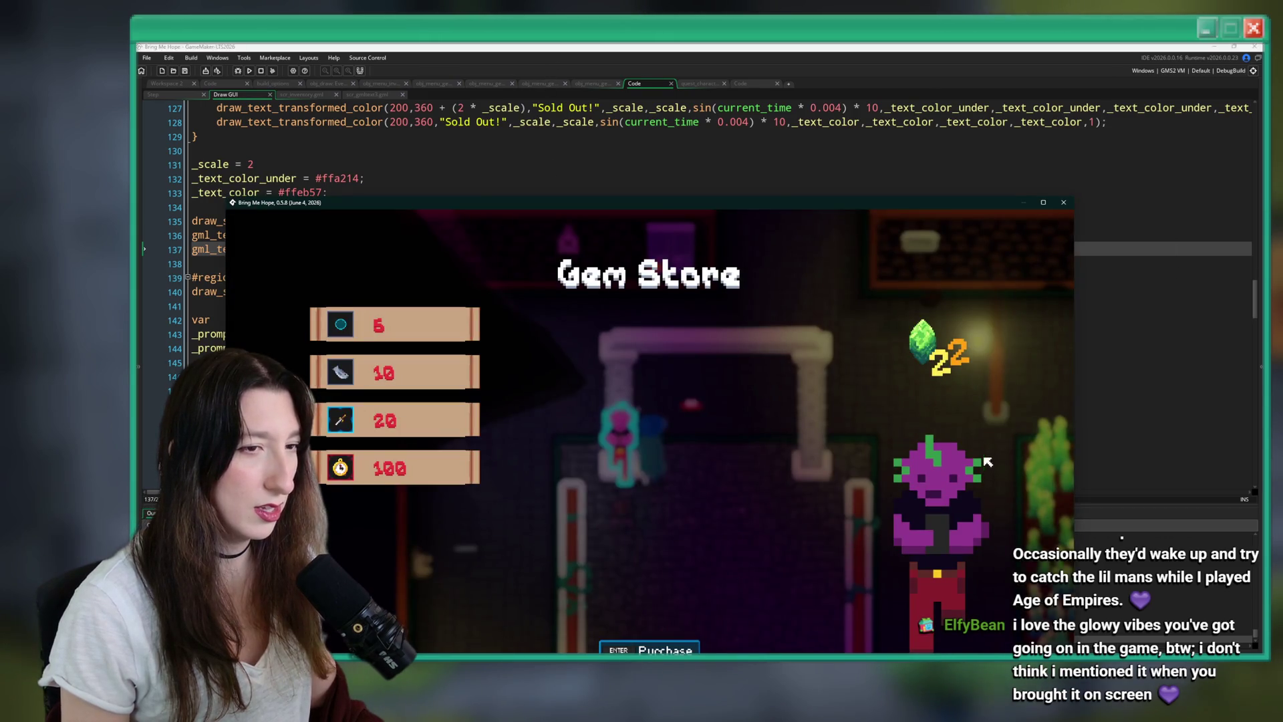
double_click(839, 205)
key(alt+Tab)
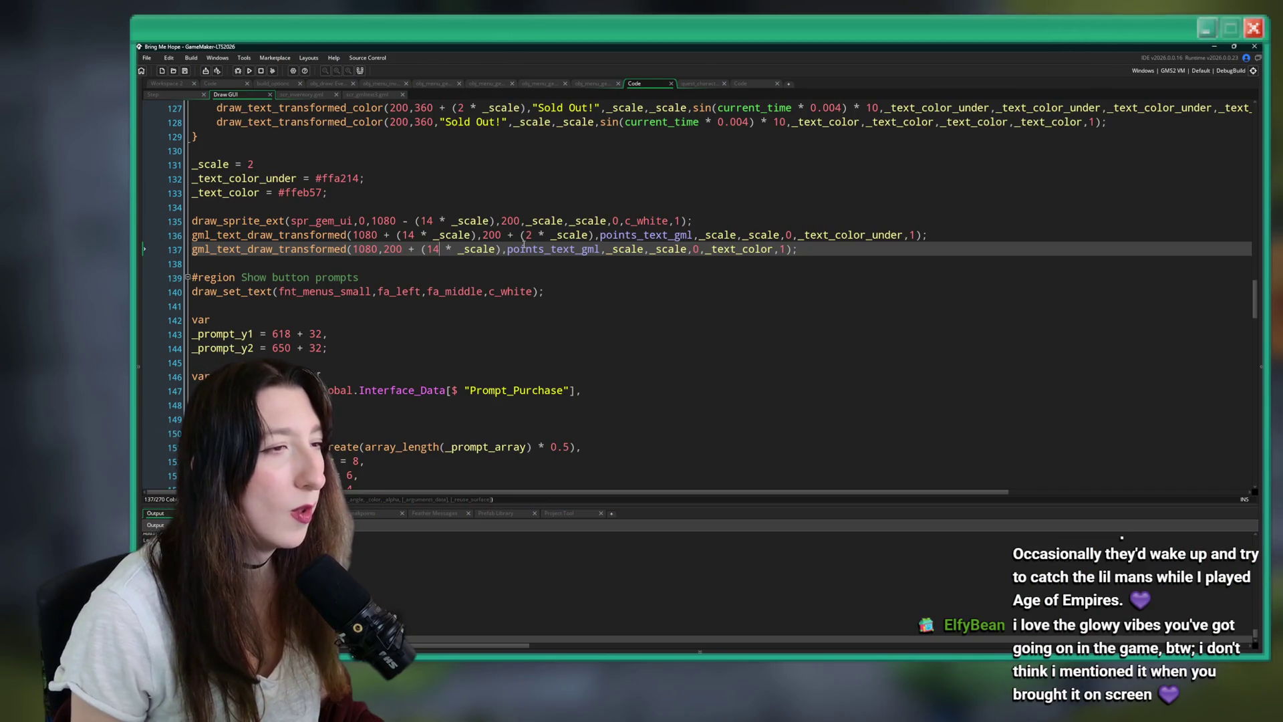
click(540, 234)
key(F5)
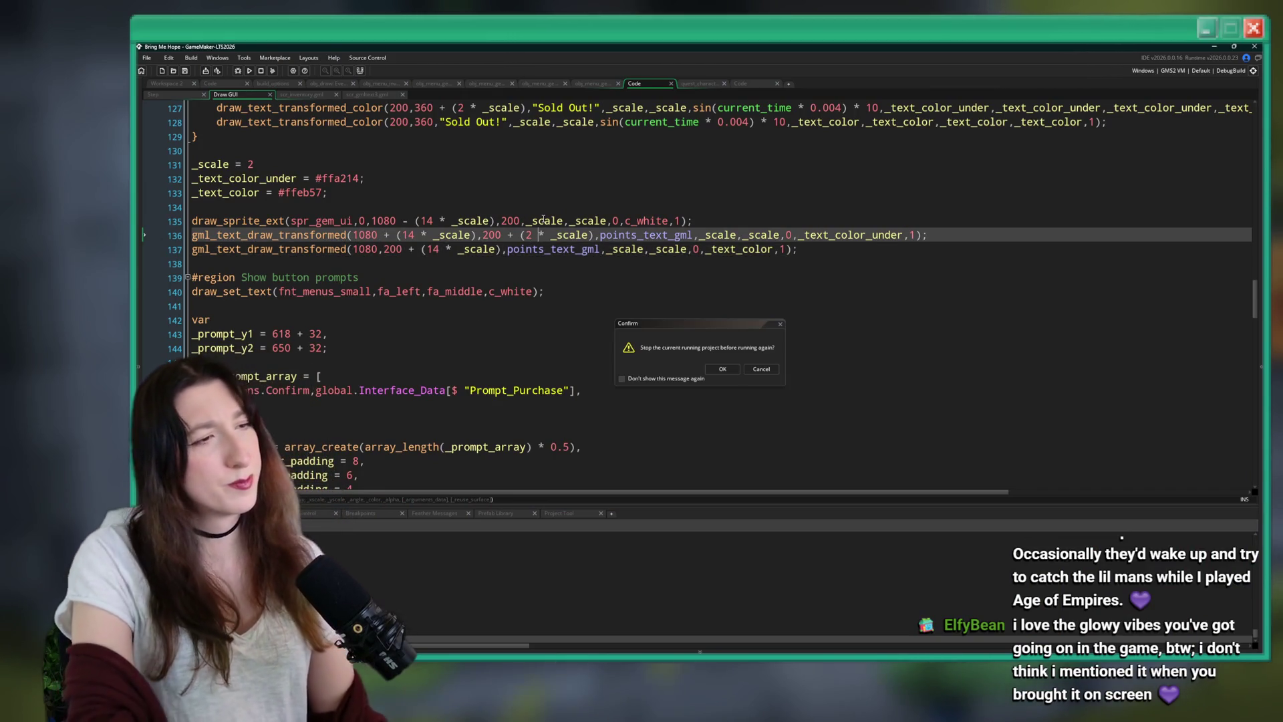
click(719, 371)
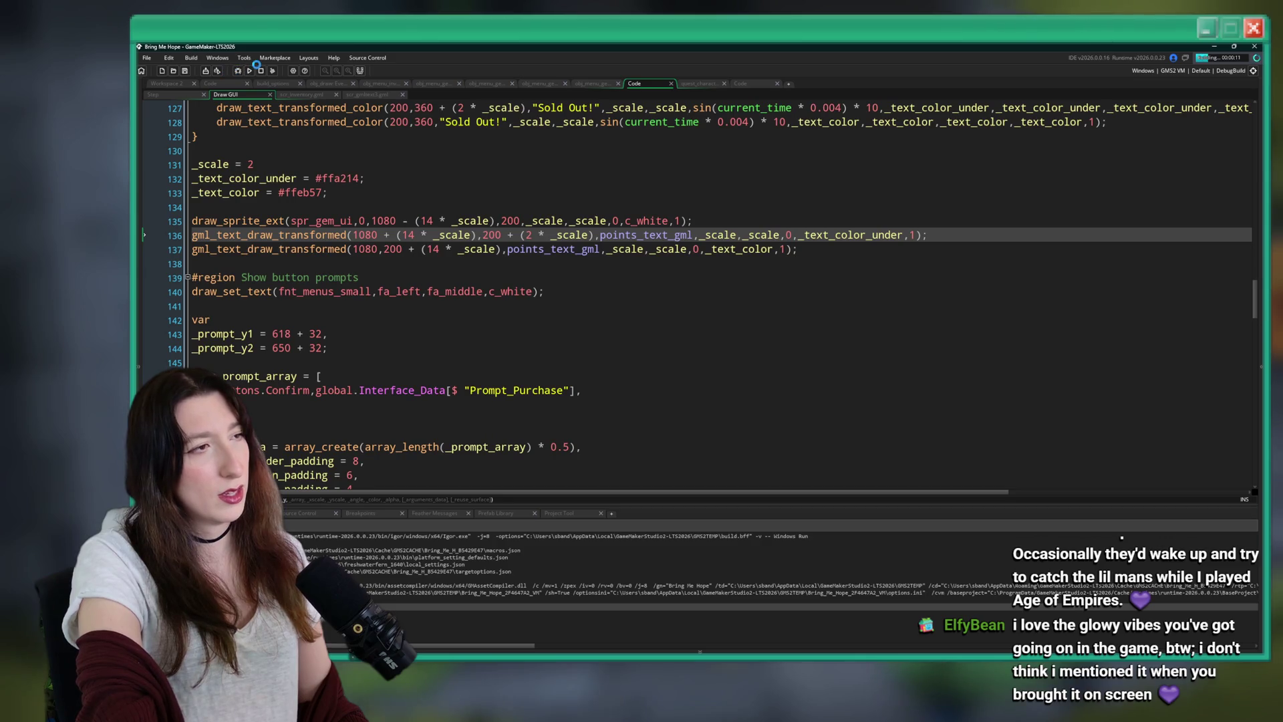
Move the + (14 * _scale) offset from the y argument to after 1080 and rebuild.
drag(500, 254, 426, 256)
key(BackSpace)
key(BackSpace)
key(BackSpace)
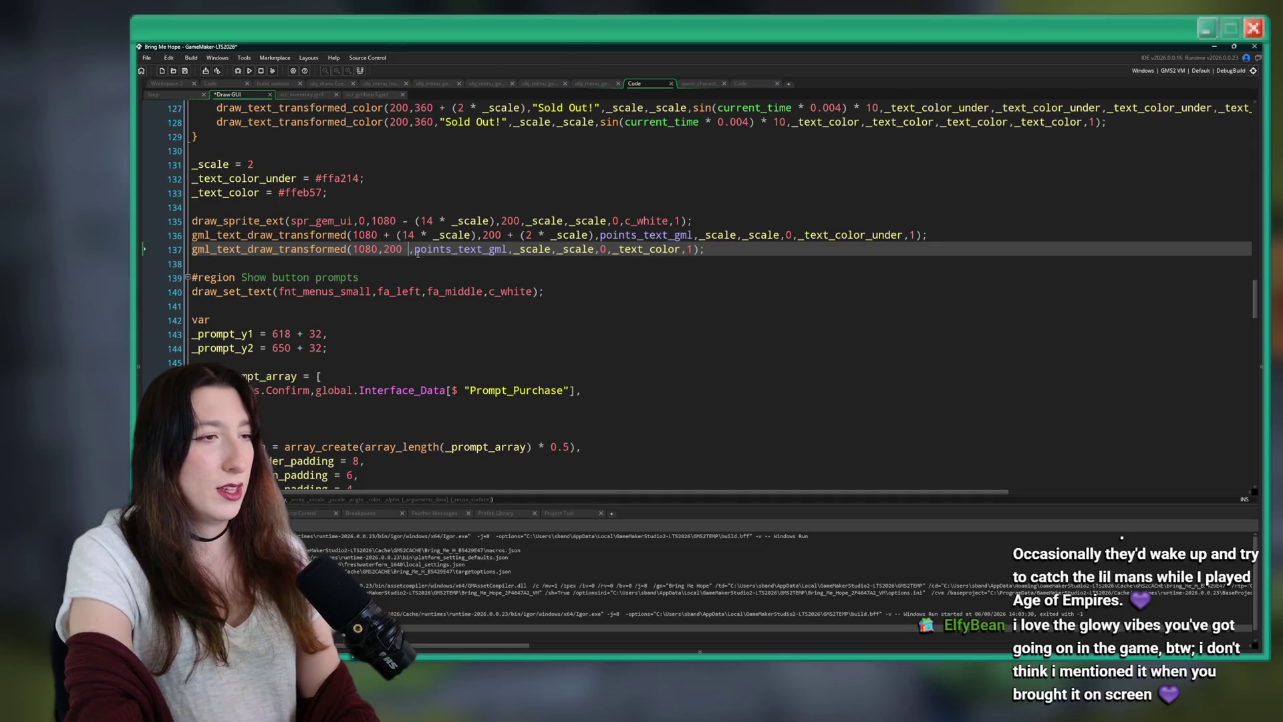
key(ctrl+z)
key(ctrl+z)
key(ctrl+z)
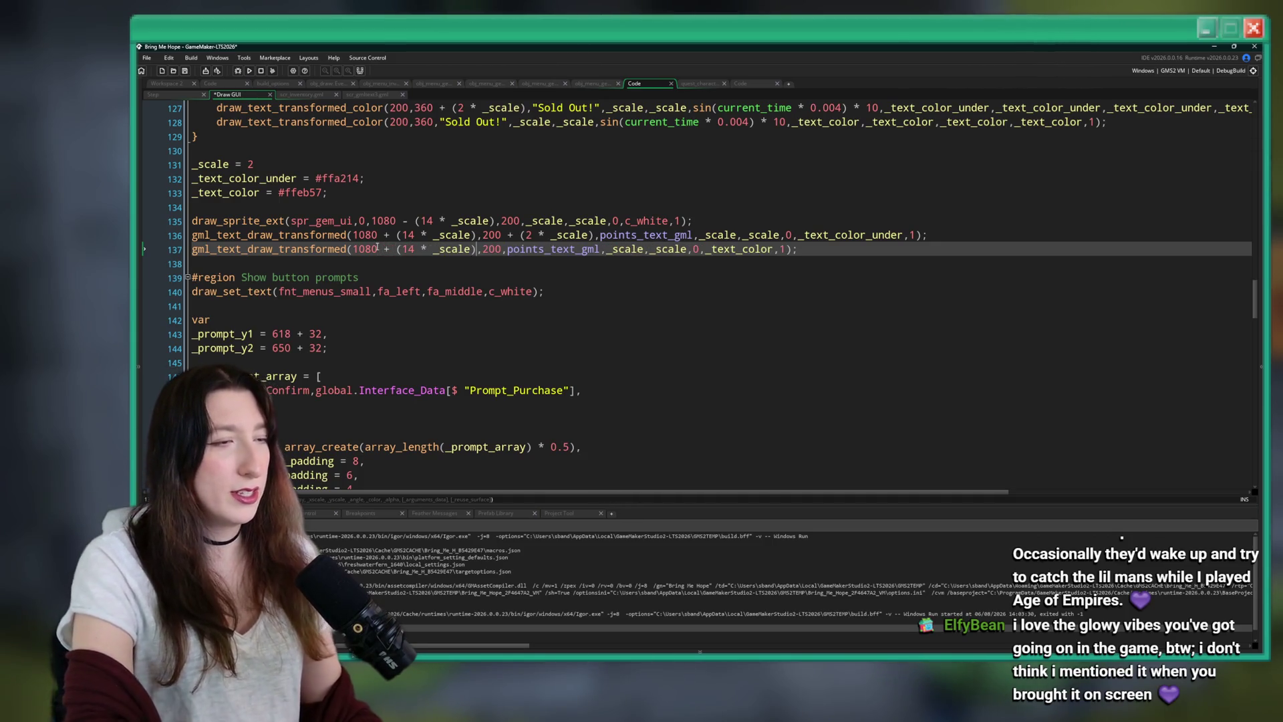
key(F5)
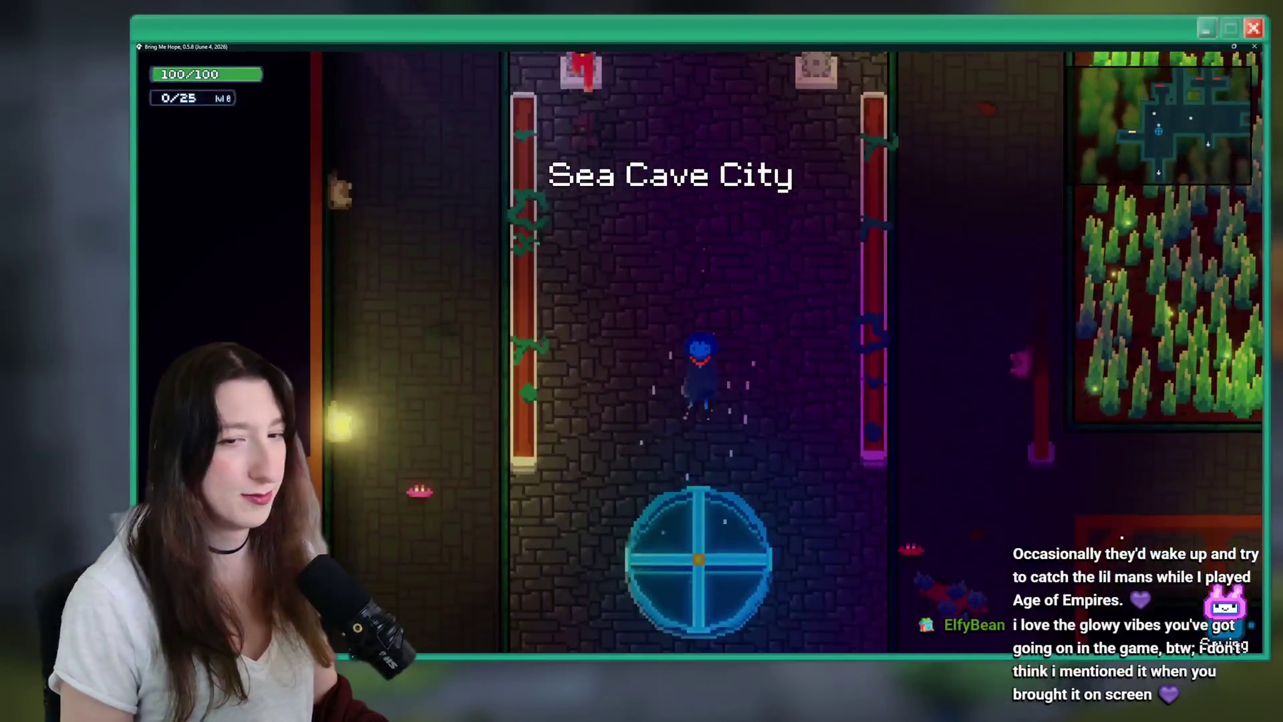
Walk up to the pink shopkeeper, open the Gem Store showing 9 gems, and exit fullscreen.
key(w)
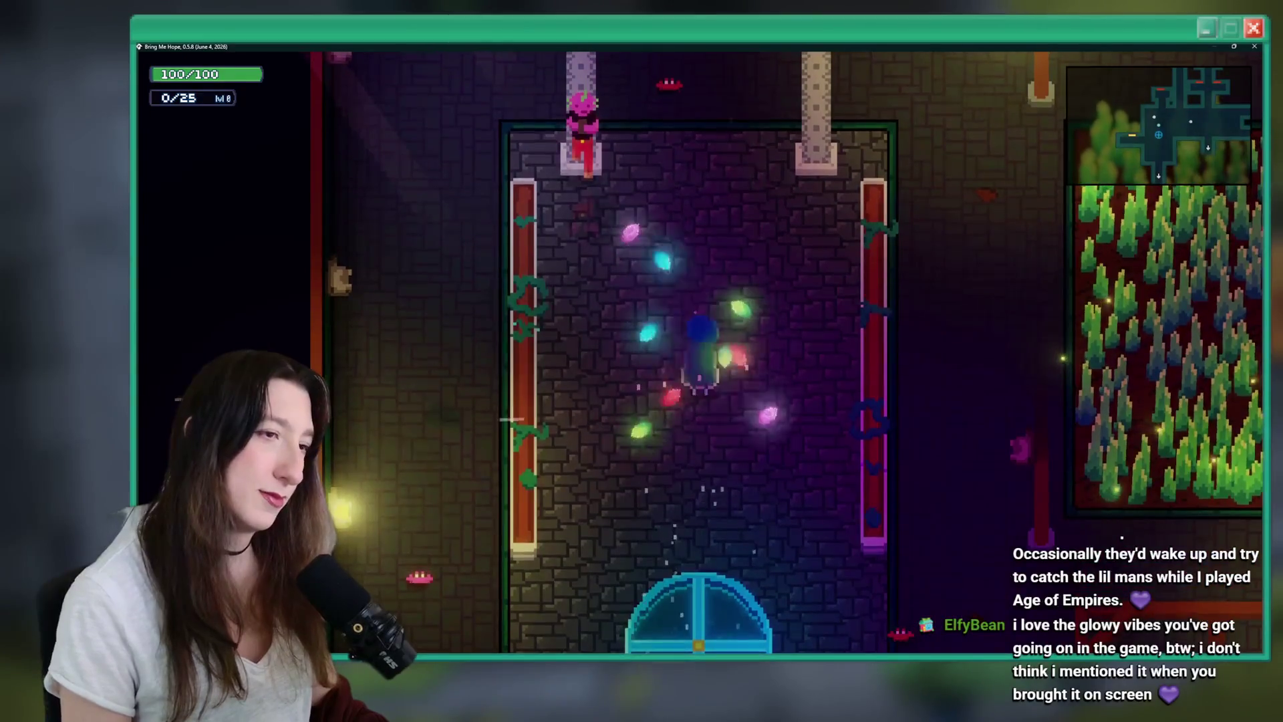
key(w)
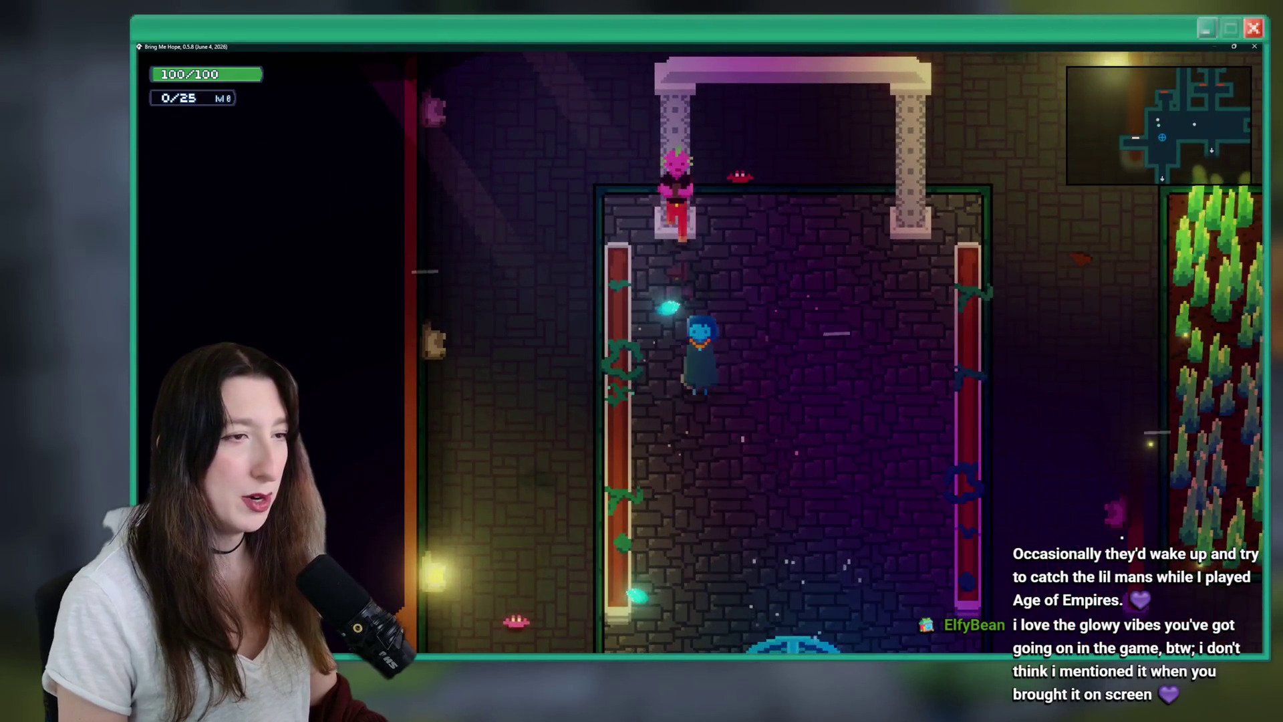
key(e)
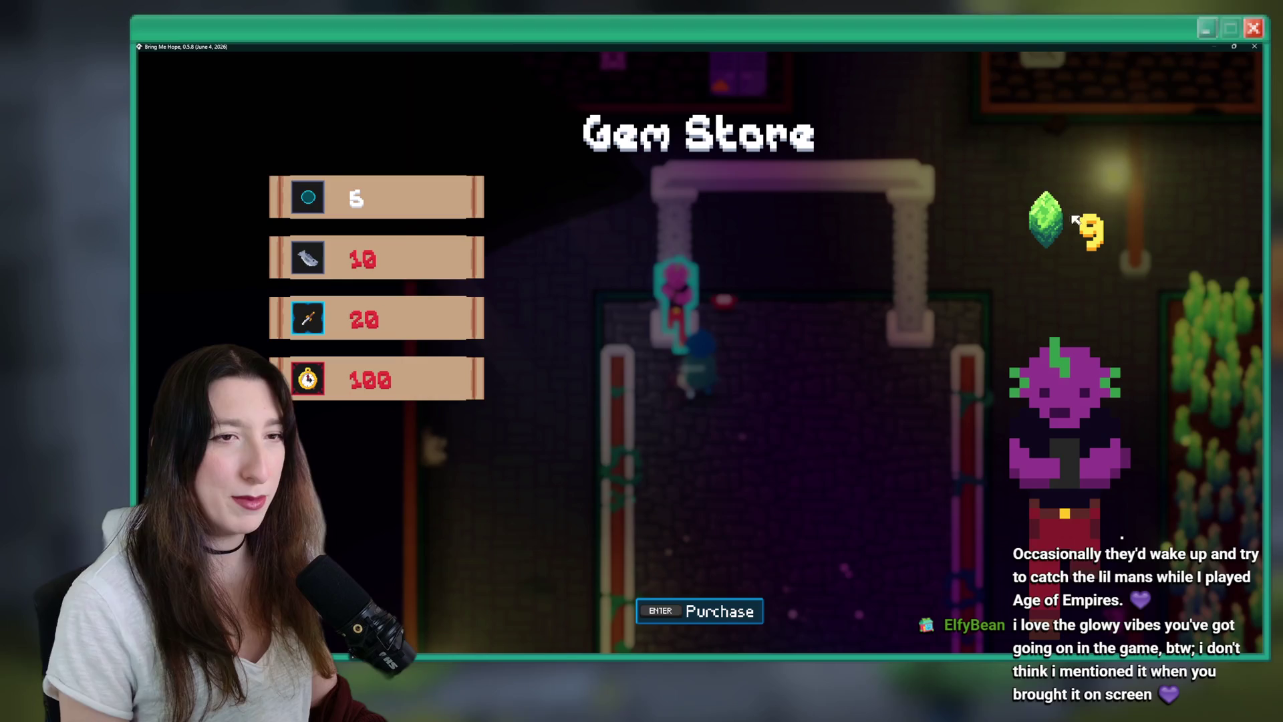
key(F11)
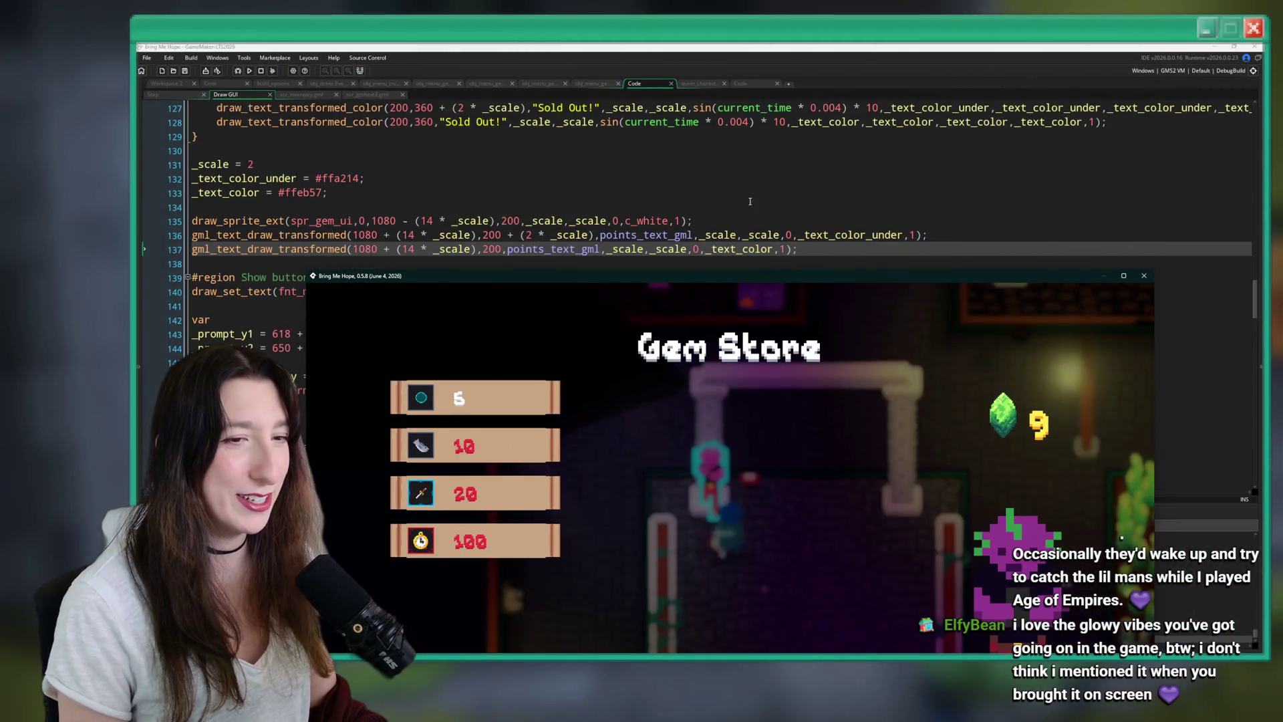
Set the gem sprite's y to 200 + (8 * _scale) and rerun, confirming the restart.
click(750, 201)
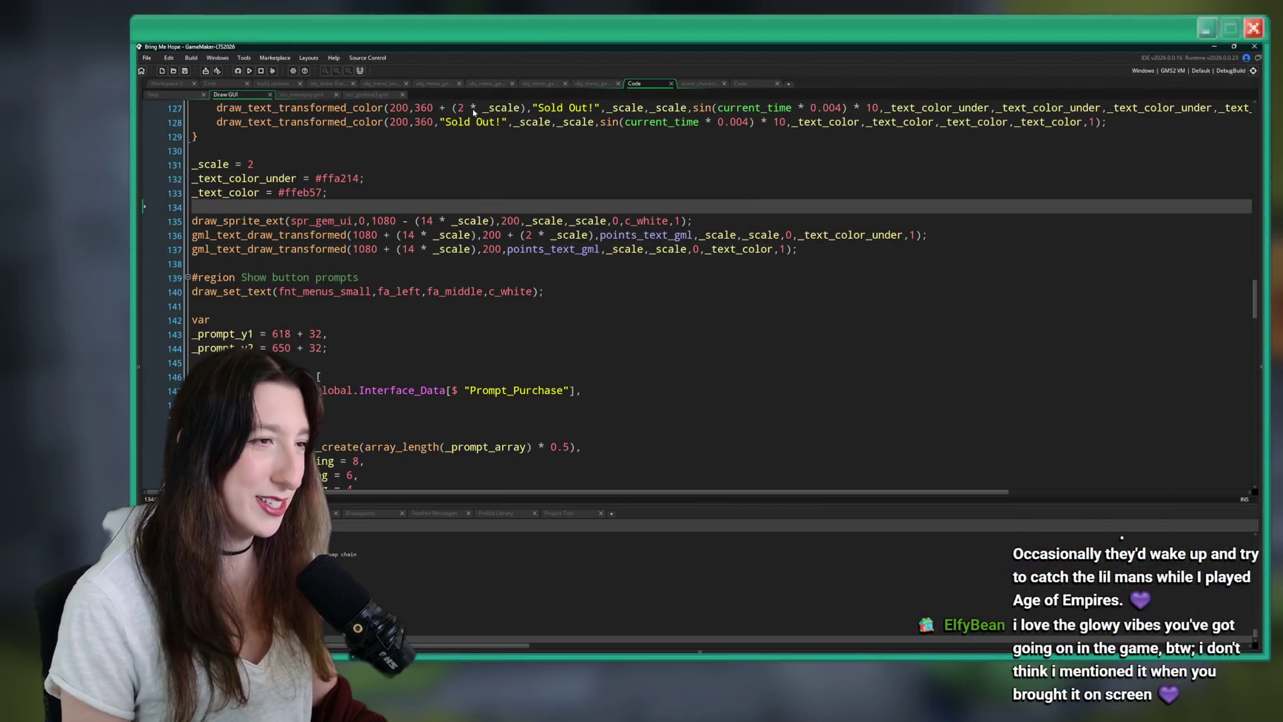
click(527, 235)
click(506, 220)
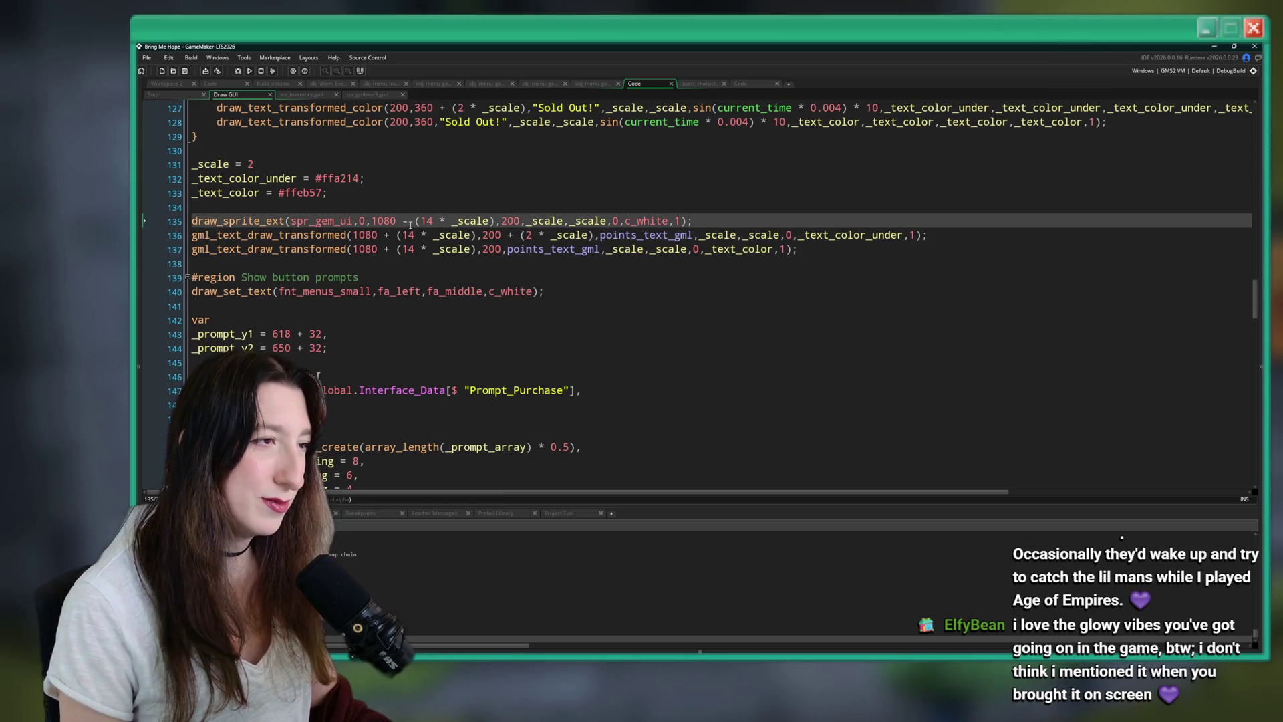
mouse_move(316, 214)
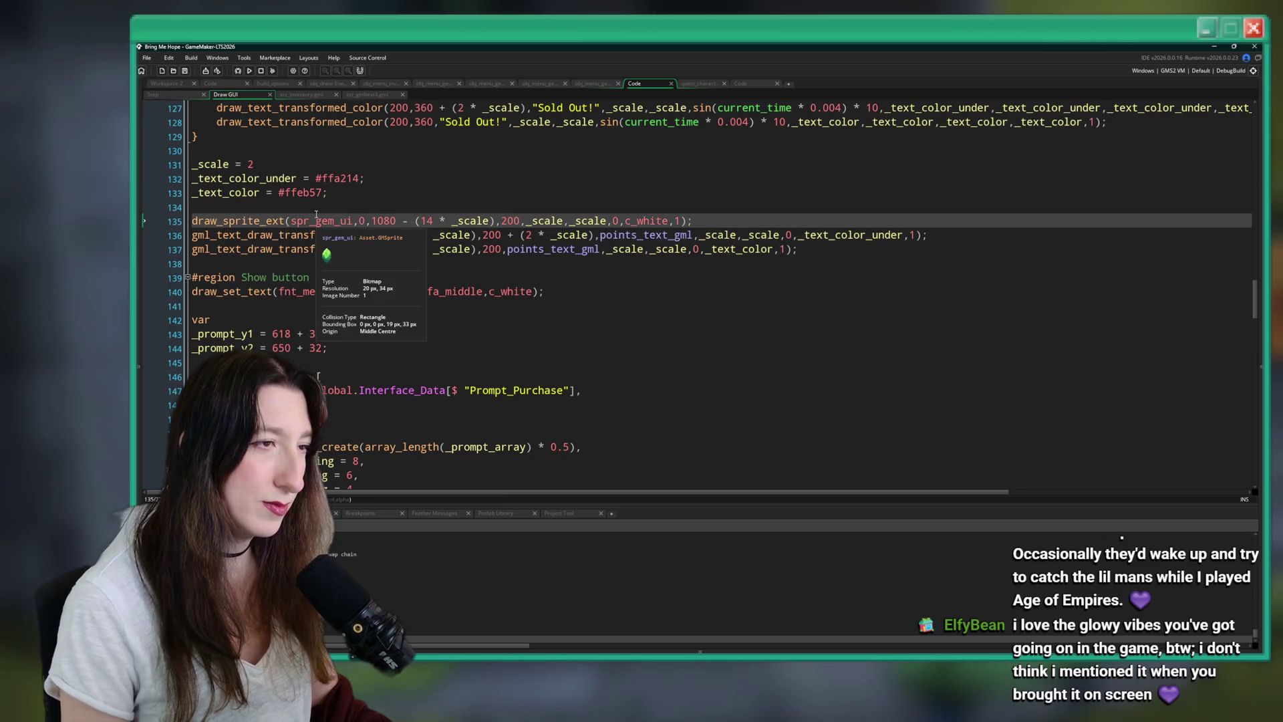
scroll(316, 214, up, 5)
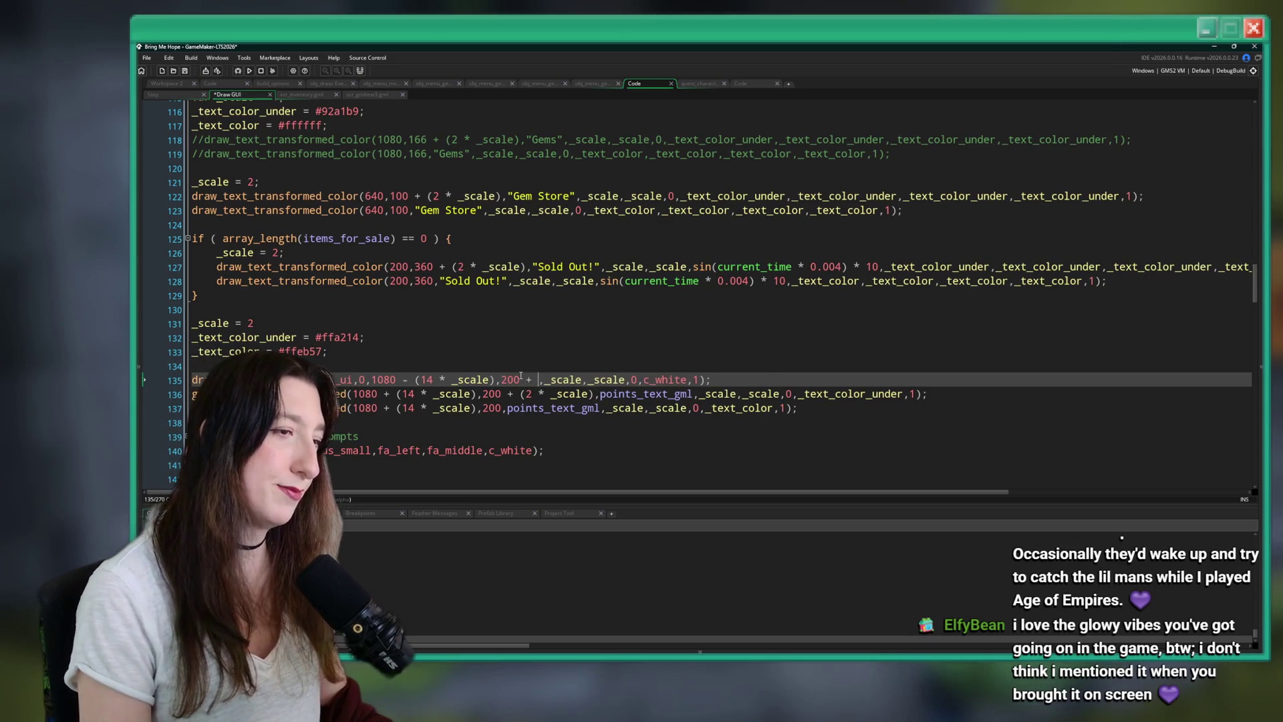
key(ctrl+space)
text(10)
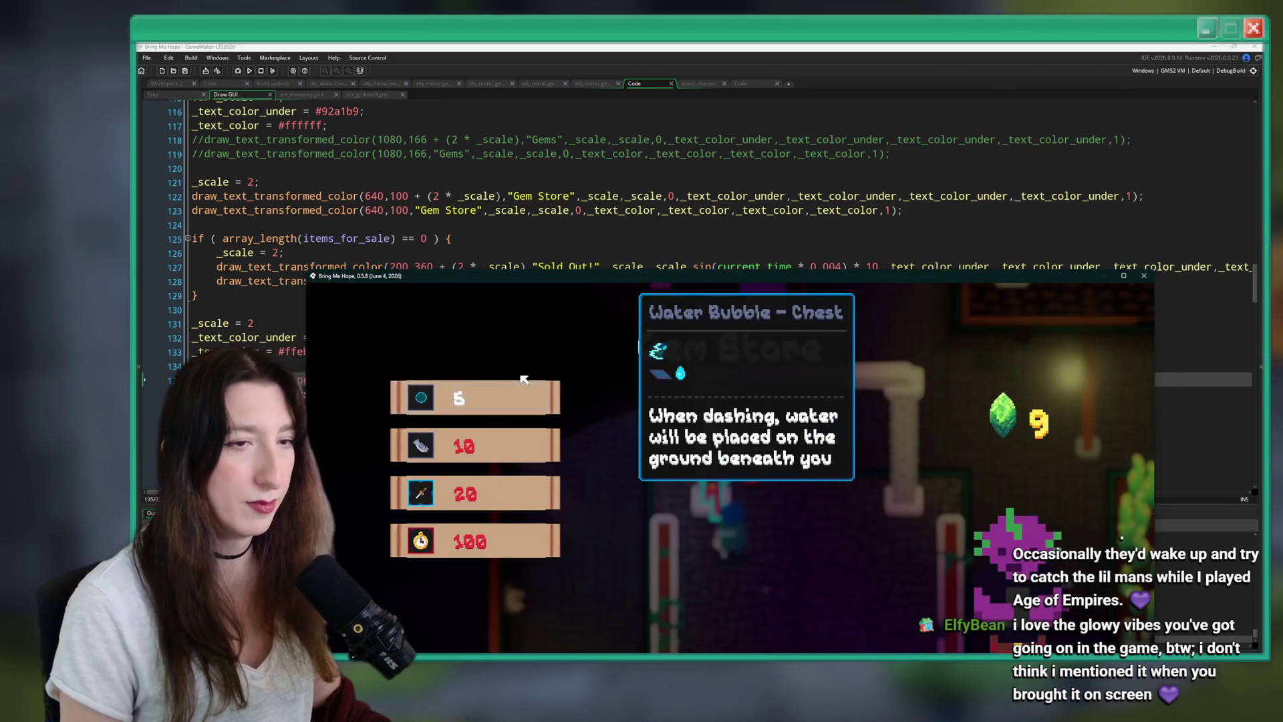
click(299, 85)
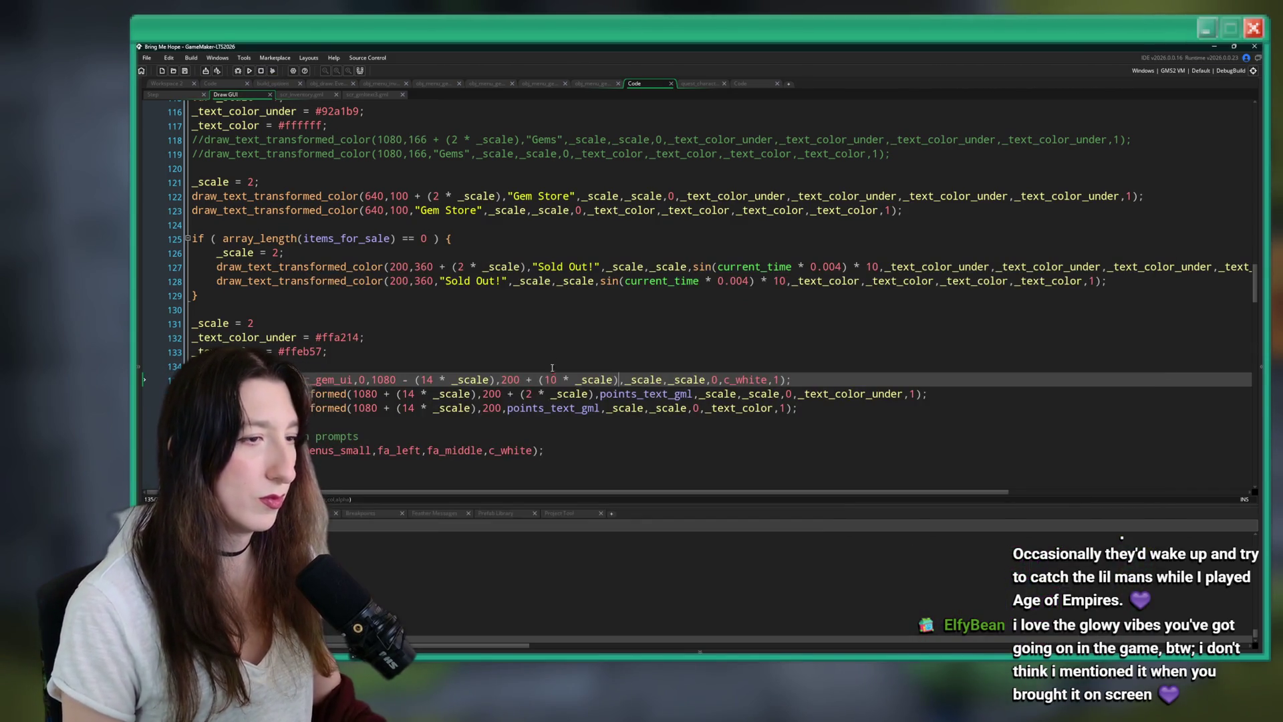
click(250, 72)
click(723, 370)
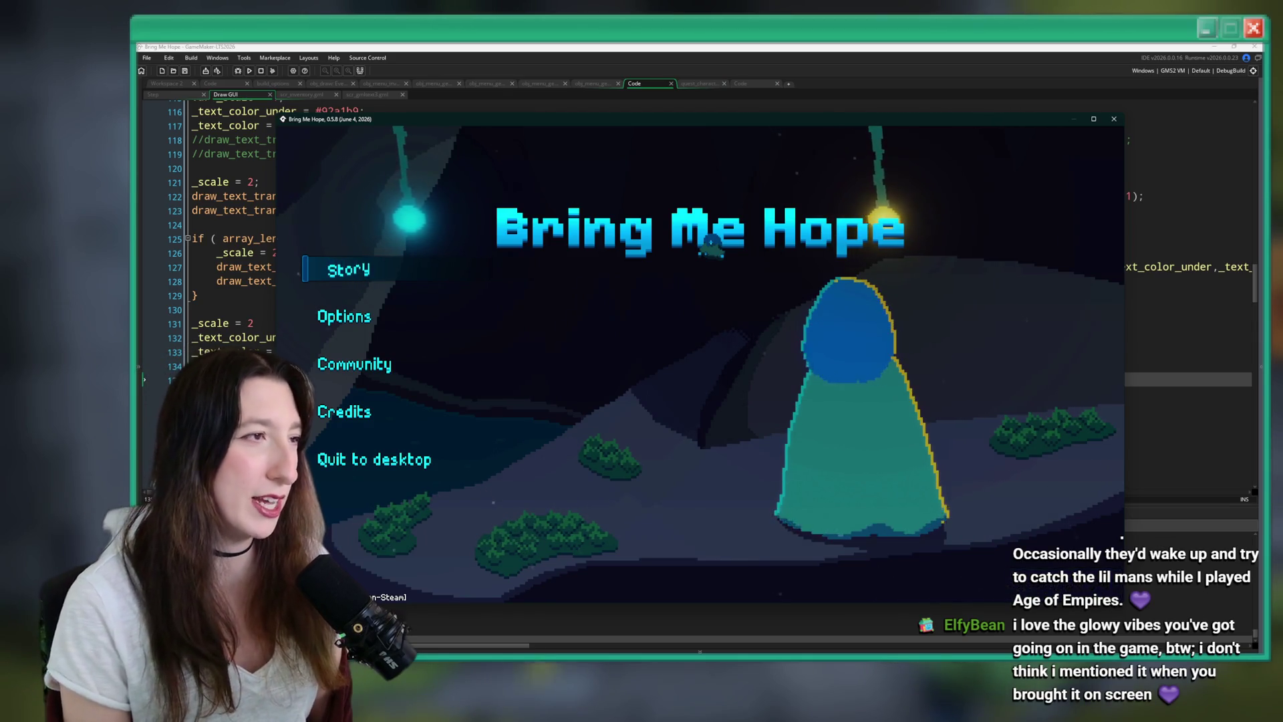
Maximize the rebuilt game window at its title menu.
double_click(741, 120)
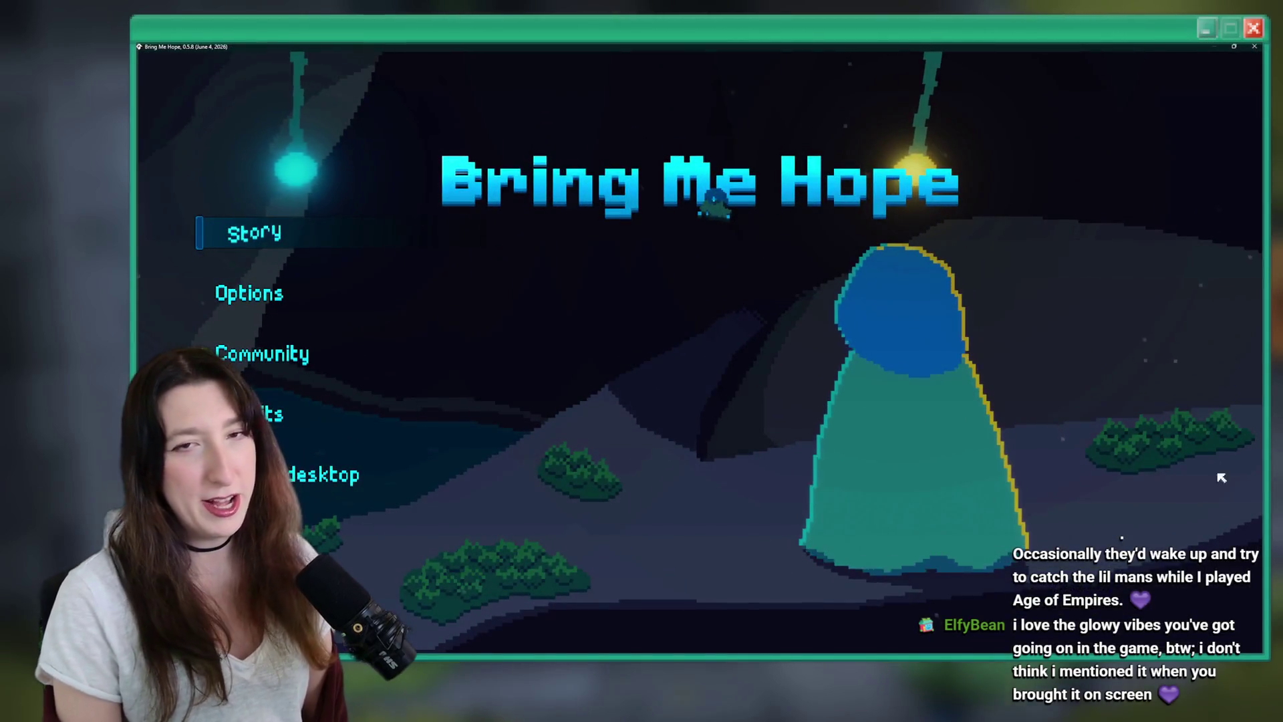